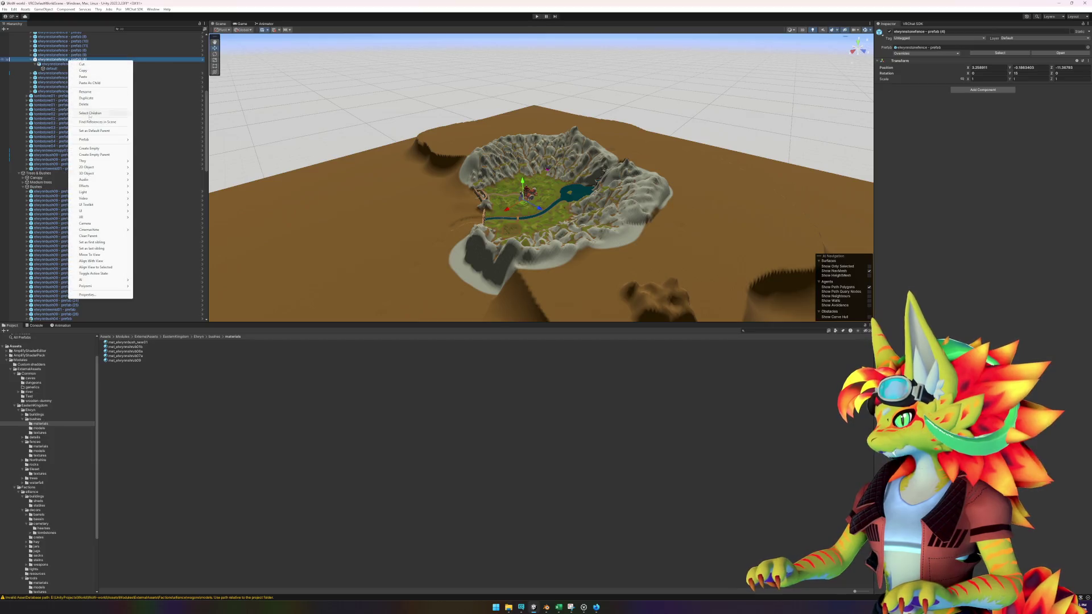
- Open the stone fence prefab in isolation, check its LOD setup, then return to the world
mouse_move(94, 139)
click(164, 146)
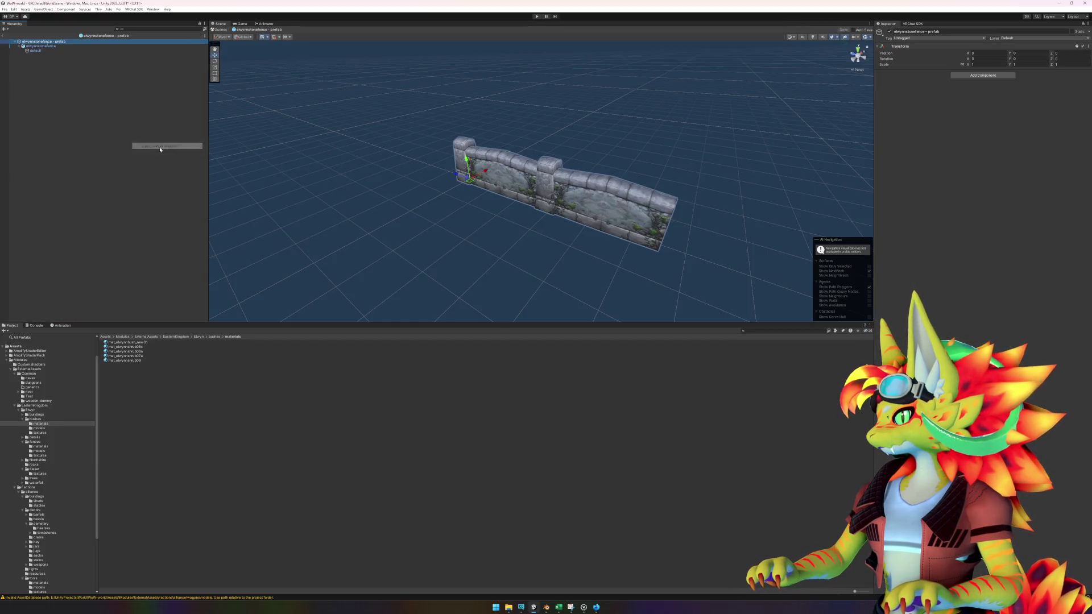
click(40, 46)
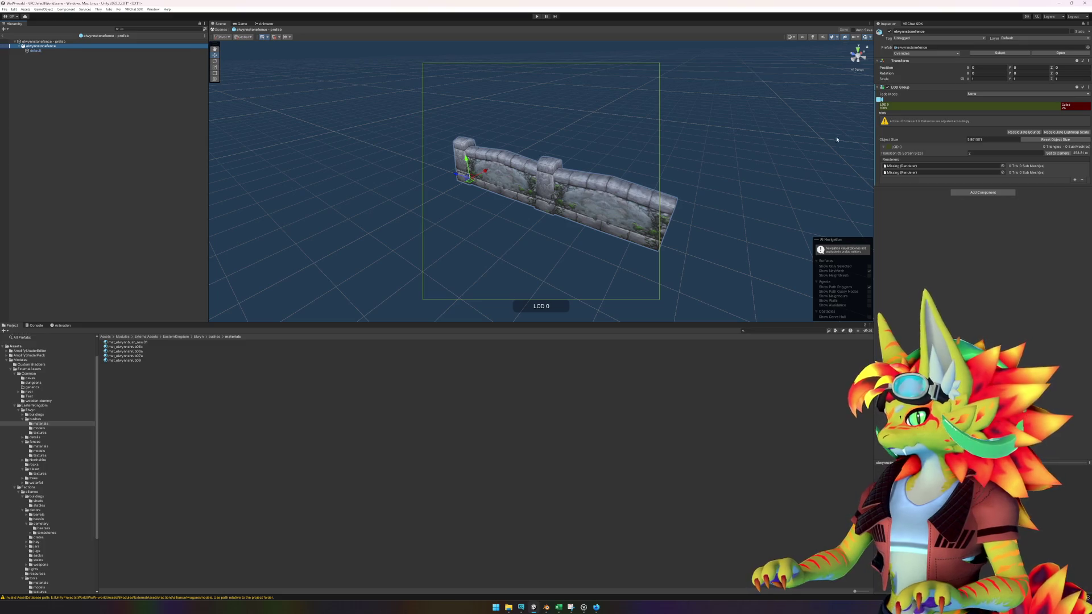
click(5, 35)
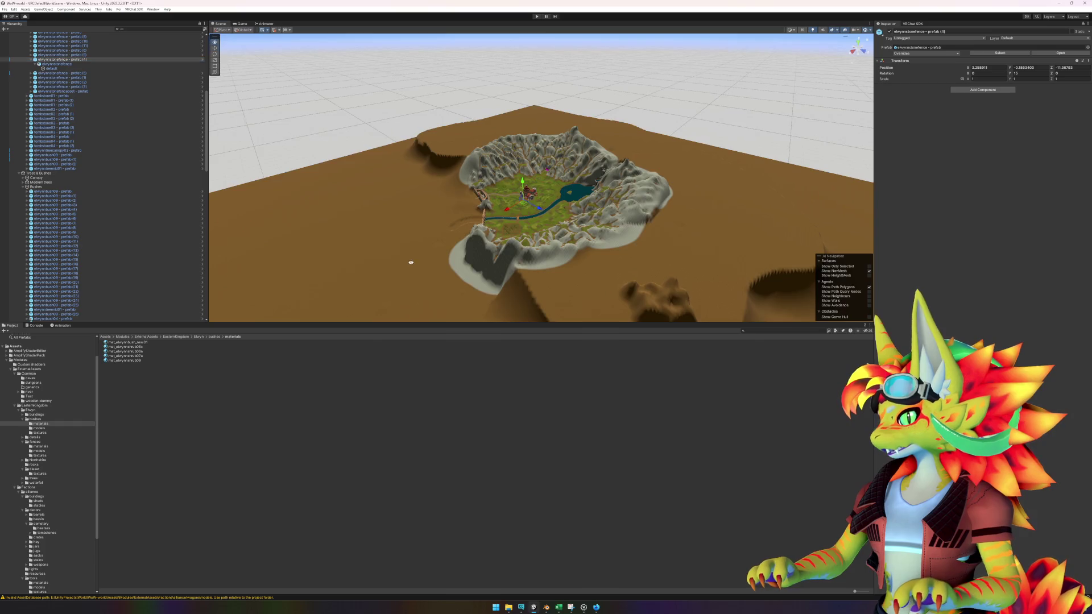
- Select a bush in the terrain and open the elwynnbush04 prefab in isolation
drag(409, 261, 520, 278)
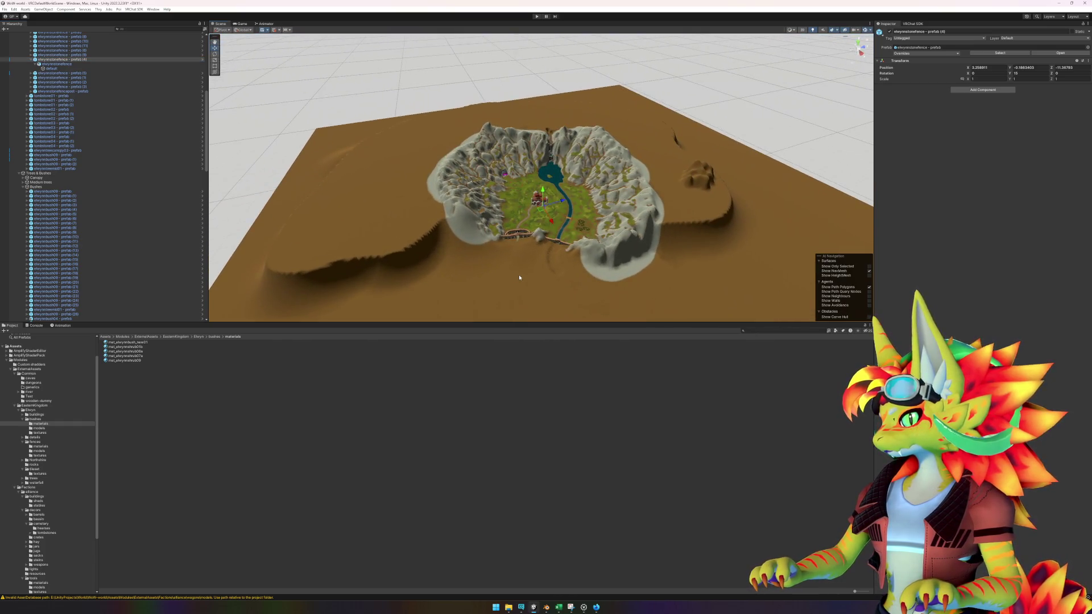
click(589, 191)
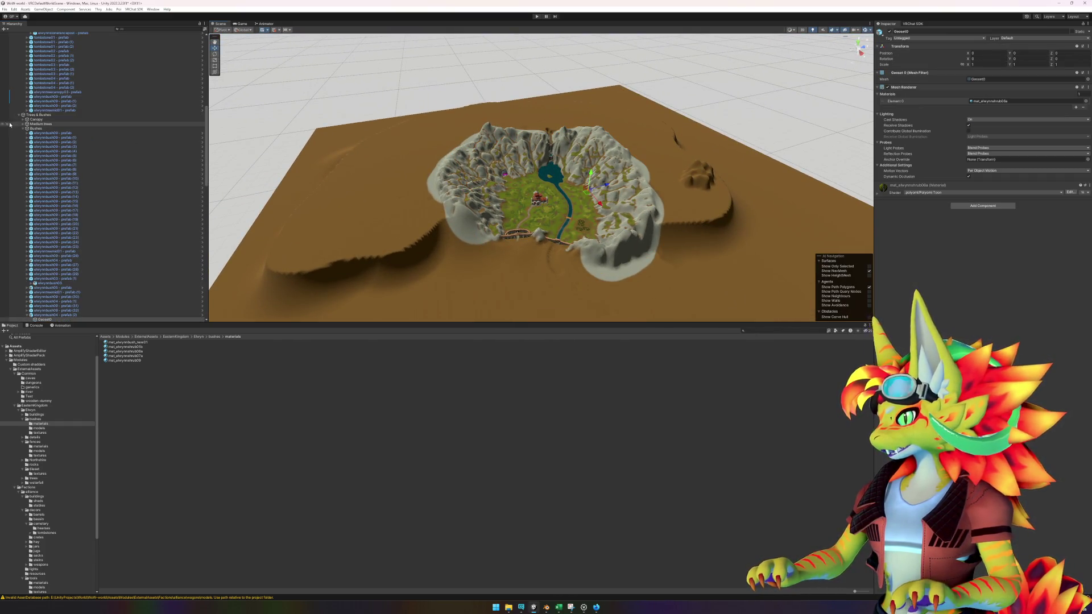
right_click(74, 315)
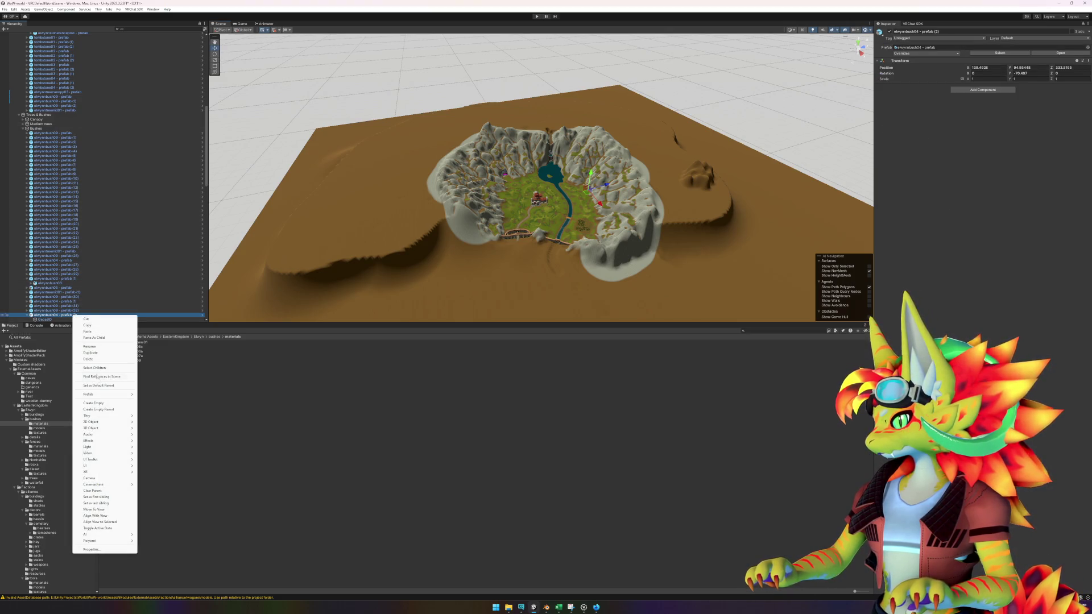
mouse_move(99, 394)
click(165, 400)
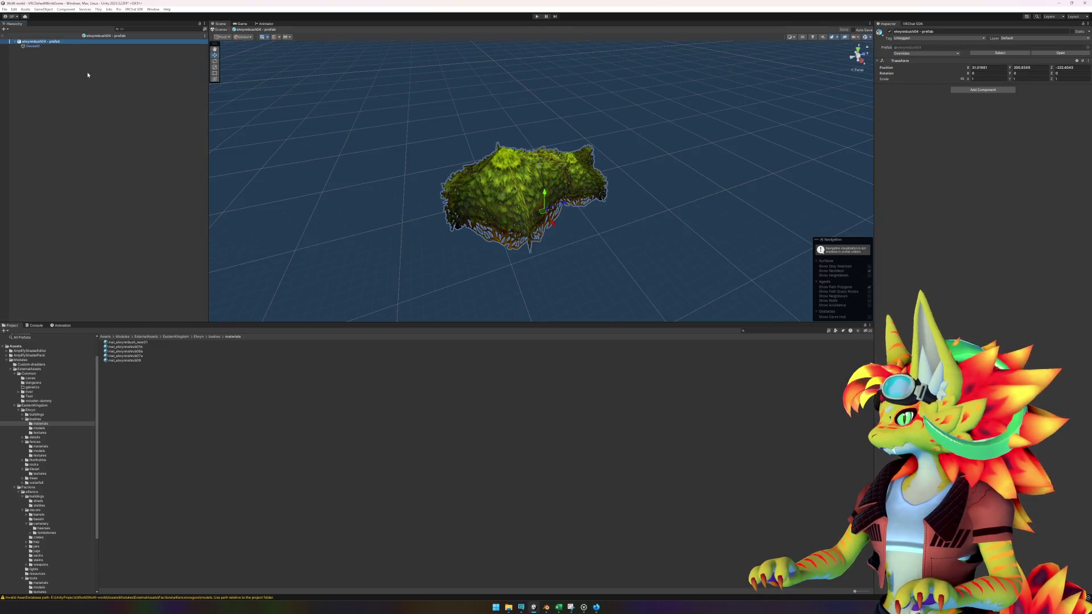
right_click(50, 43)
- Unpack the bush prefab, drop the elwynnbush04 model into it, and delete the old Geoset0
mouse_move(85, 120)
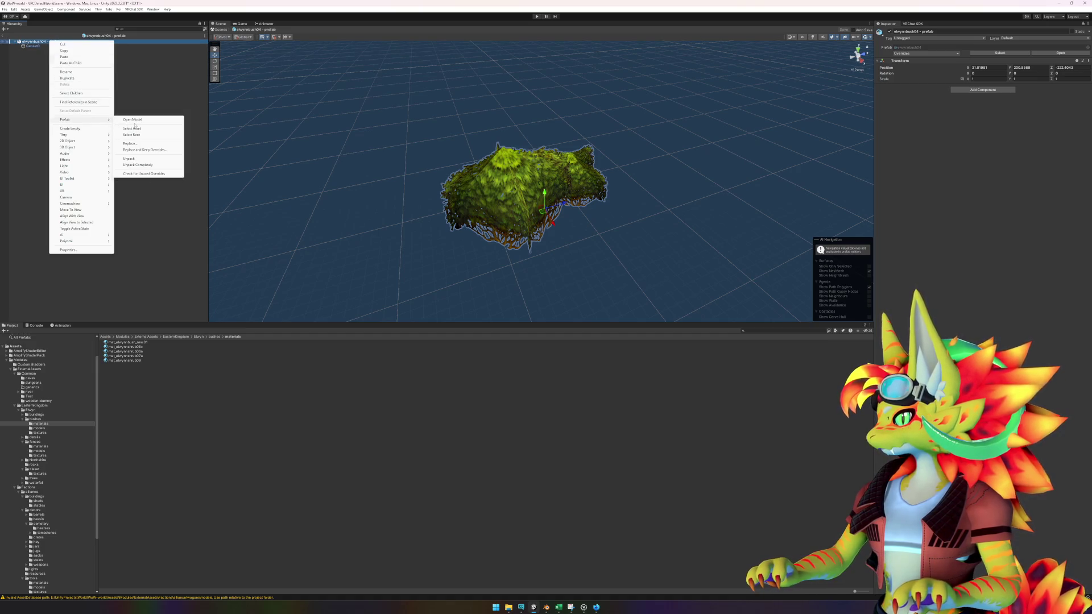
click(137, 165)
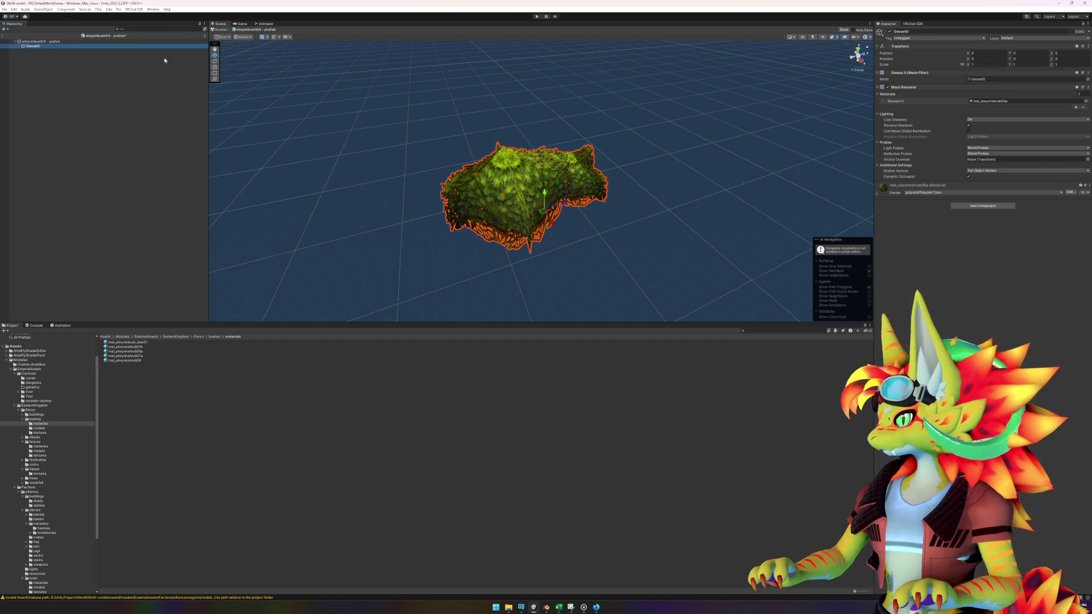
click(978, 79)
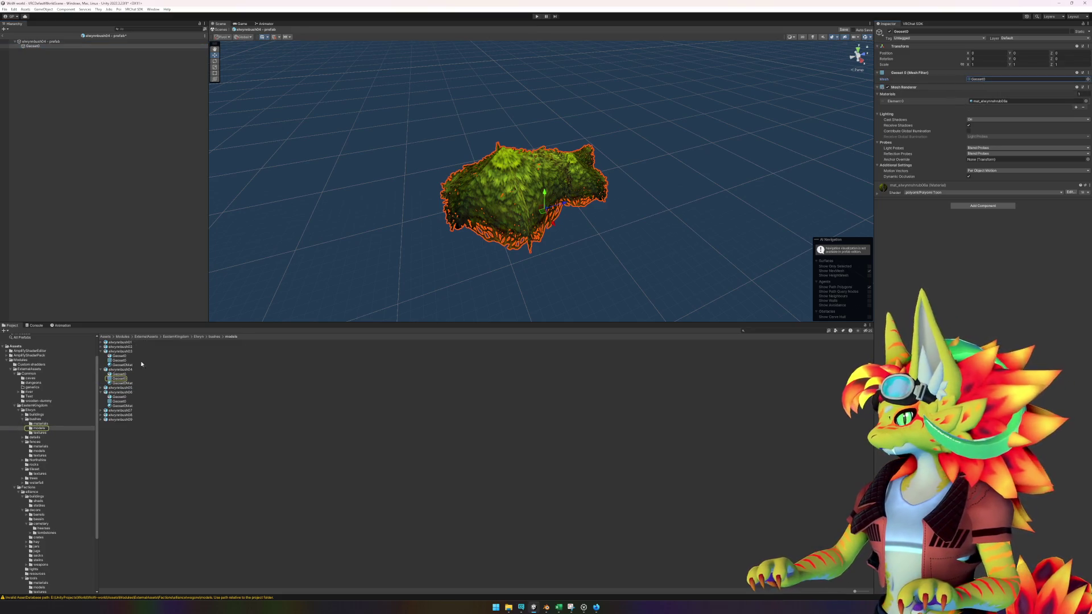
click(123, 163)
drag(53, 52, 49, 50)
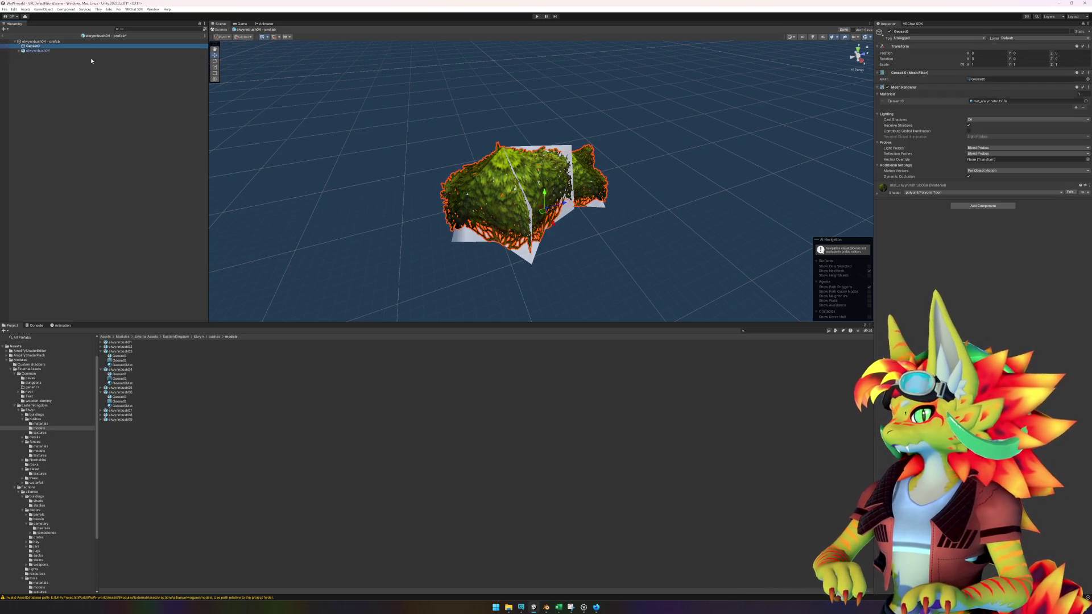
click(1003, 102)
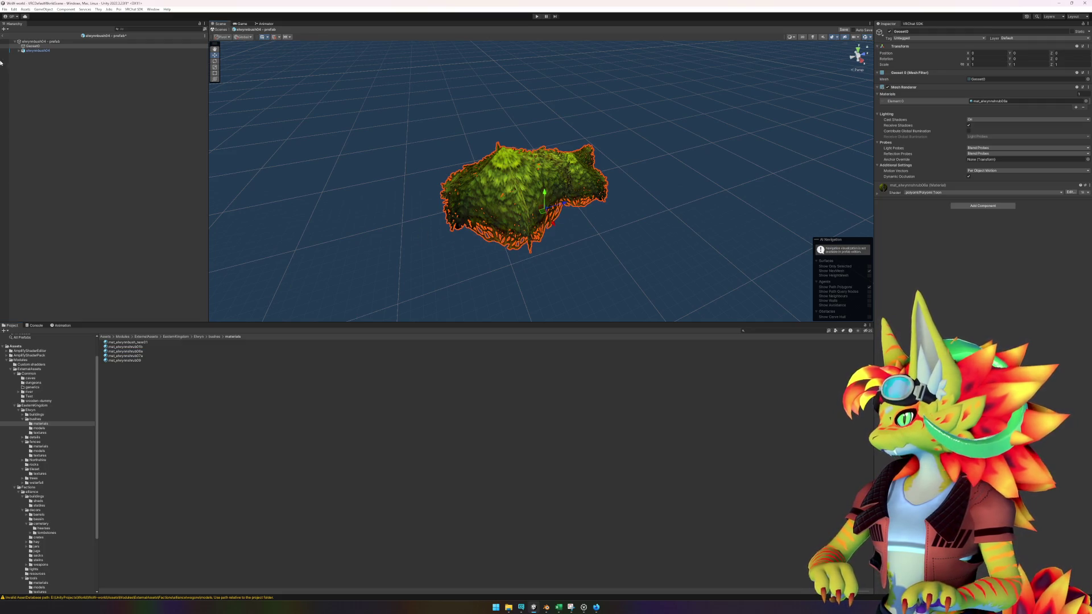
key(Delete)
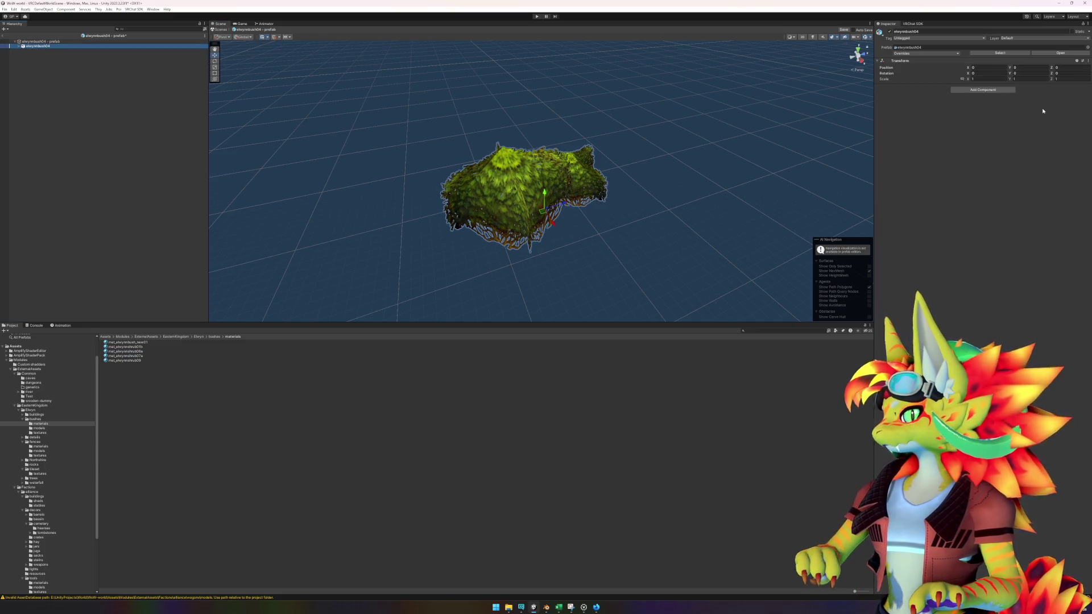
- Add a LOD Group keeping only LOD 0 with the bush renderer, culling at 2%
click(983, 89)
key(Return)
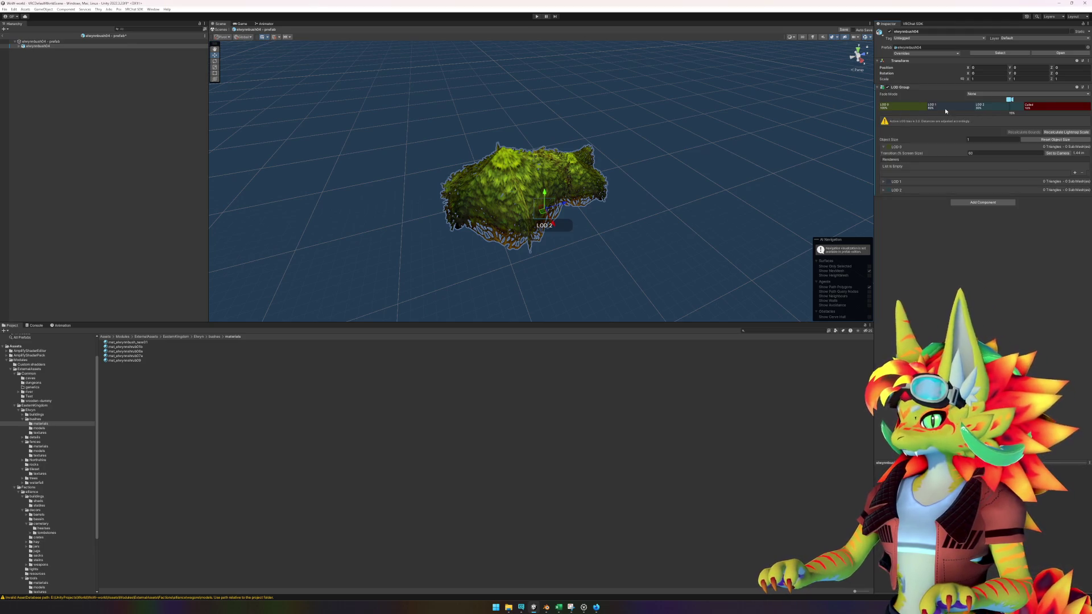
right_click(945, 111)
click(955, 118)
right_click(961, 106)
click(971, 116)
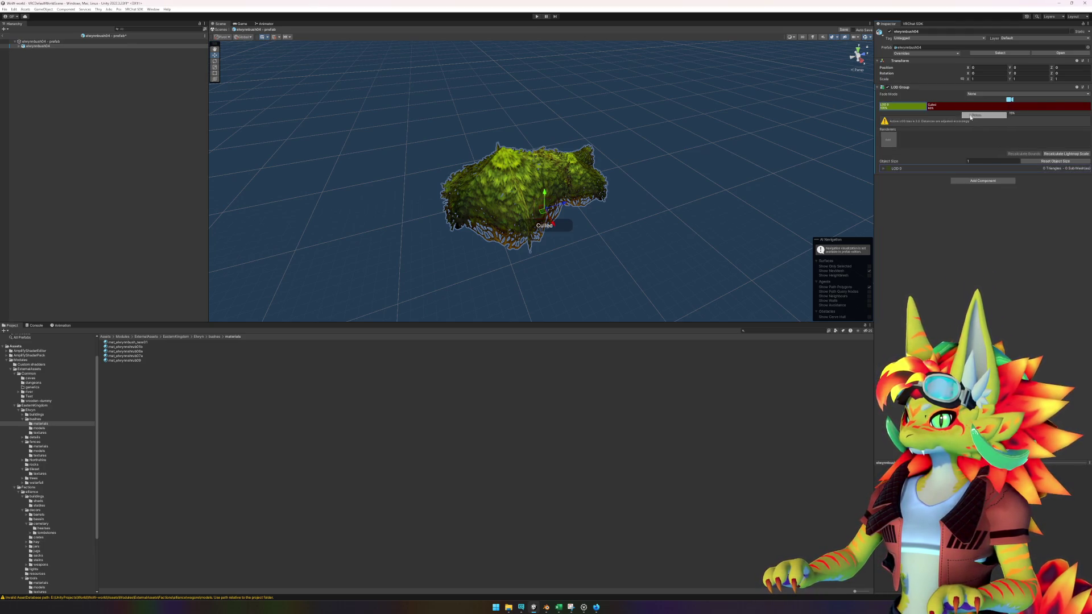
drag(896, 110, 898, 109)
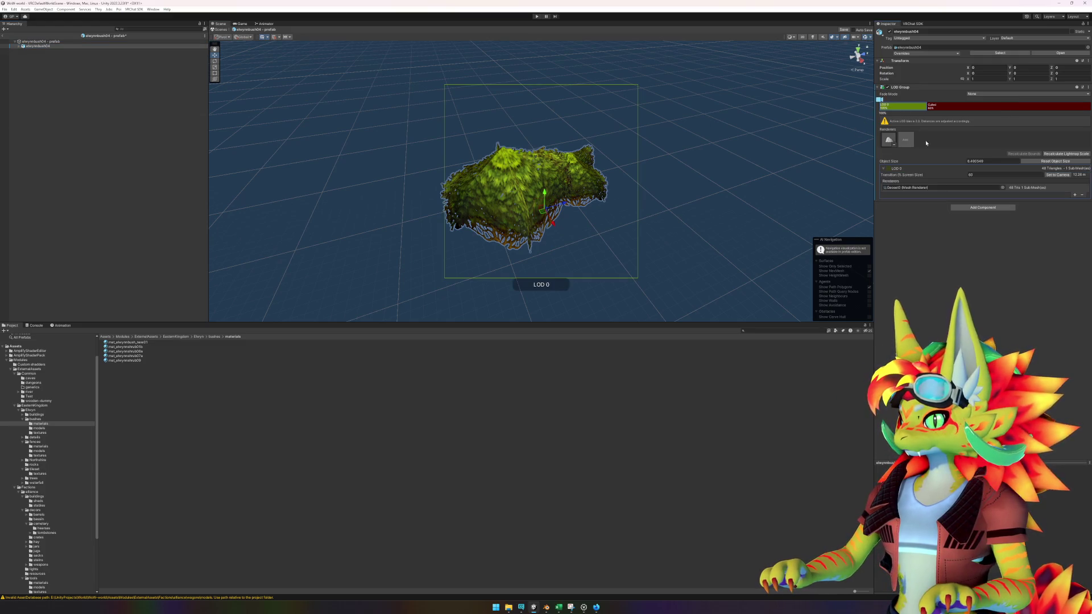
text(21)
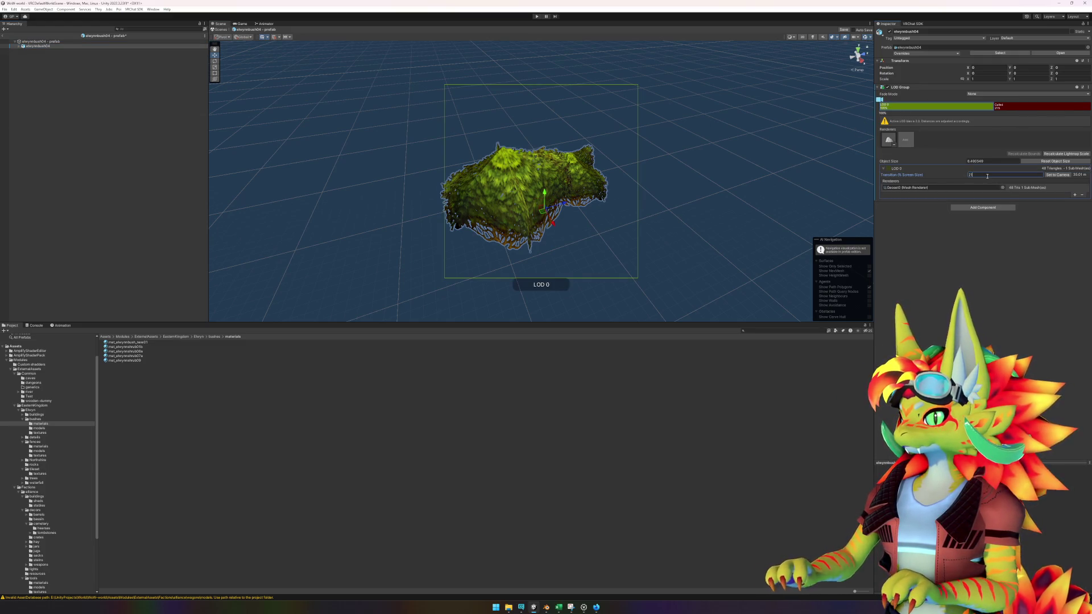
key(BackSpace)
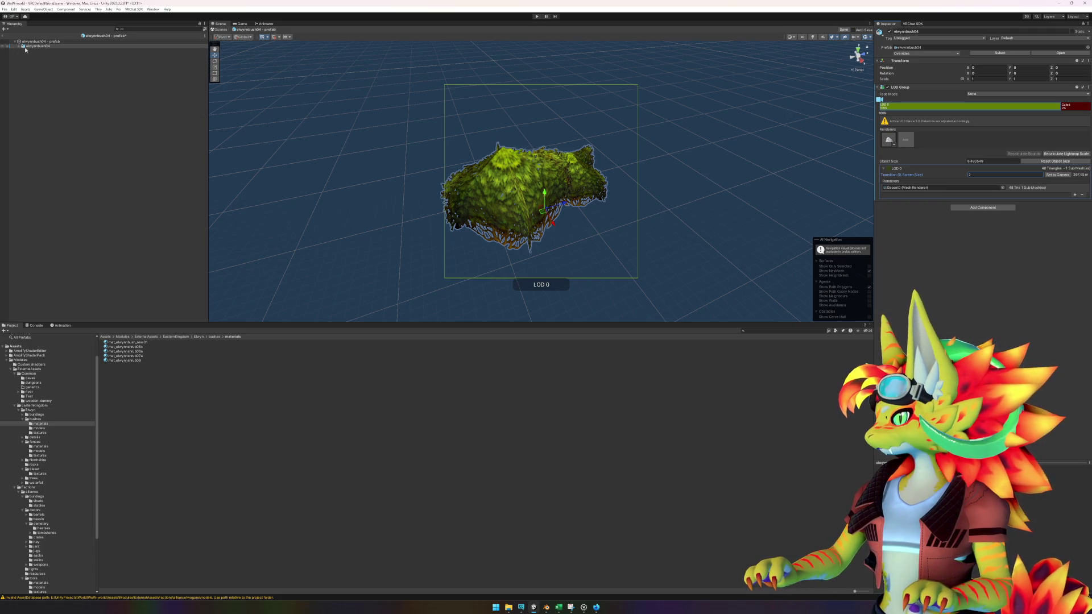
- Set the prefab root's position to 0, 0, 0 and go back to the world scene
click(39, 43)
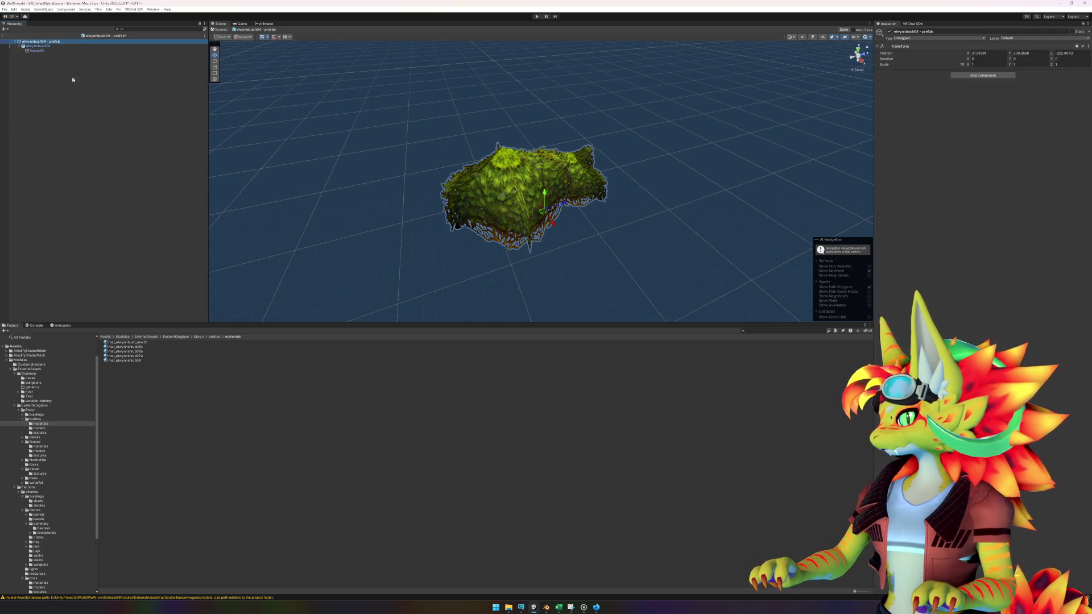
click(102, 118)
click(37, 45)
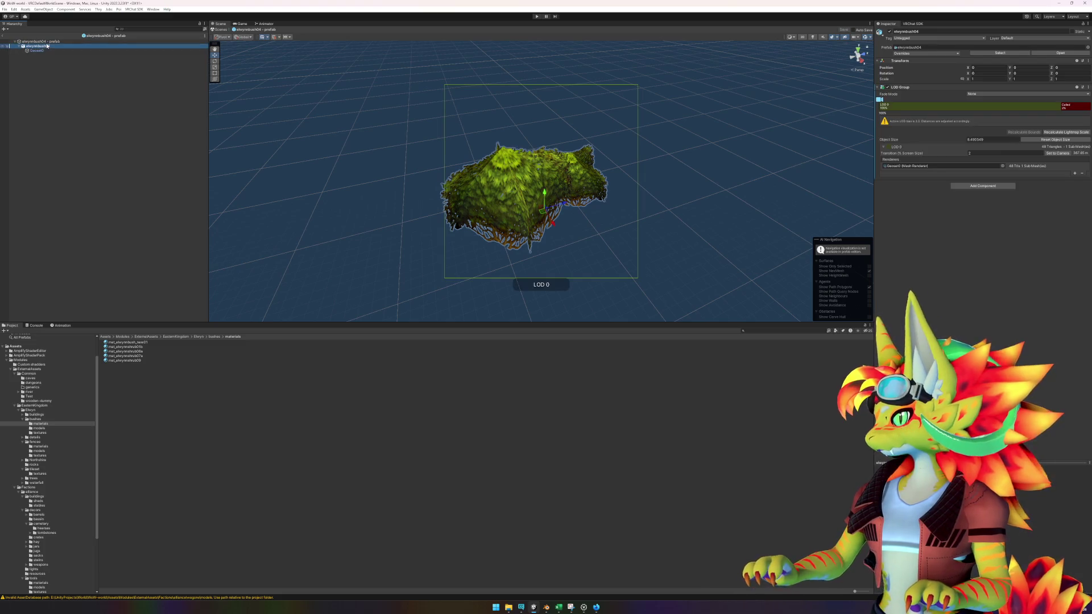
click(40, 41)
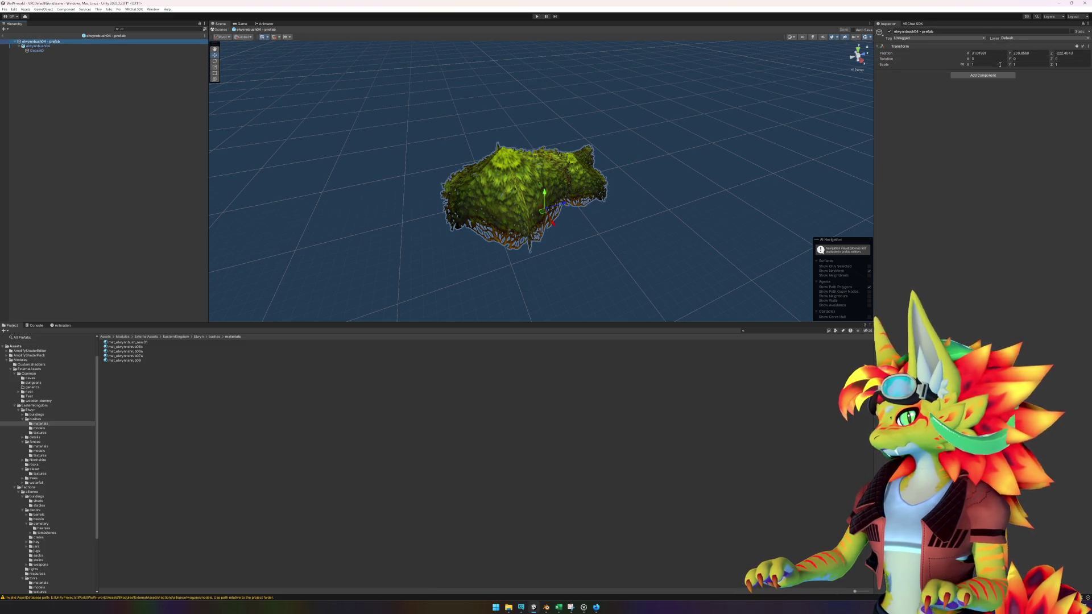
click(982, 53)
text(0)
key(Tab)
text(0)
key(Tab)
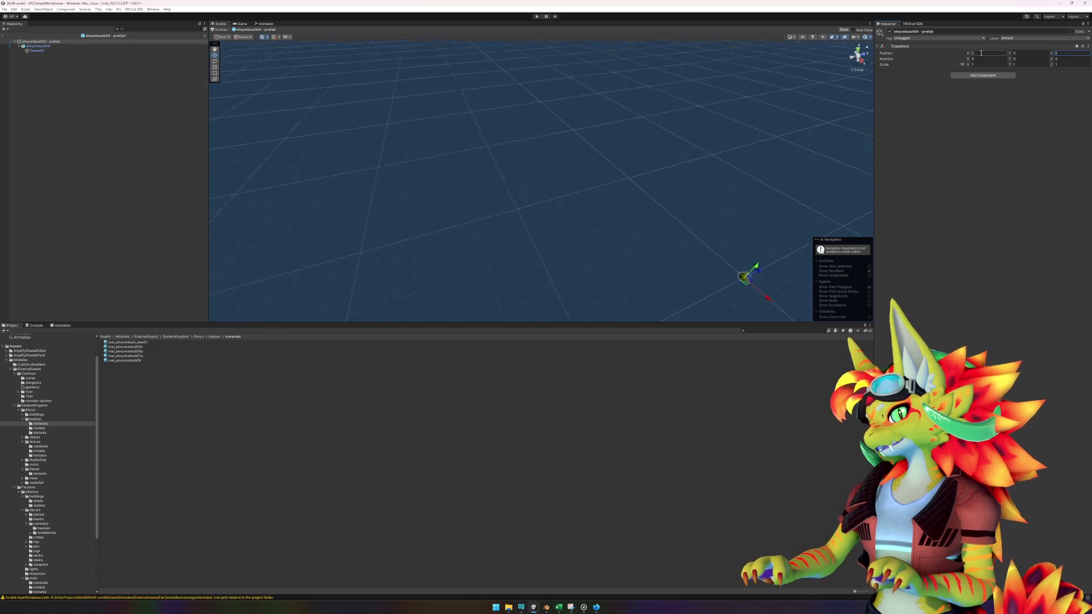
text(0)
click(9, 38)
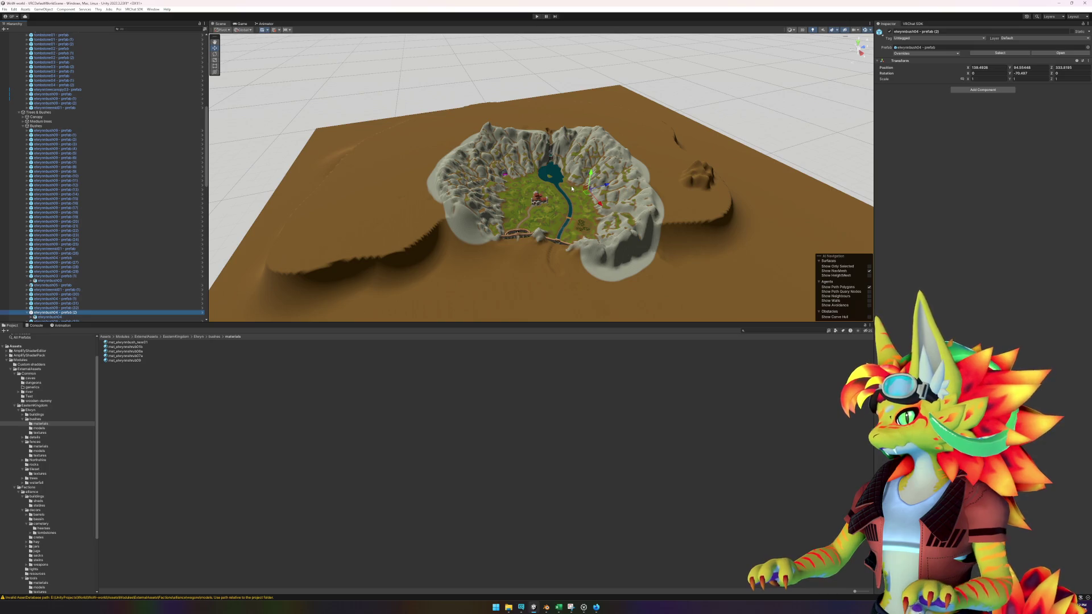
- Select a bush in the world and open the elwynnbush05 prefab in isolation
click(571, 188)
click(571, 189)
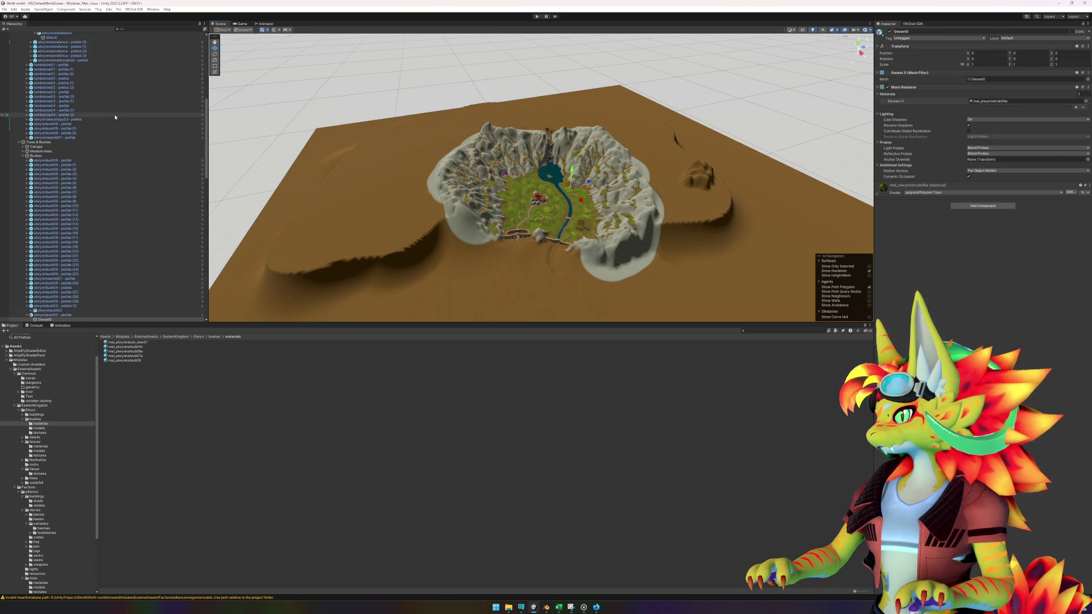
right_click(57, 315)
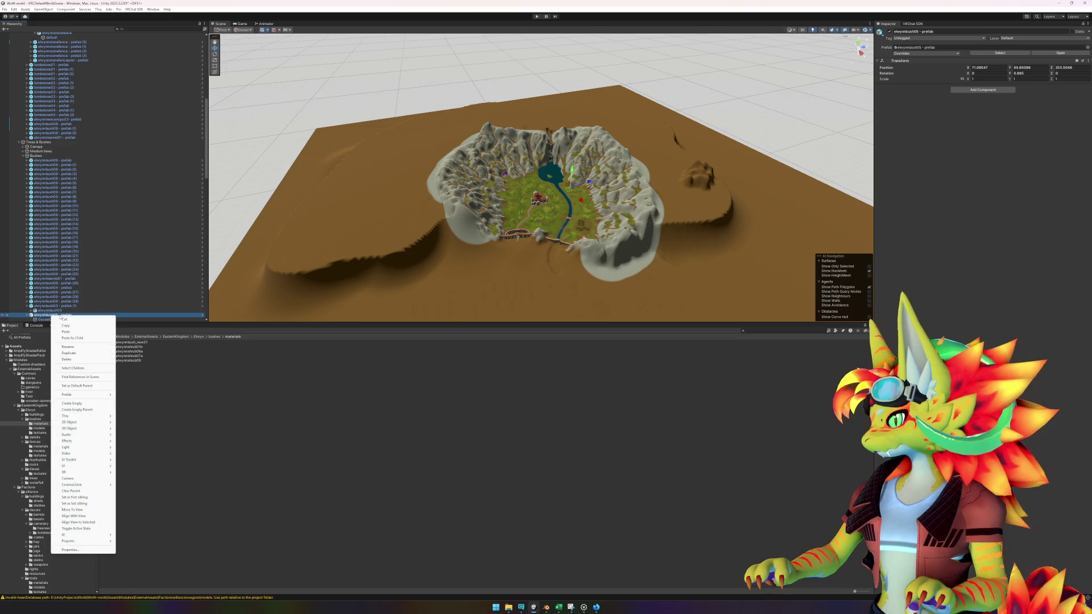
mouse_move(87, 396)
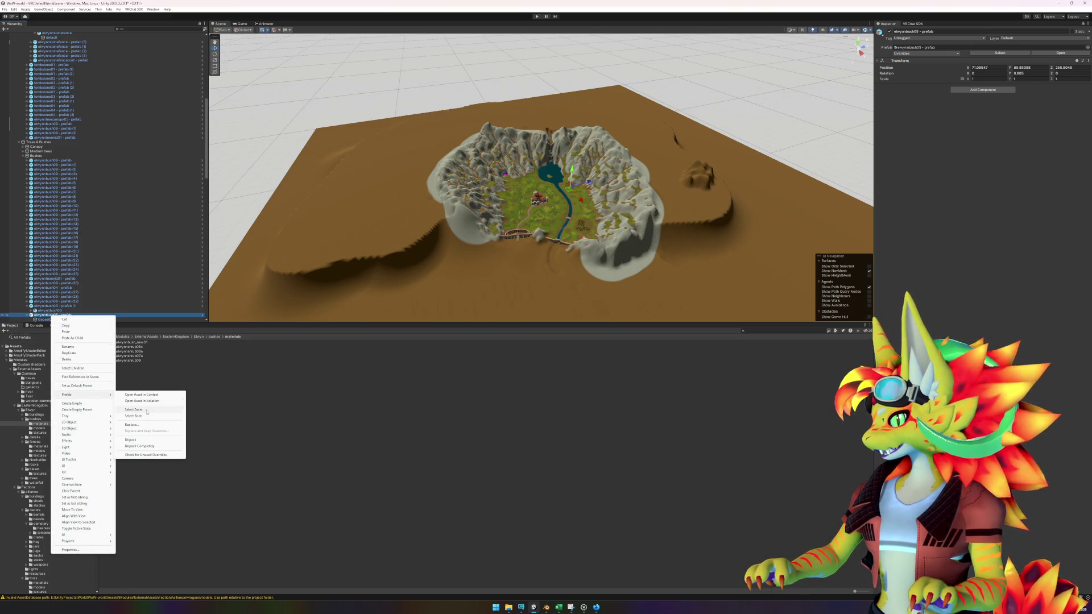
click(142, 401)
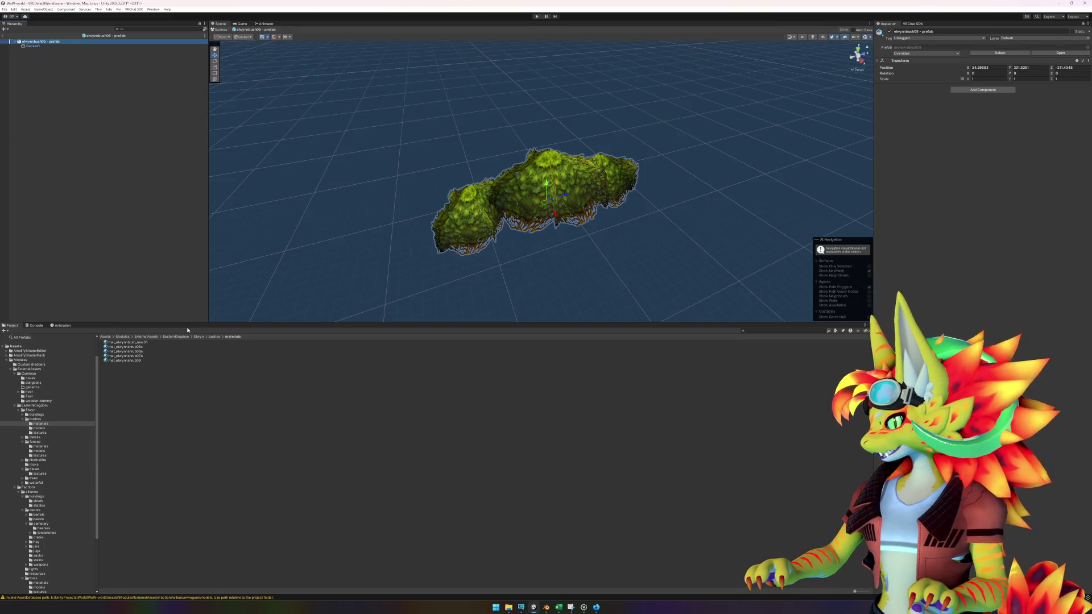
- Add the elwynnbush05 model into the prefab, delete the old Geoset0, and select the new child
click(67, 46)
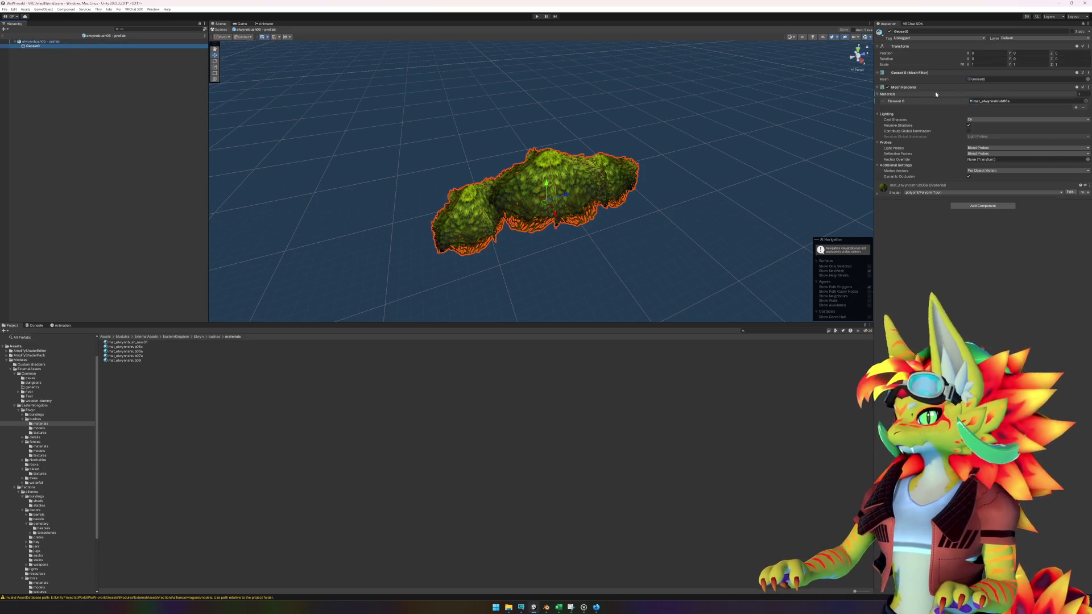
click(989, 79)
click(119, 387)
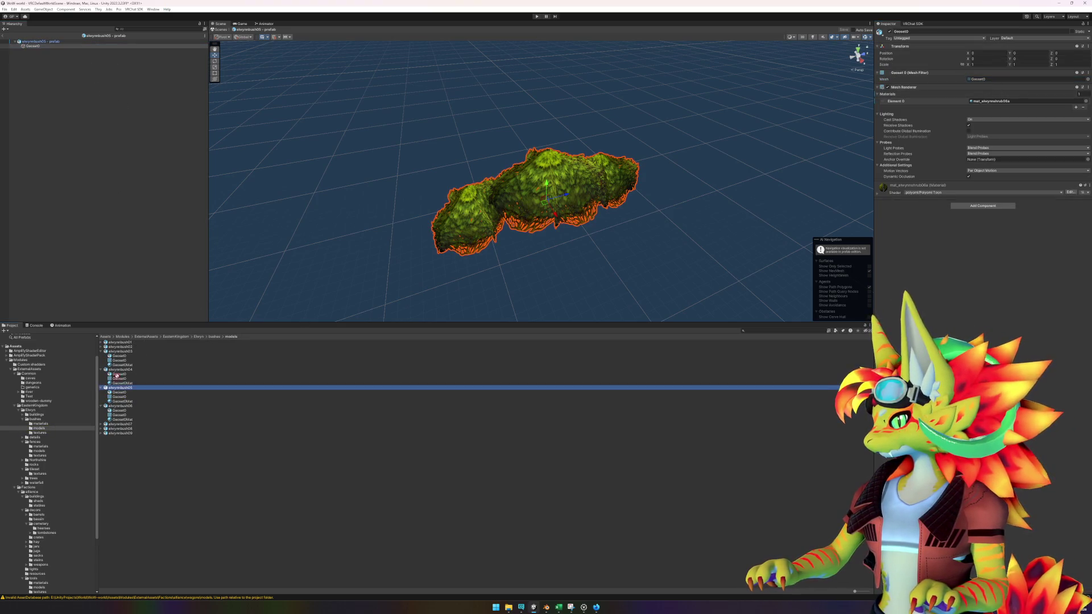
click(57, 67)
drag(50, 51, 49, 50)
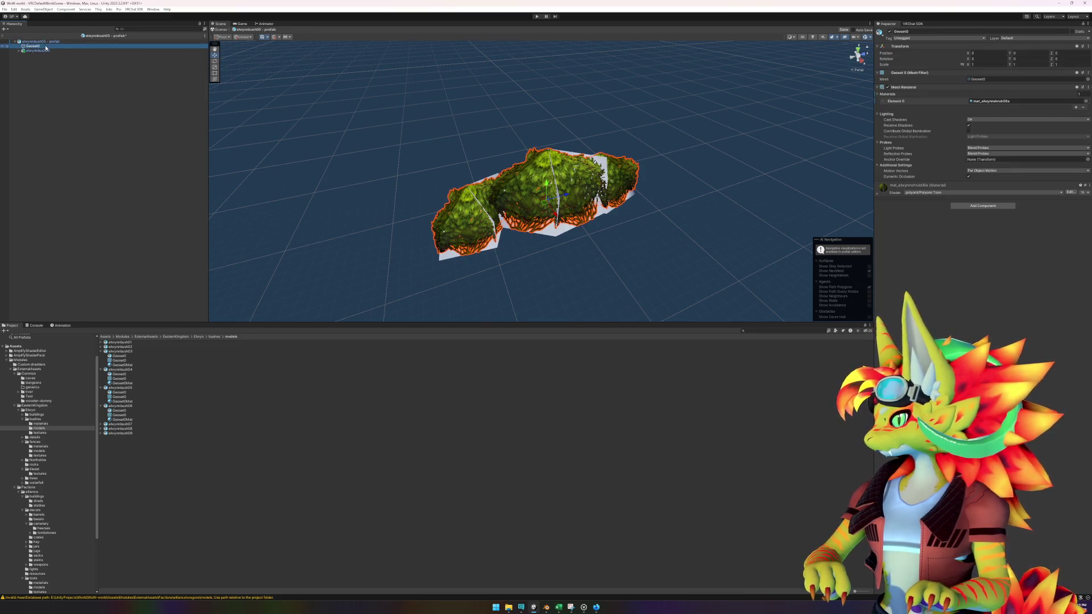
click(1018, 101)
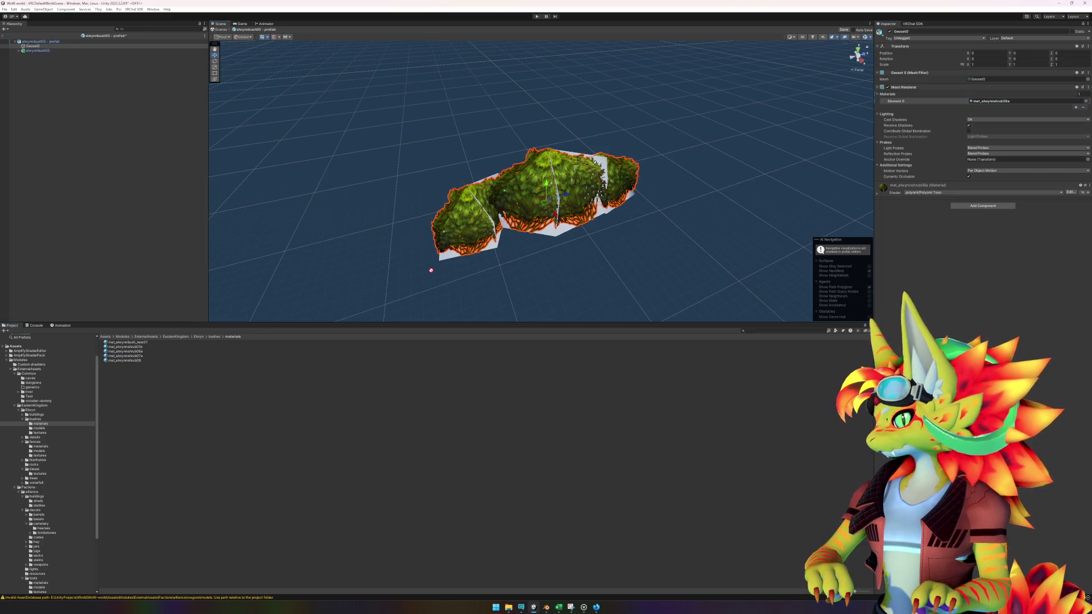
key(Delete)
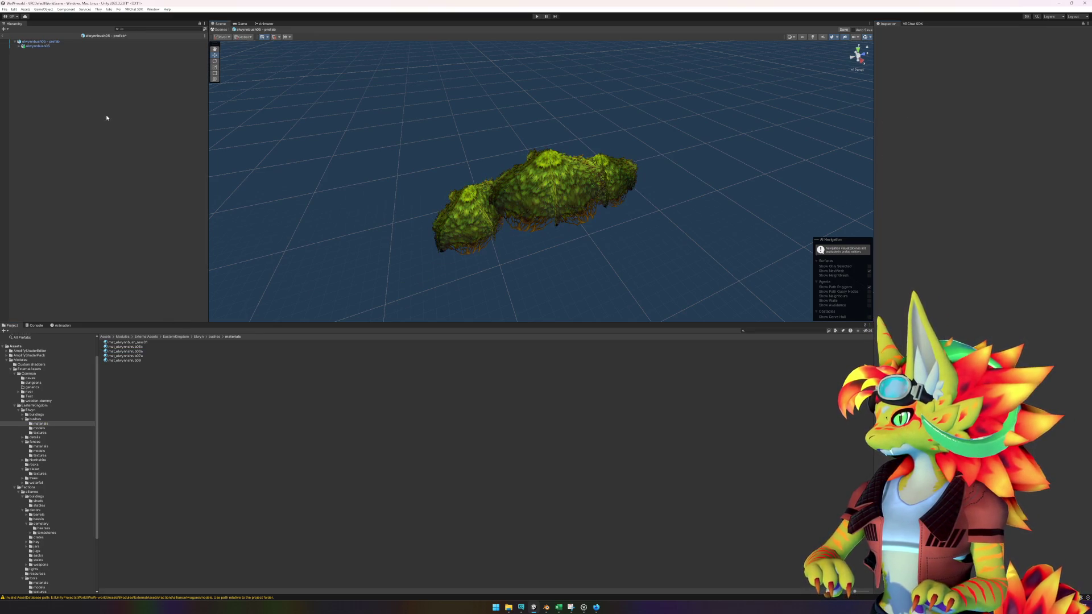
click(50, 46)
- Add a LOD Group to elwynnbush05, delete the extra LODs, and set LOD 0 transition to 2
click(1011, 89)
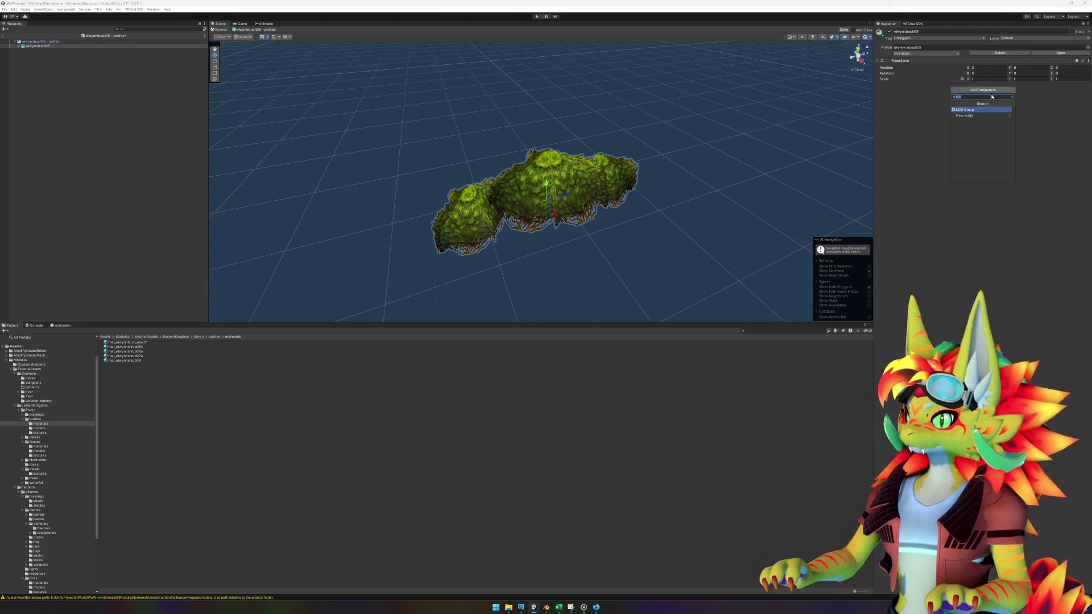
click(974, 111)
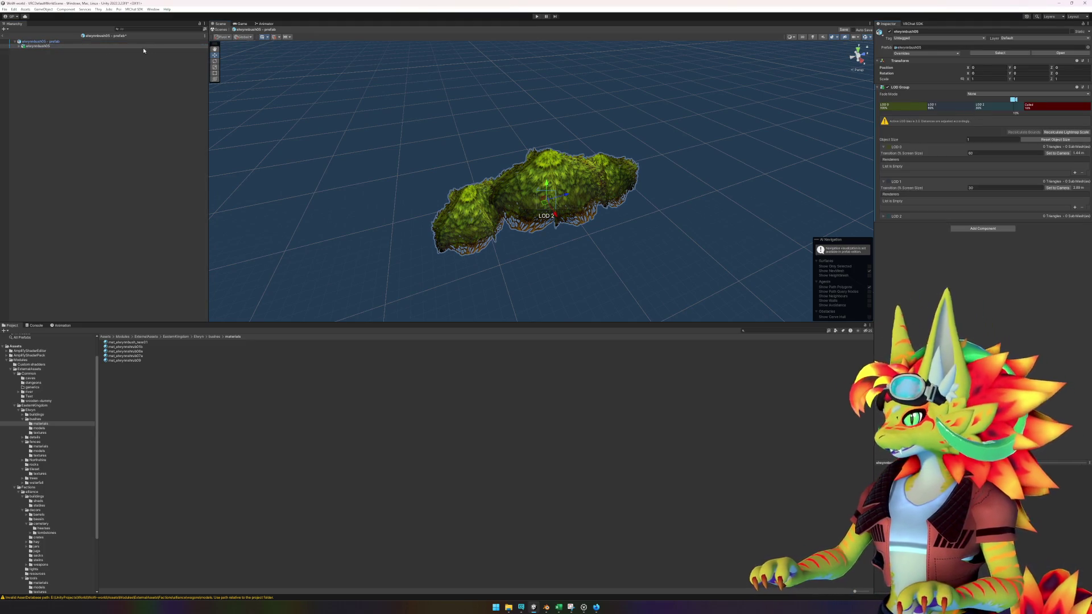
click(910, 106)
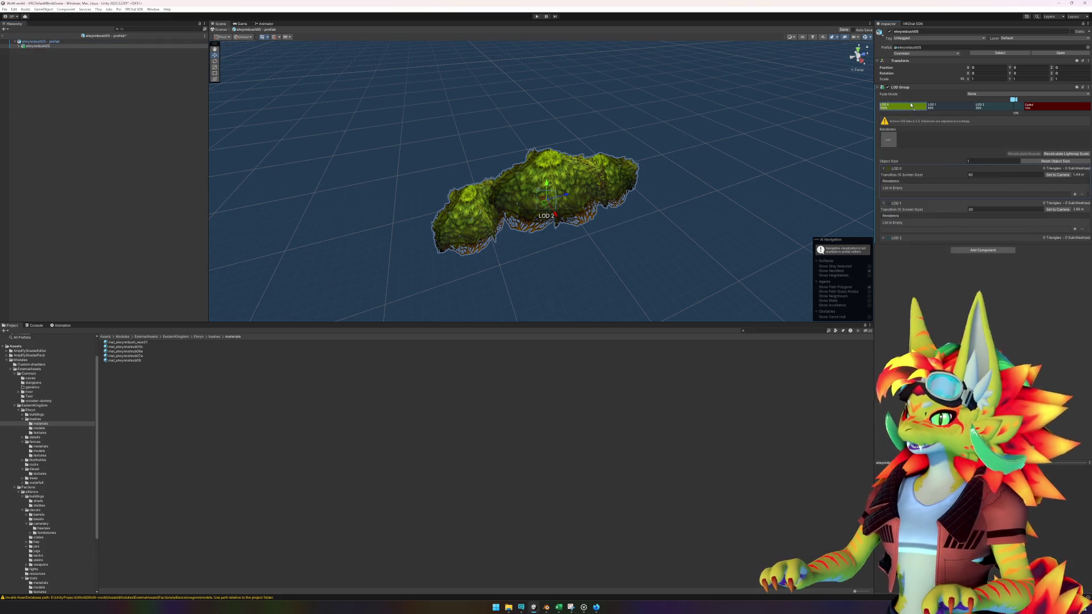
right_click(939, 107)
click(950, 116)
right_click(951, 106)
click(963, 116)
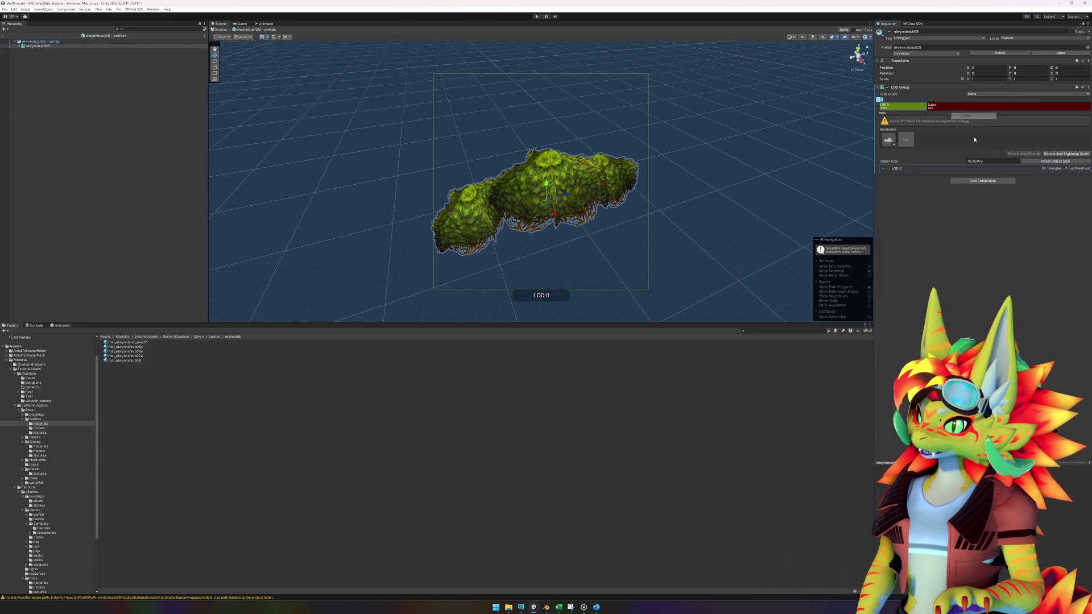
click(994, 175)
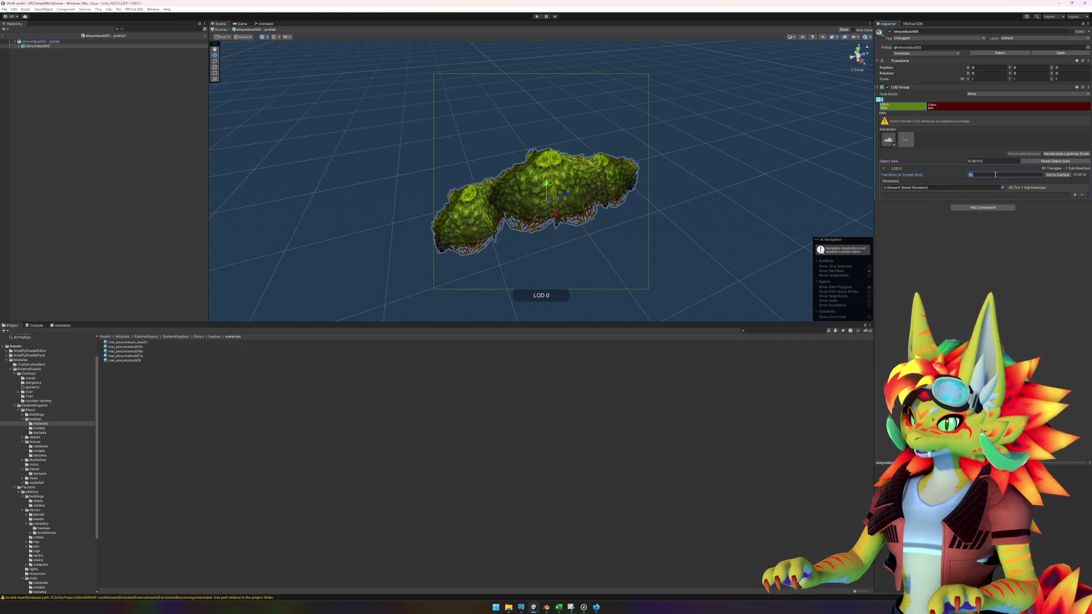
text(2)
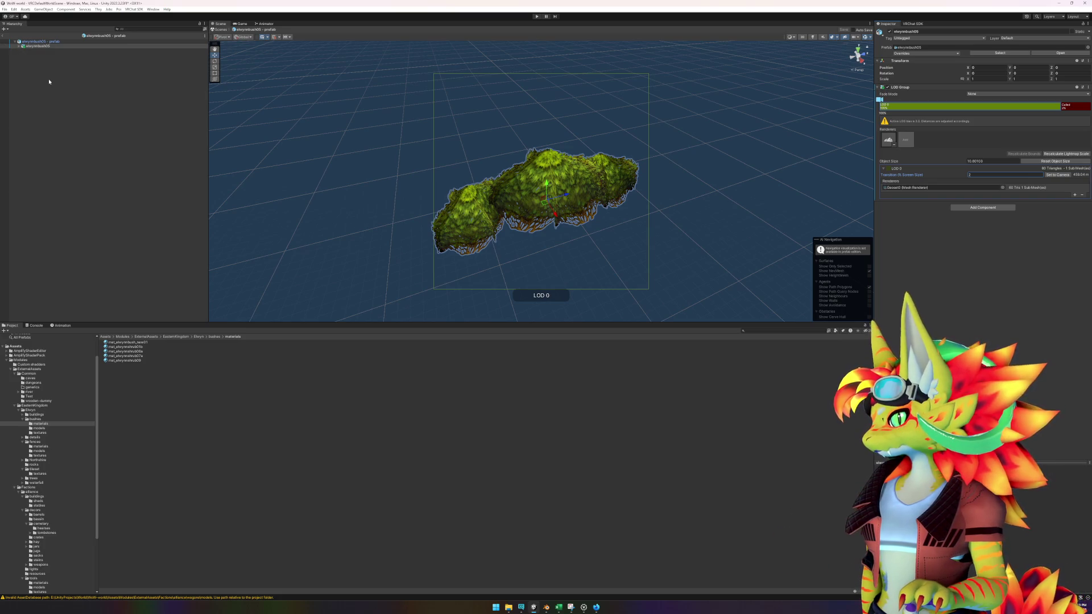
click(19, 45)
right_click(48, 42)
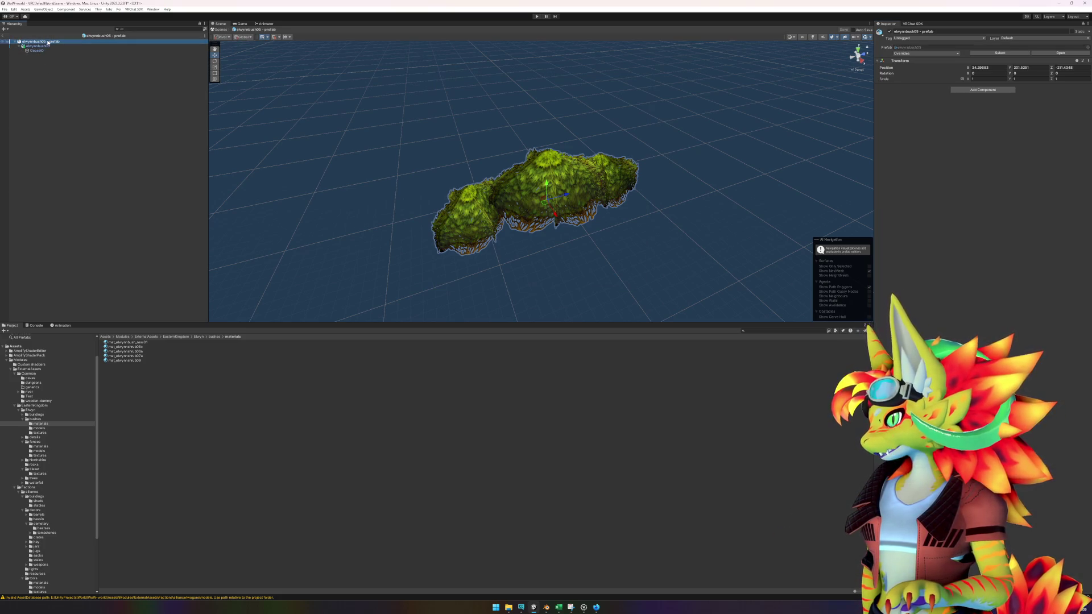
- Unpack the elwynnbush05 root and set its position to 0, 0, 0
mouse_move(62, 119)
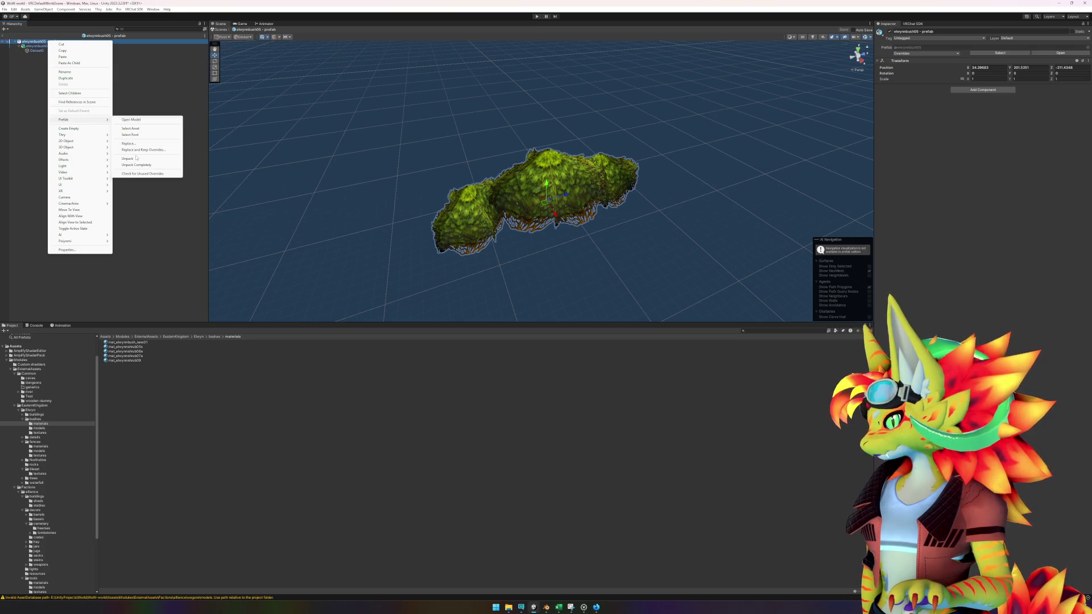
click(136, 161)
click(125, 149)
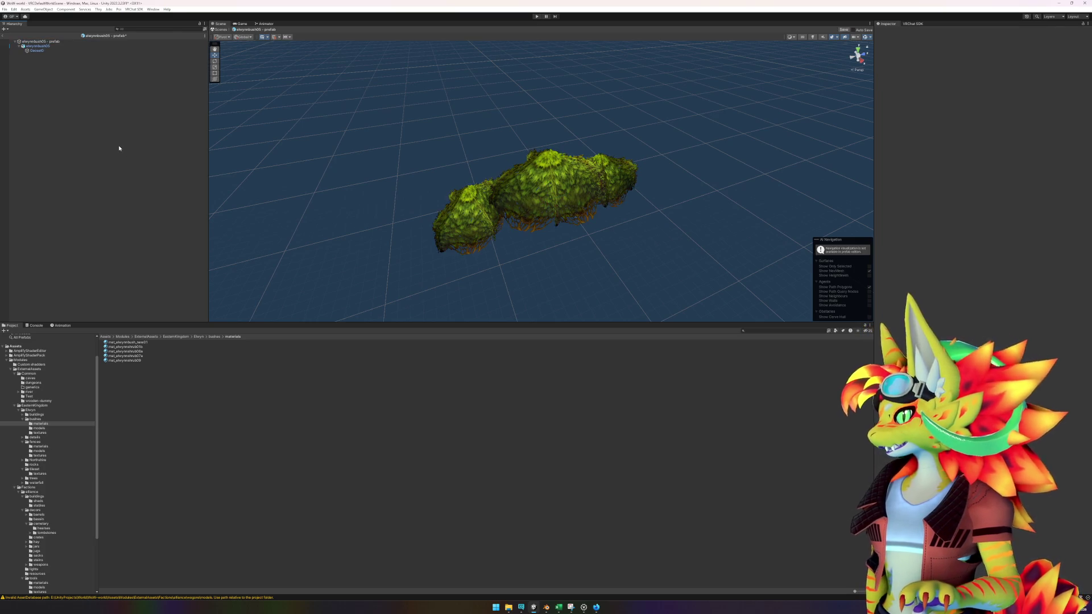
click(50, 42)
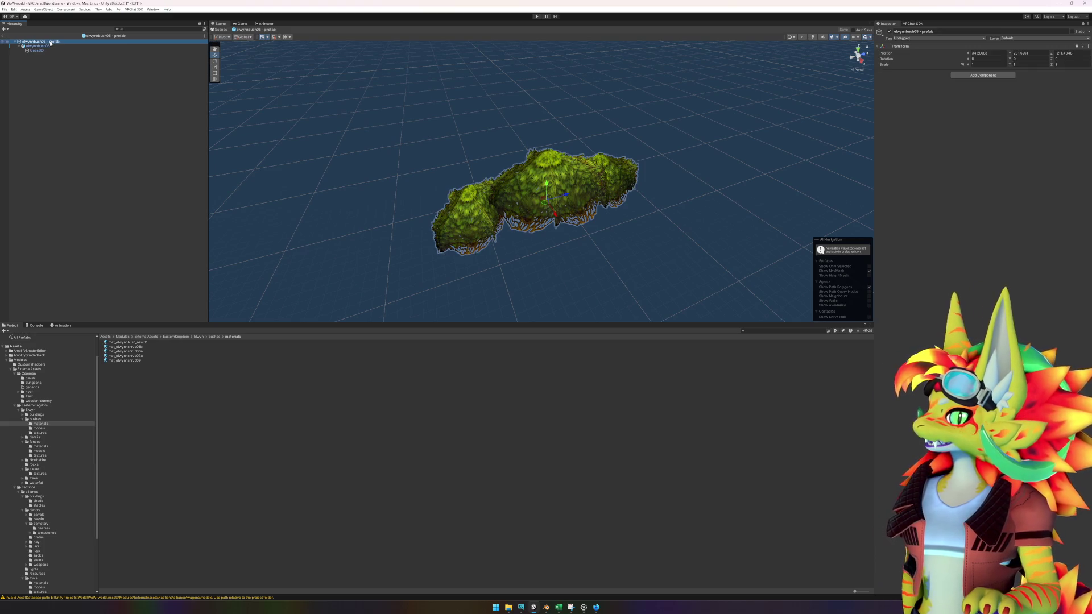
click(985, 54)
text(0)
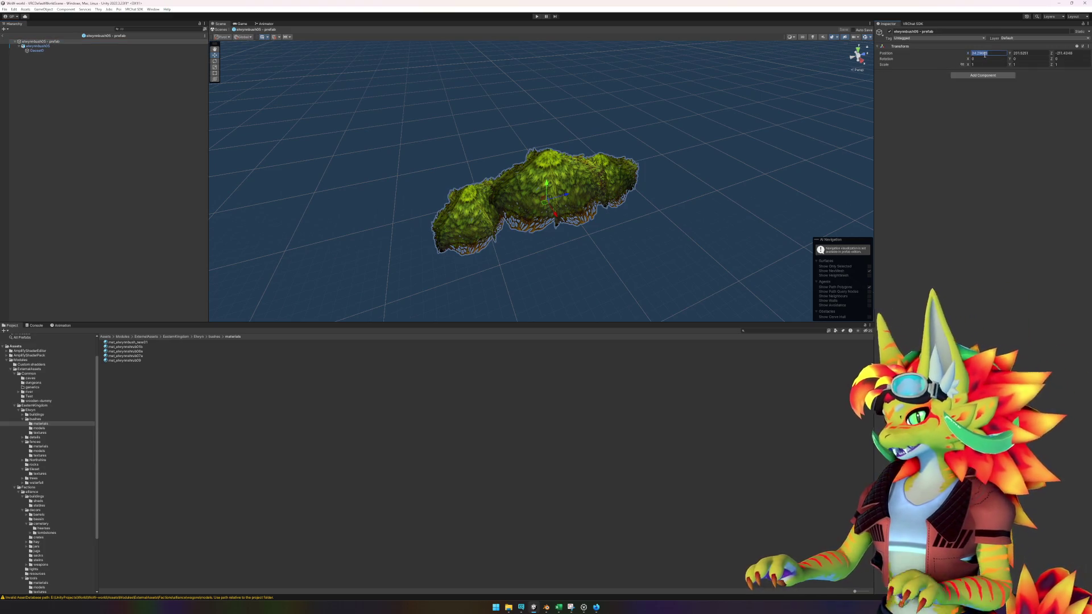
key(Tab)
text(0)
key(Tab)
text(0)
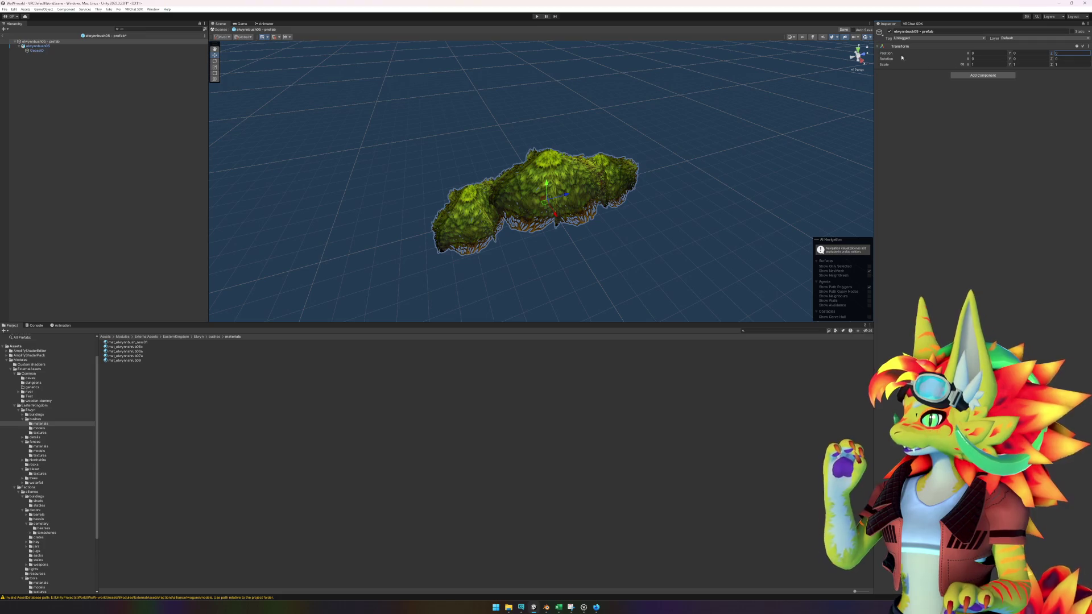
- Exit prefab editing and save the elwynnbush05 prefab changes
click(42, 46)
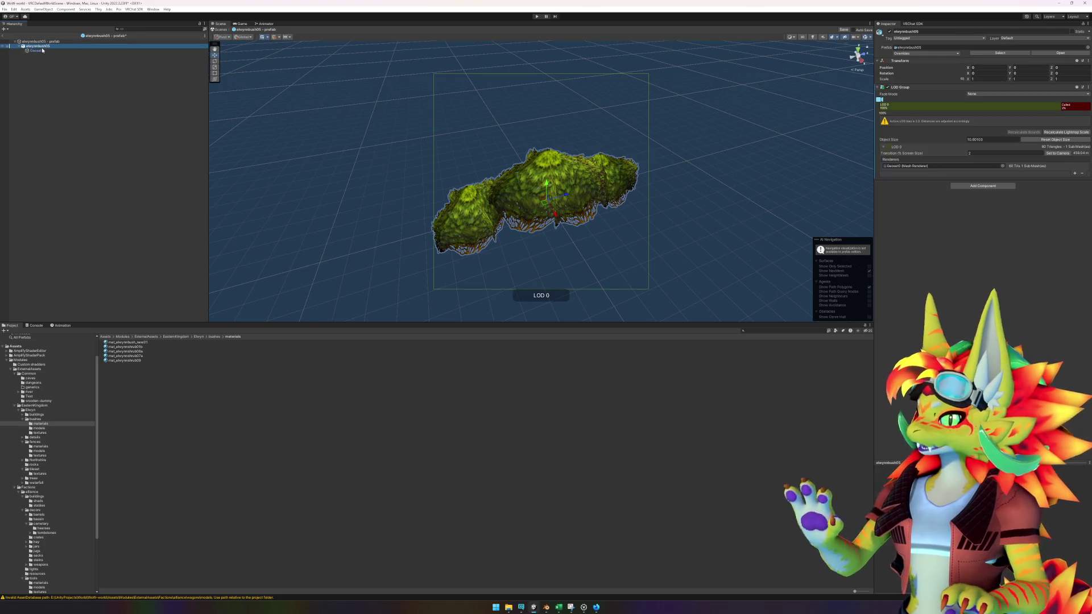
click(4, 36)
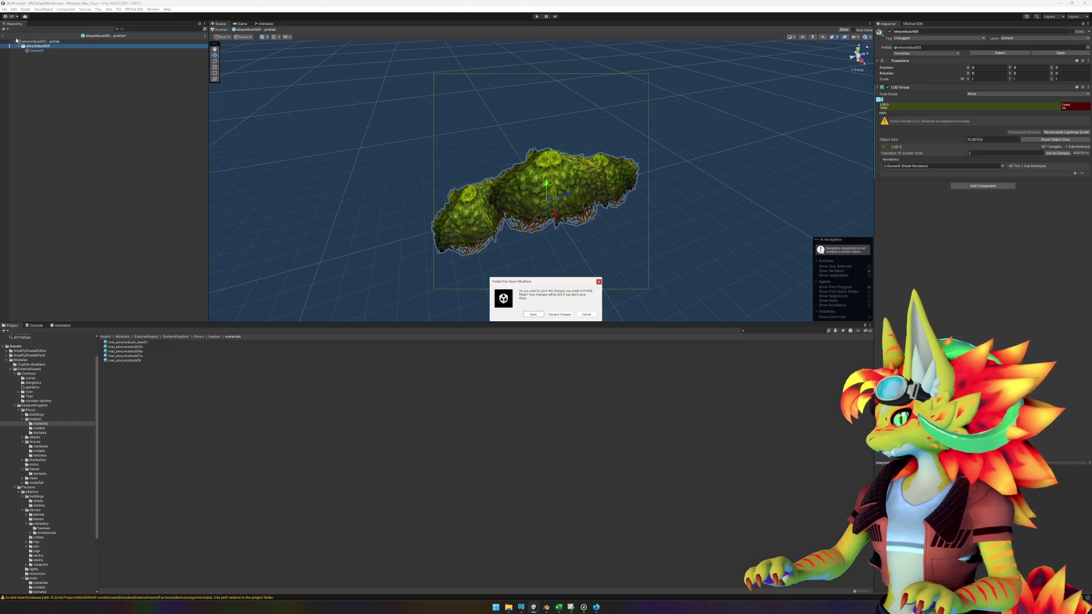
click(535, 315)
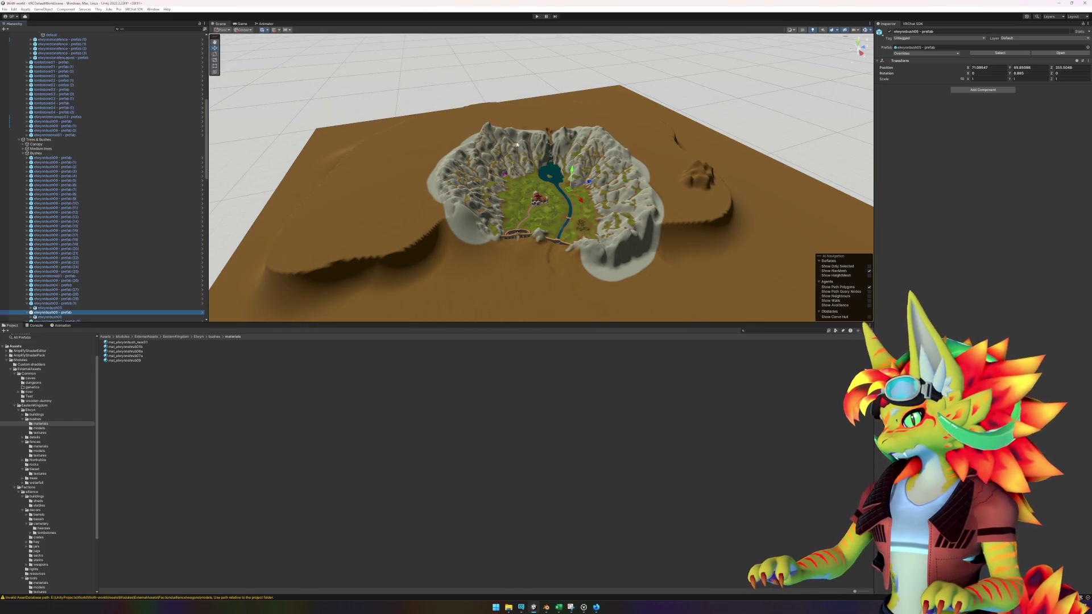
click(616, 430)
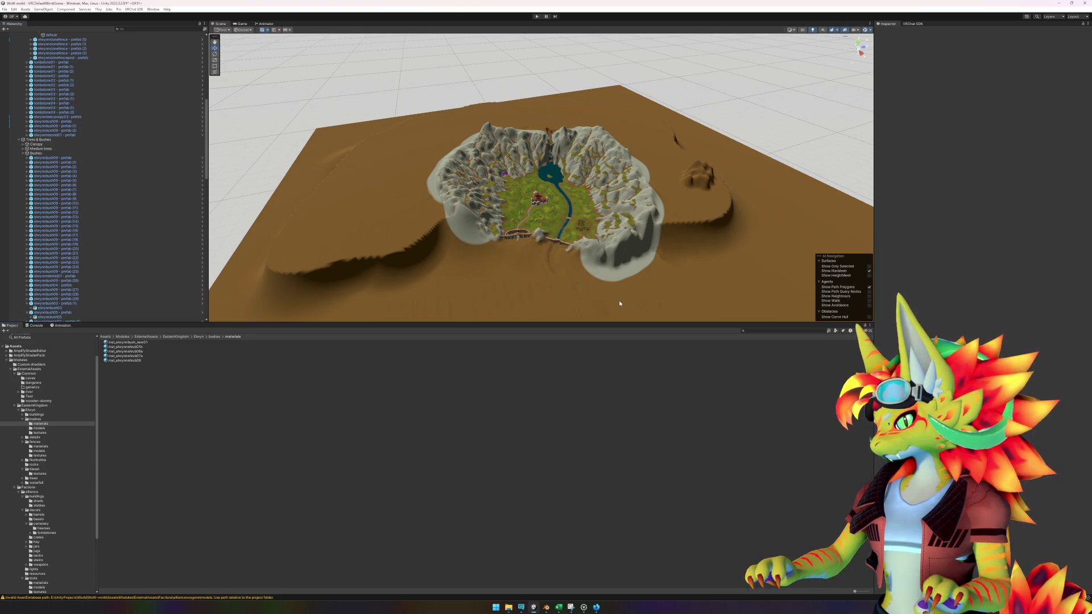
- Orbit to the village, select the stone tower, and open the stonepyre01 prefab for editing
mouse_move(592, 294)
mouse_down()
mouse_move(638, 312)
mouse_move(597, 344)
mouse_move(507, 312)
mouse_move(463, 312)
mouse_move(494, 298)
mouse_move(511, 205)
mouse_up()
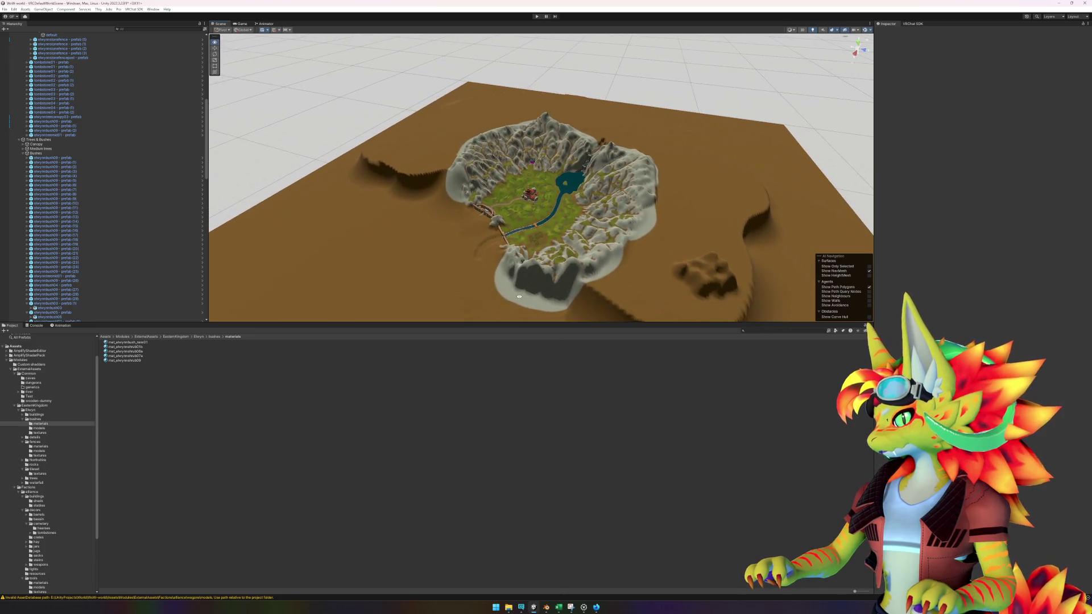
click(523, 200)
click(522, 200)
click(522, 200)
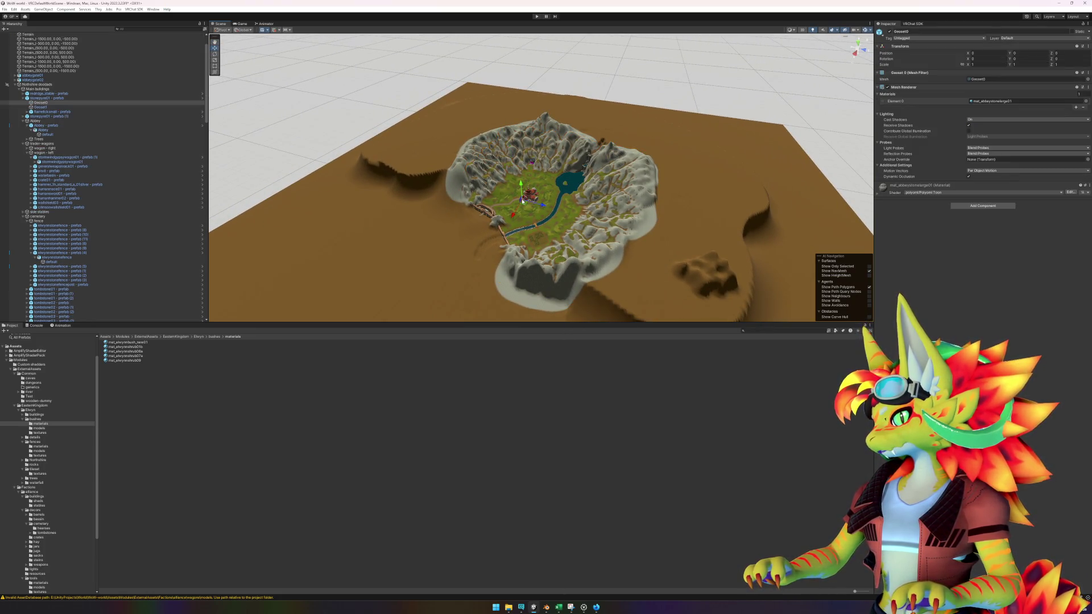
right_click(45, 98)
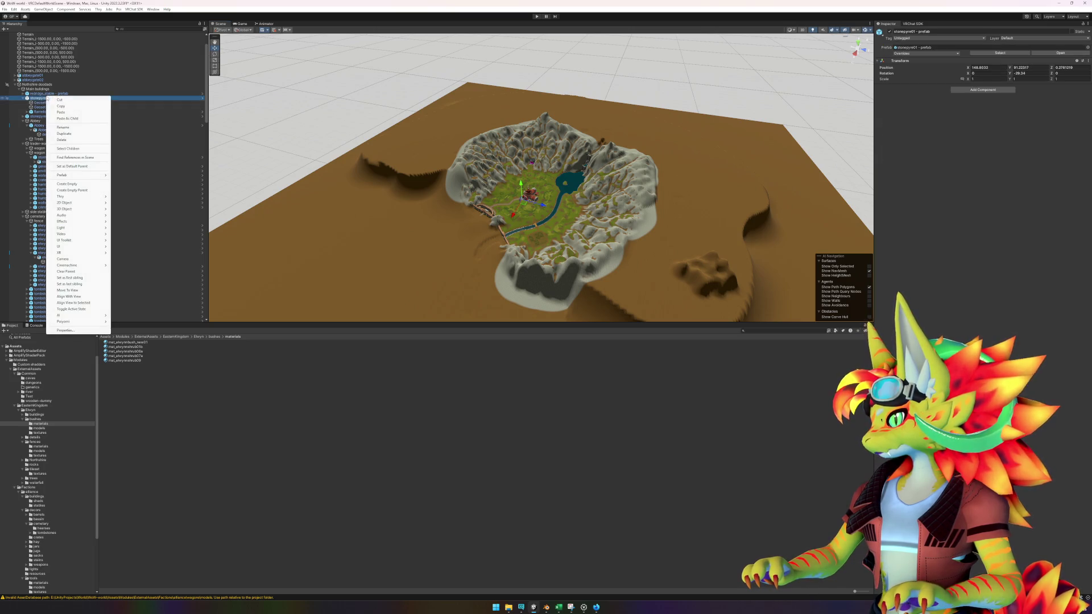
mouse_move(69, 174)
click(137, 176)
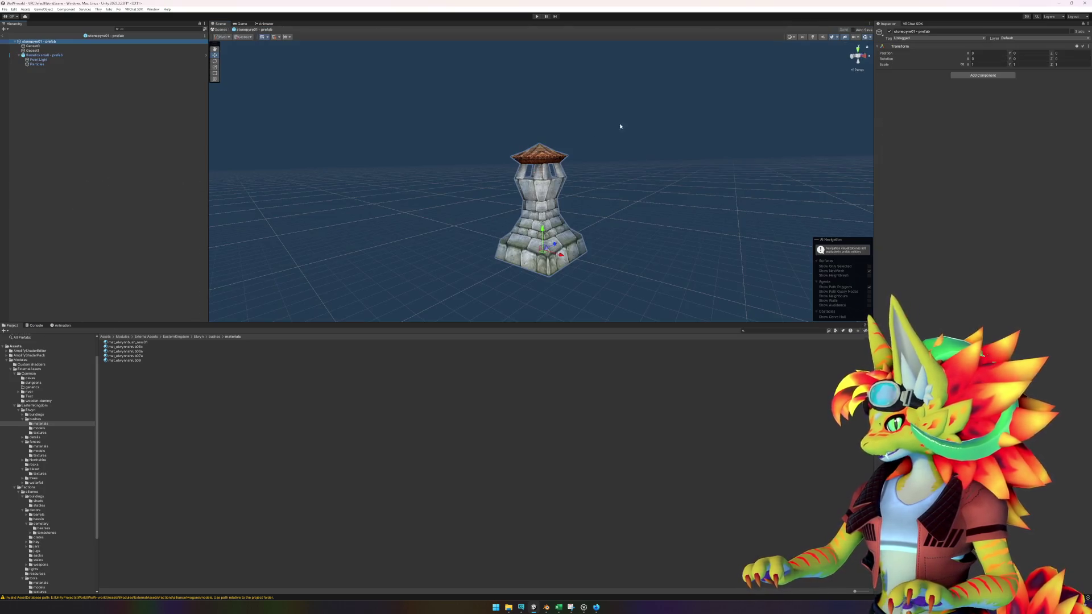
- Inspect the tower's Geoset0 and Geoset1, locate their source model, and add stonepyre01 into the prefab
click(47, 50)
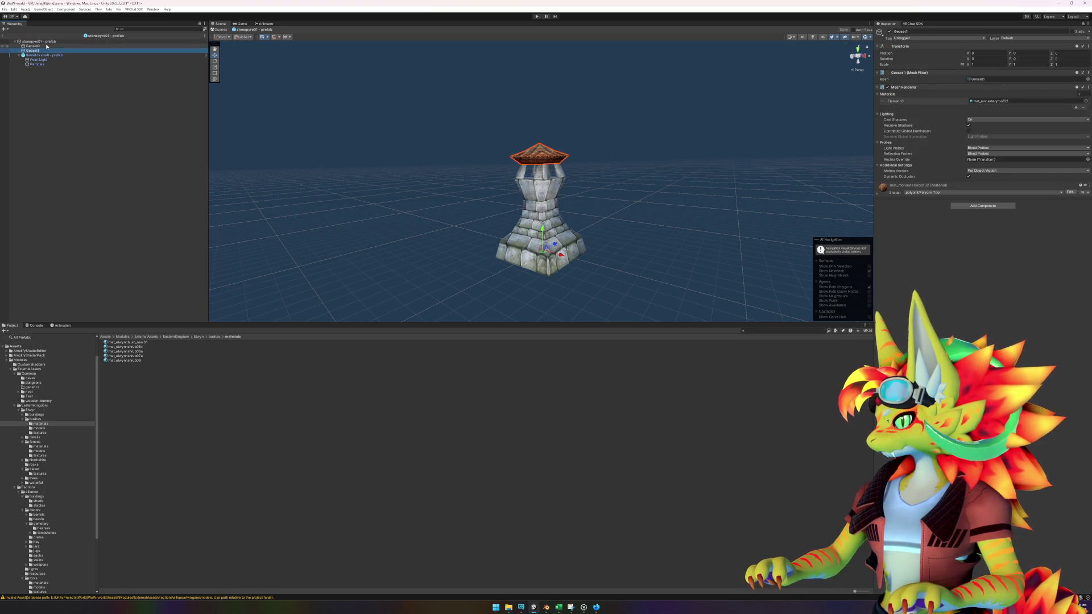
click(40, 46)
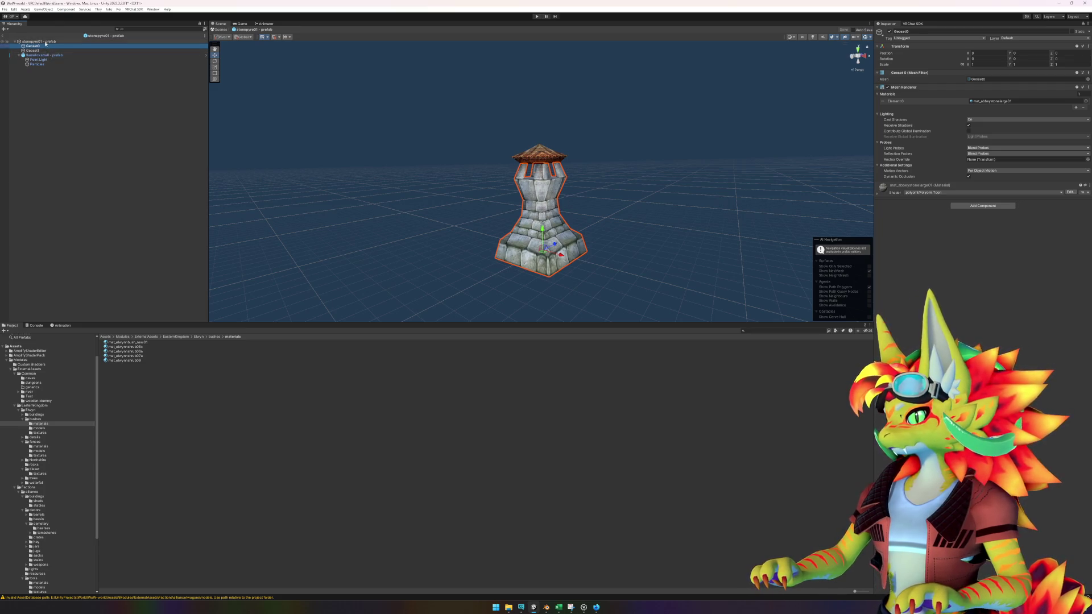
click(45, 42)
click(46, 46)
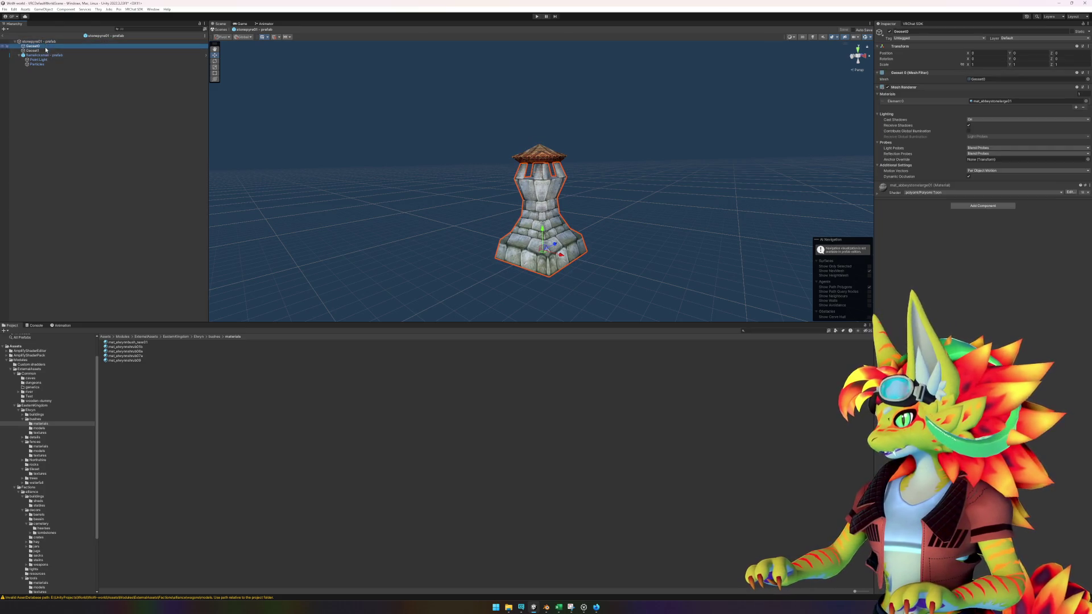
click(45, 43)
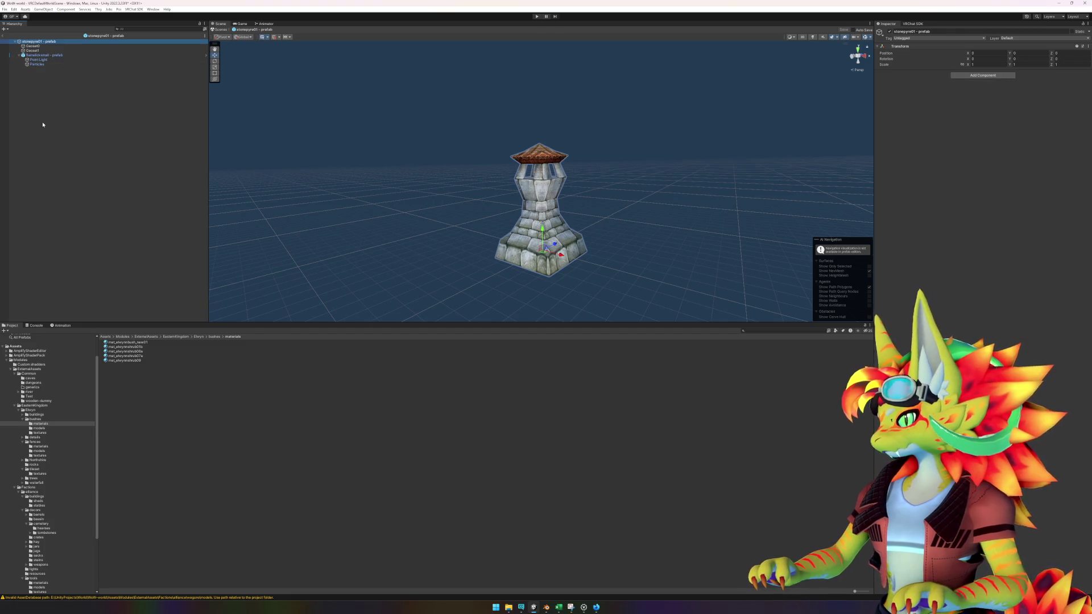
click(34, 50)
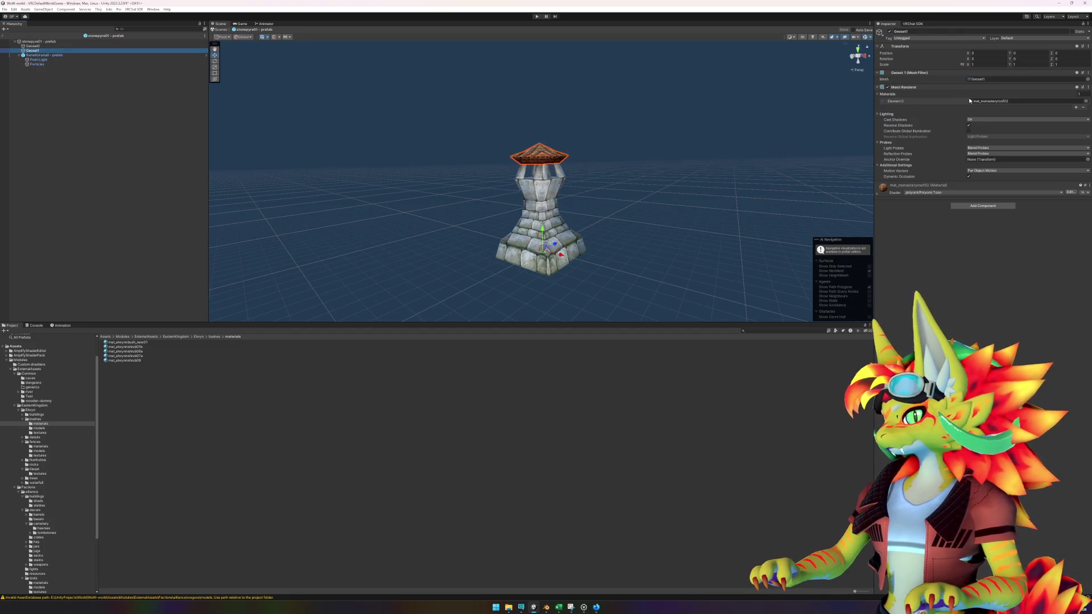
click(981, 79)
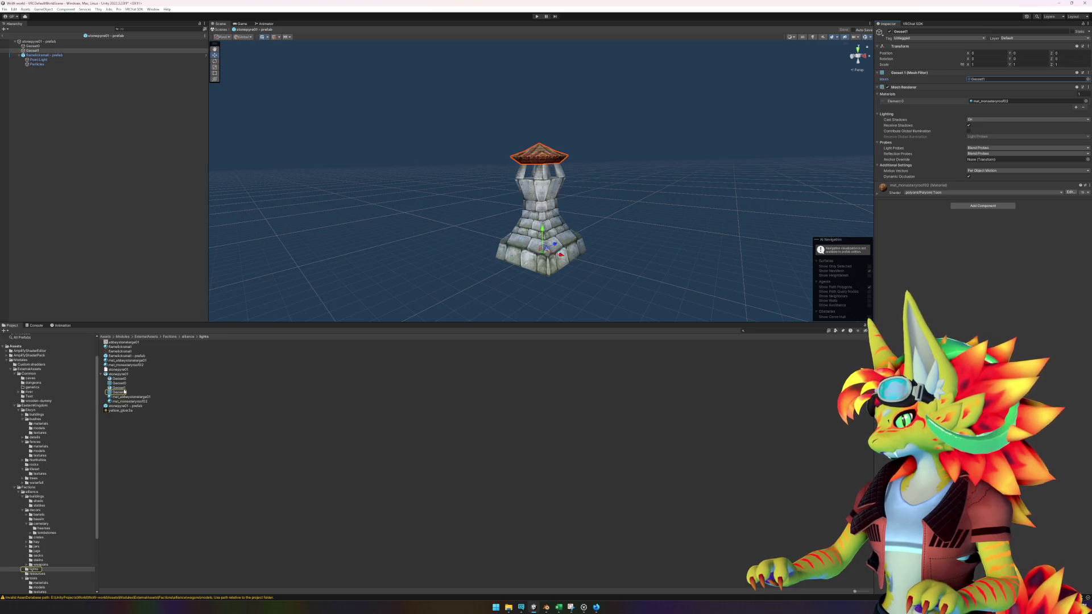
mouse_move(121, 376)
mouse_down()
mouse_move(80, 280)
mouse_move(38, 48)
mouse_up()
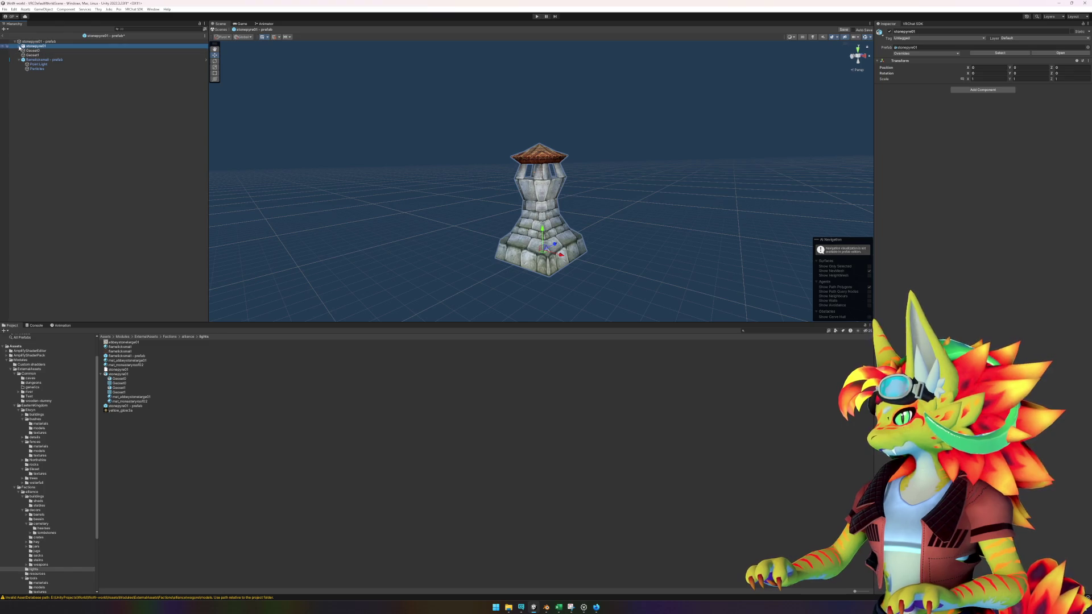
- Nest the flamelicksmall flame, Geoset0 and Geoset1 under the new stonepyre01 model
click(19, 46)
drag(36, 69, 38, 56)
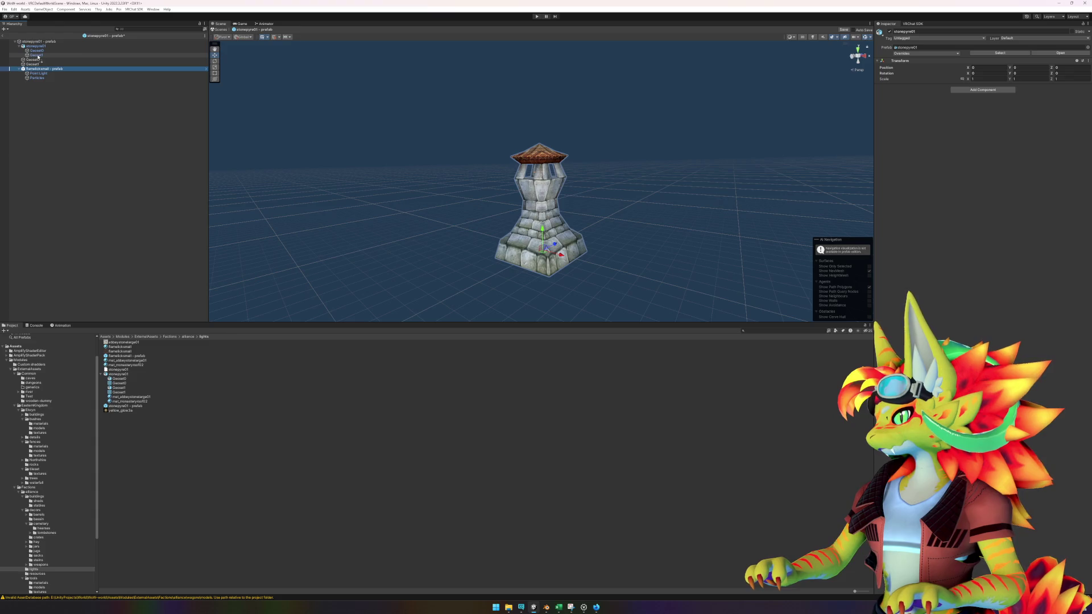
drag(39, 58, 40, 58)
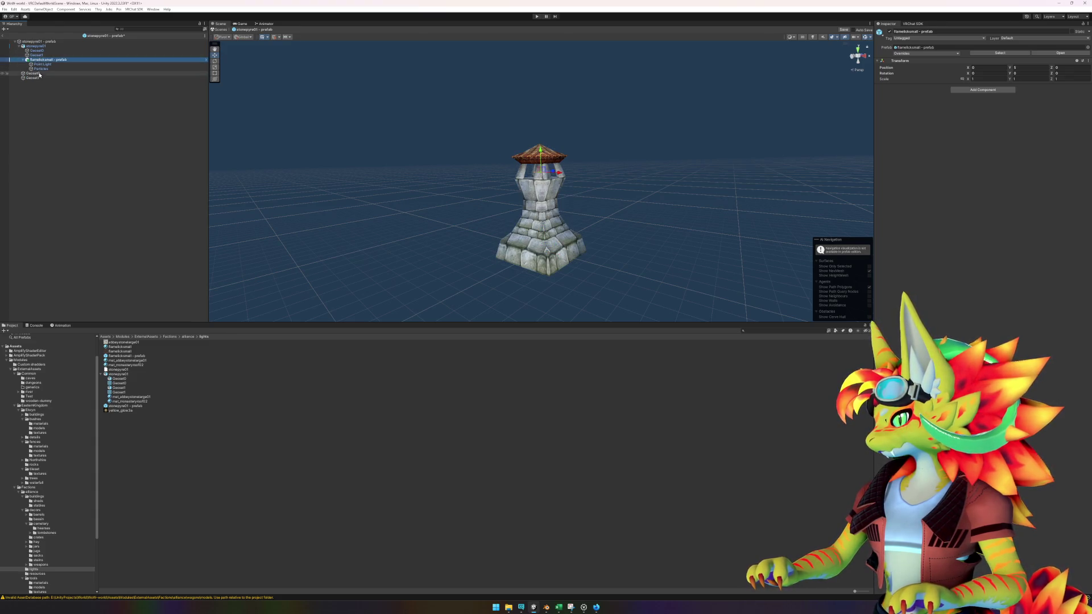
click(38, 74)
shift+click(39, 78)
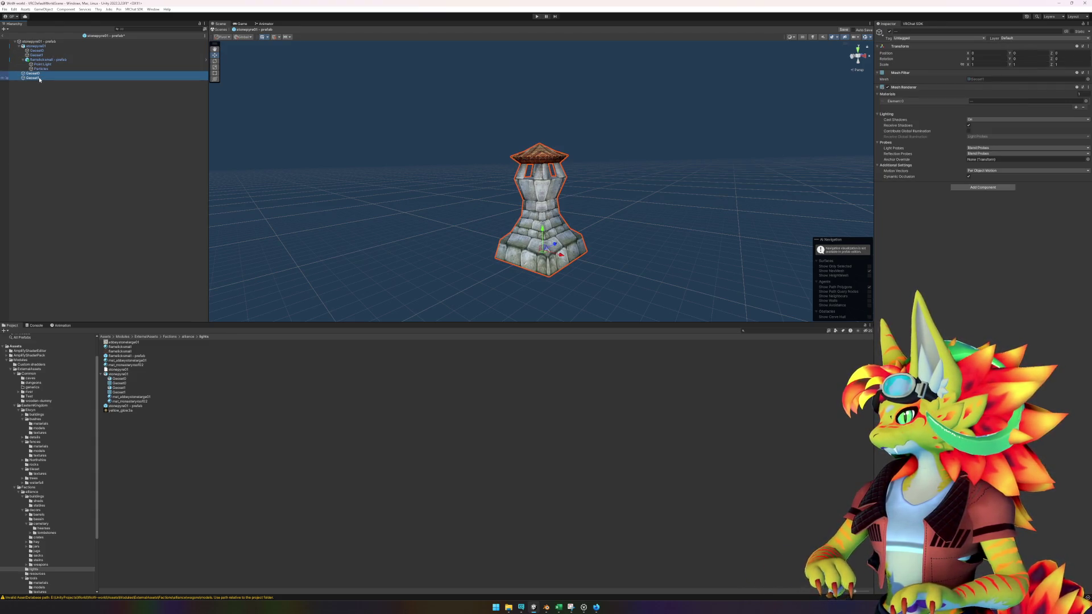
drag(39, 78, 39, 53)
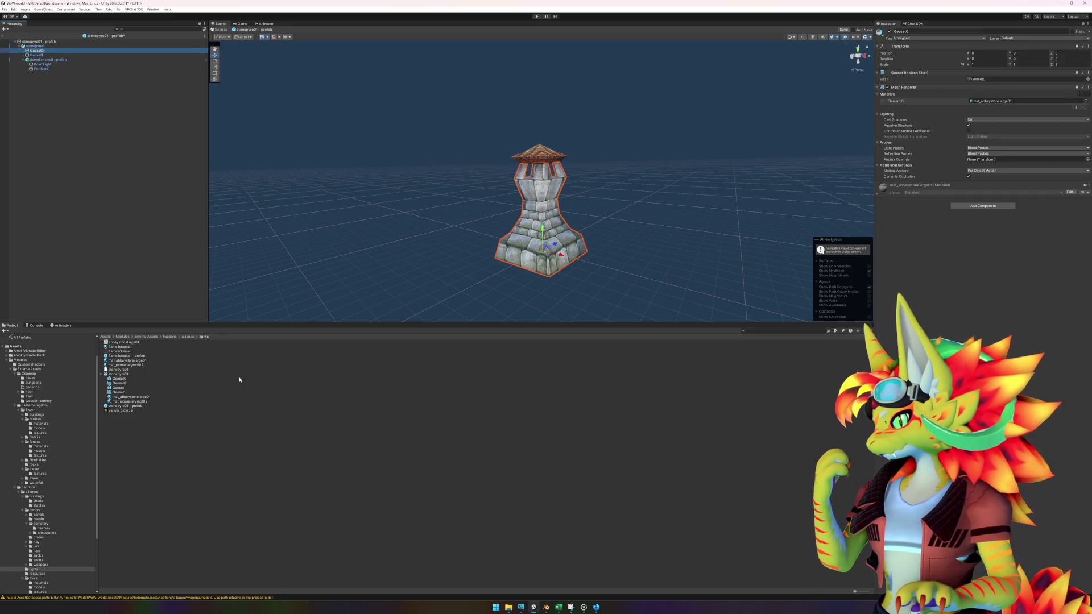
- Give Geoset0 the mat_abbeystonelarge01 material and Geoset1 the mat_monasteryroof02 material
click(1085, 101)
double_click(913, 272)
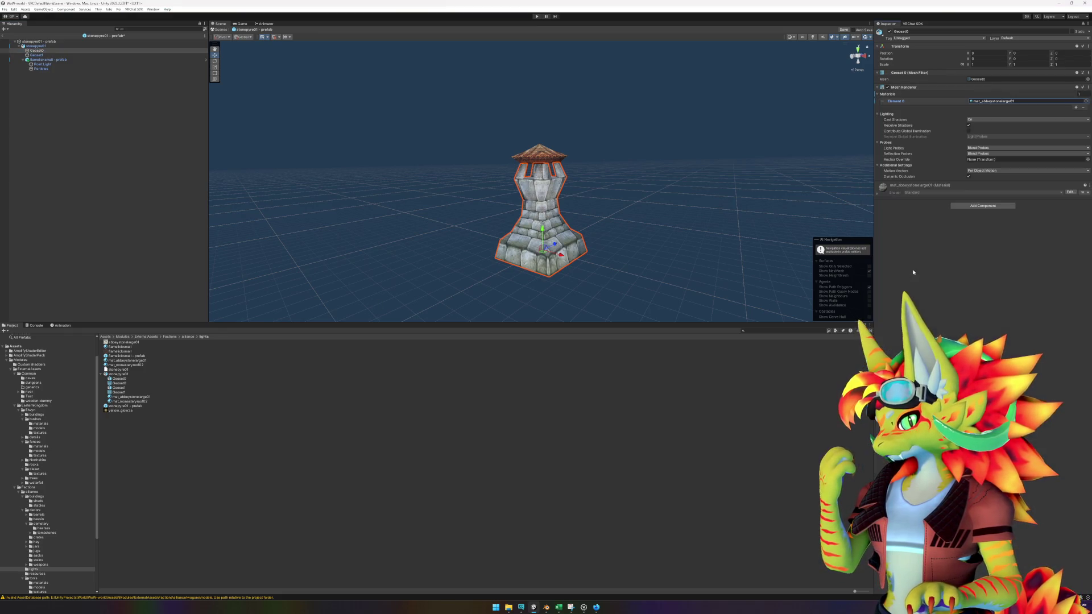
click(36, 54)
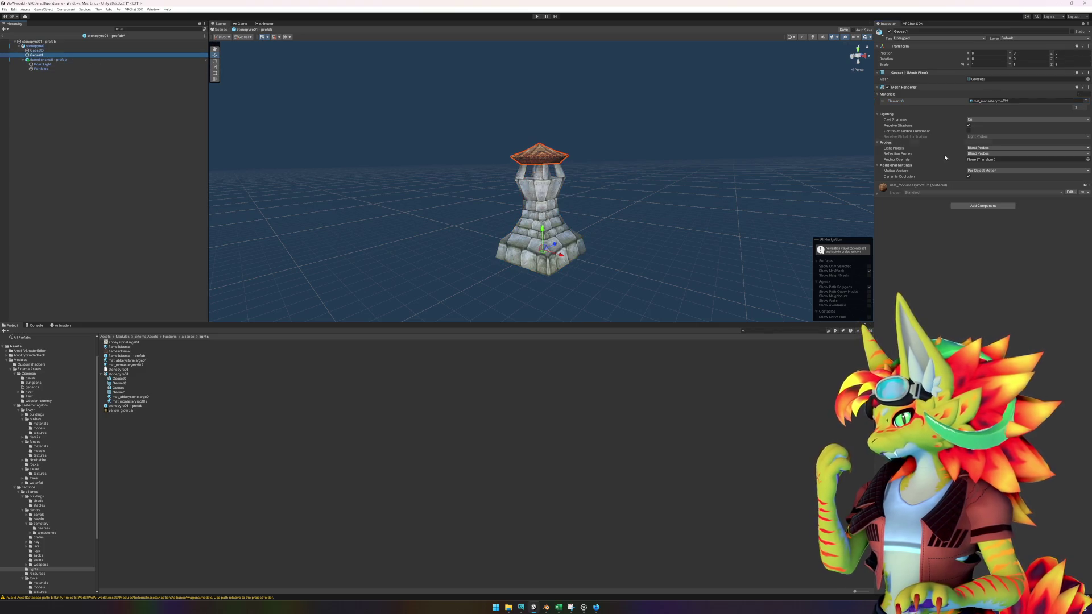
click(1086, 102)
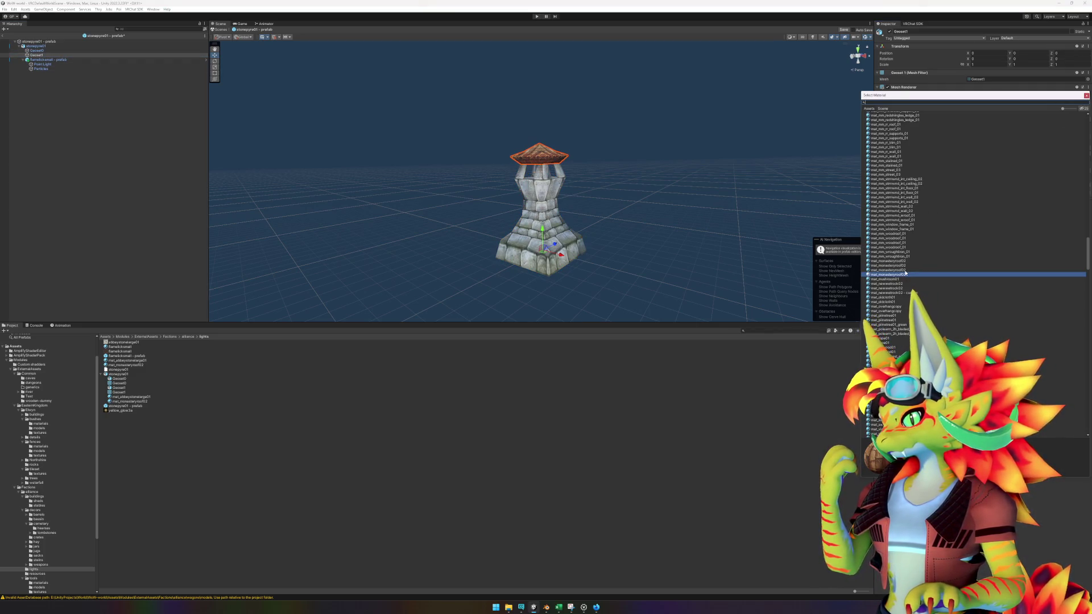
click(905, 271)
drag(932, 98, 658, 173)
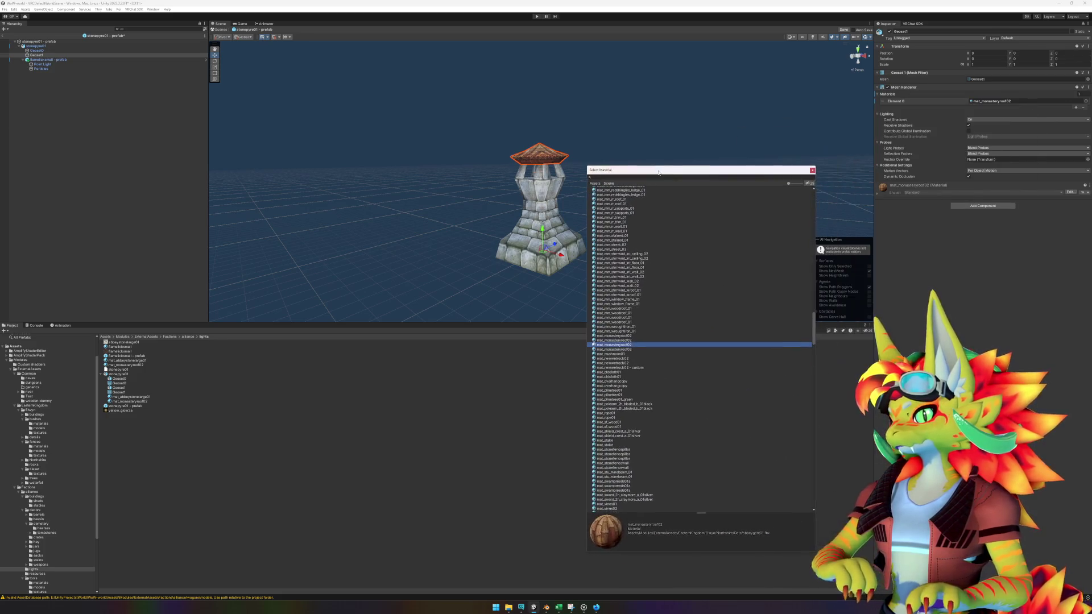
key(Return)
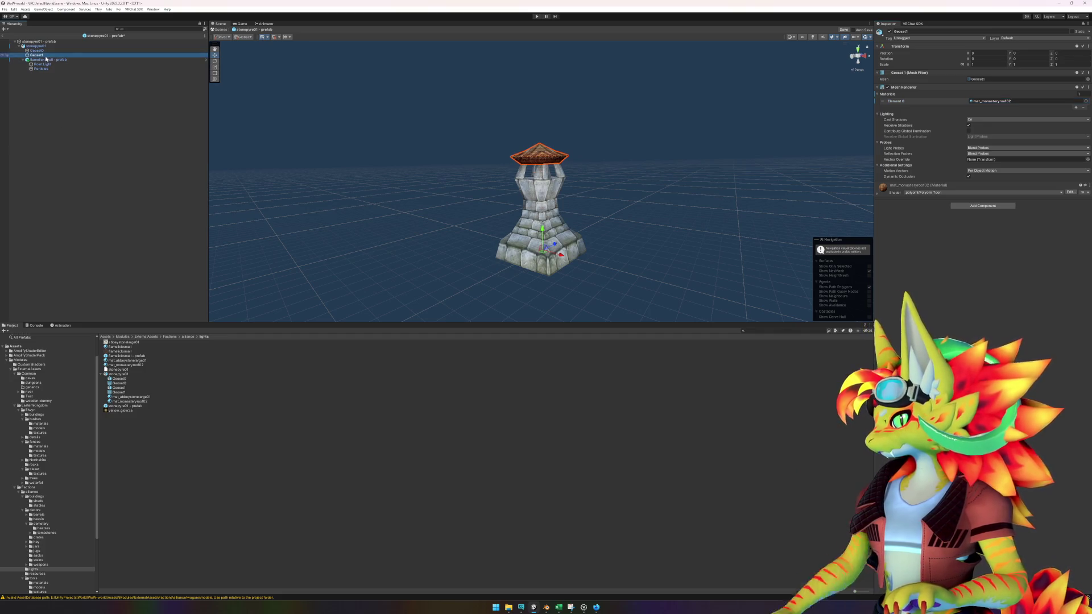
- Select the stonepyre01 root and exit prefab editing back to the world scene
click(65, 95)
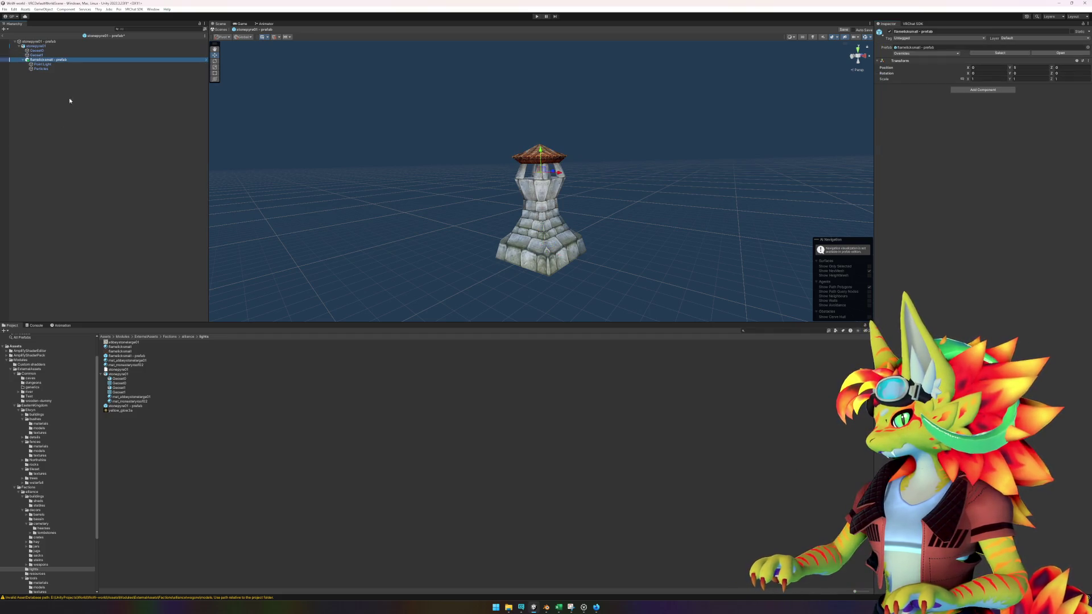
click(56, 46)
click(56, 42)
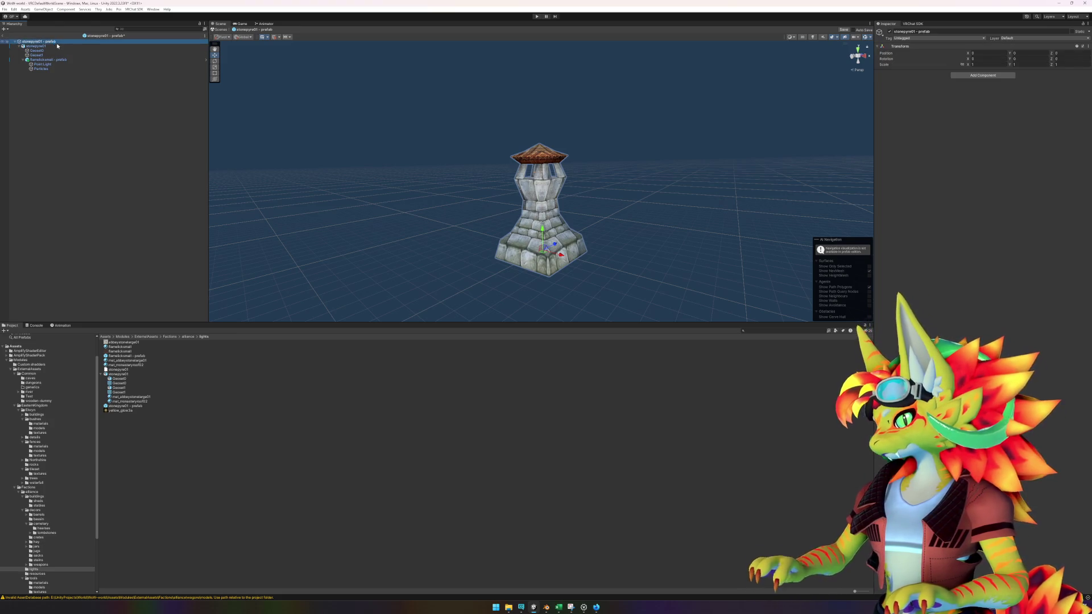
click(4, 33)
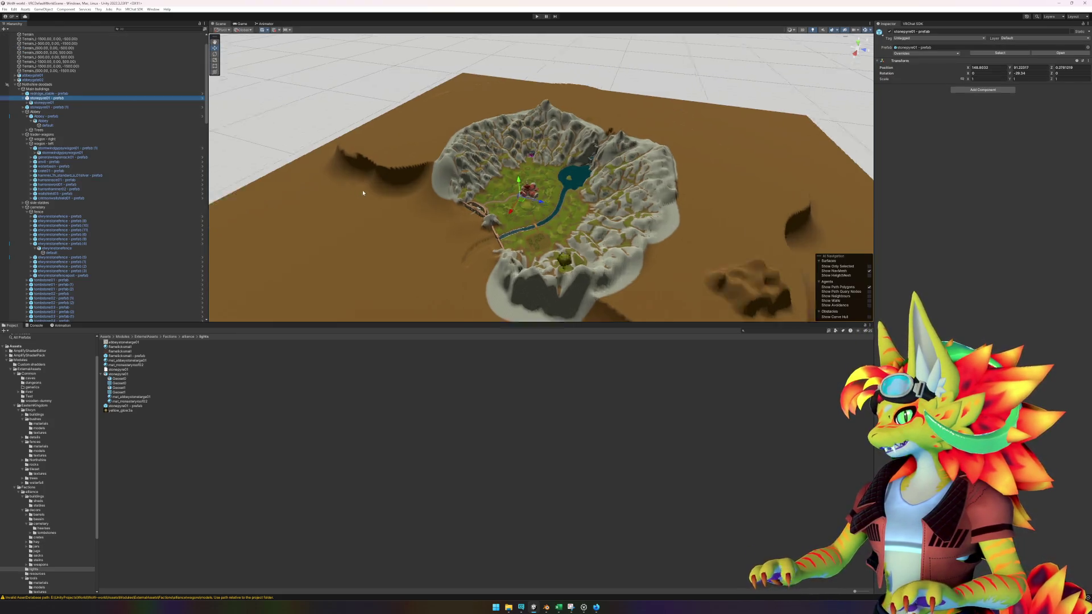
mouse_move(407, 189)
mouse_down()
mouse_move(512, 165)
mouse_move(497, 175)
mouse_move(542, 181)
mouse_move(605, 235)
mouse_up()
scroll(606, 235, down, 5)
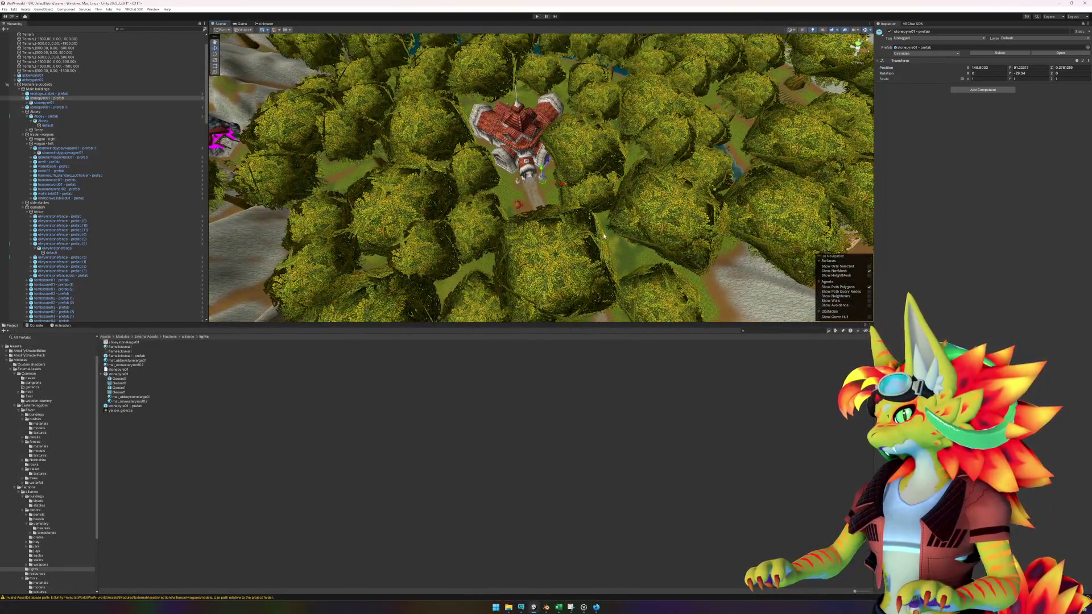
scroll(603, 234, down, 8)
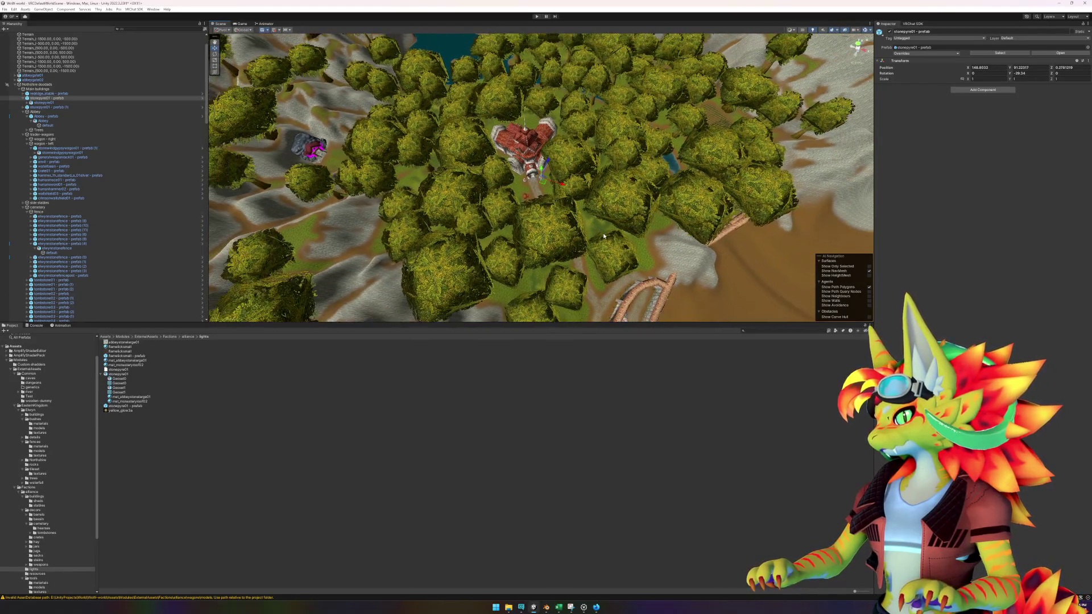
scroll(604, 235, down, 10)
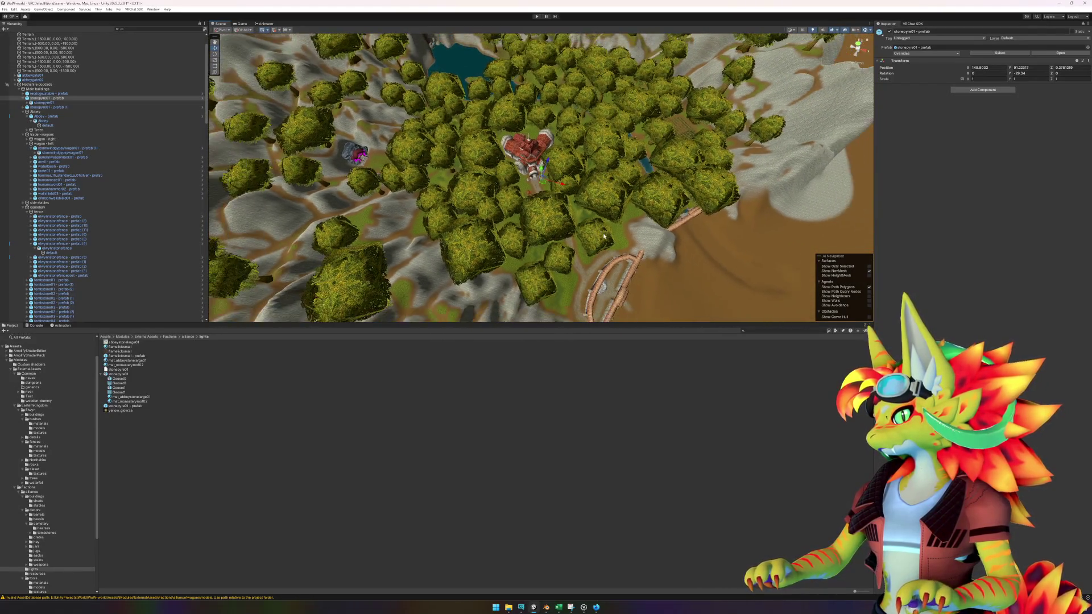
scroll(604, 235, down, 3)
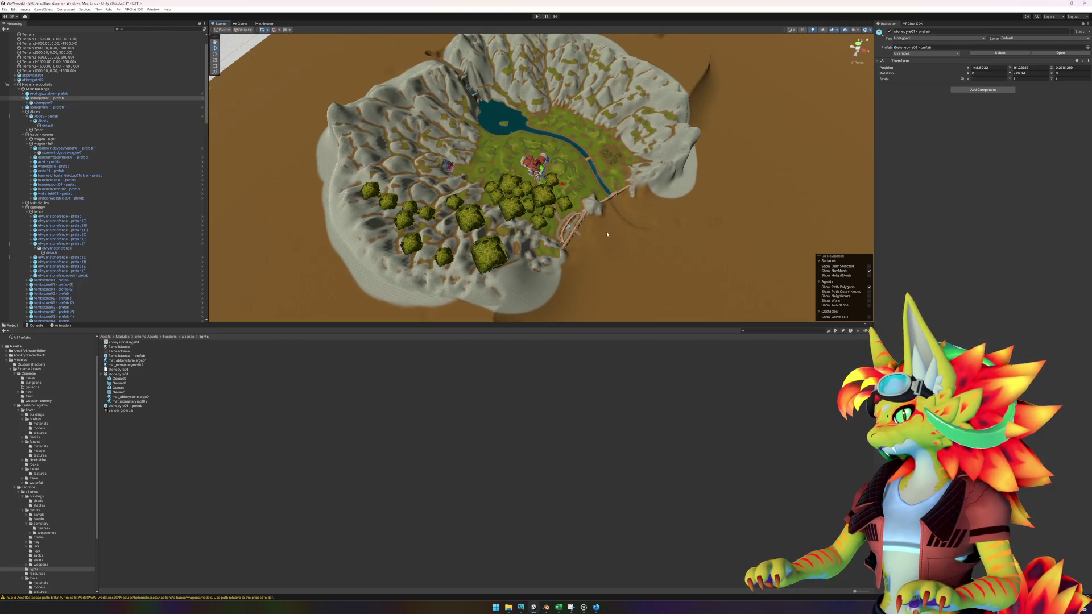
alt+drag(605, 236, 486, 229)
scroll(486, 228, down, 3)
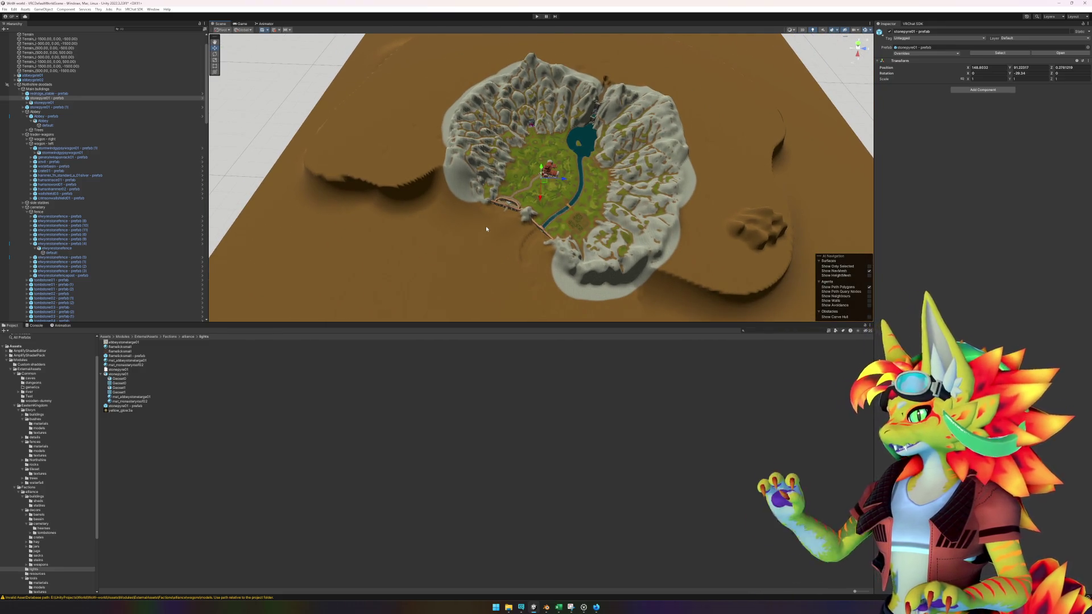
scroll(487, 228, up, 3)
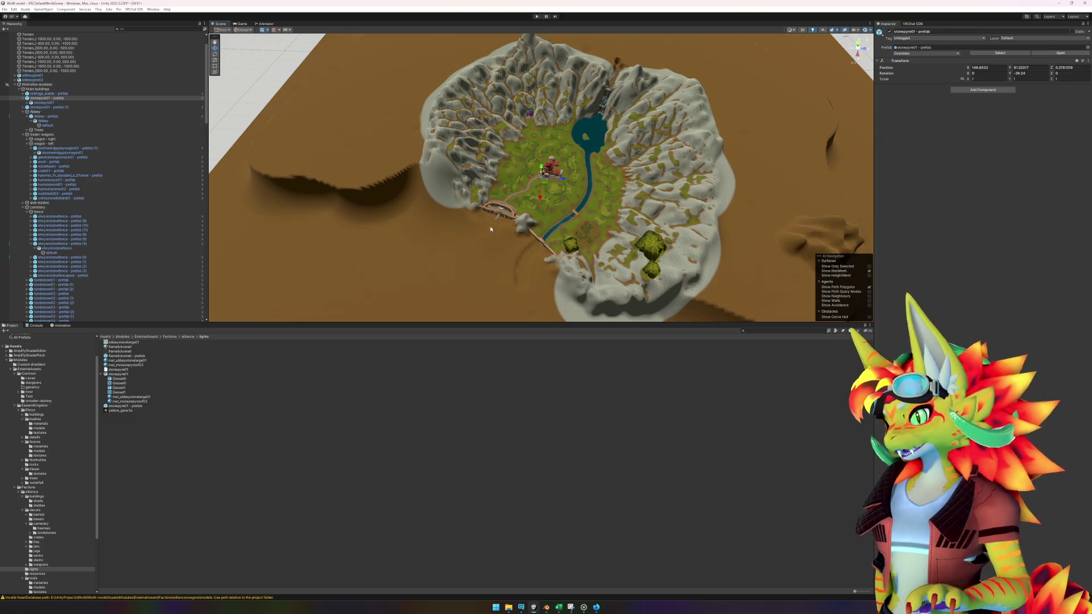
scroll(492, 228, up, 1)
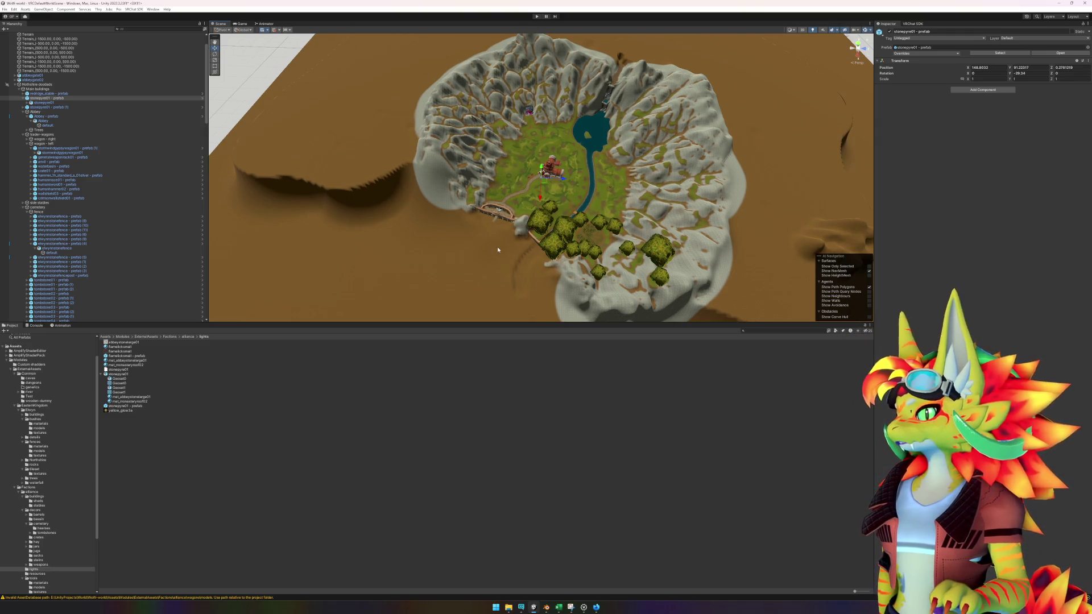
drag(499, 250, 508, 204)
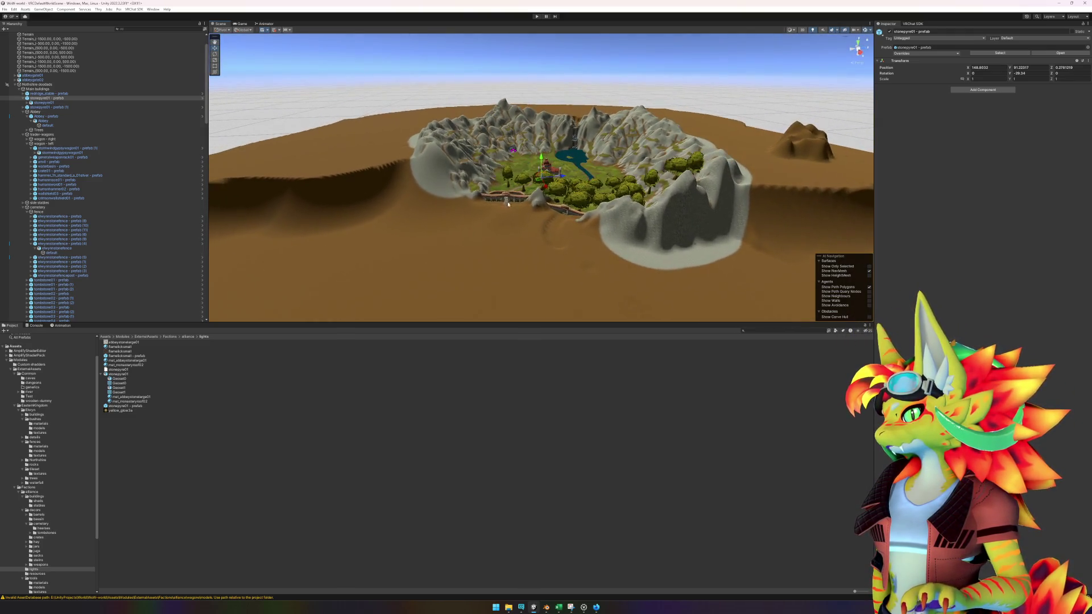
scroll(509, 205, up, 10)
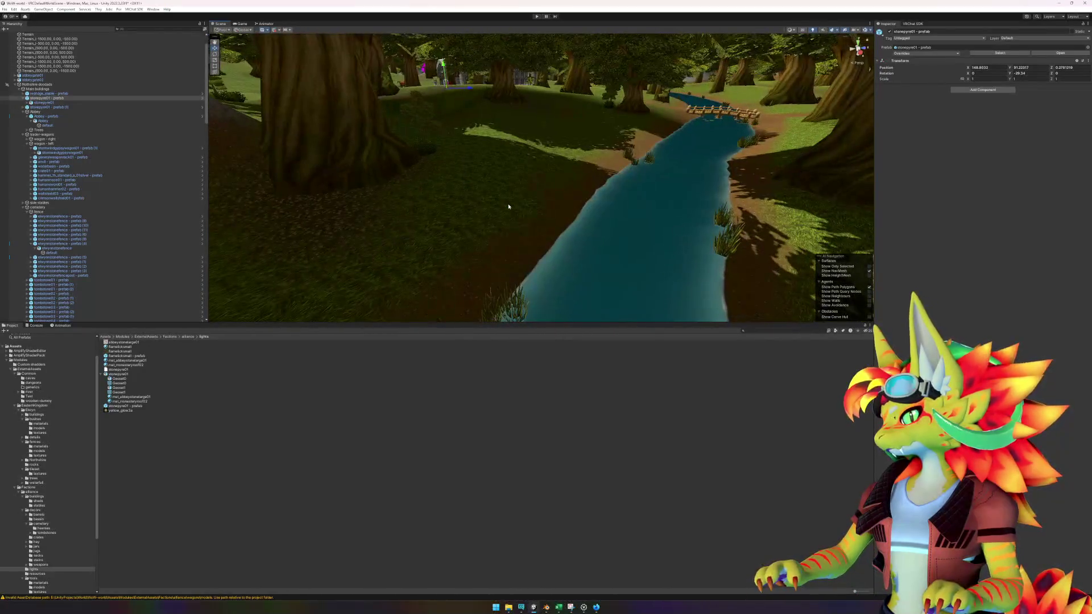
- Collapse the stonepyre01, Abbey, wagon, cemetery and Bushes foldouts and frame duskwoodhearse - prefab
click(79, 99)
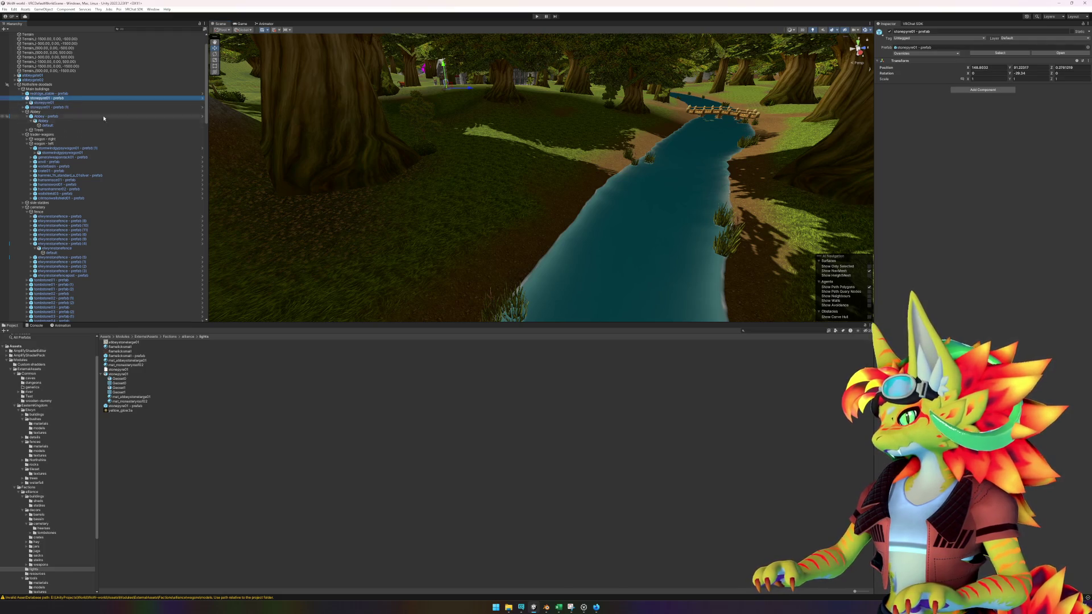
click(24, 98)
click(23, 107)
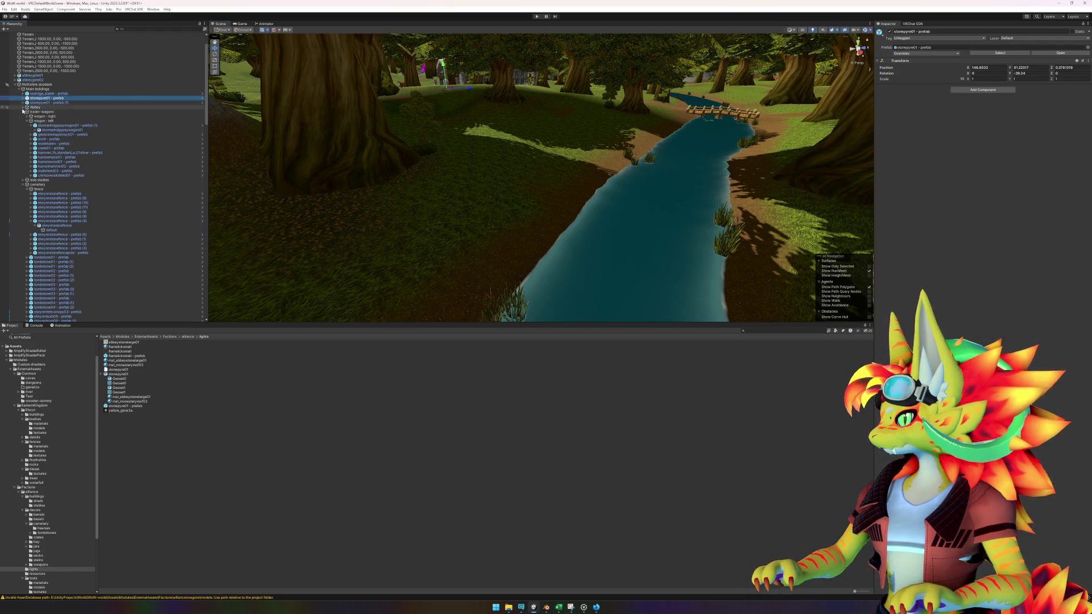
click(23, 112)
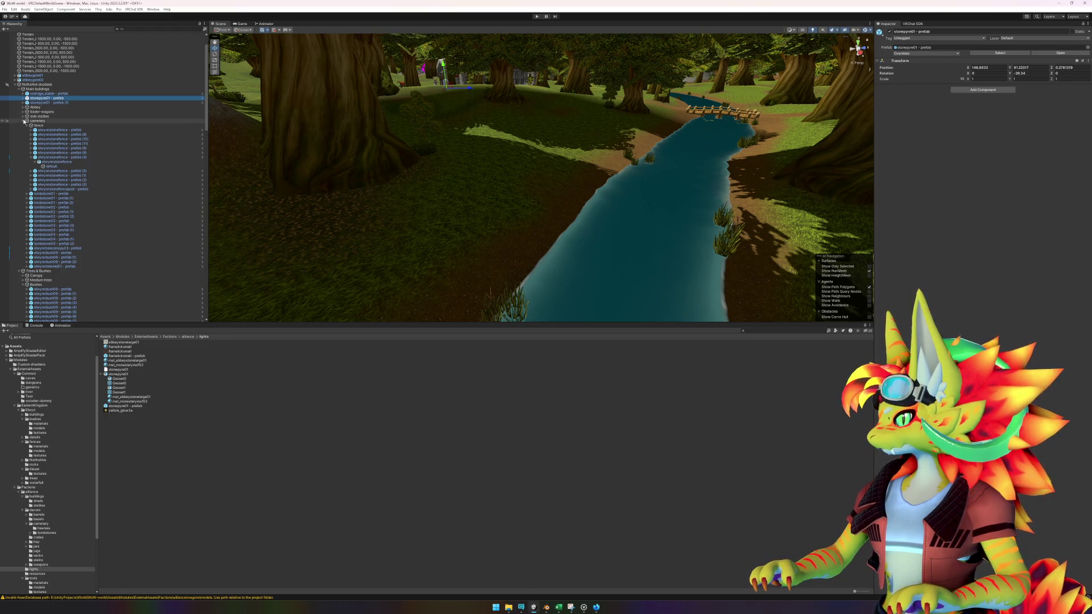
click(24, 121)
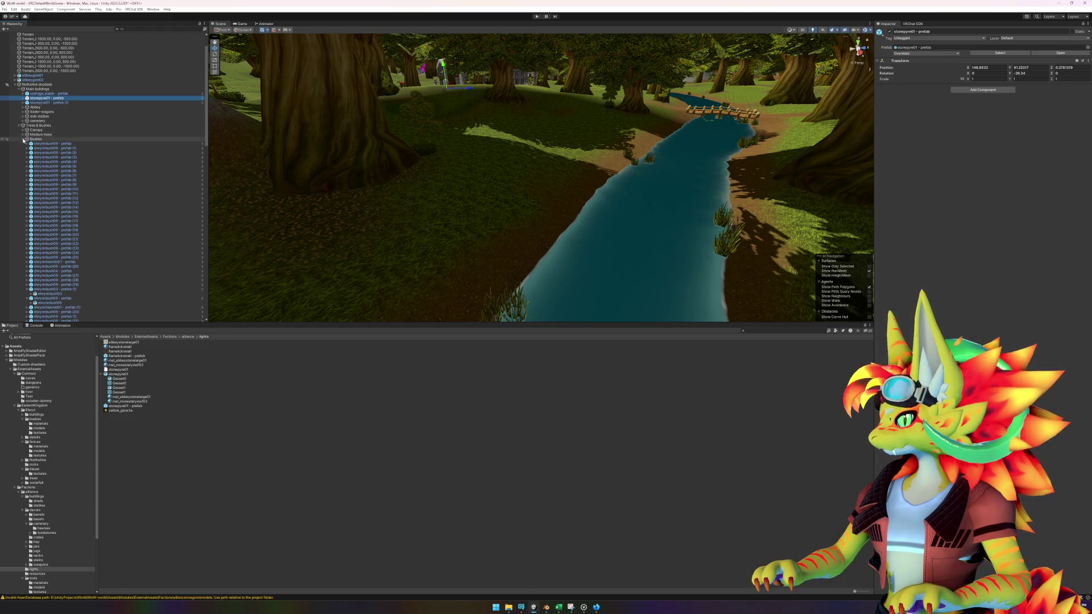
click(23, 139)
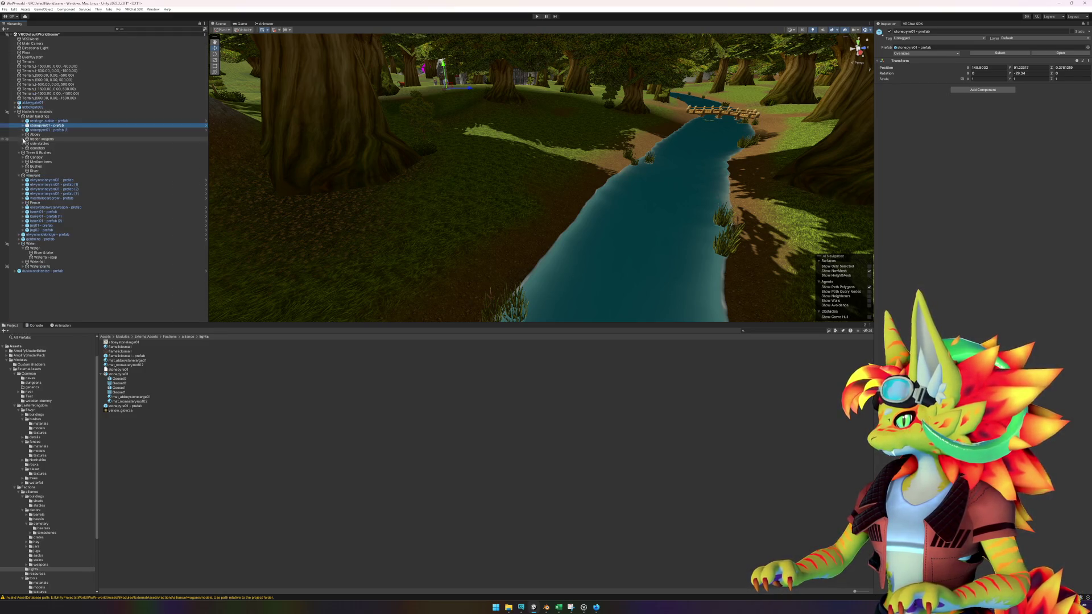
double_click(60, 271)
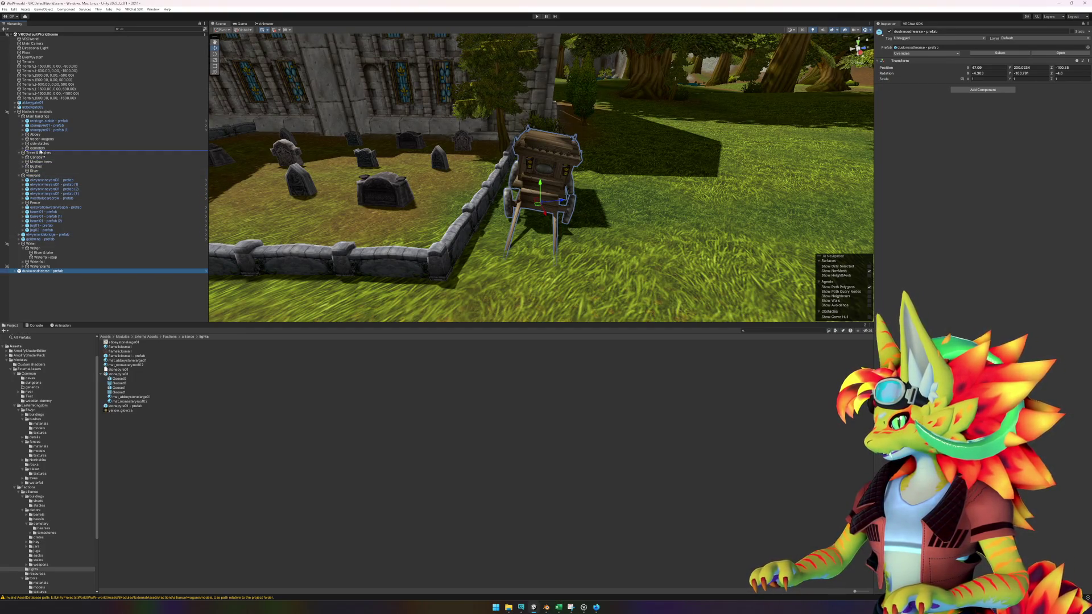
- Parent duskwoodhearse - prefab under cemetery and collapse the fence, cemetery and Water foldouts
drag(41, 151, 40, 149)
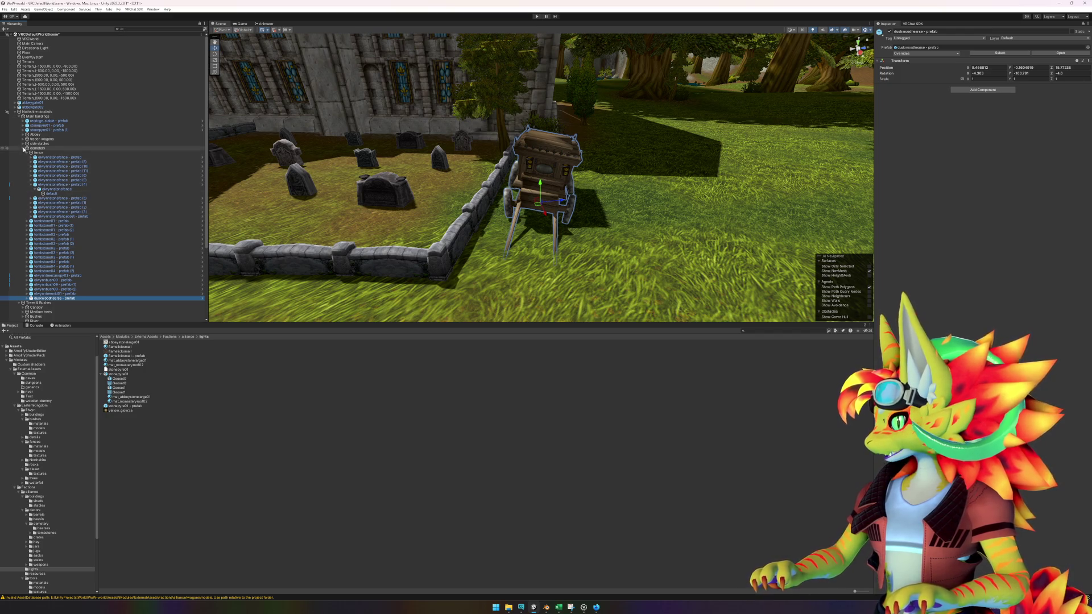
click(27, 153)
click(23, 149)
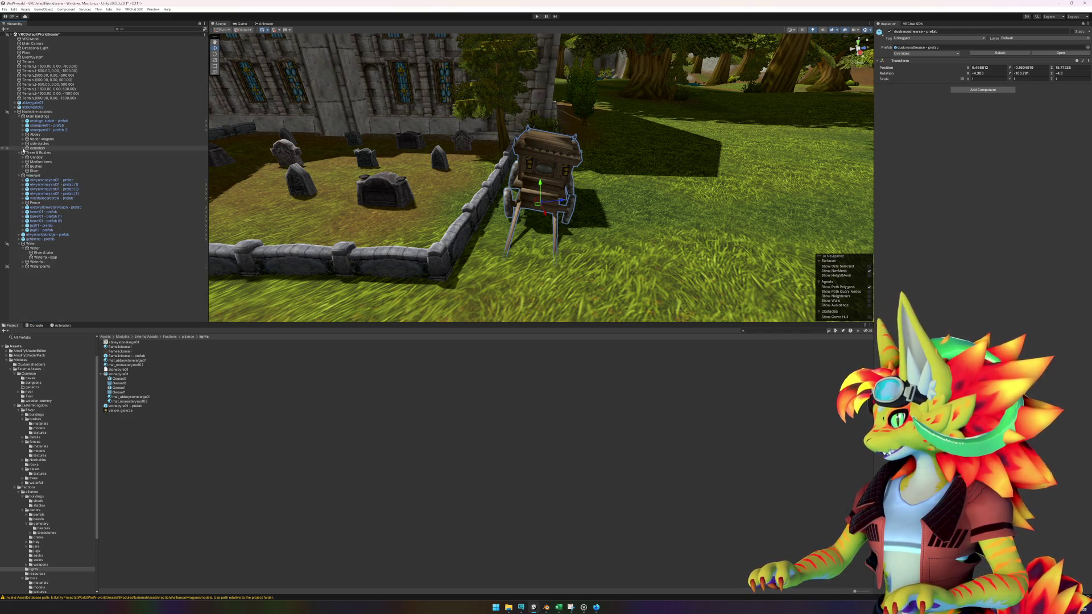
click(23, 248)
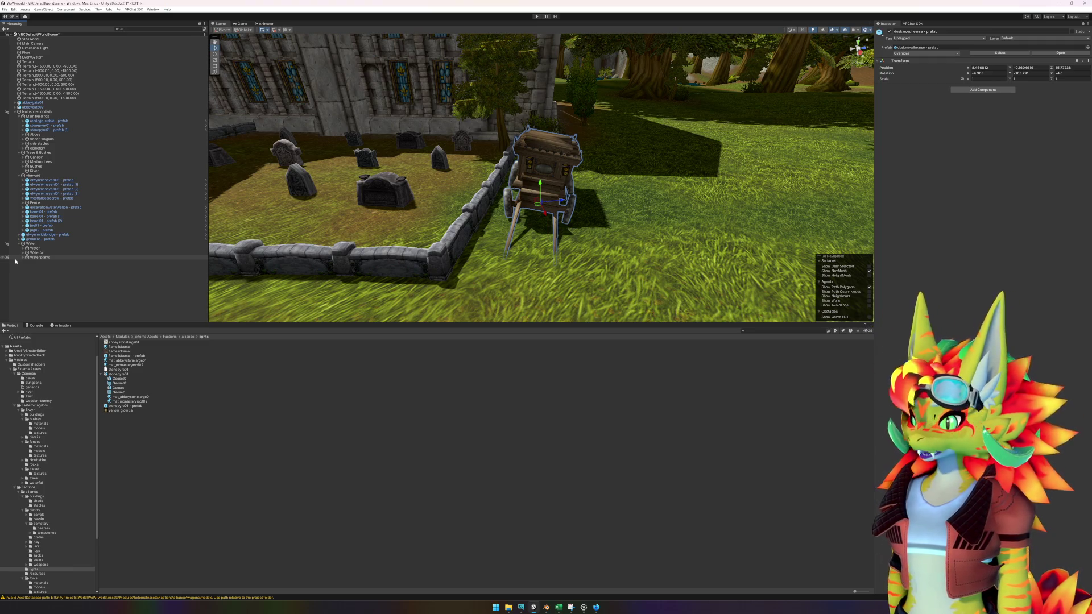
scroll(691, 137, down, 6)
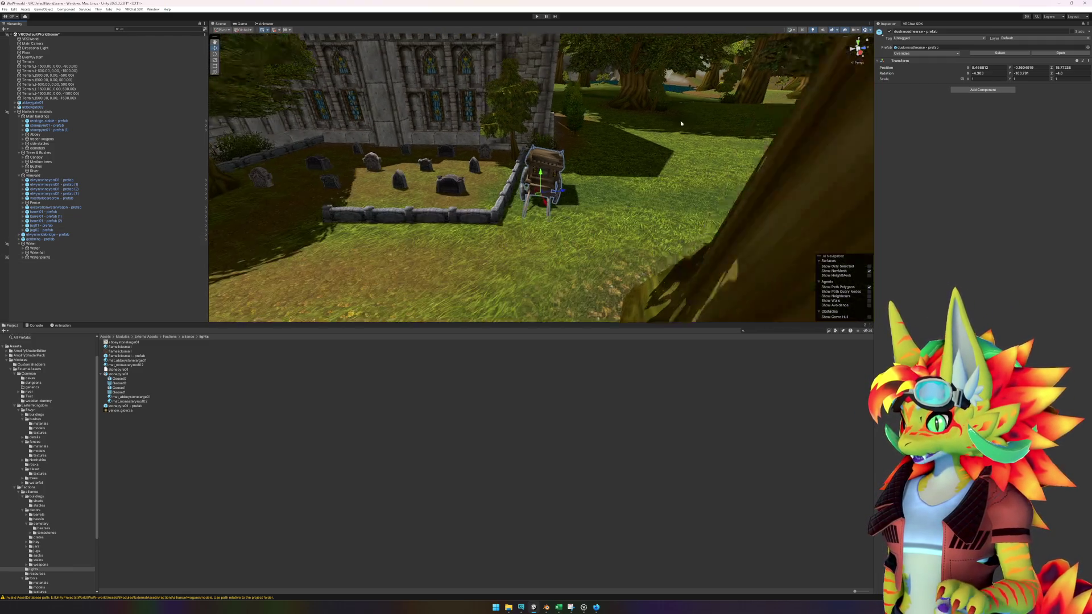
scroll(690, 137, down, 3)
drag(678, 183, 618, 194)
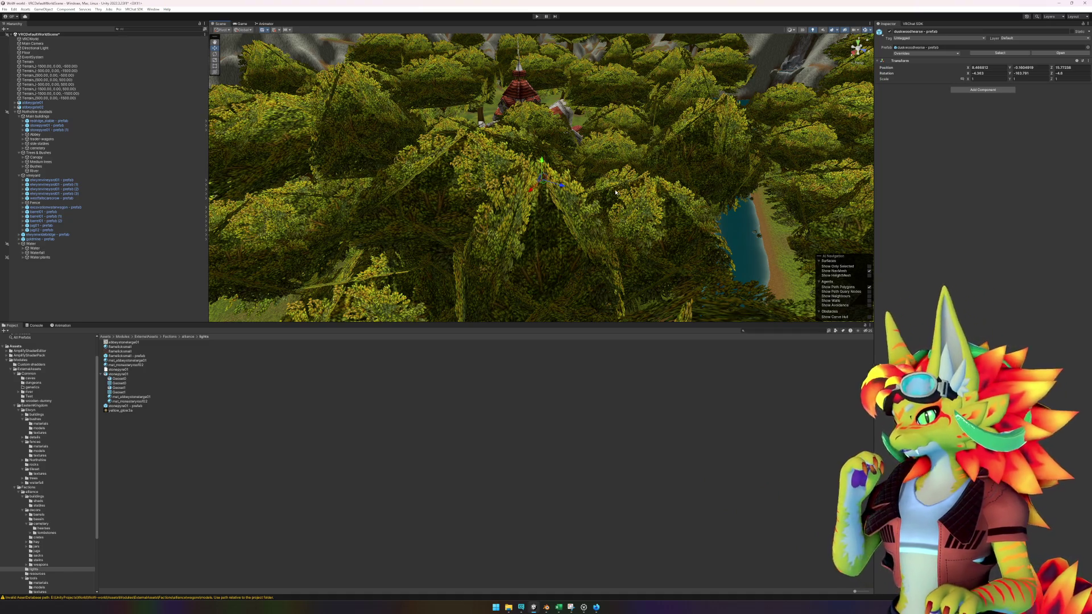
scroll(620, 189, up, 10)
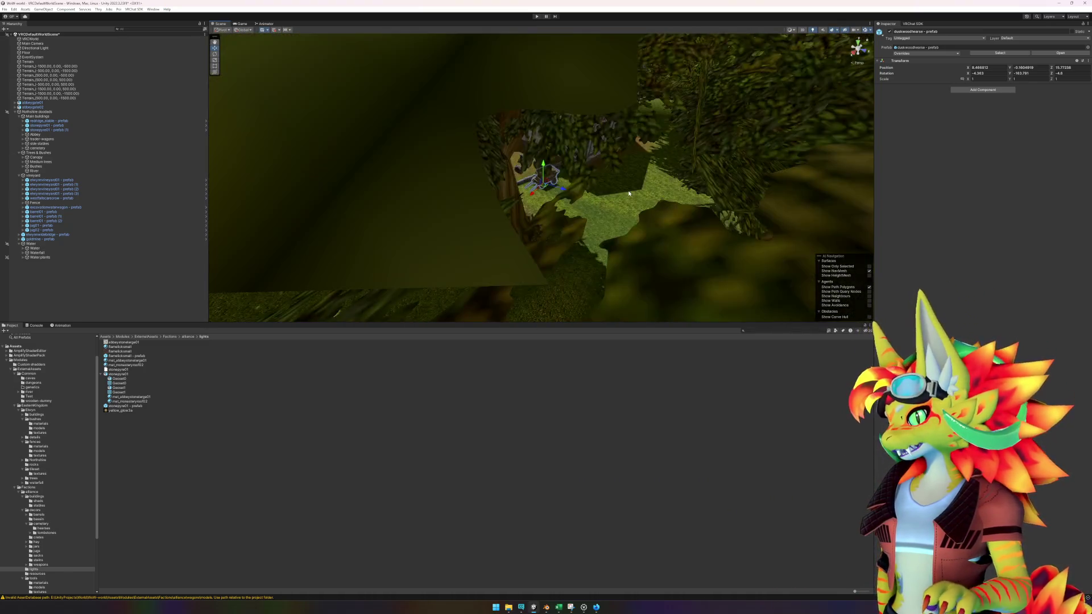
scroll(628, 191, up, 4)
mouse_move(478, 103)
mouse_down()
mouse_move(388, 208)
mouse_move(414, 249)
mouse_up()
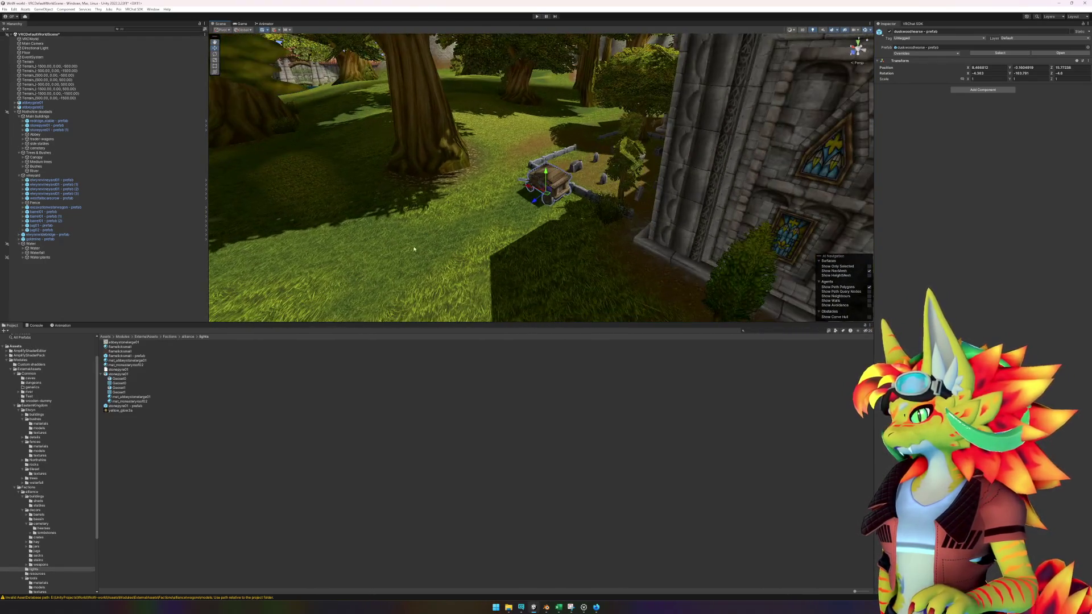
click(356, 550)
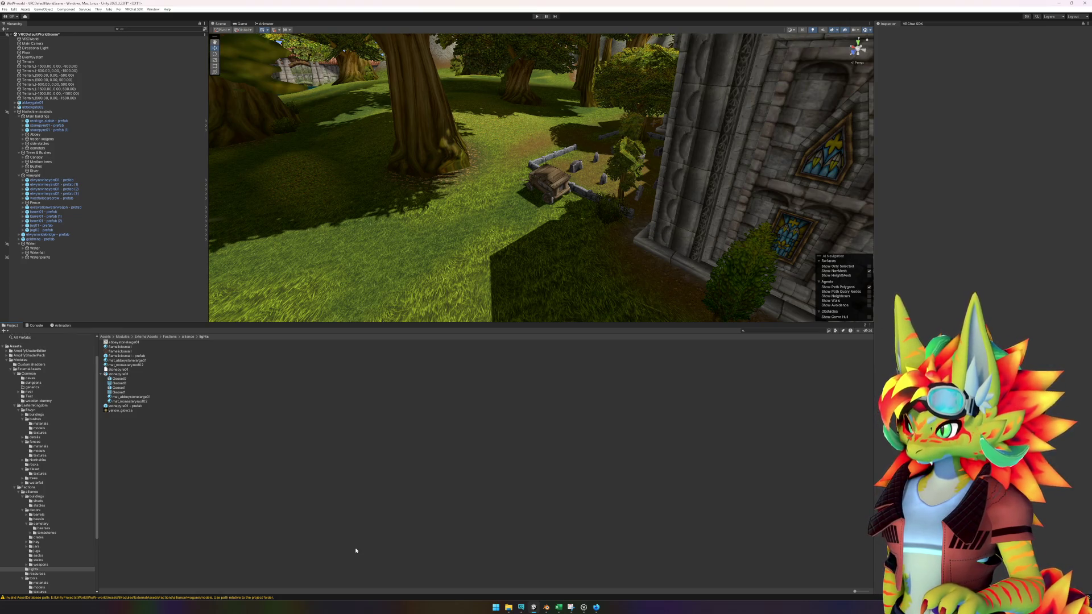
scroll(543, 279, up, 3)
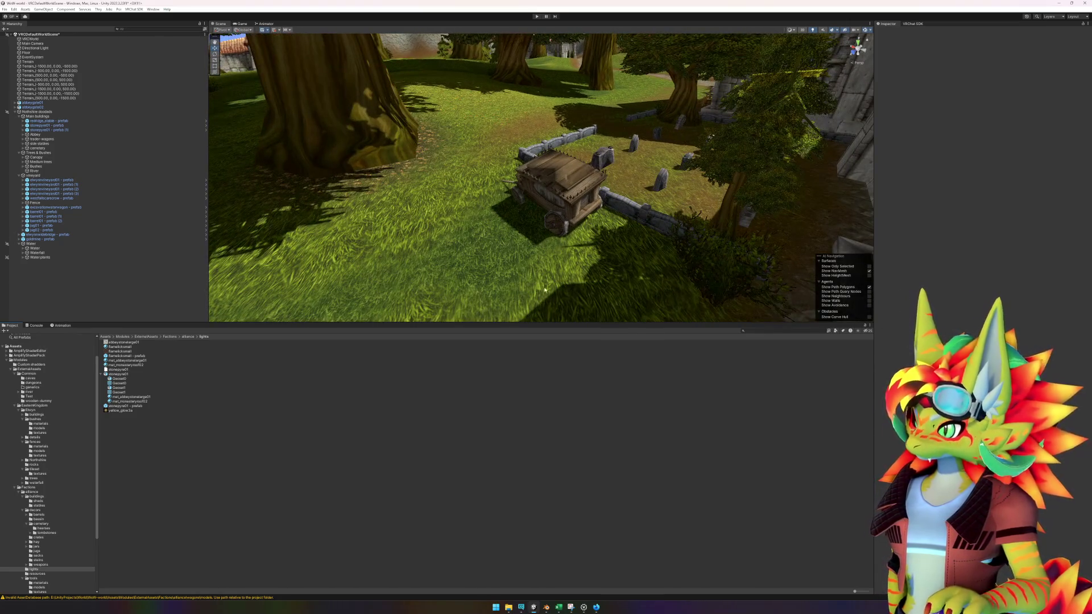
drag(545, 284, 654, 216)
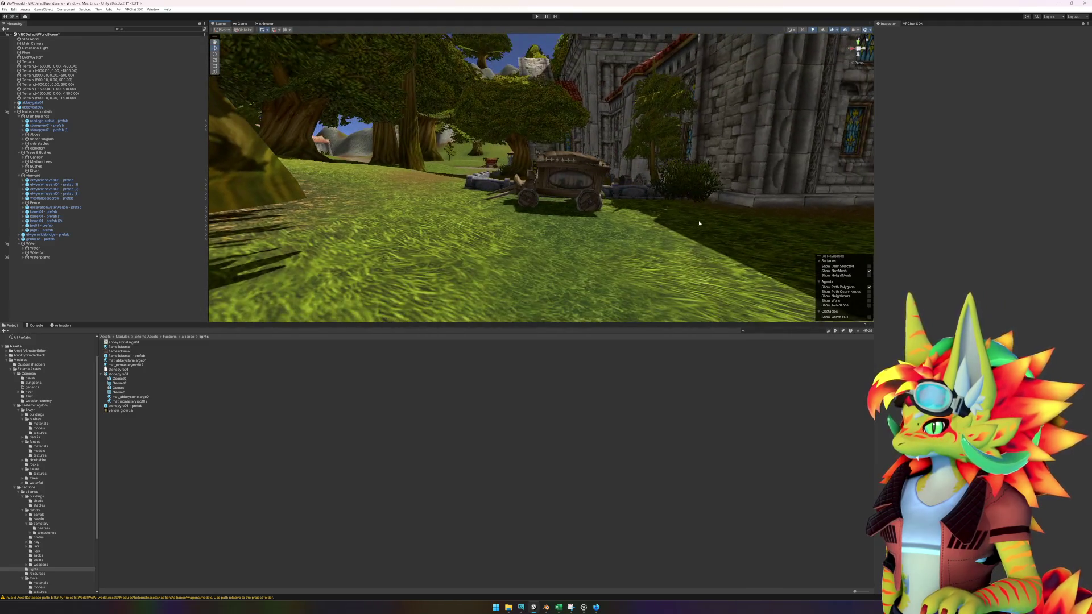
click(694, 196)
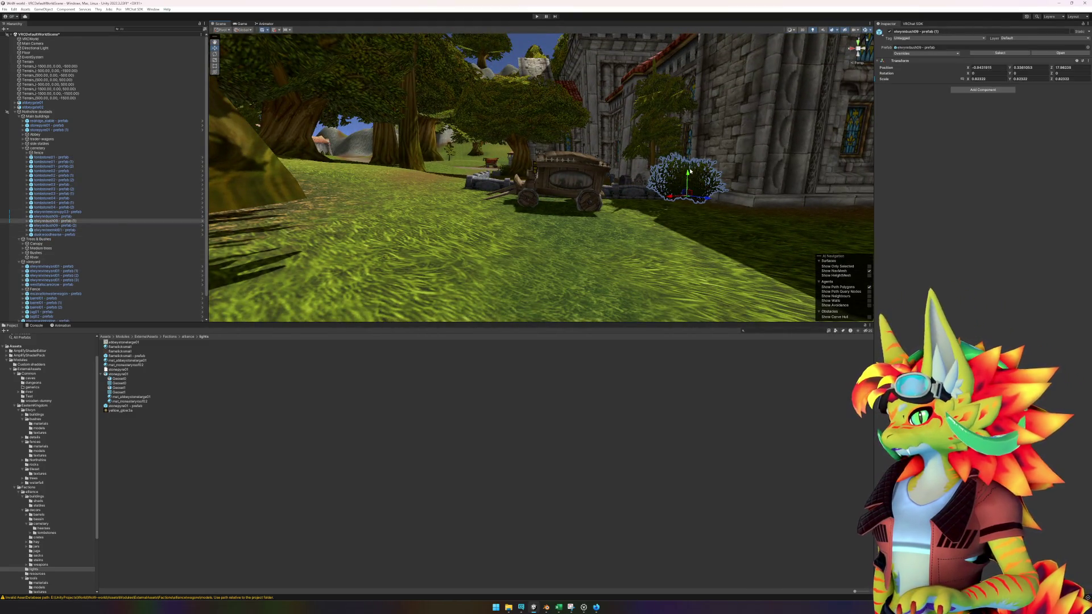
- Lower the bush by the church wall to about Y -0.38, then frame elwynnbush09 - prefab (2)
drag(688, 174, 687, 183)
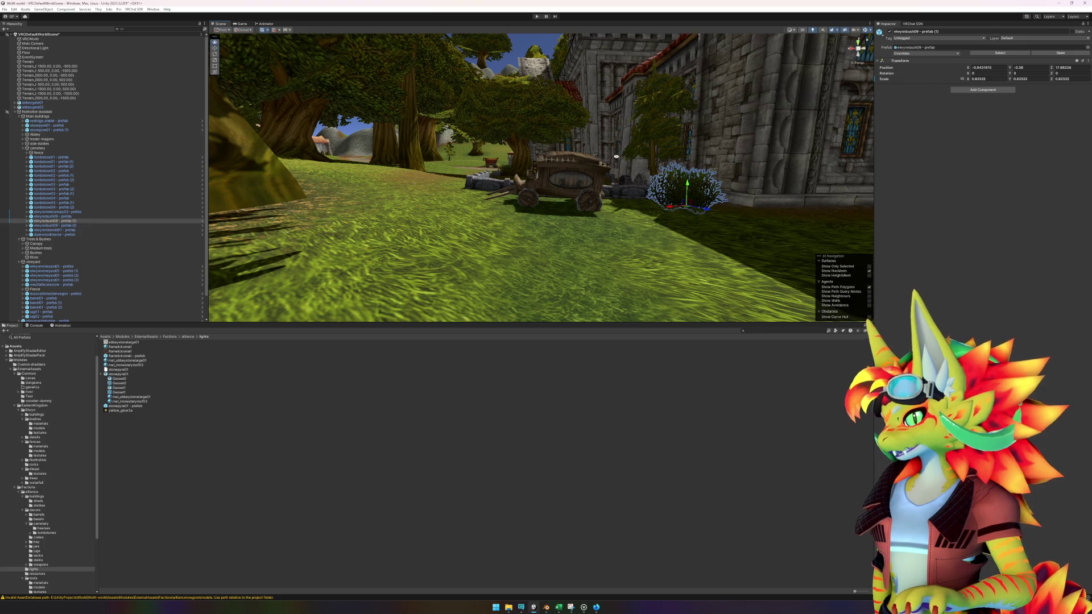
mouse_move(616, 157)
mouse_down()
mouse_move(569, 188)
mouse_move(512, 171)
mouse_move(470, 185)
mouse_move(479, 171)
mouse_move(415, 165)
mouse_move(480, 184)
mouse_move(515, 216)
mouse_move(489, 227)
mouse_up()
click(327, 111)
key(f)
click(500, 470)
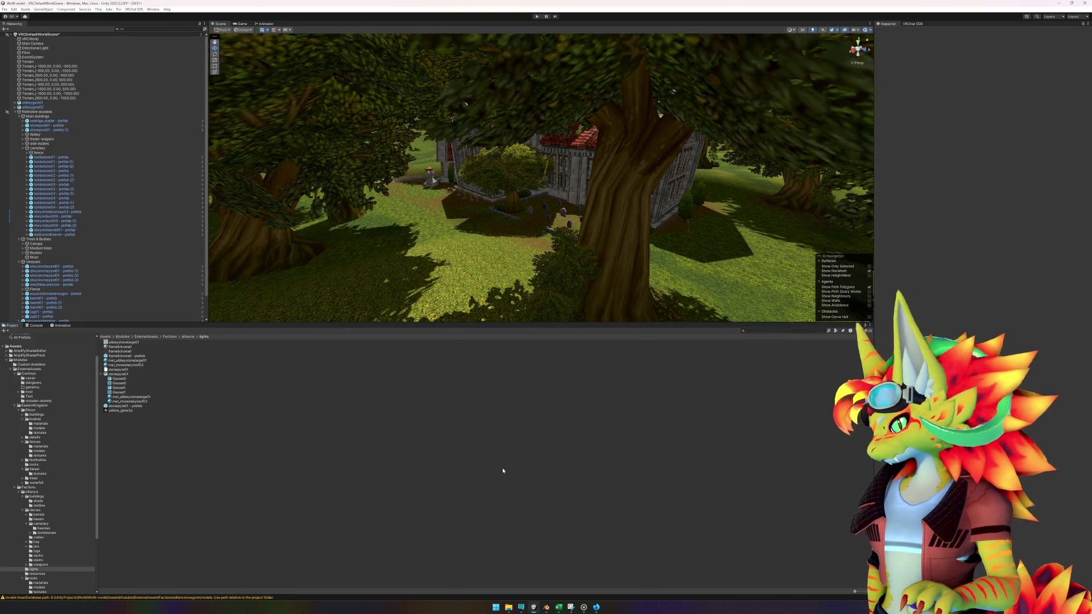
- Bring up the WoW gameplay video in the browser and resume playback
click(595, 607)
click(546, 322)
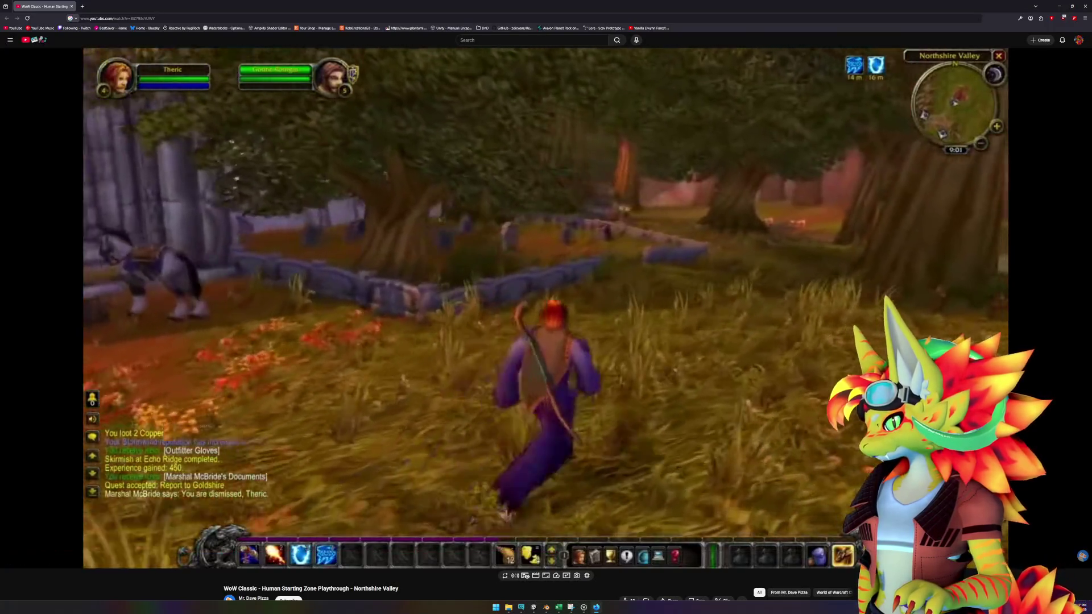
- Play and pause the Northshire Valley video briefly, then return to the Unity editor
click(559, 313)
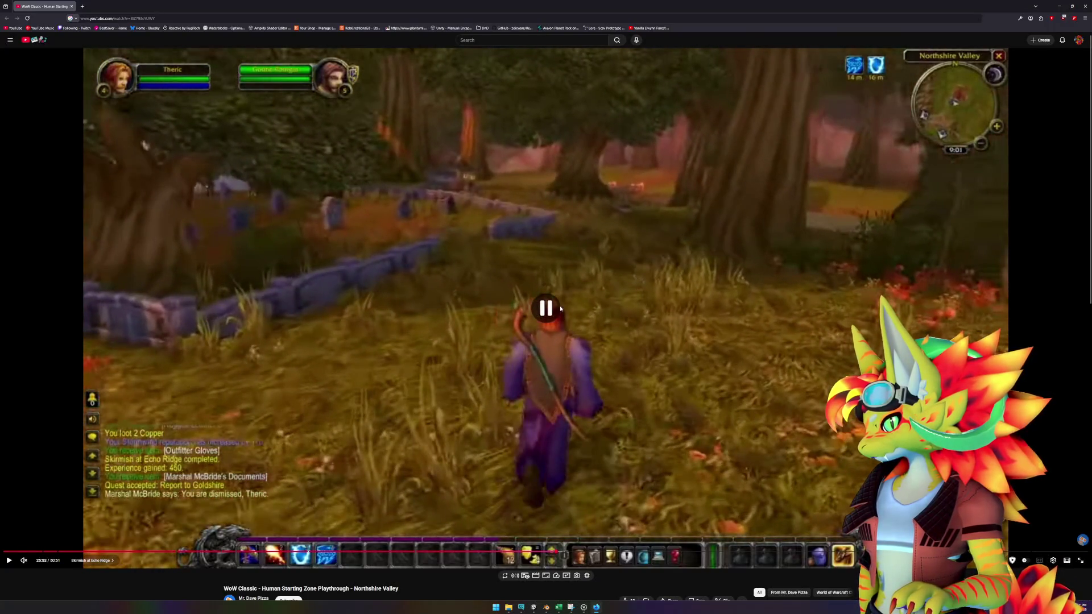
click(560, 307)
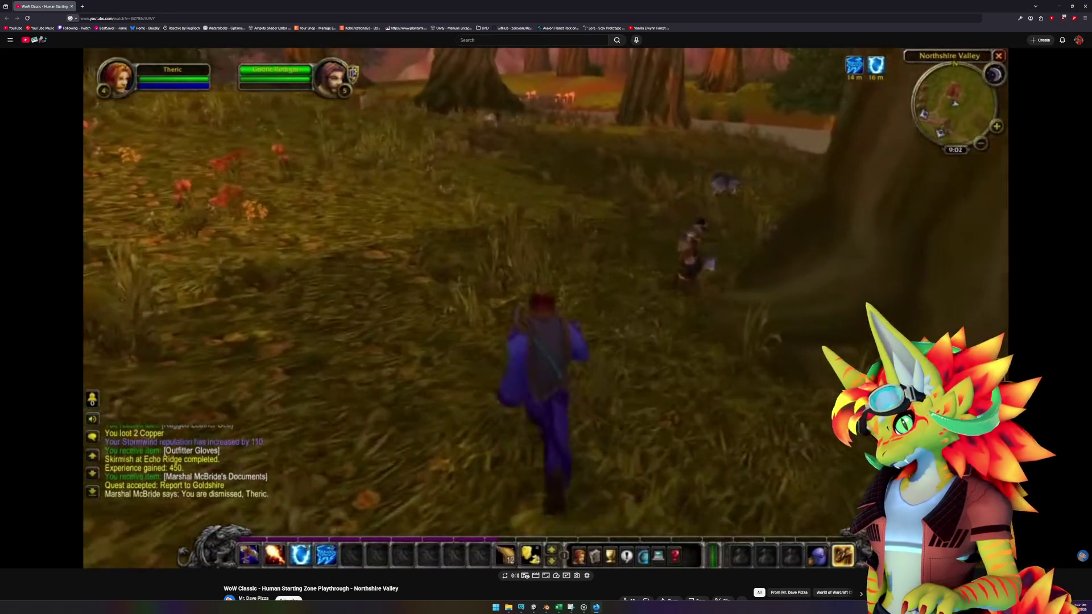
key(space)
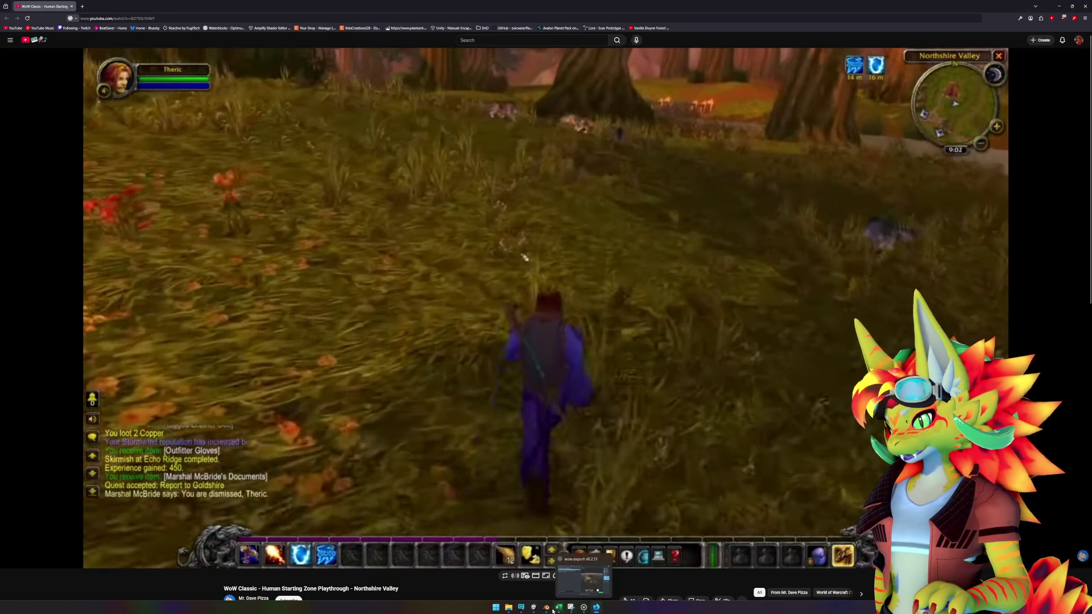
click(536, 608)
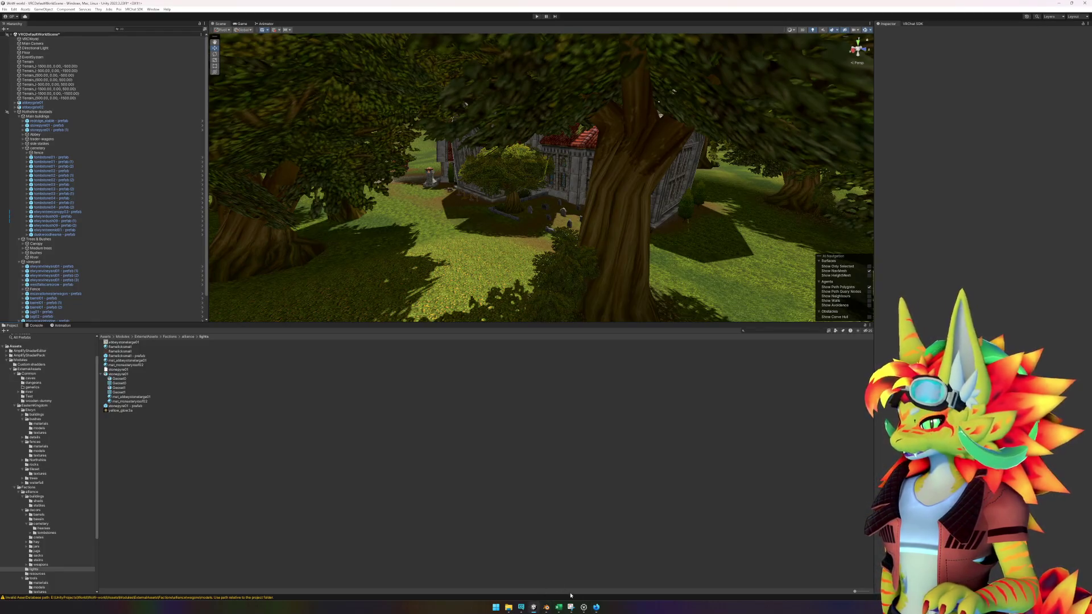
click(571, 607)
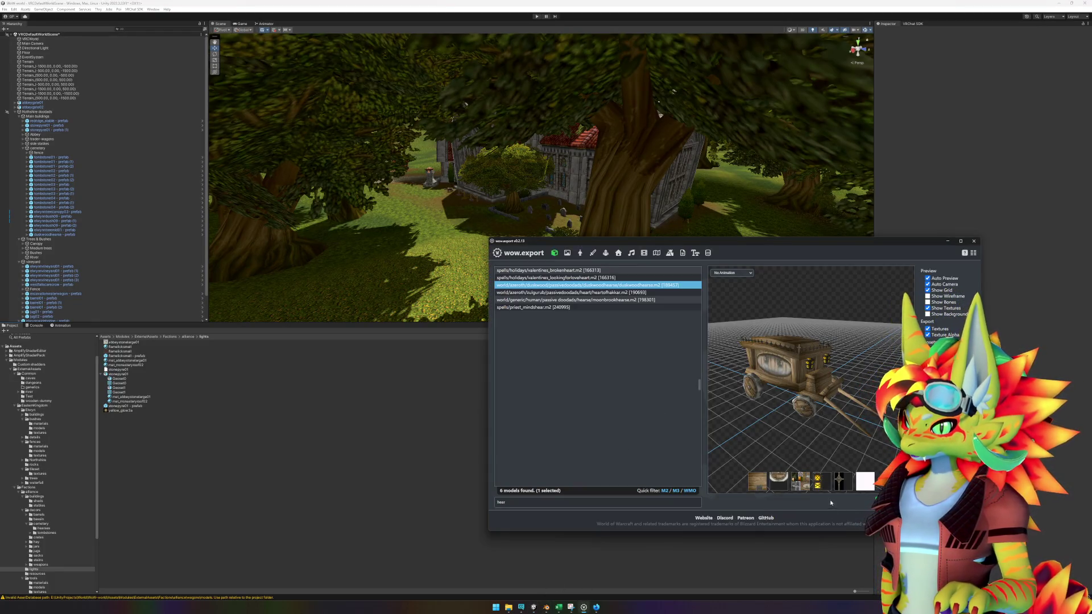
right_click(818, 488)
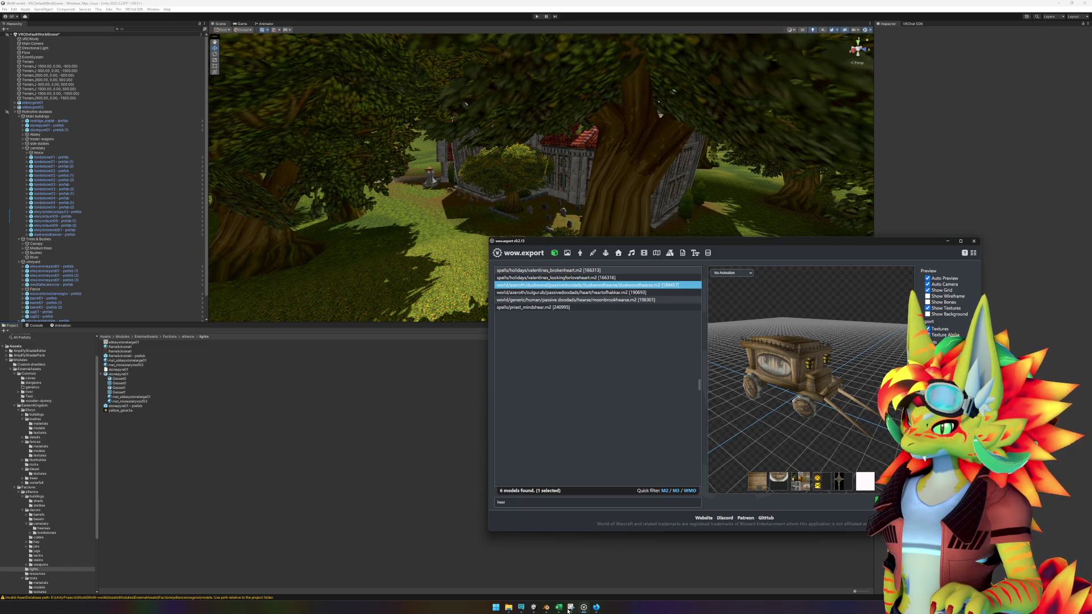
click(534, 609)
mouse_move(544, 607)
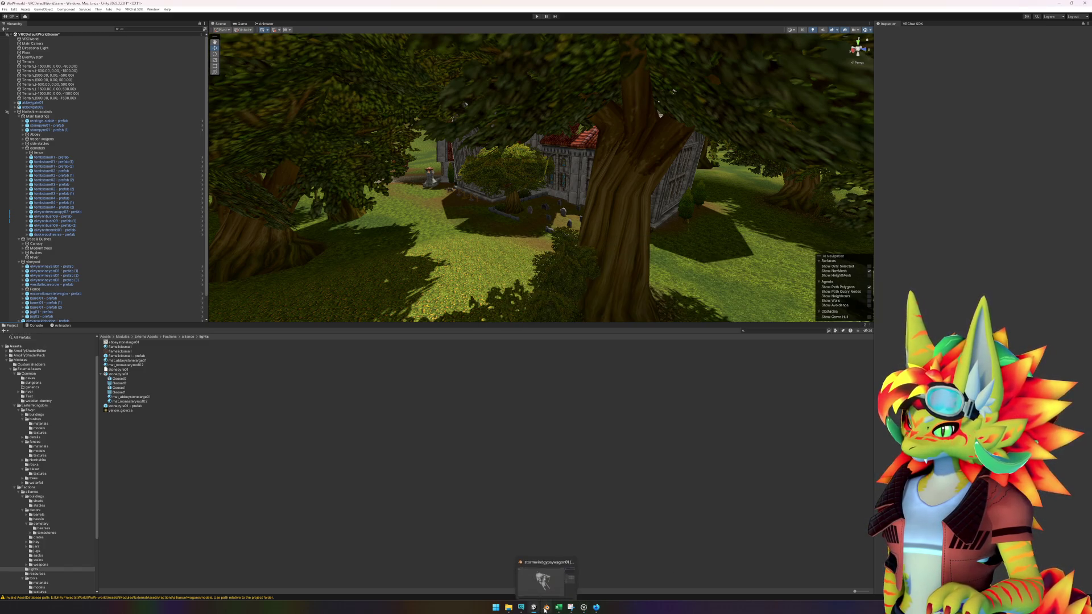
click(548, 571)
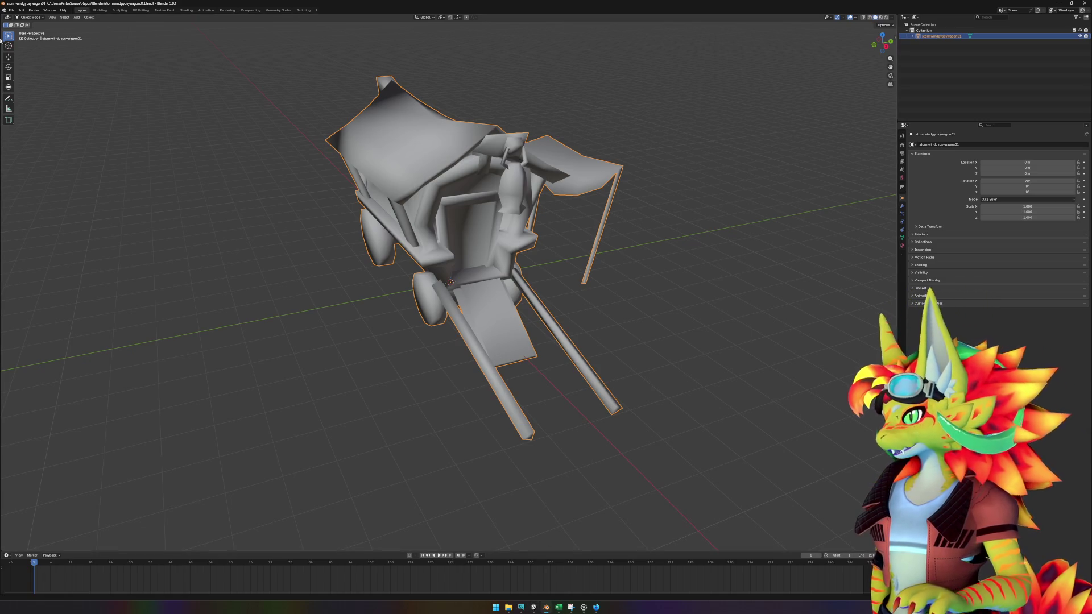
key(alt+Tab)
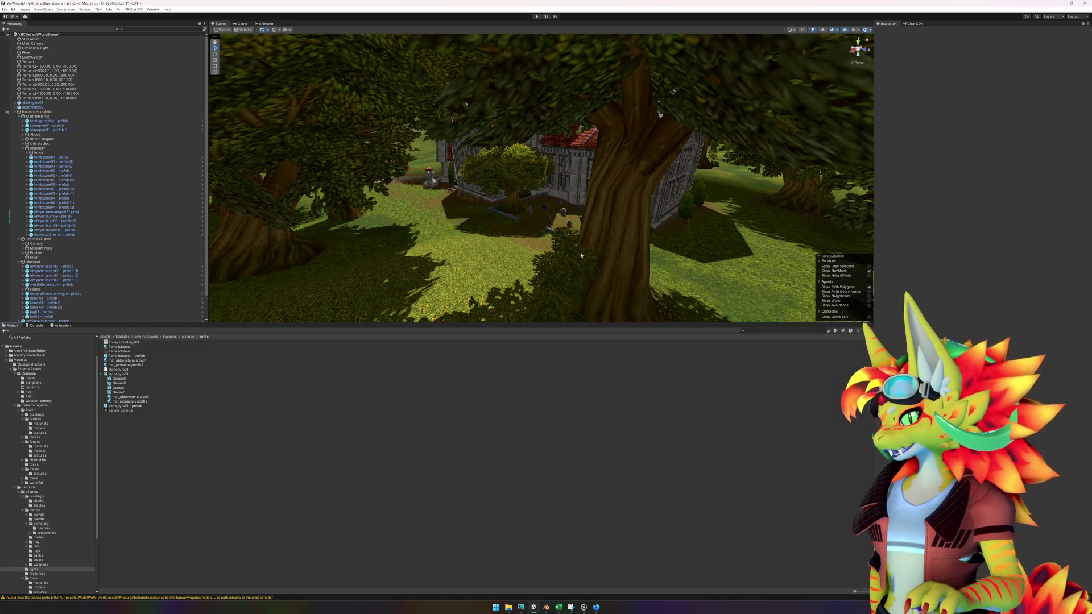
- Frame the duskwoodhearse in the Scene view and open its prefab in isolation
scroll(476, 256, up, 5)
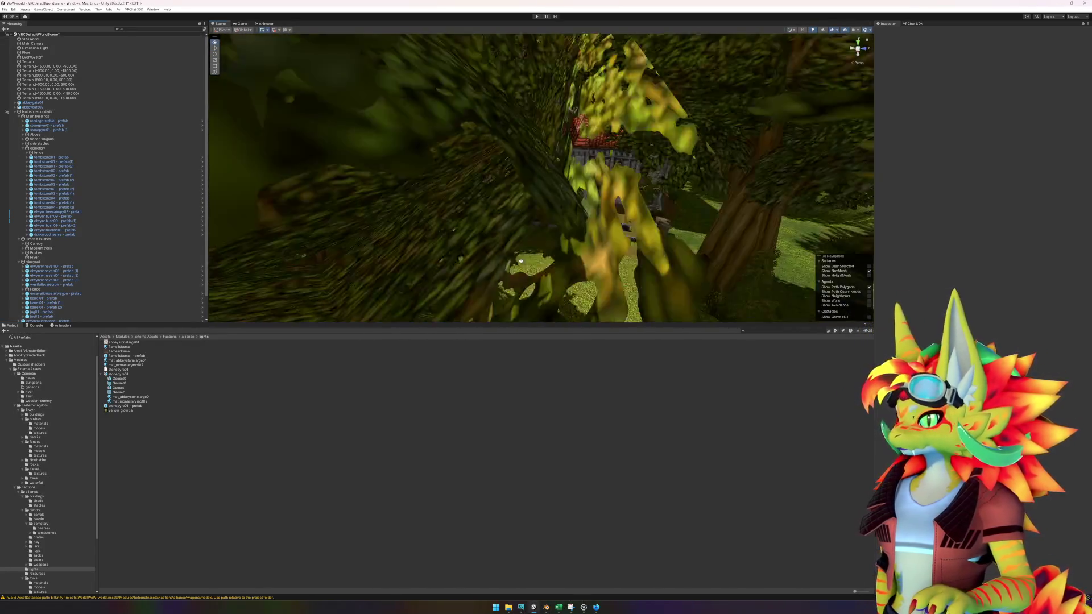
click(662, 238)
key(f)
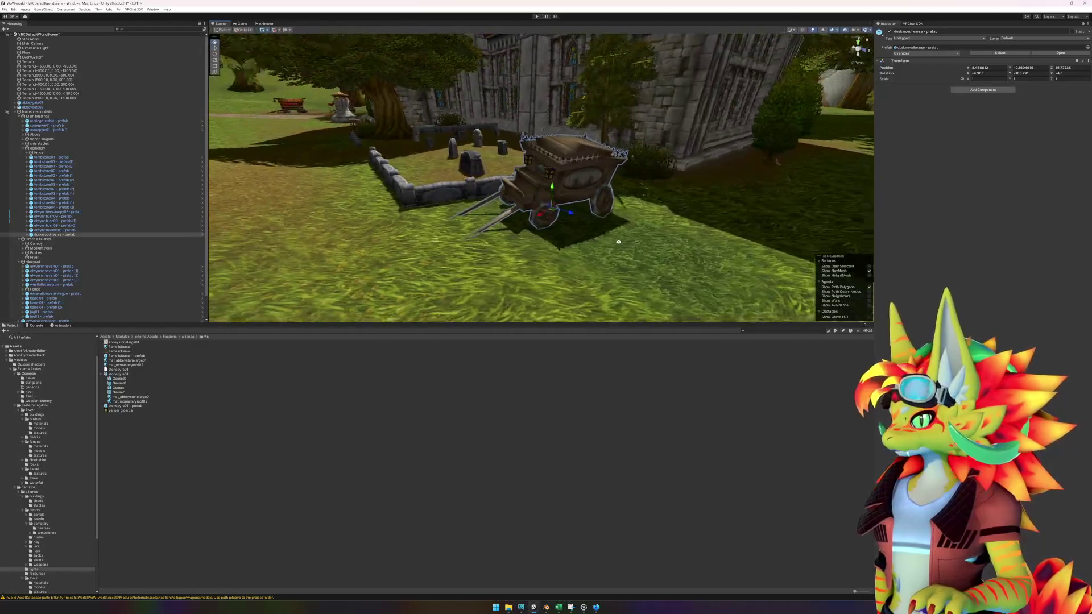
right_click(43, 235)
mouse_move(64, 314)
click(131, 320)
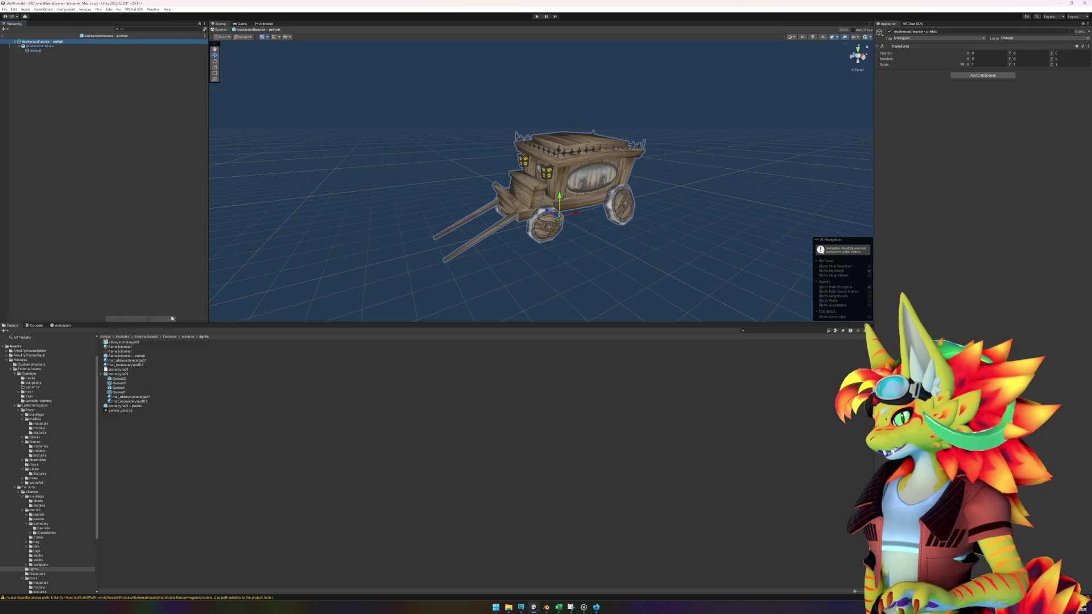
- Select the hearse prefab's 'default' mesh child
click(543, 178)
click(40, 46)
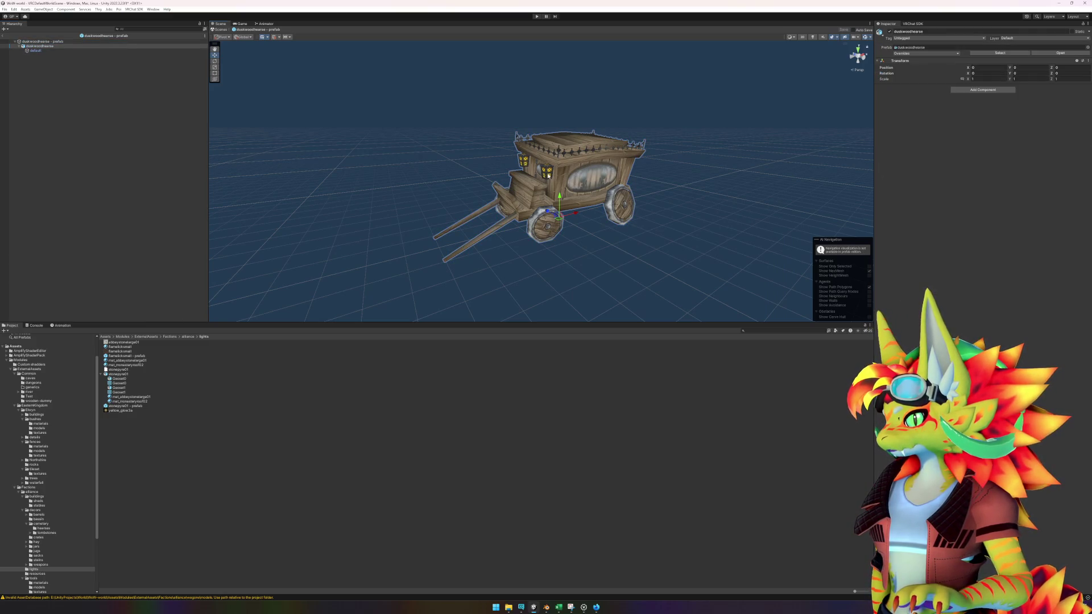
click(23, 51)
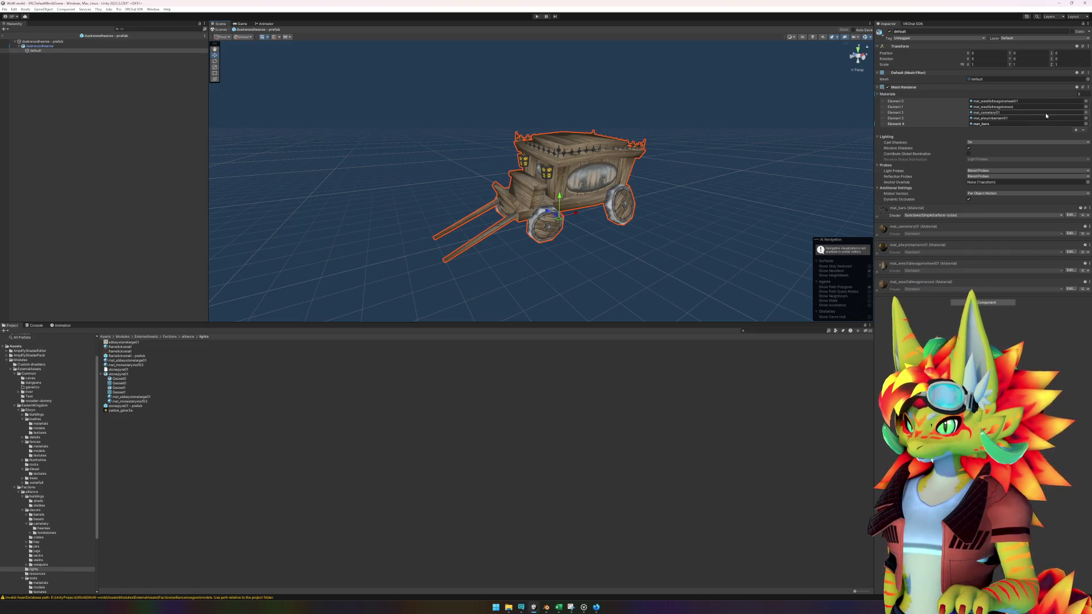
- Assign mat_elwynnlantern01 to a Materials slot and expand its Poiyomi shader settings
click(1026, 119)
click(1086, 118)
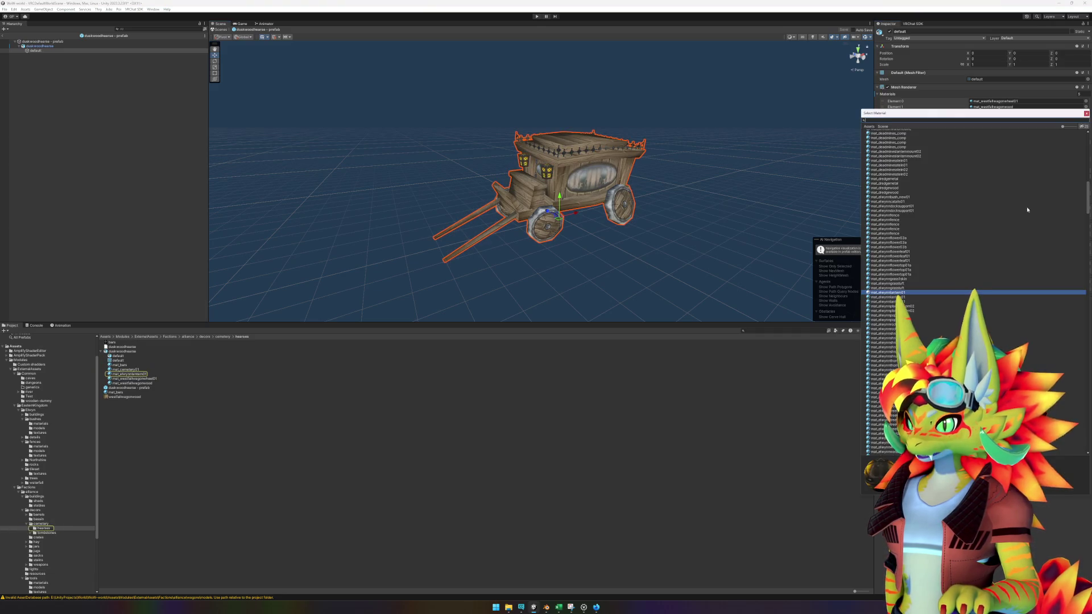
click(903, 297)
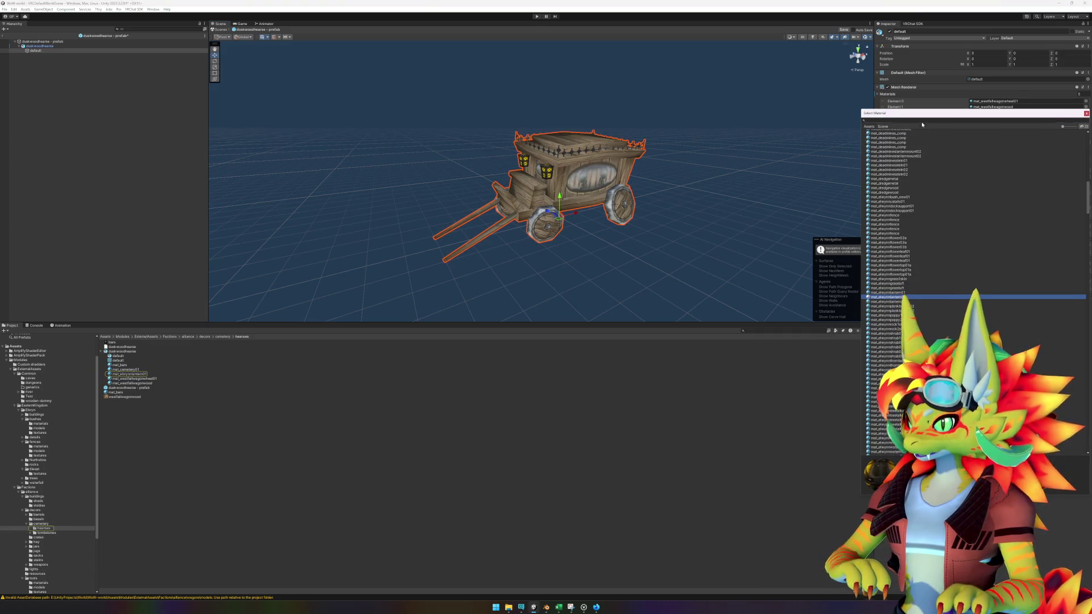
drag(923, 120, 641, 150)
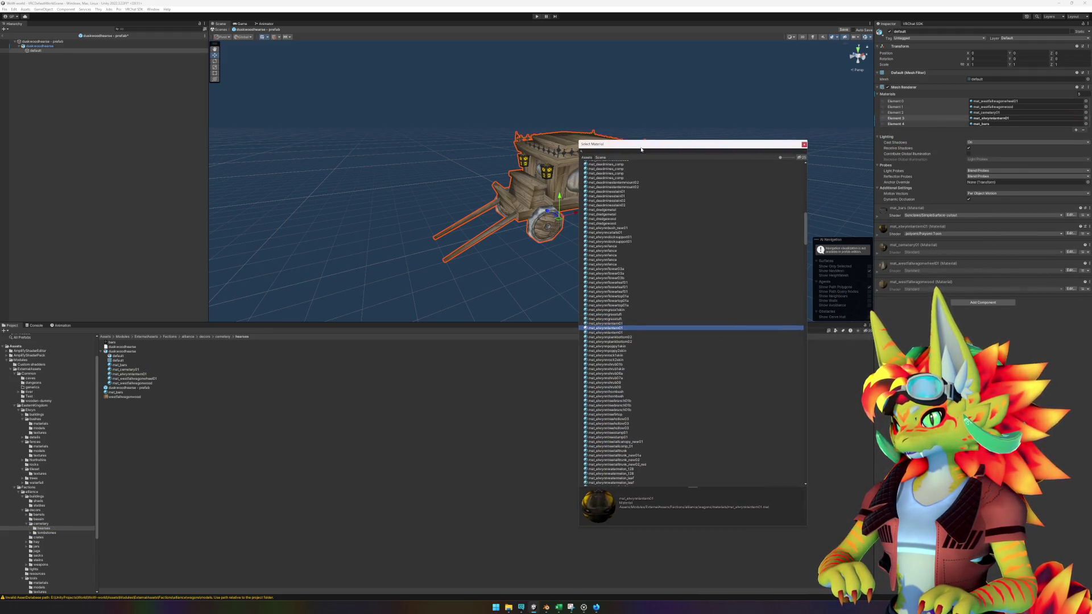
click(803, 144)
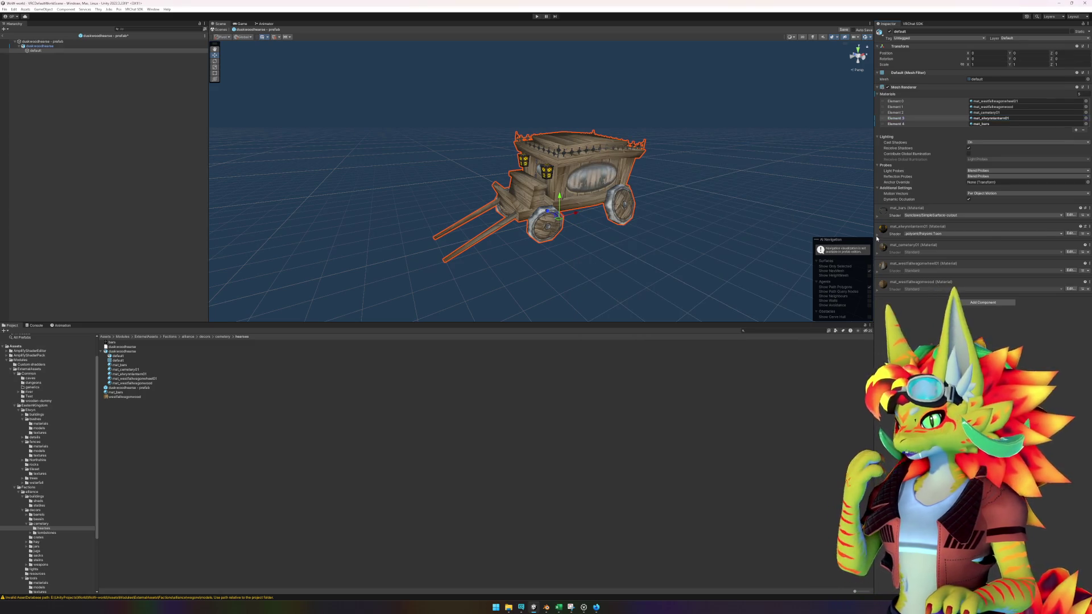
click(876, 235)
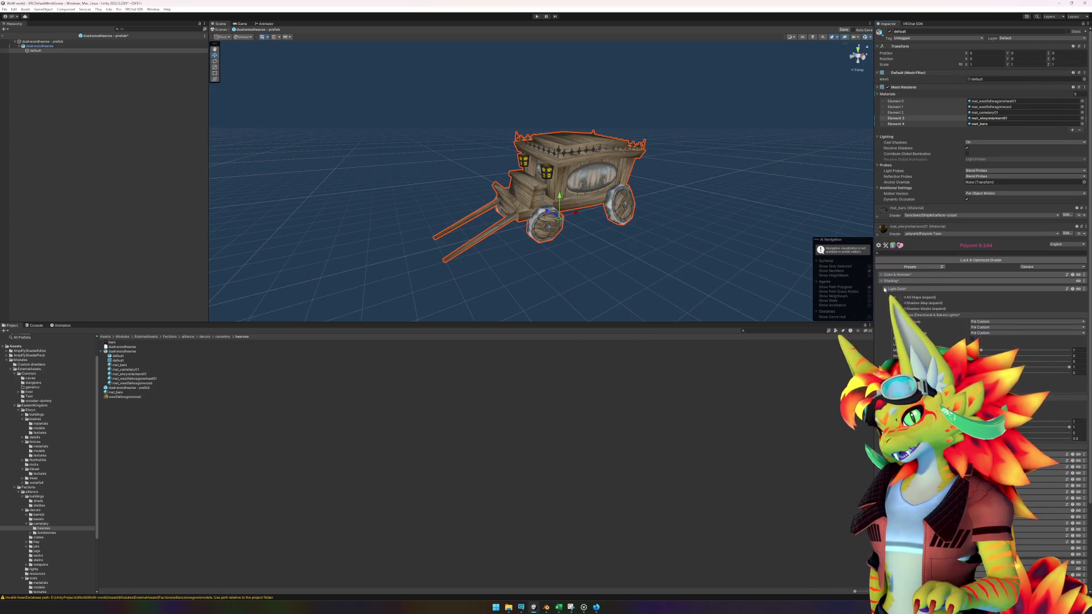
- Set elwynnlantern01 as the lantern material's texture, save the prefab and exit prefab mode
click(884, 290)
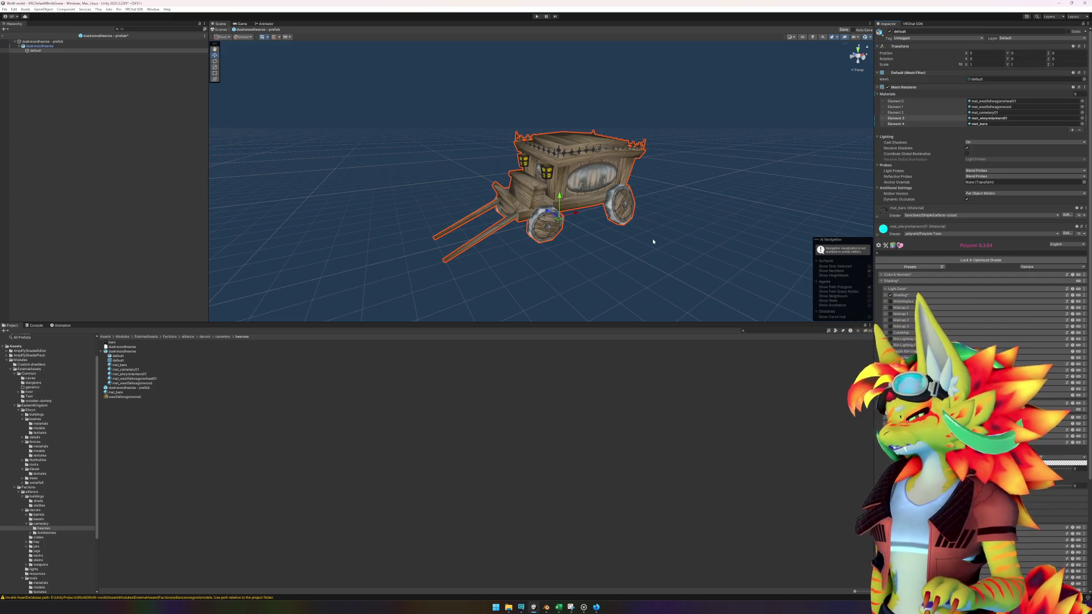
drag(653, 237, 723, 268)
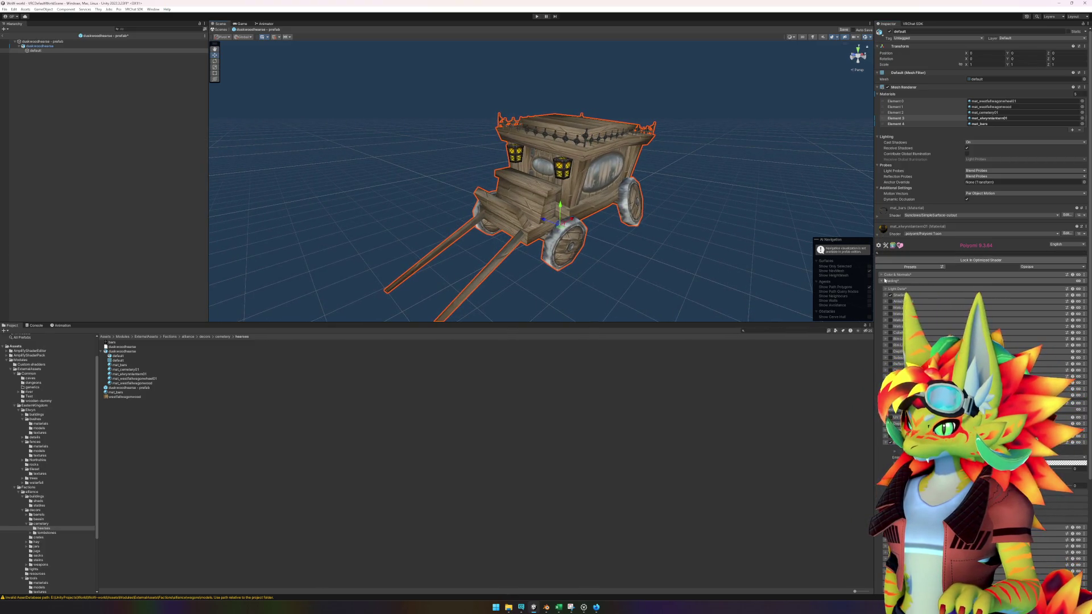
click(891, 276)
click(895, 289)
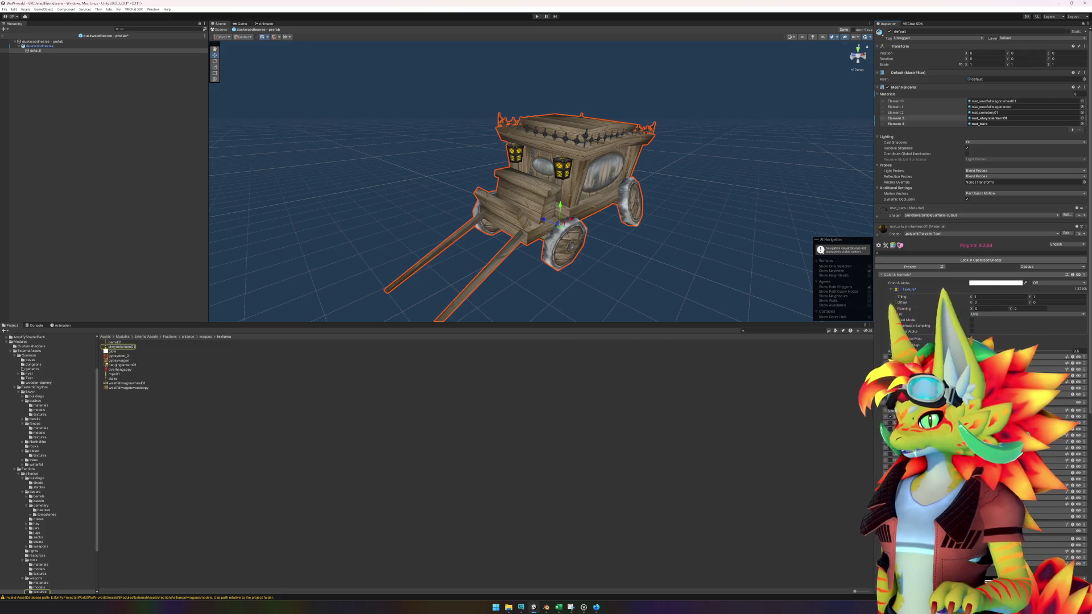
click(891, 290)
click(132, 347)
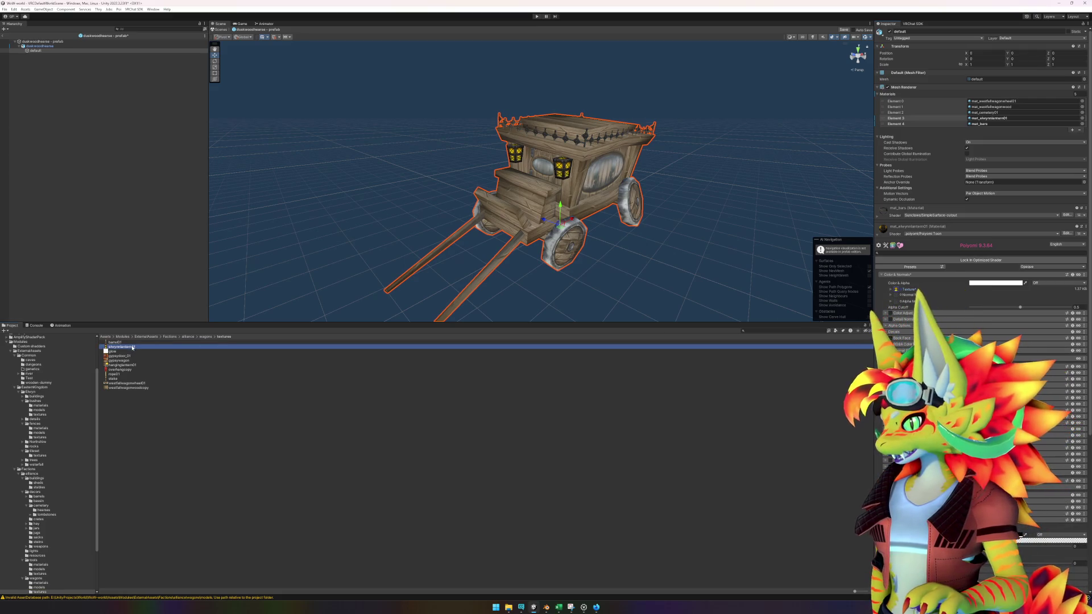
drag(697, 419, 897, 289)
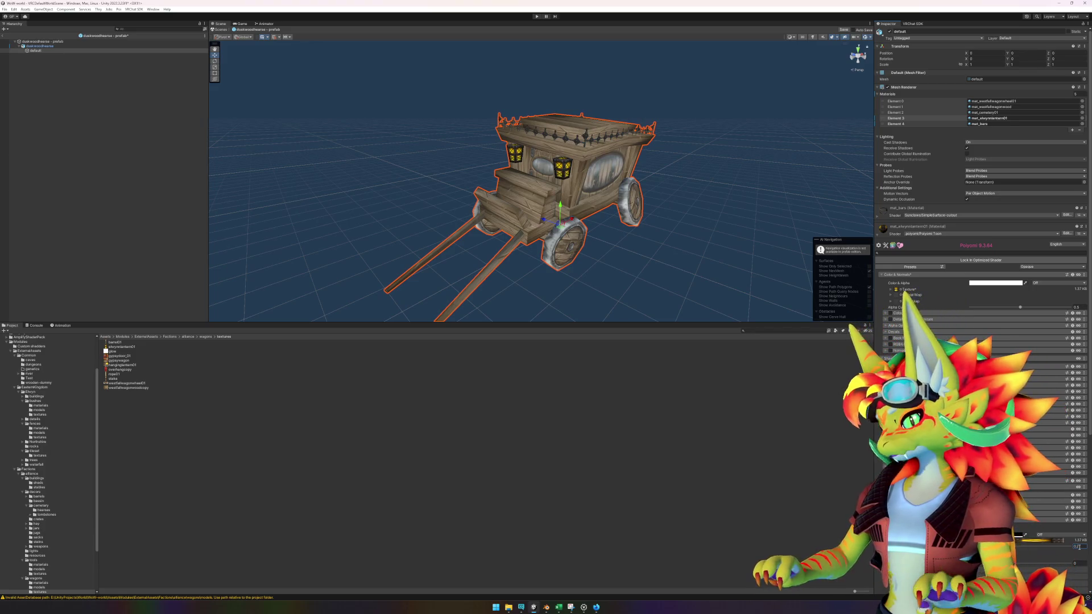
key(ctrl+s)
click(4, 34)
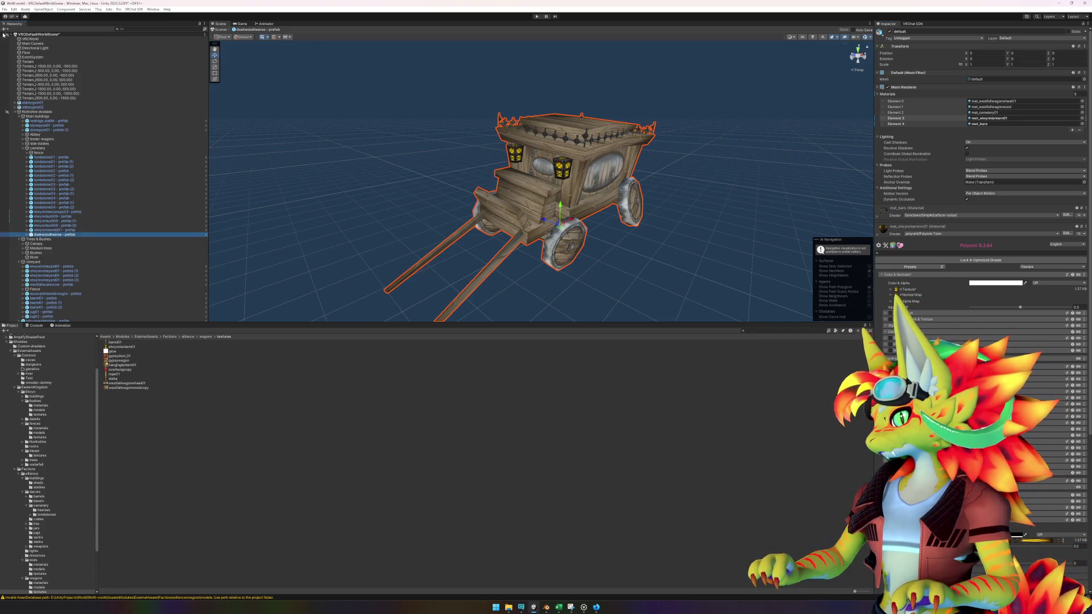
- Disable the Directional Light to darken the churchyard, then select the hearse
drag(375, 185, 472, 287)
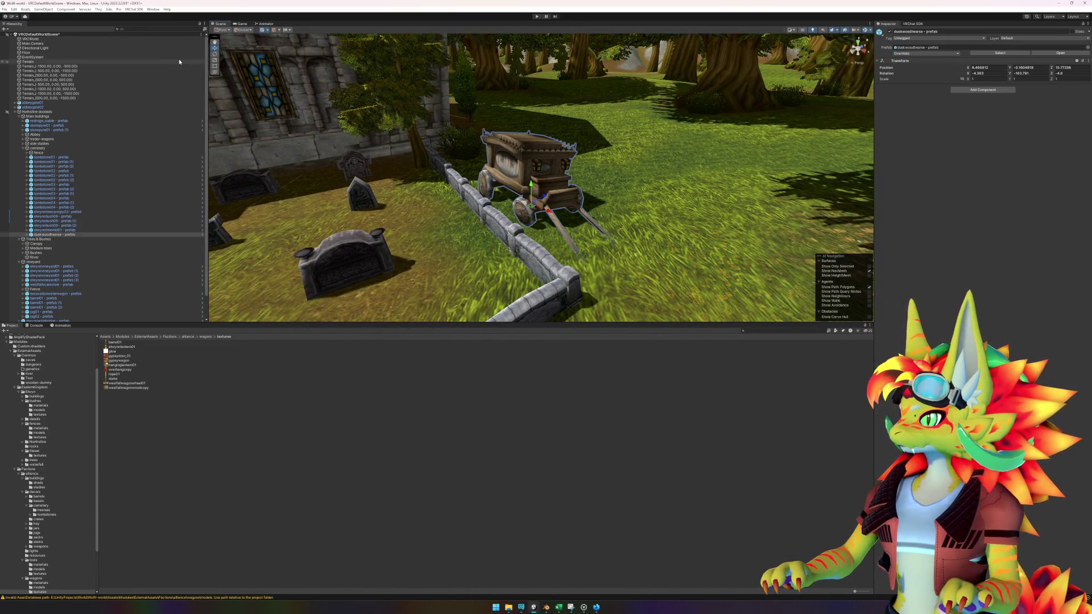
click(74, 48)
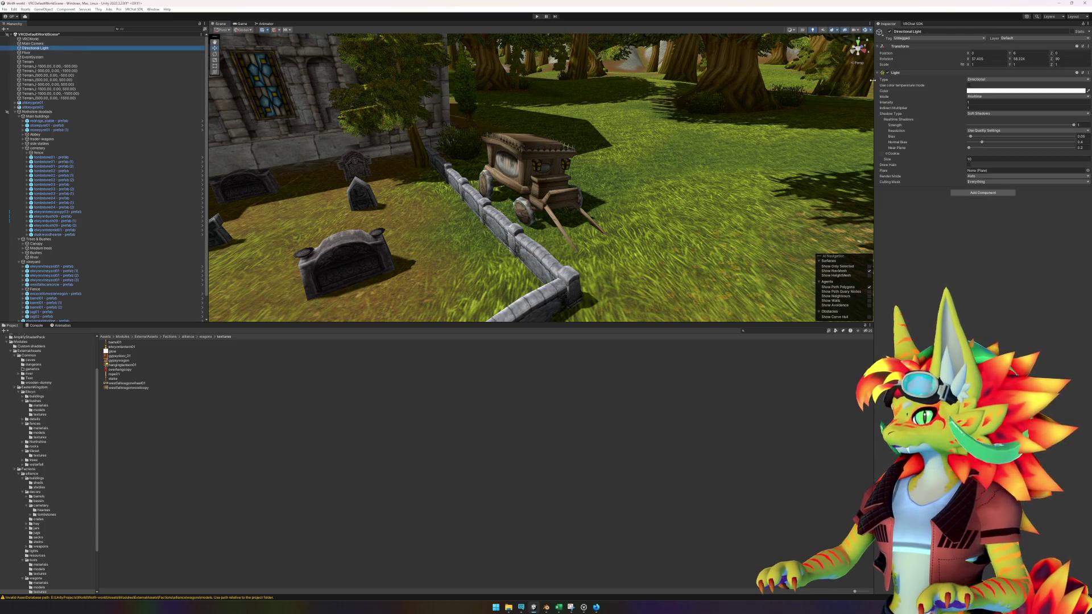
click(890, 31)
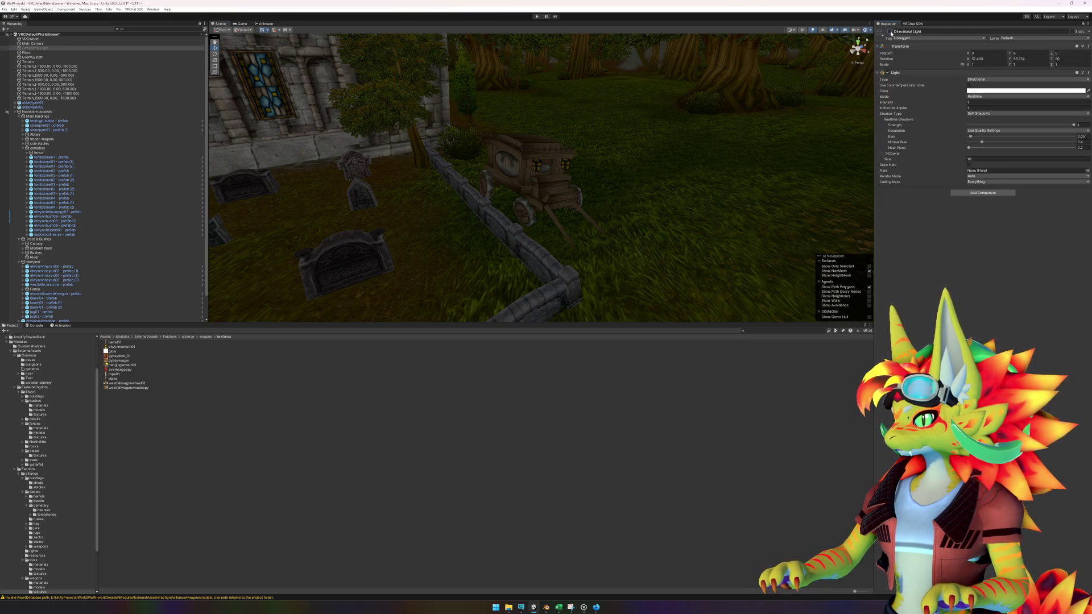
click(539, 165)
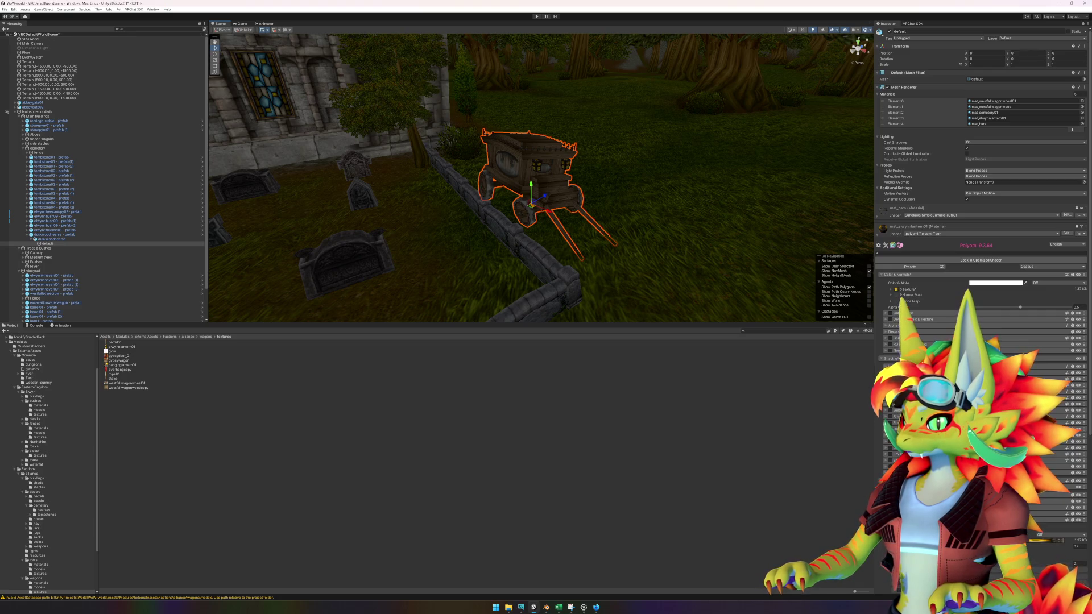
- Pick a texture for the lantern emission, set the glow colour to white and confirm the strength
click(1023, 453)
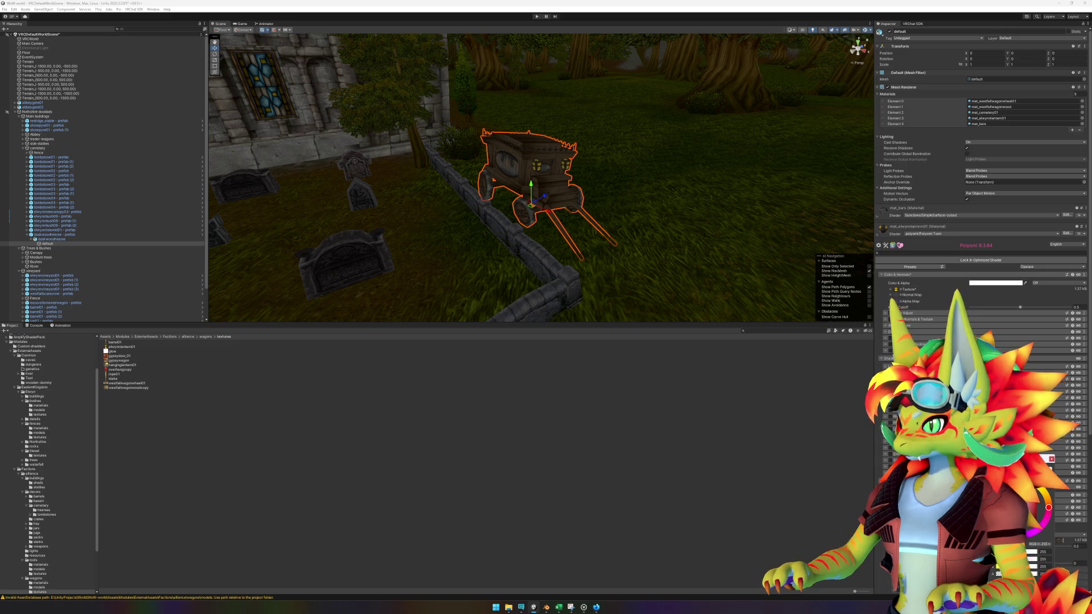
click(1051, 459)
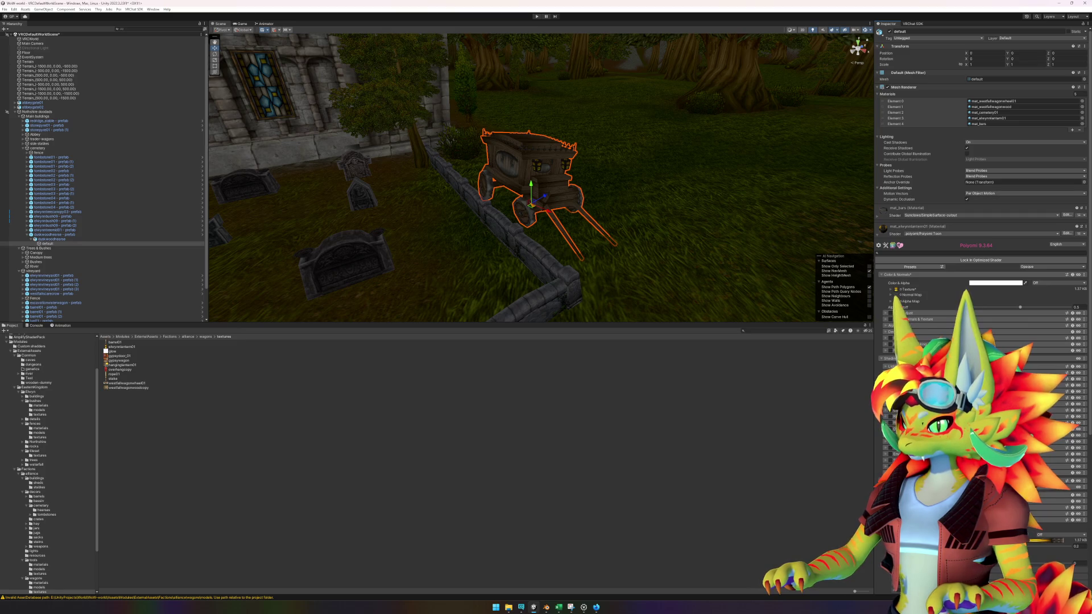
click(895, 289)
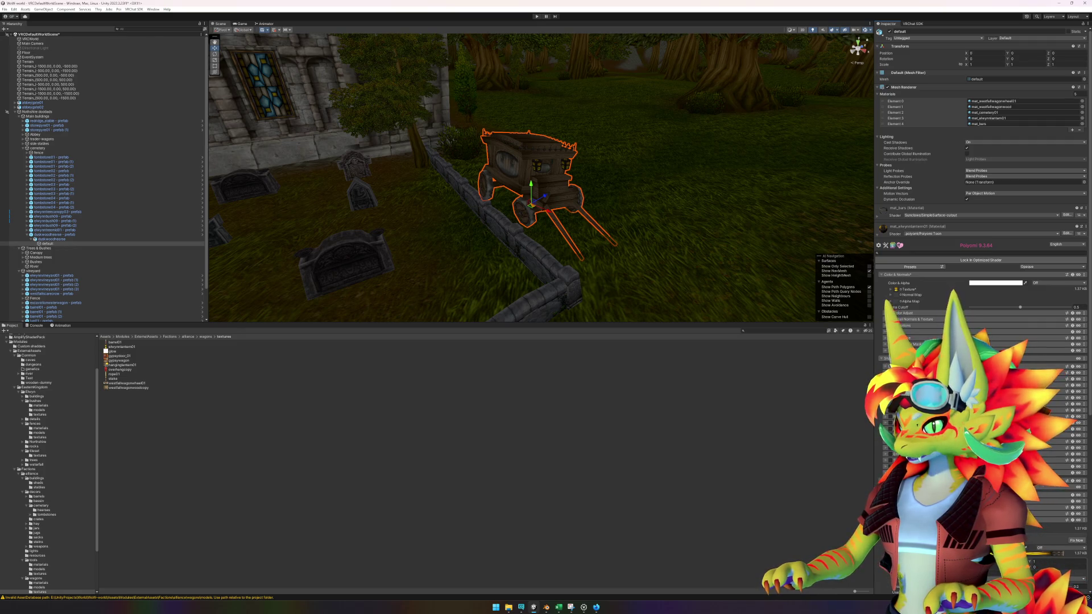
click(896, 289)
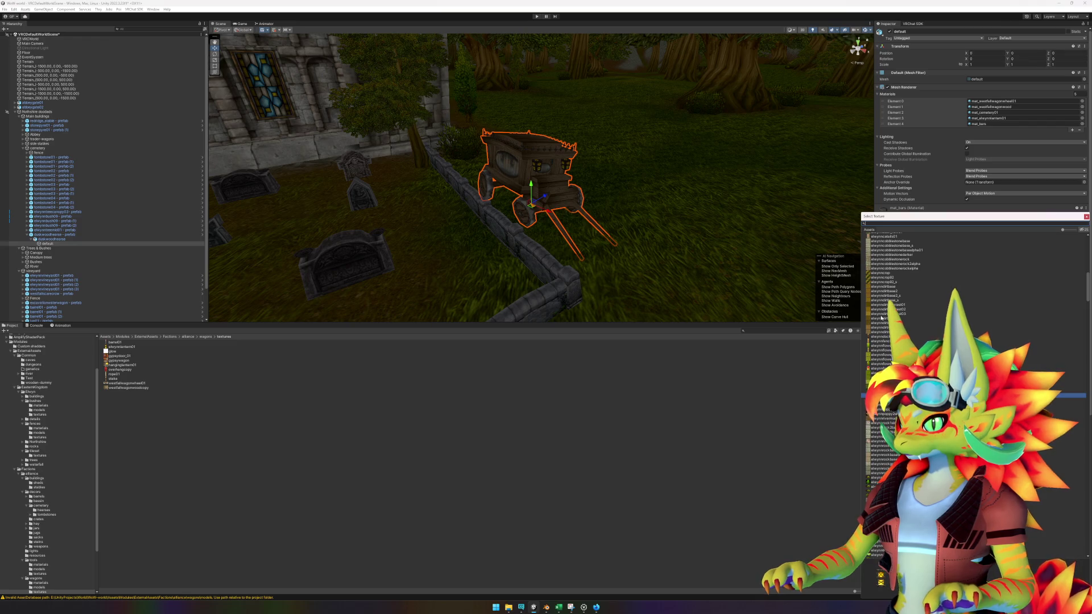
scroll(887, 307, up, 15)
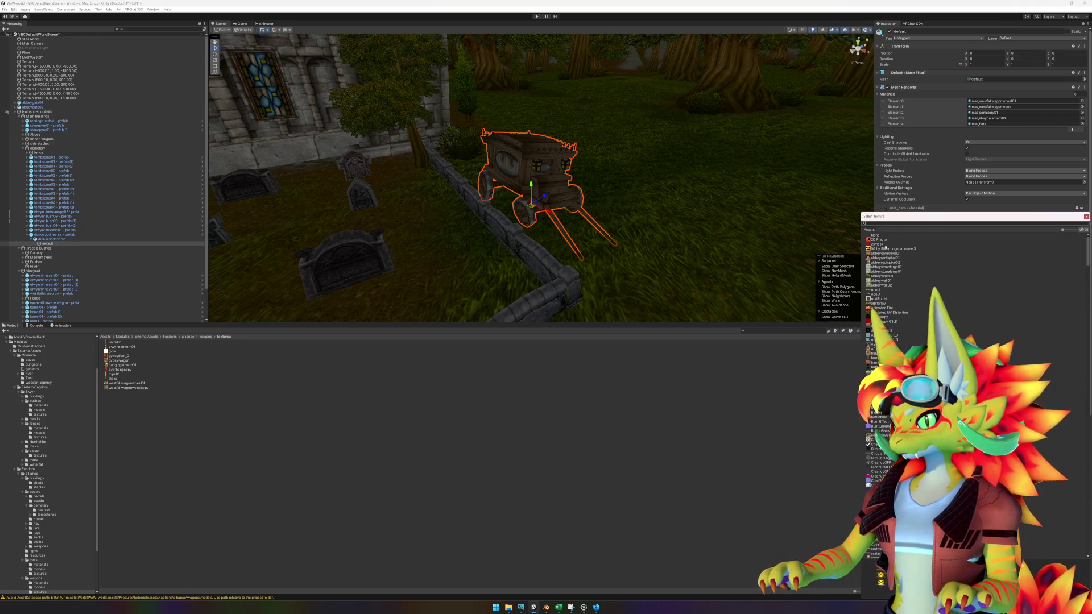
double_click(875, 235)
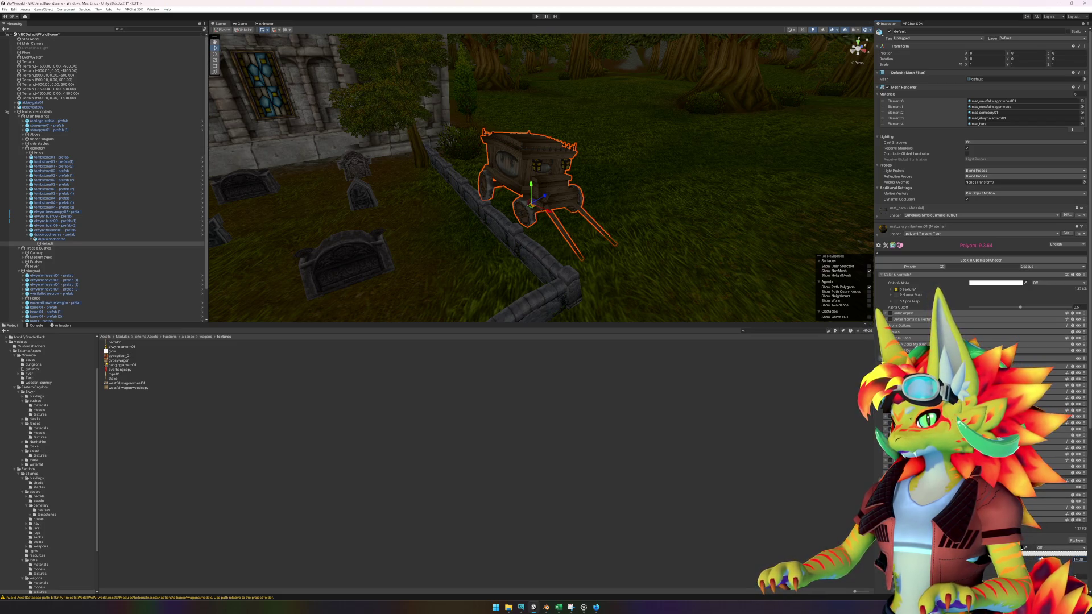
click(1067, 440)
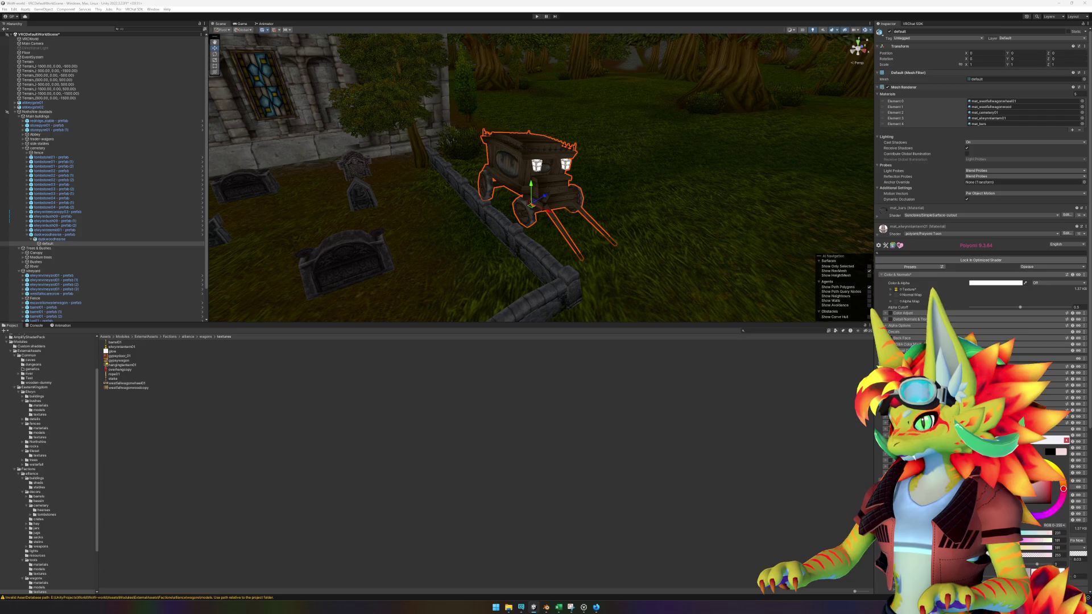
click(1071, 442)
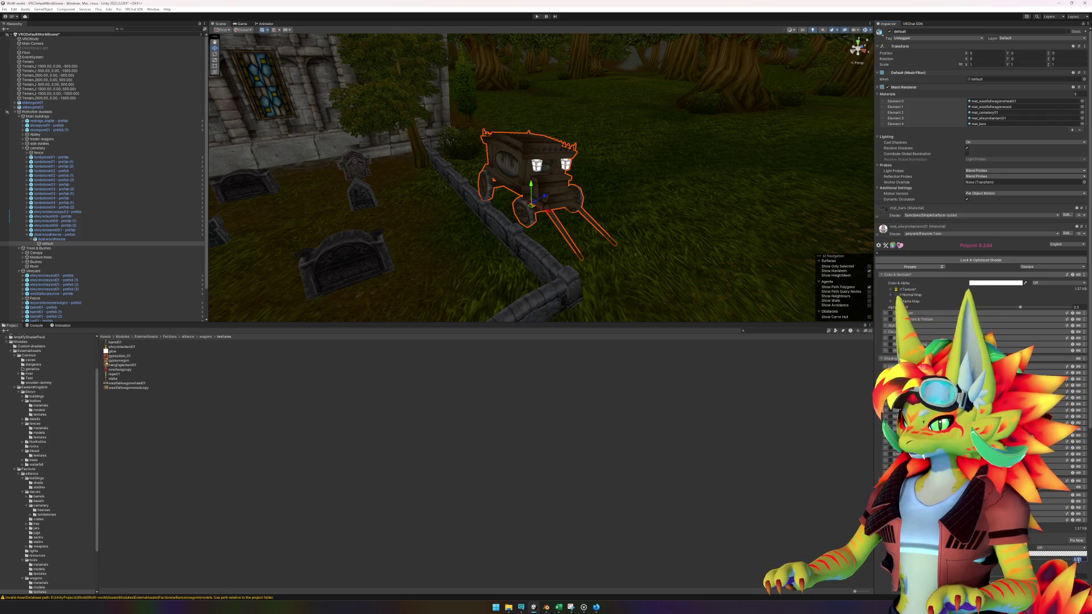
key(Return)
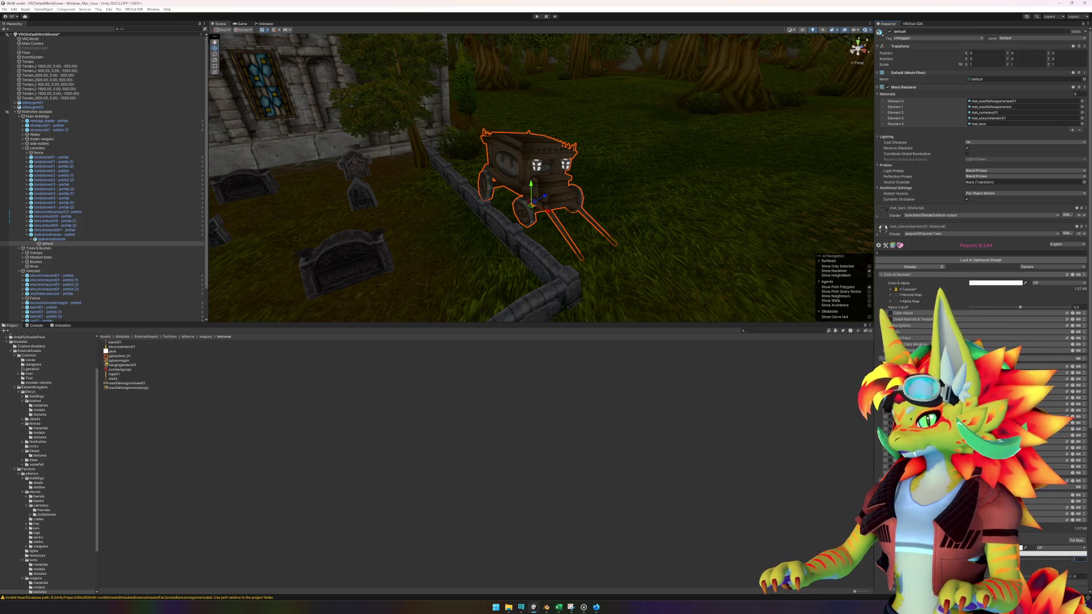
- Apply the elwynnlantern01 texture as the lantern emission map
click(1021, 548)
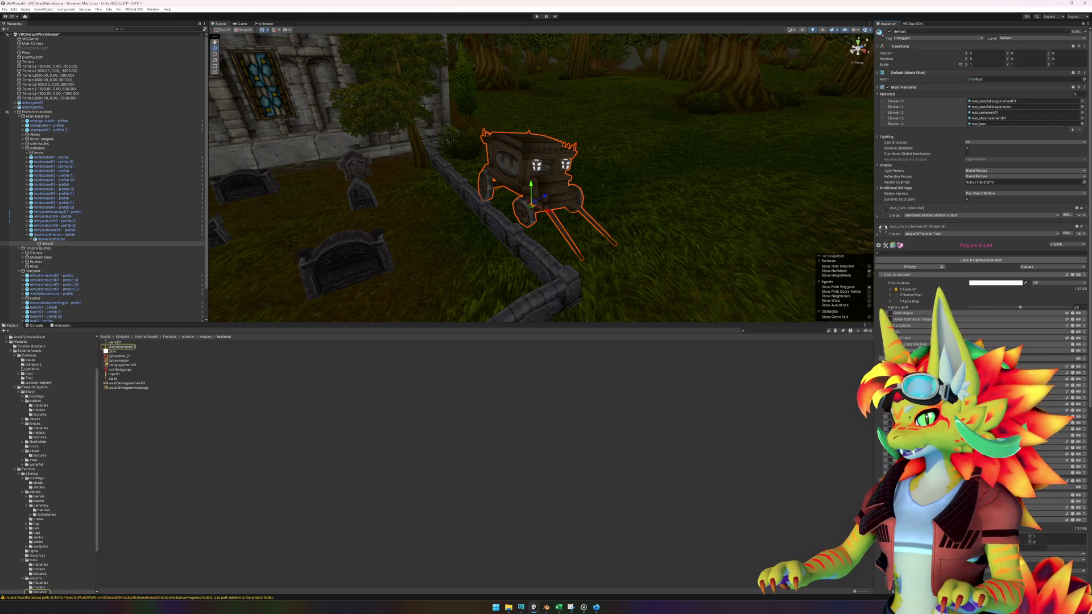
click(896, 290)
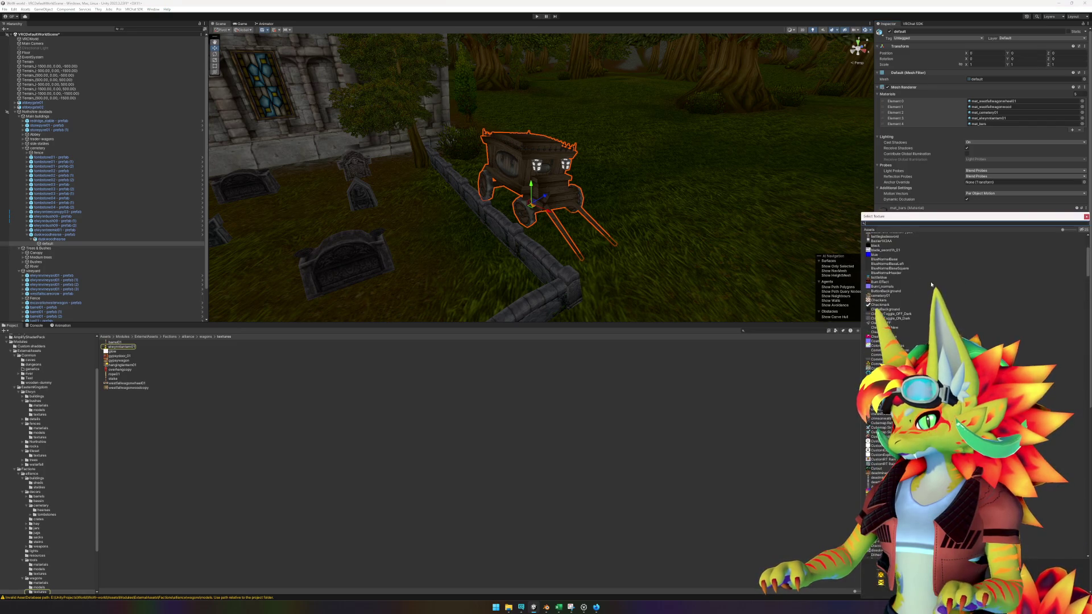
double_click(892, 241)
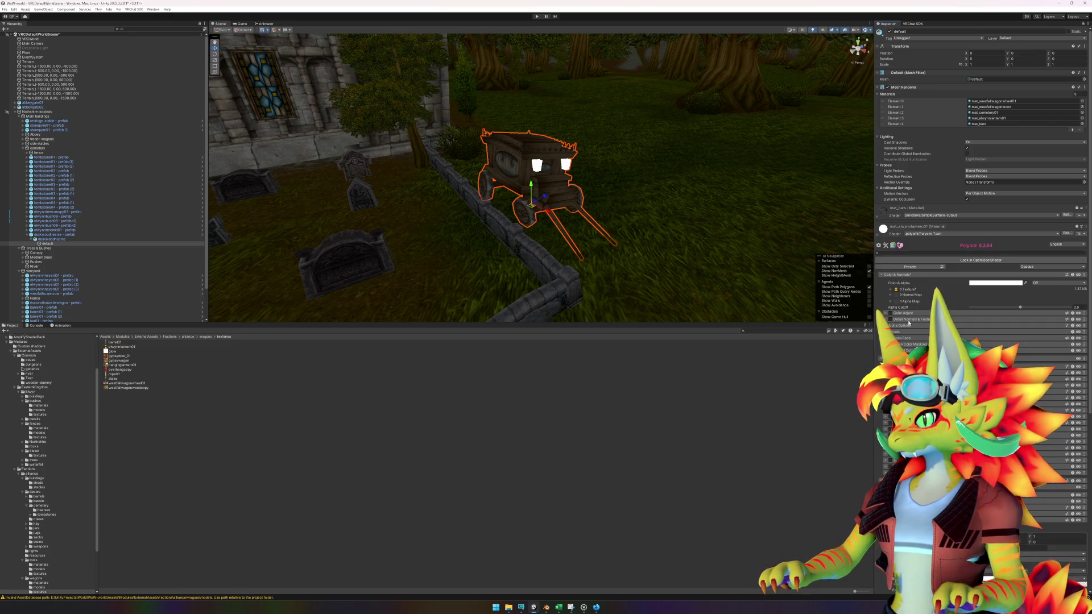
scroll(981, 176, down, 2)
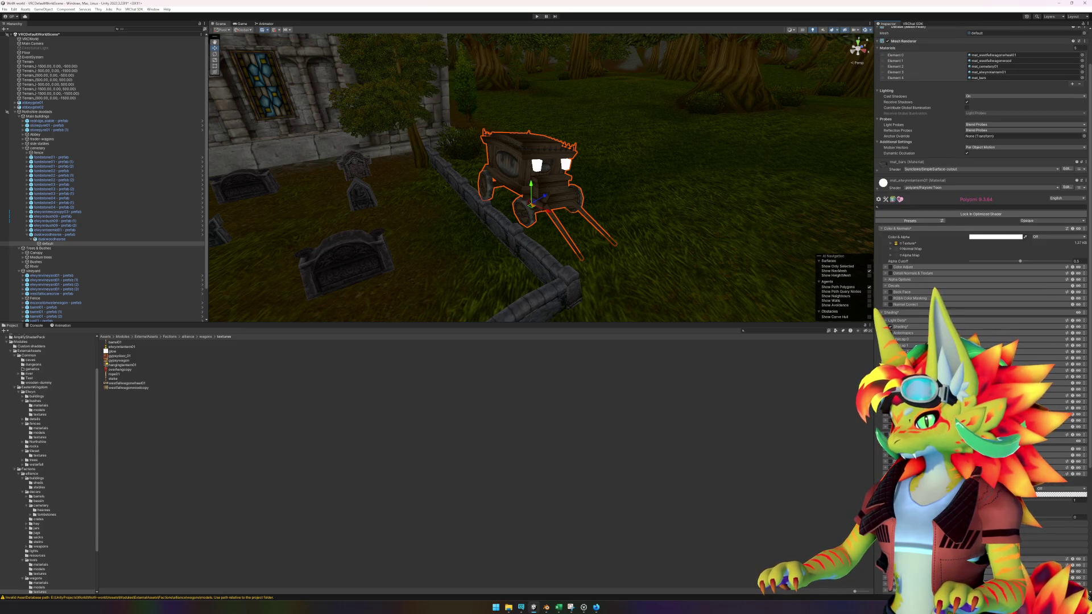
click(113, 347)
click(765, 478)
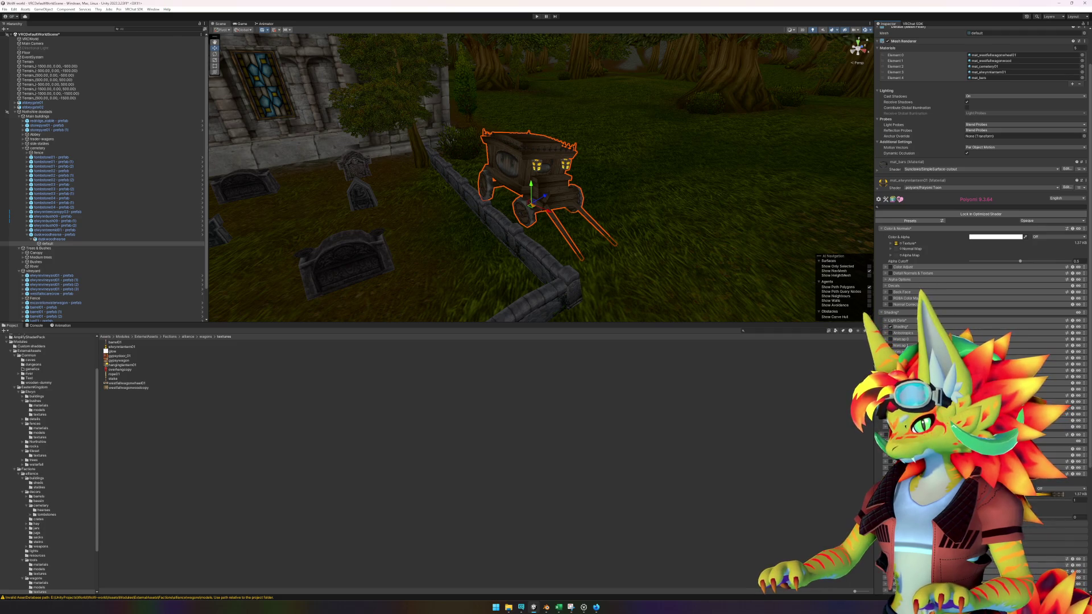
- Dim the emission colour from 198 to 123 RGB and bring up the WoW video
click(1046, 495)
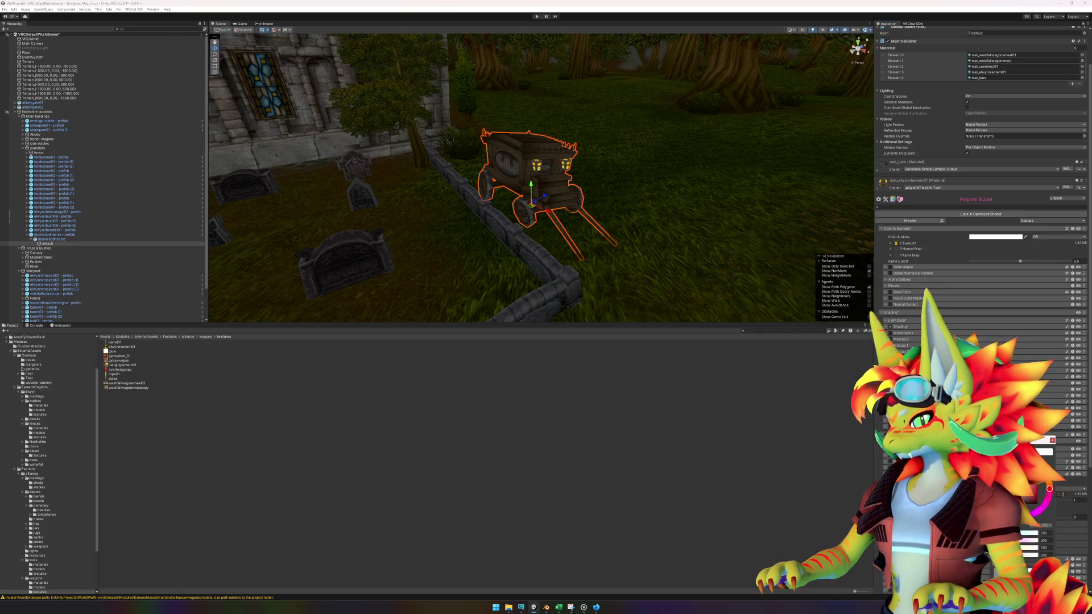
drag(1006, 501, 1006, 534)
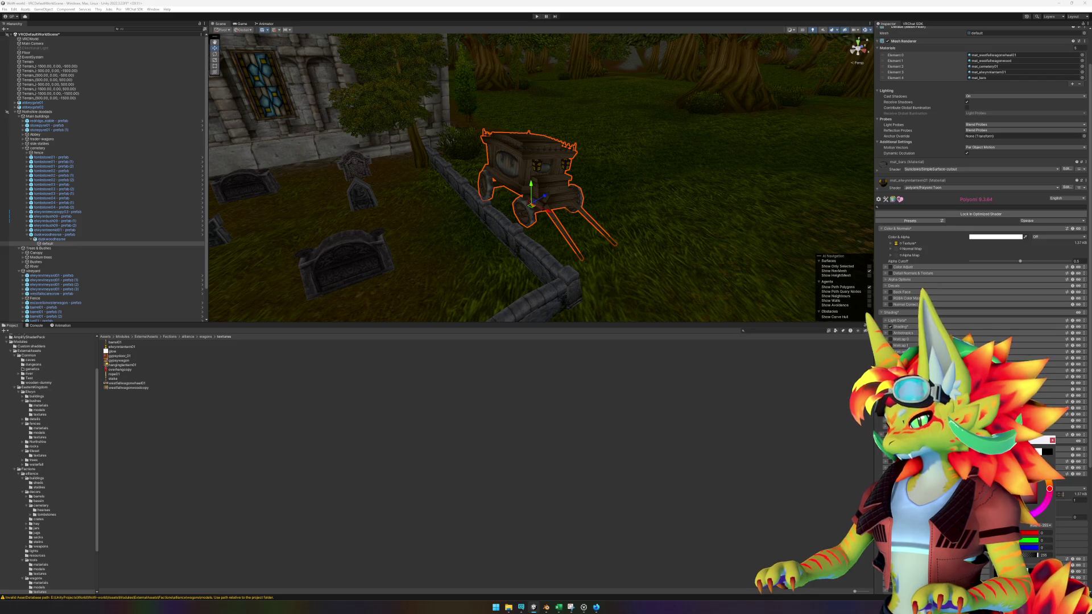
click(596, 607)
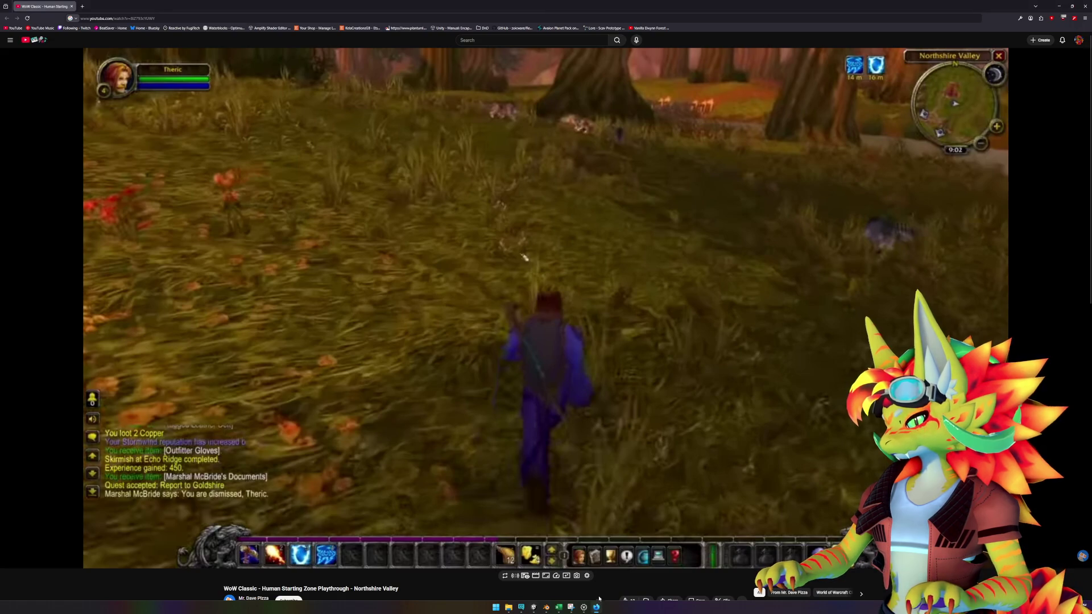
- Rewind the Northshire Valley video 5 seconds, play and pause it, then return to Unity
key(Left)
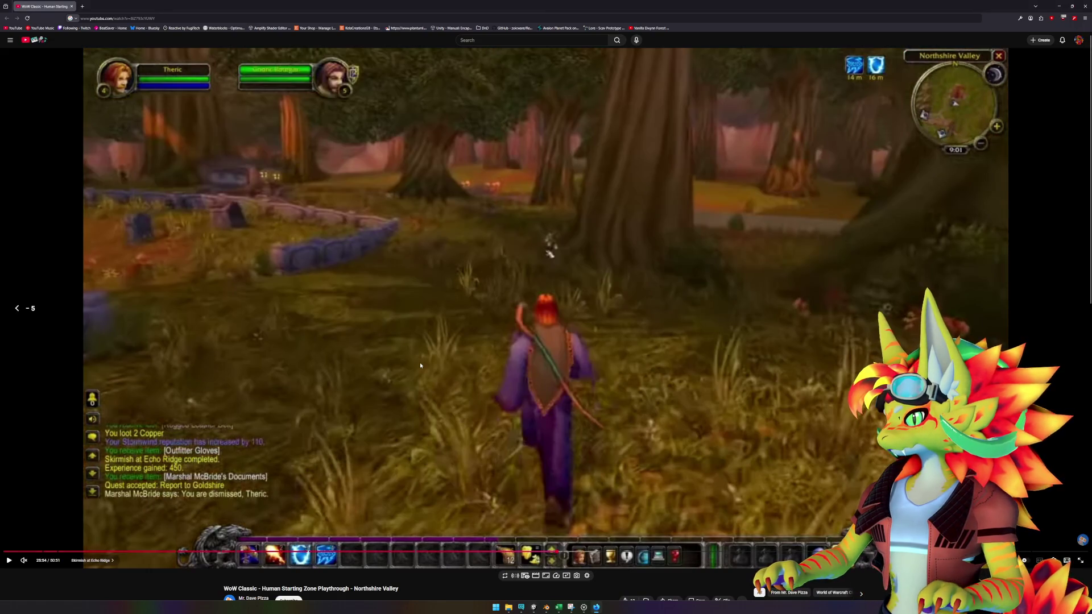
key(space)
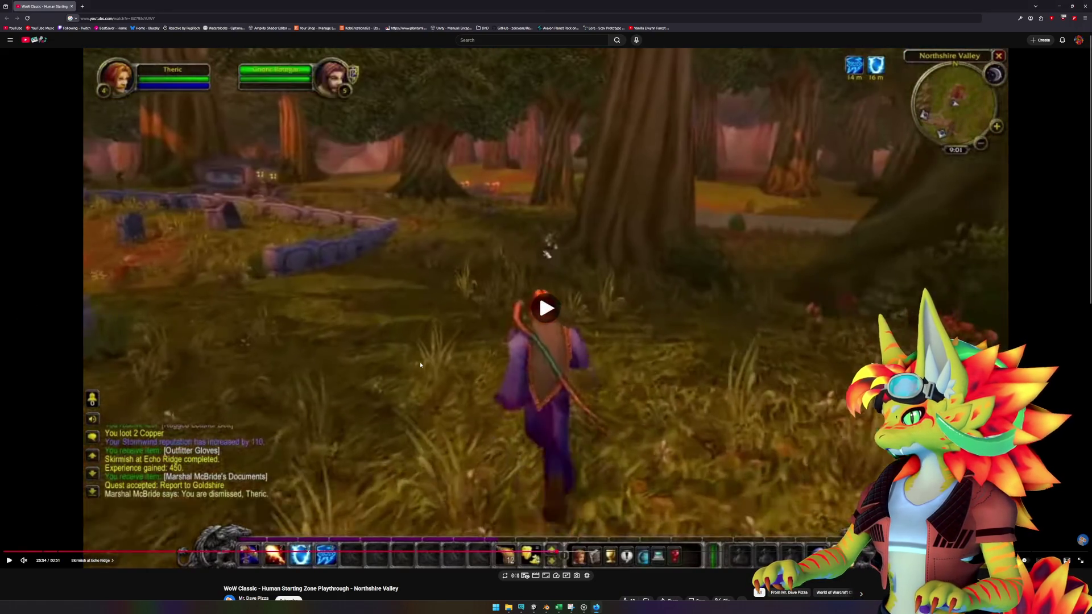
key(space)
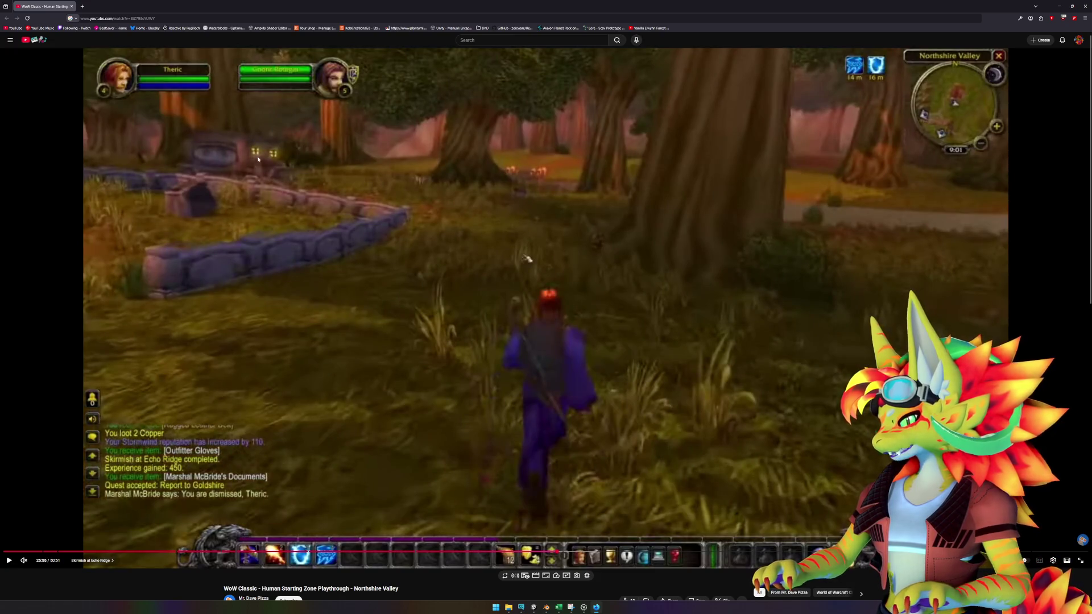
click(599, 606)
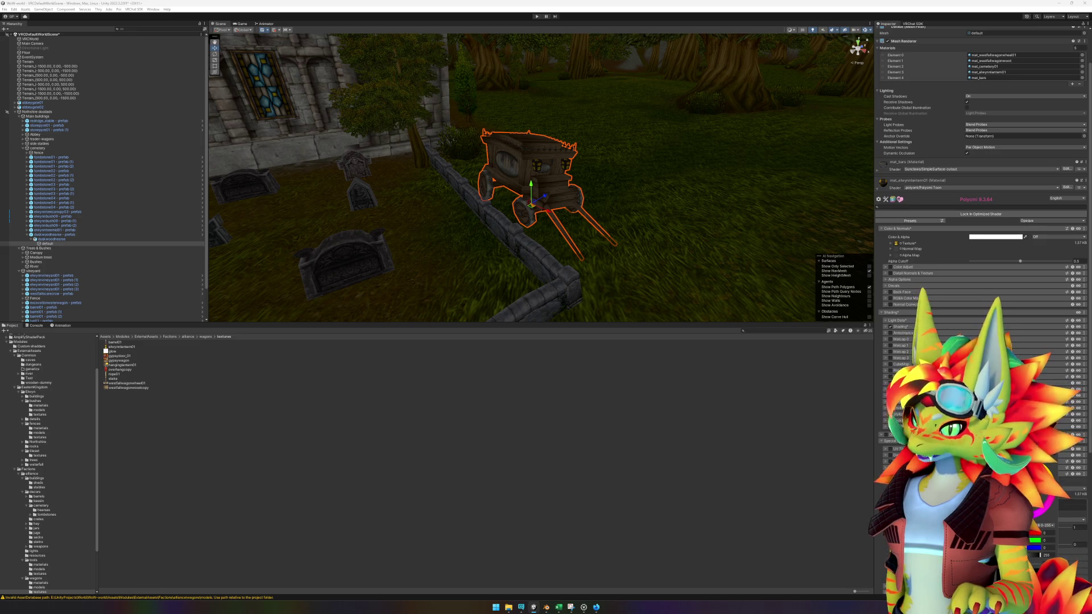
- Close the glow colour picker, pick a texture for the hearse's Poiyomi material slot, then deselect
key(Escape)
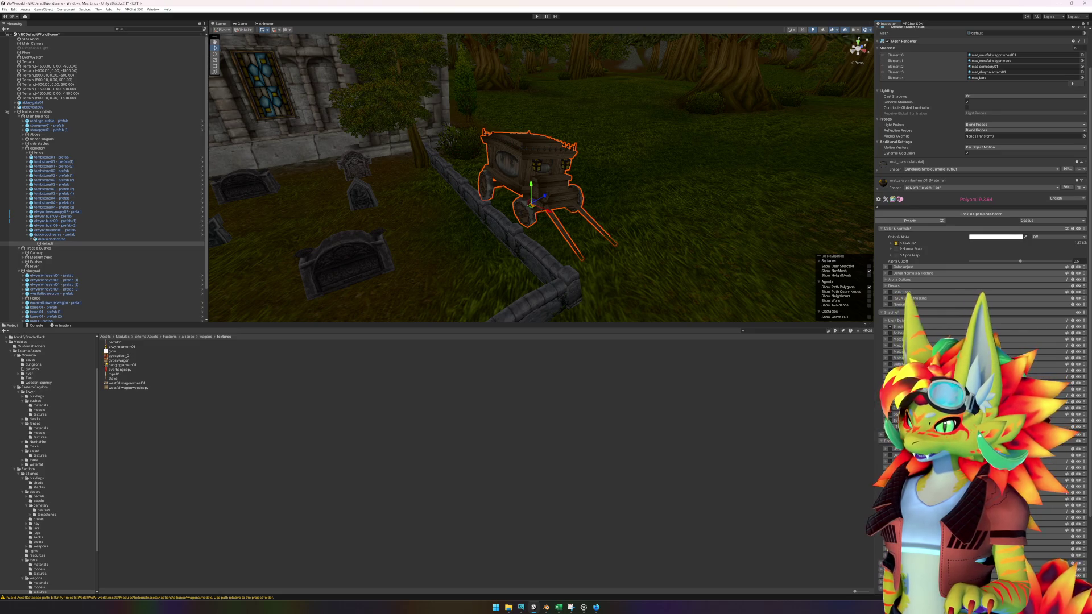
click(896, 242)
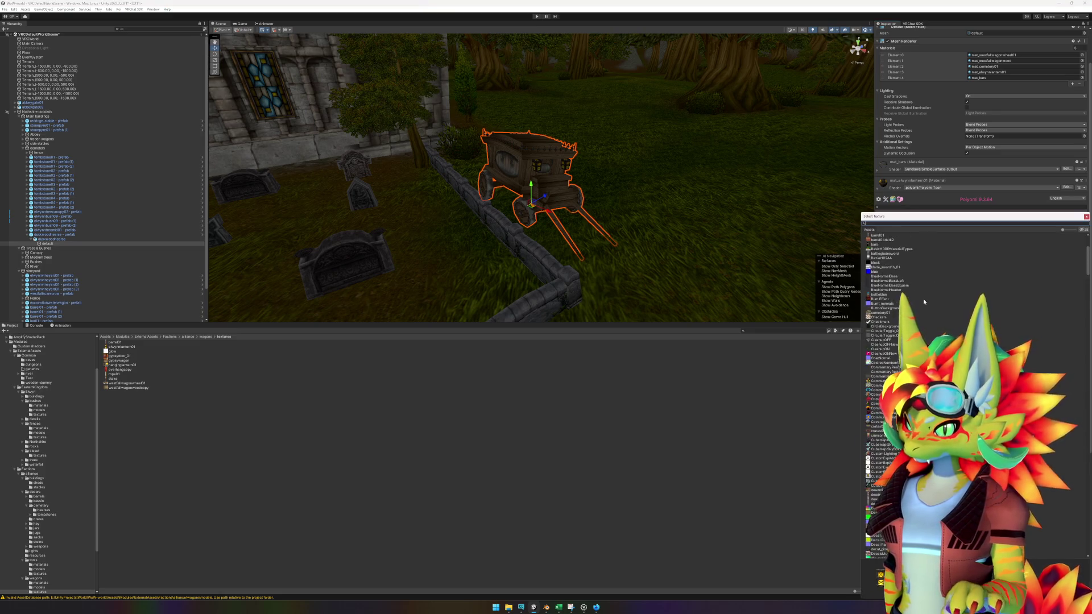
double_click(882, 237)
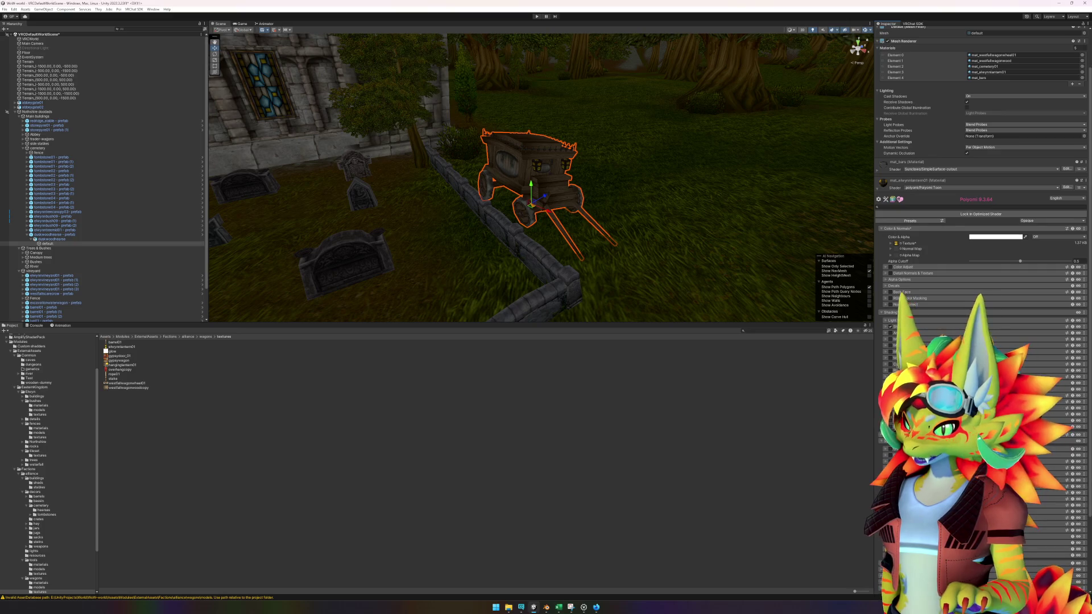
click(566, 520)
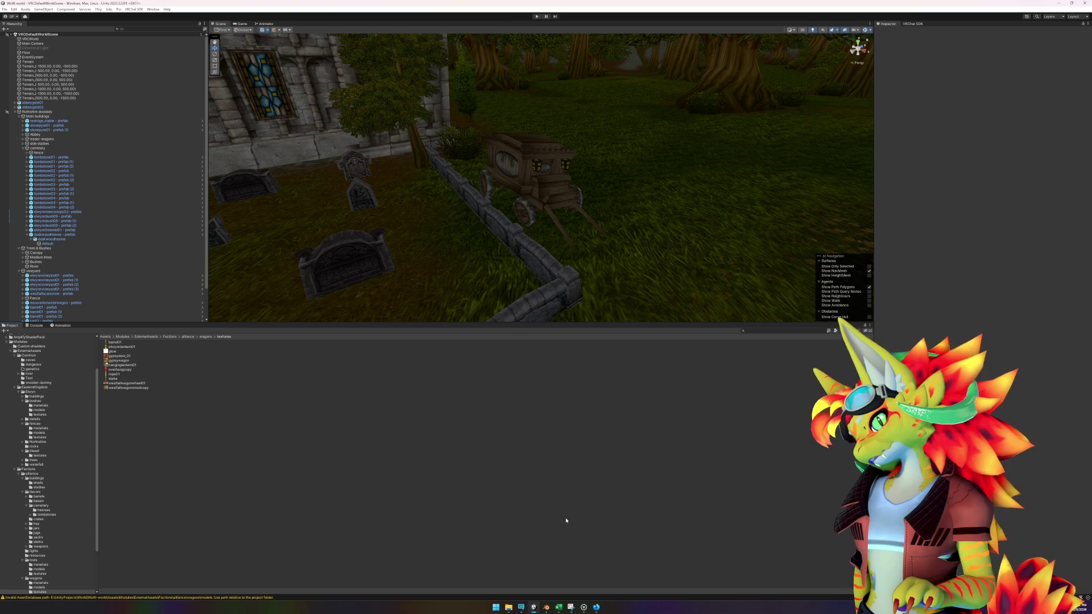
- Play a stretch of the WoW Northshire Valley reference video on YouTube, then pause it
click(598, 608)
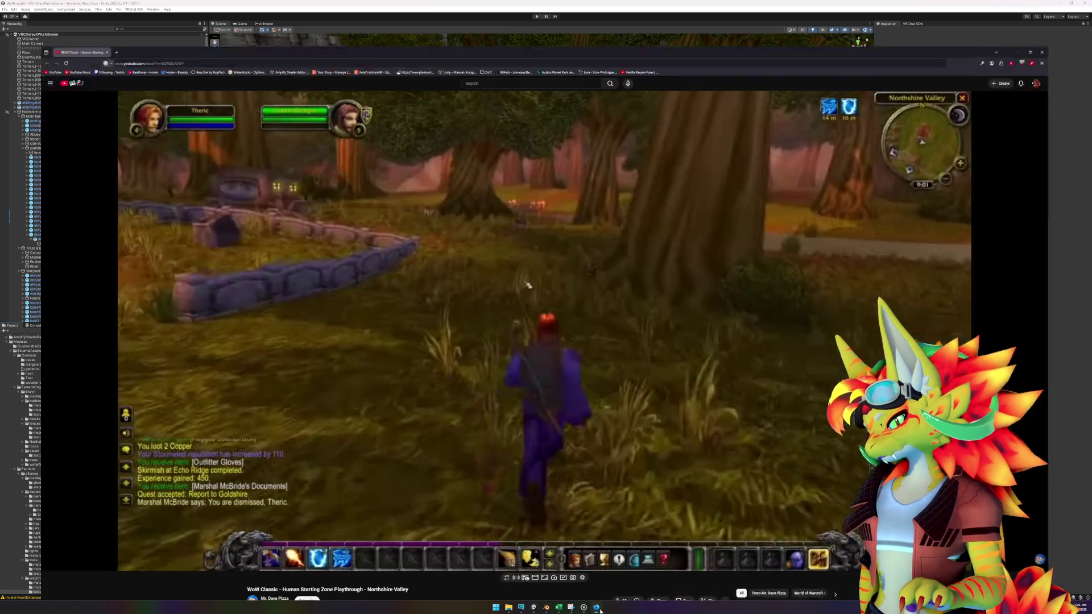
click(599, 609)
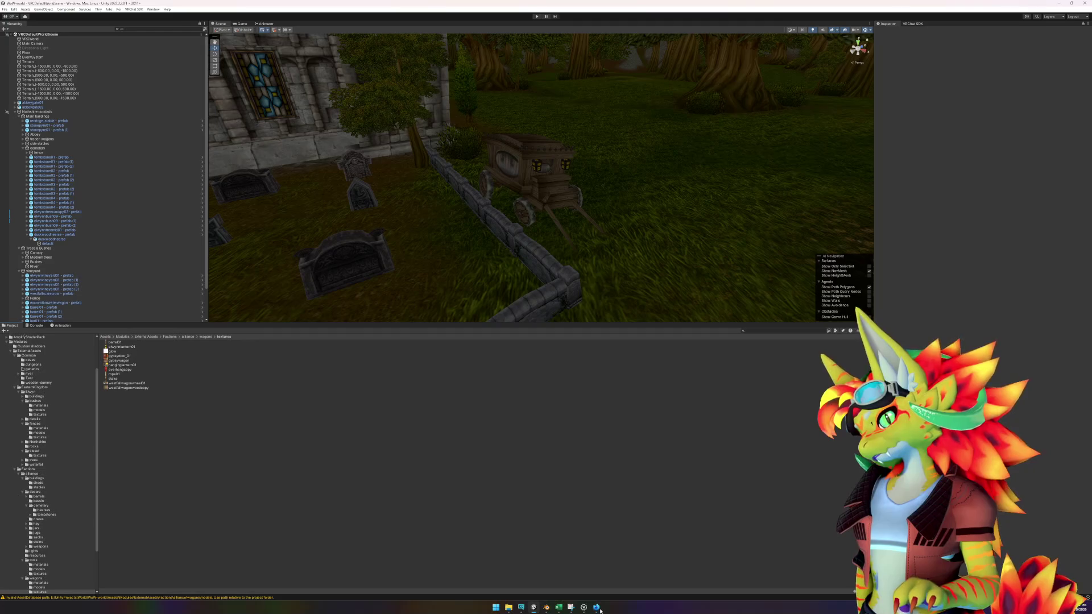
click(600, 609)
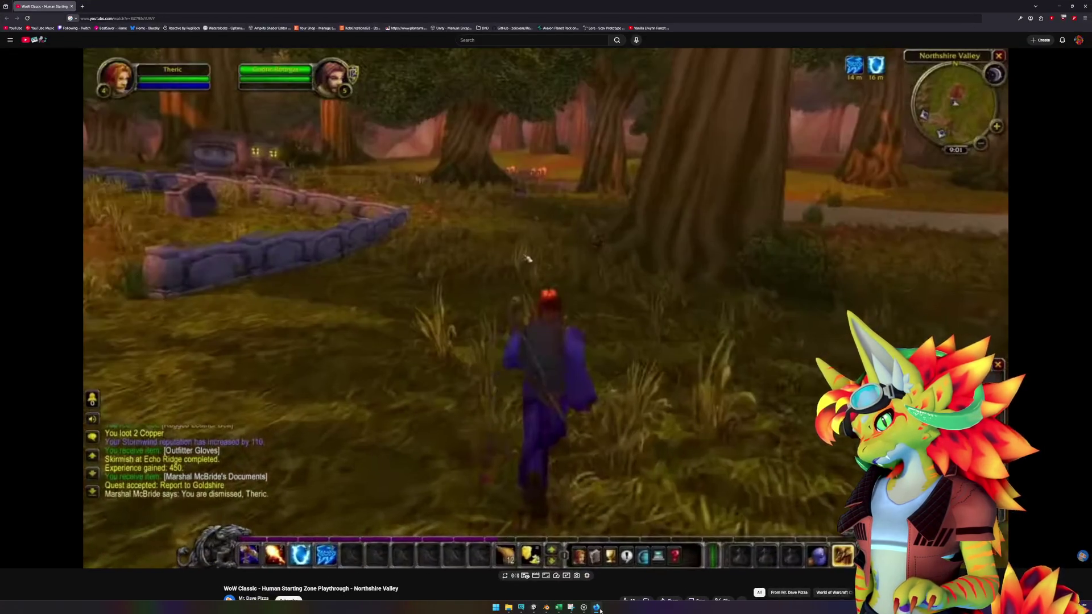
click(599, 368)
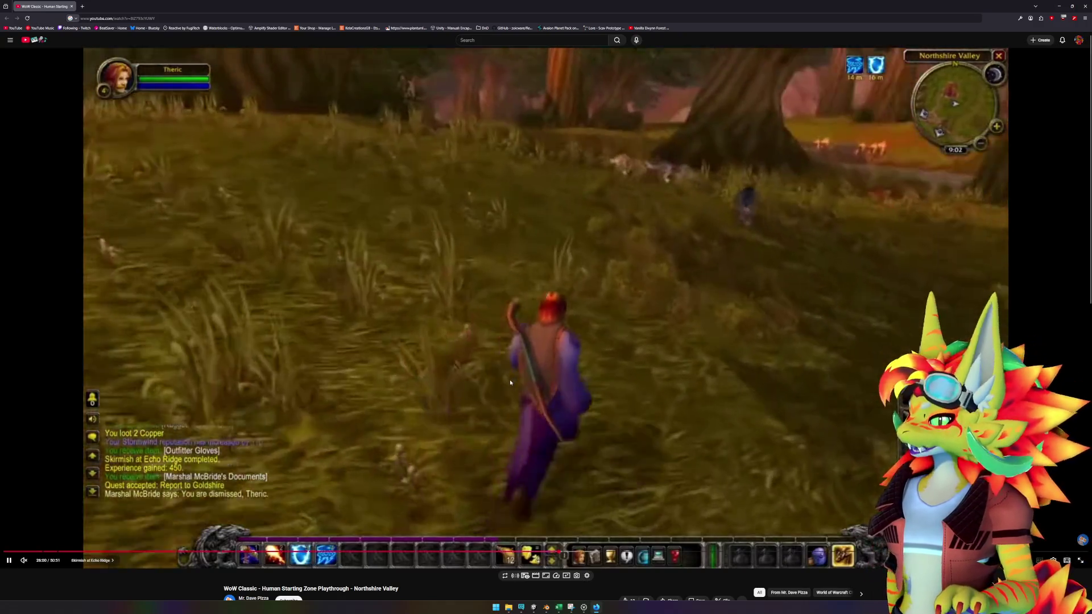
click(512, 464)
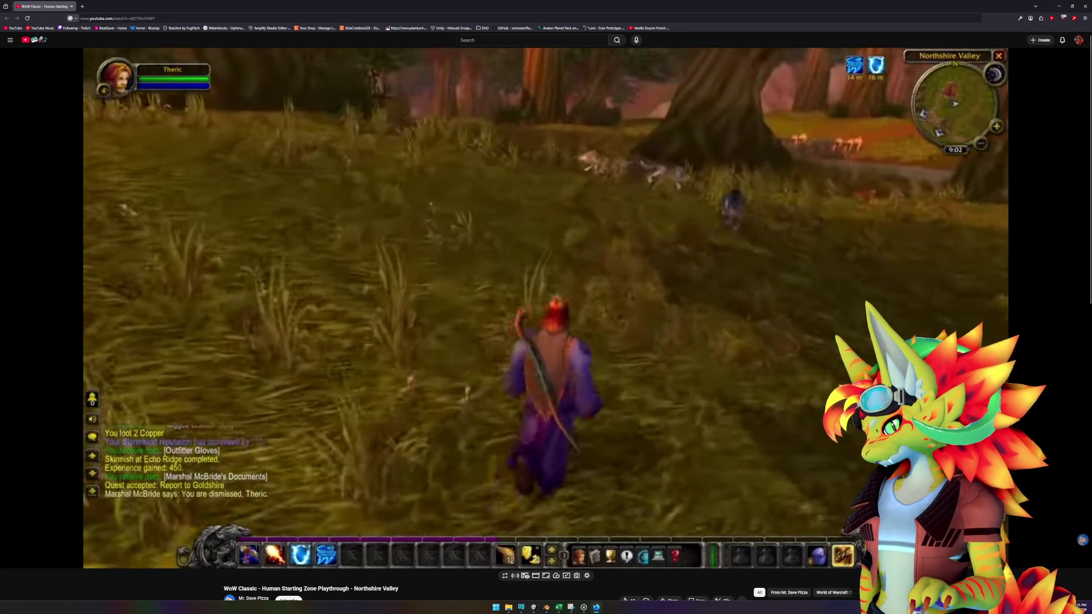
- Back in Unity, fly the Scene view past the abbey to the path and bushes
click(533, 607)
mouse_move(650, 252)
mouse_down()
mouse_move(616, 226)
mouse_move(377, 211)
mouse_move(681, 202)
mouse_move(590, 185)
mouse_move(534, 204)
mouse_move(602, 146)
mouse_move(458, 175)
mouse_move(570, 196)
mouse_move(704, 177)
mouse_move(422, 169)
mouse_move(707, 183)
mouse_move(480, 171)
mouse_move(664, 178)
mouse_move(480, 207)
mouse_move(553, 197)
mouse_move(649, 146)
mouse_move(616, 170)
mouse_move(666, 189)
mouse_move(779, 192)
mouse_move(690, 213)
mouse_move(824, 210)
mouse_move(702, 220)
mouse_move(671, 207)
mouse_move(609, 219)
mouse_move(616, 234)
mouse_move(629, 214)
mouse_move(658, 245)
mouse_up()
mouse_move(671, 236)
mouse_down()
mouse_move(555, 210)
mouse_move(541, 195)
mouse_move(551, 214)
mouse_up()
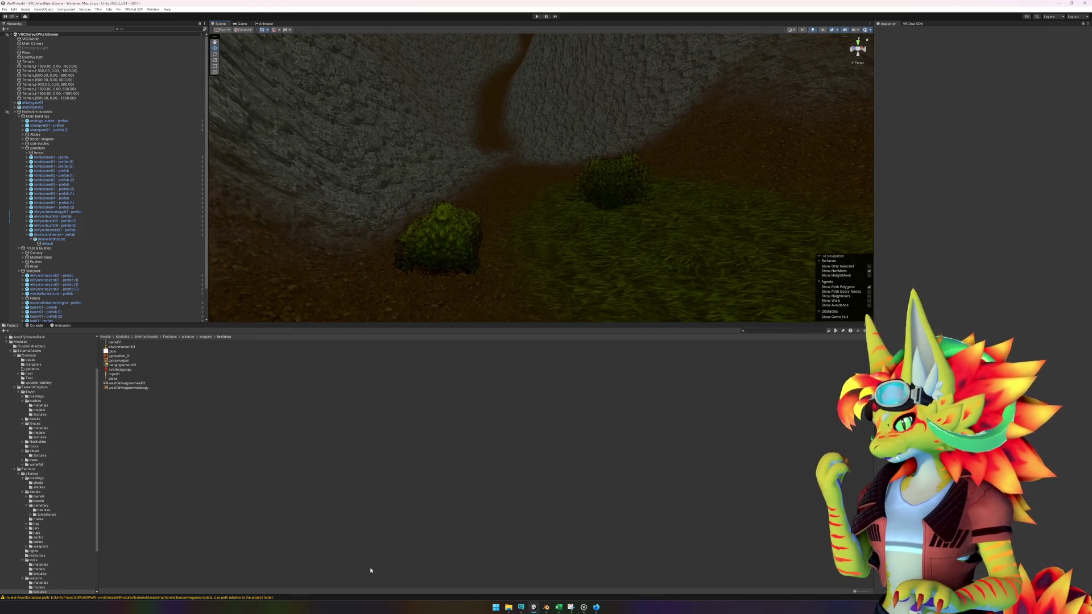
- Search the Project assets for 'tent' to list the existing gold tent models and materials
scroll(24, 375, up, 3)
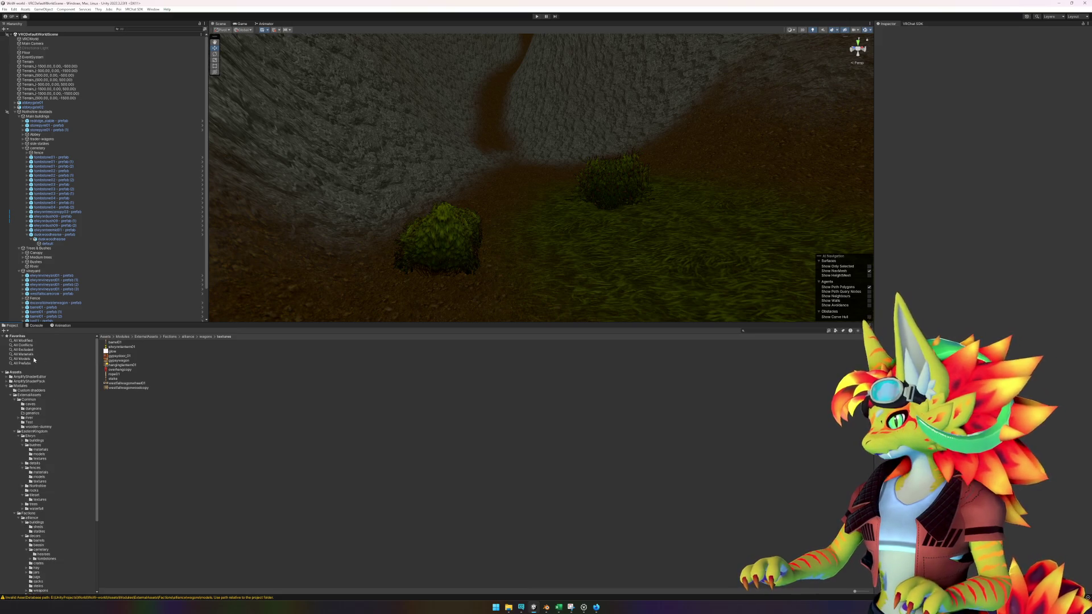
click(769, 330)
text(te)
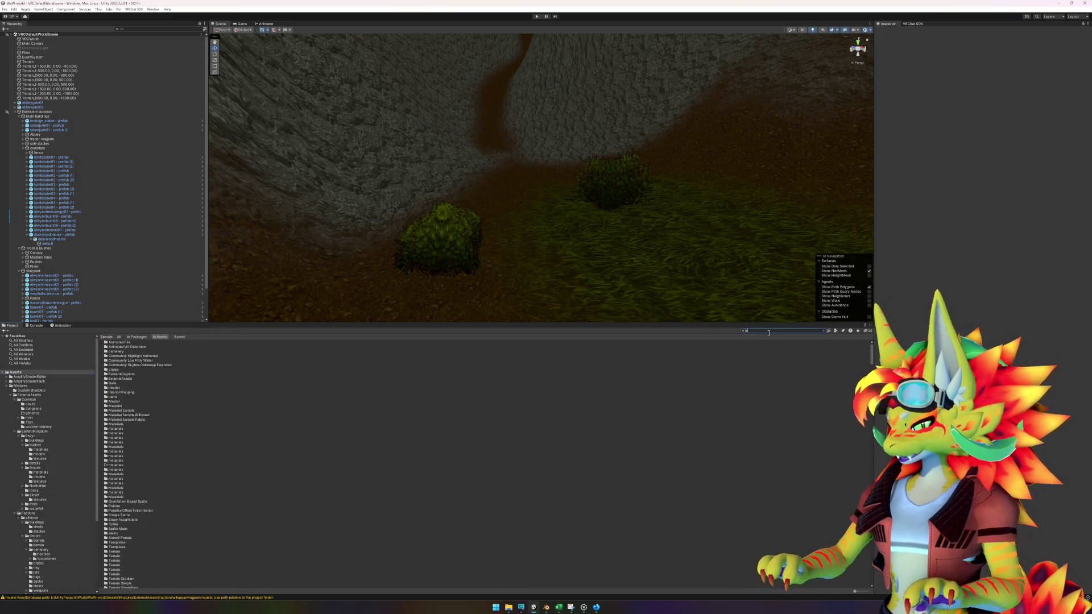
text(nt)
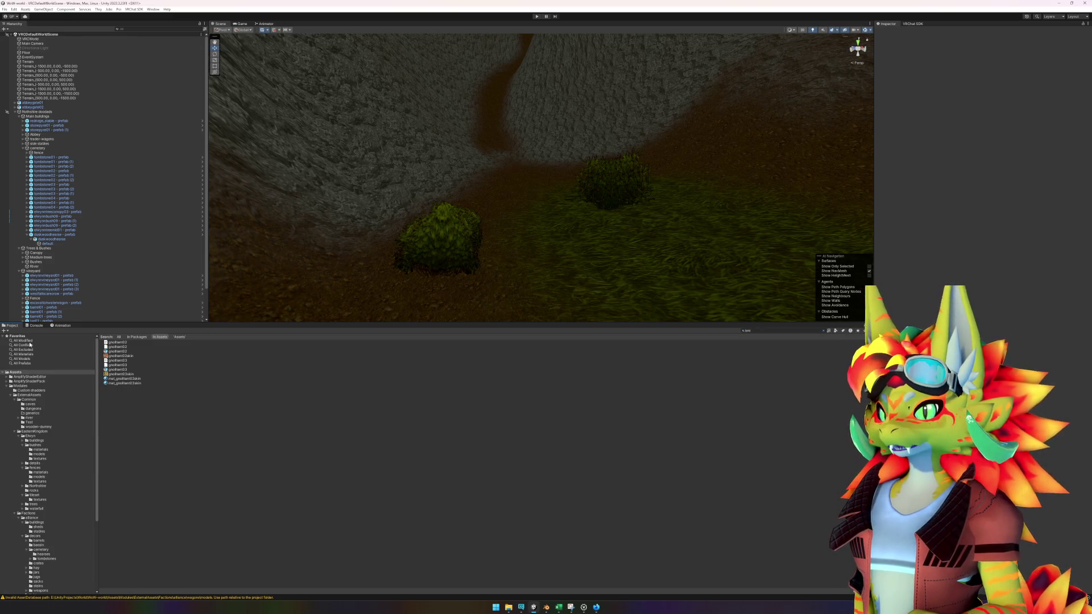
click(823, 331)
- Replace the wow.export model search with 'tent' and preview humantentlarge.m2
click(585, 607)
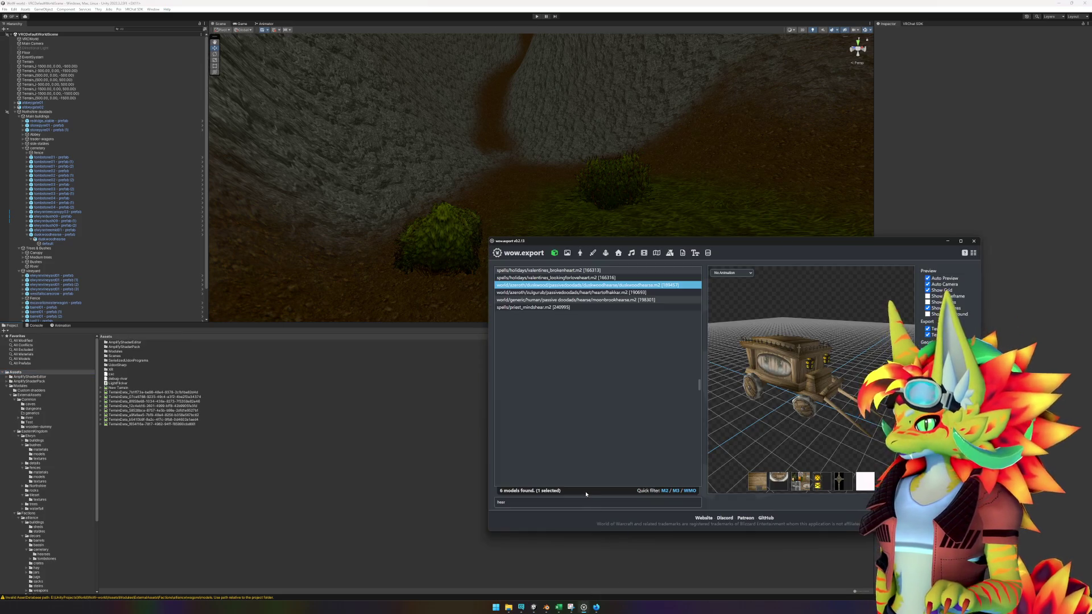
text(tent)
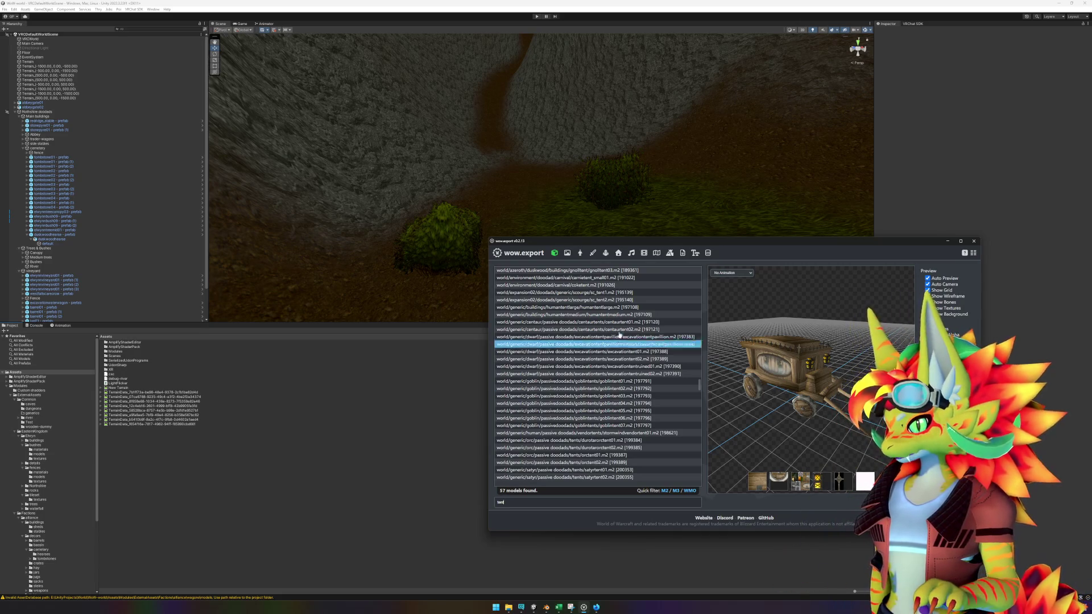
click(612, 308)
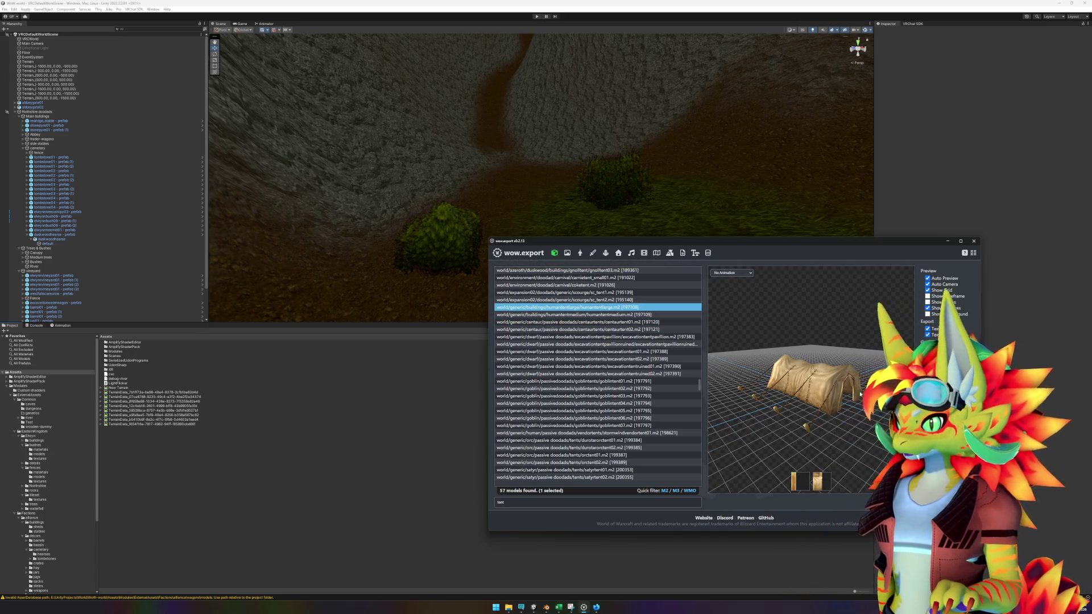
click(559, 608)
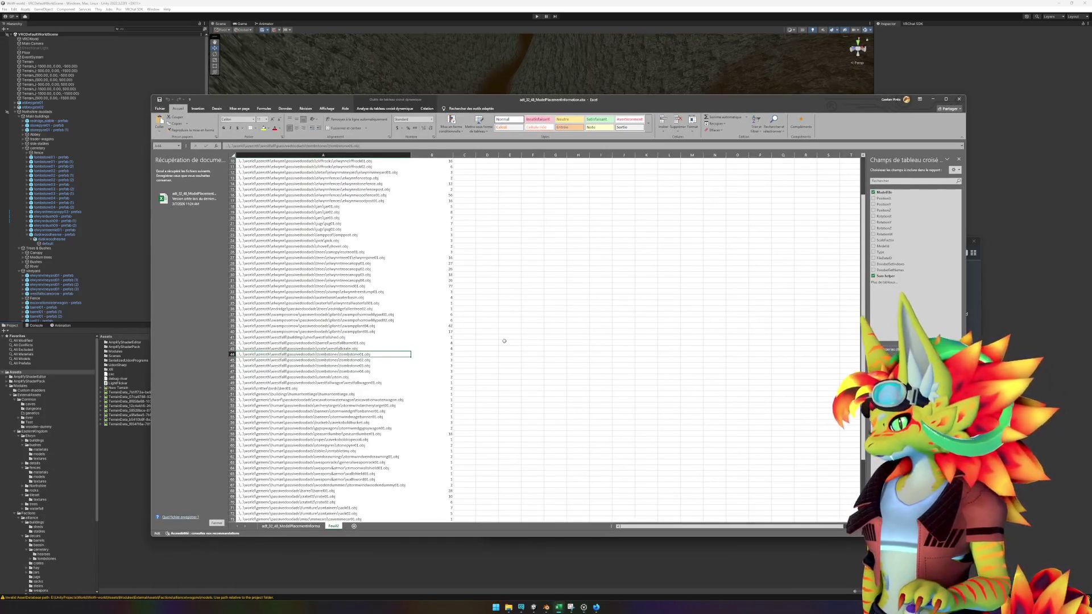
- Find the humantentlarge row in the Excel placement sheet, then go back to wow.export
key(ctrl+f)
key(Return)
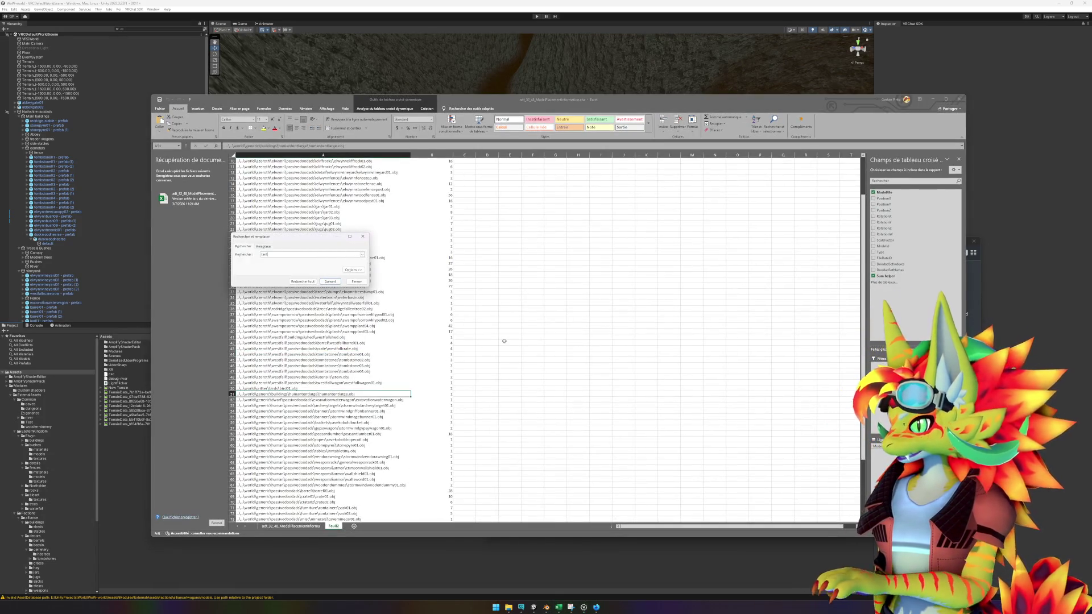
key(Escape)
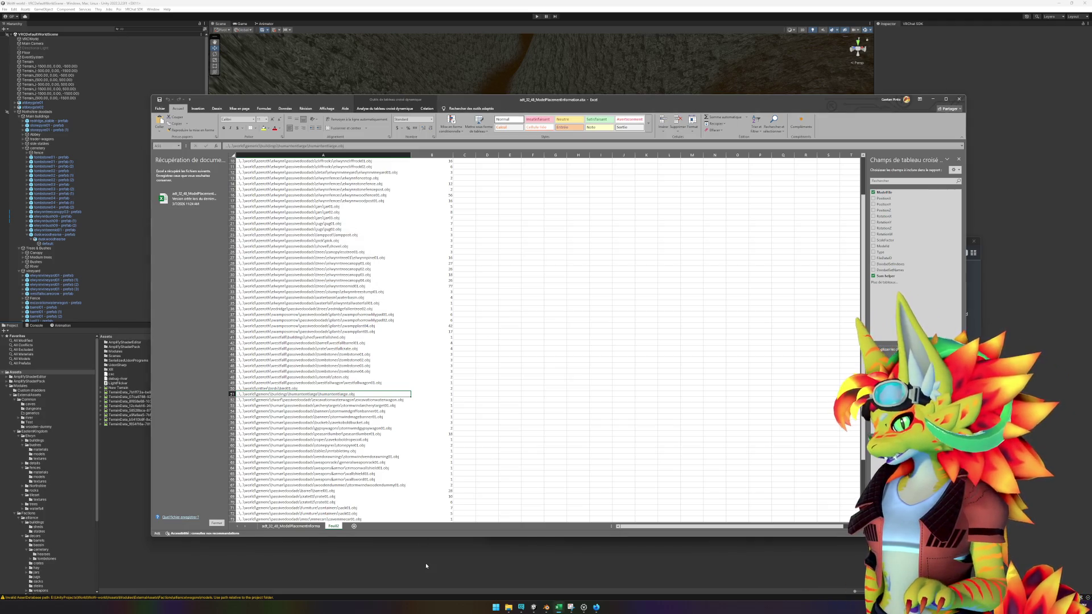
click(584, 607)
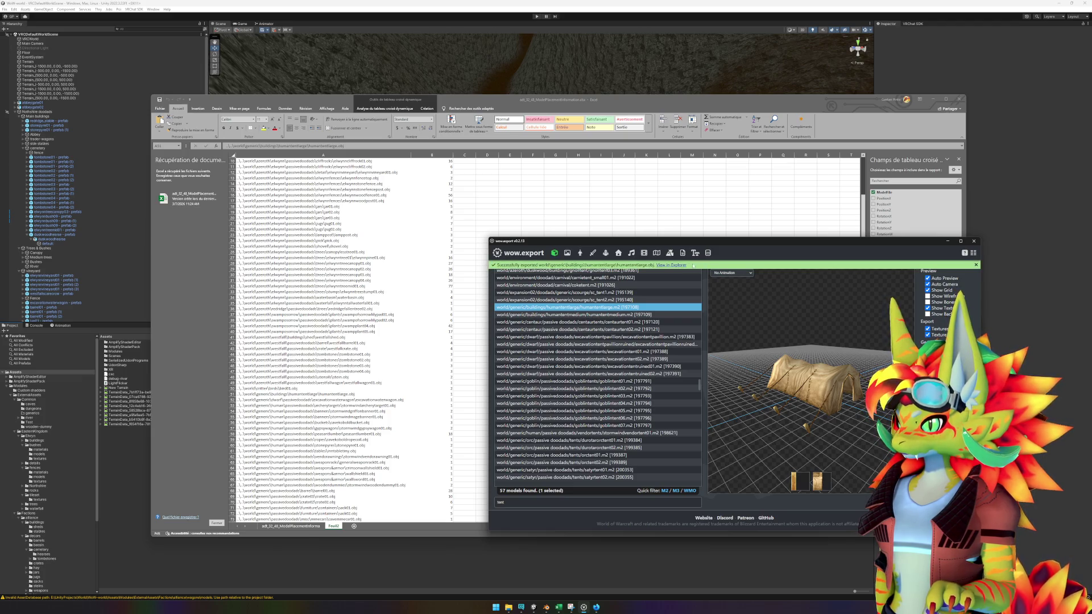
- Preview the tent's Stand animation, then set the preview back to no animation
click(732, 286)
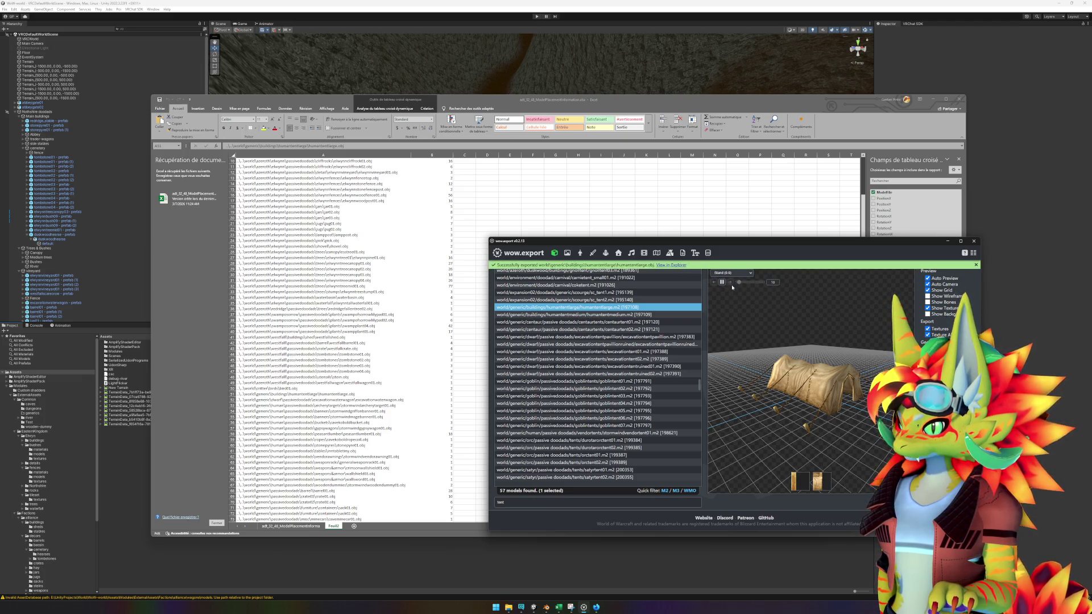
click(733, 274)
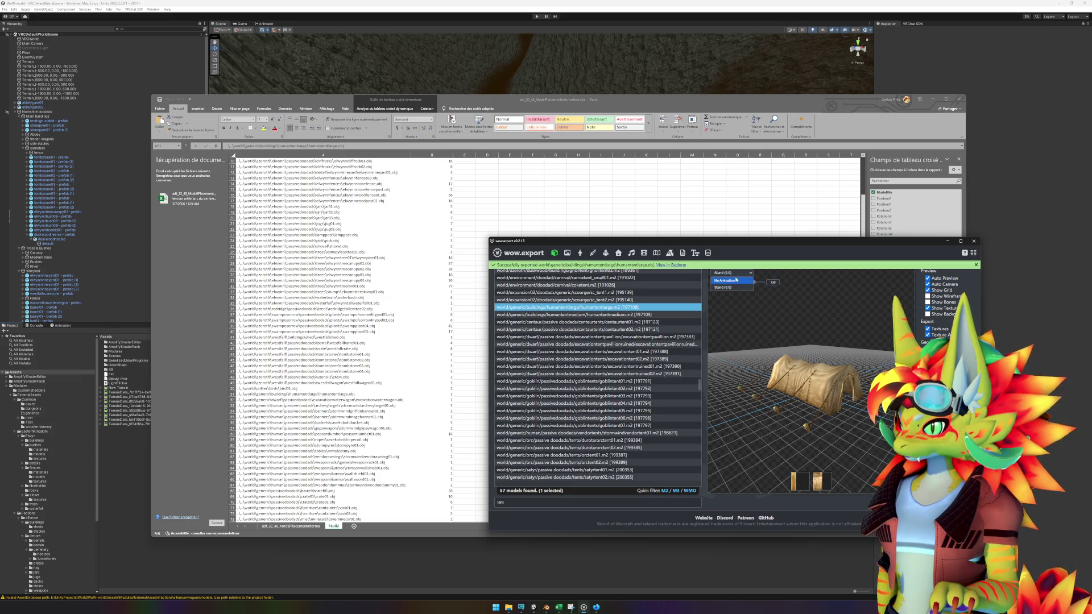
click(736, 281)
- Open the humantentlarge export folder in File Explorer, select its three files and copy its path
click(674, 265)
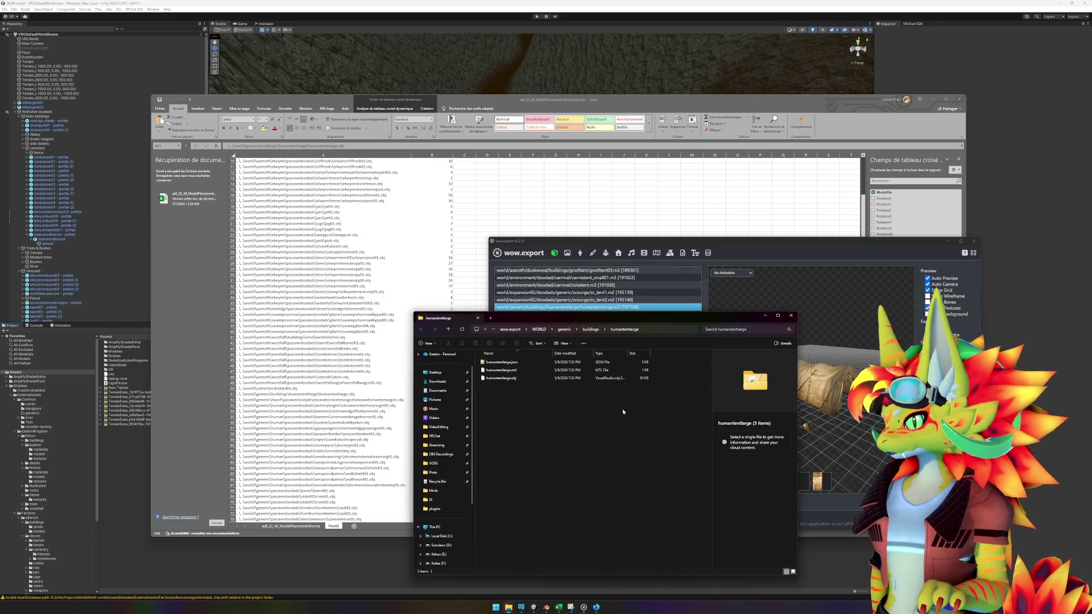
drag(533, 387, 509, 360)
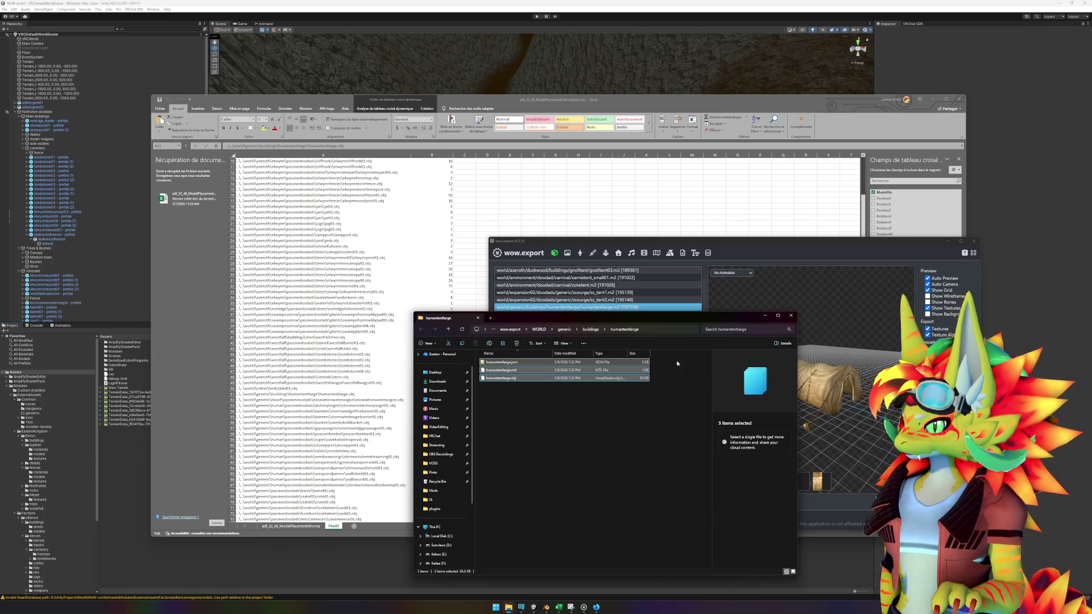
click(658, 328)
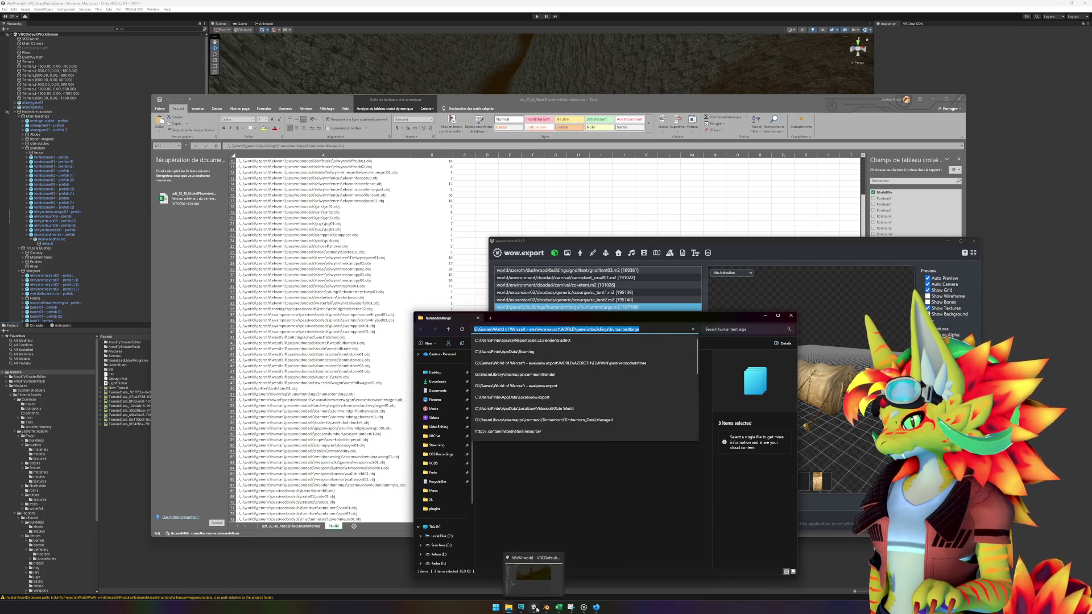
click(544, 608)
click(11, 10)
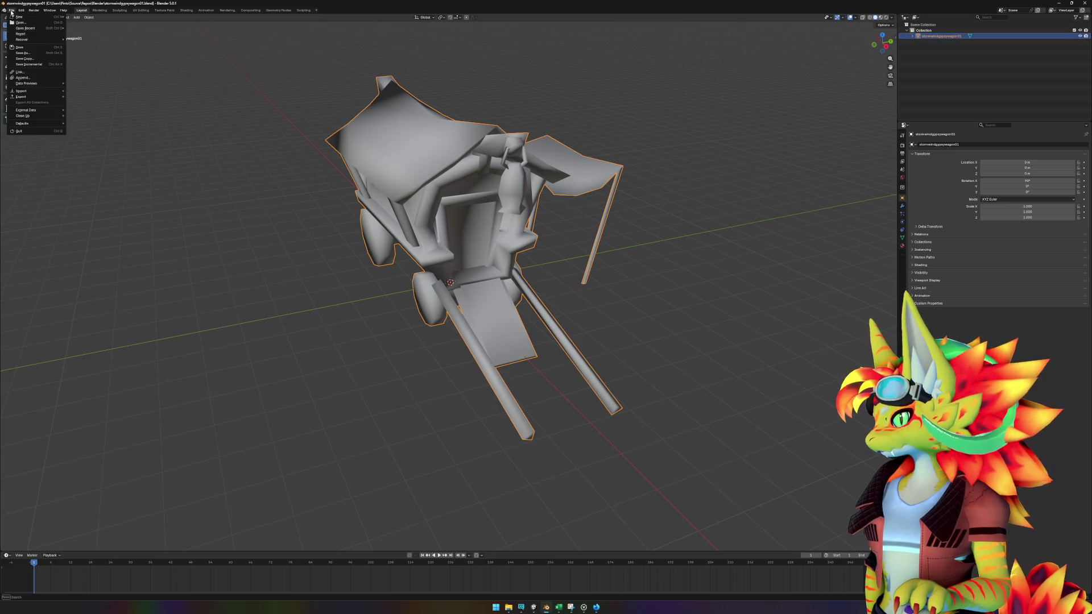
- Start a new General scene, open human-tent.blend, and expand humantentlarge in the Outliner
mouse_move(18, 17)
click(104, 17)
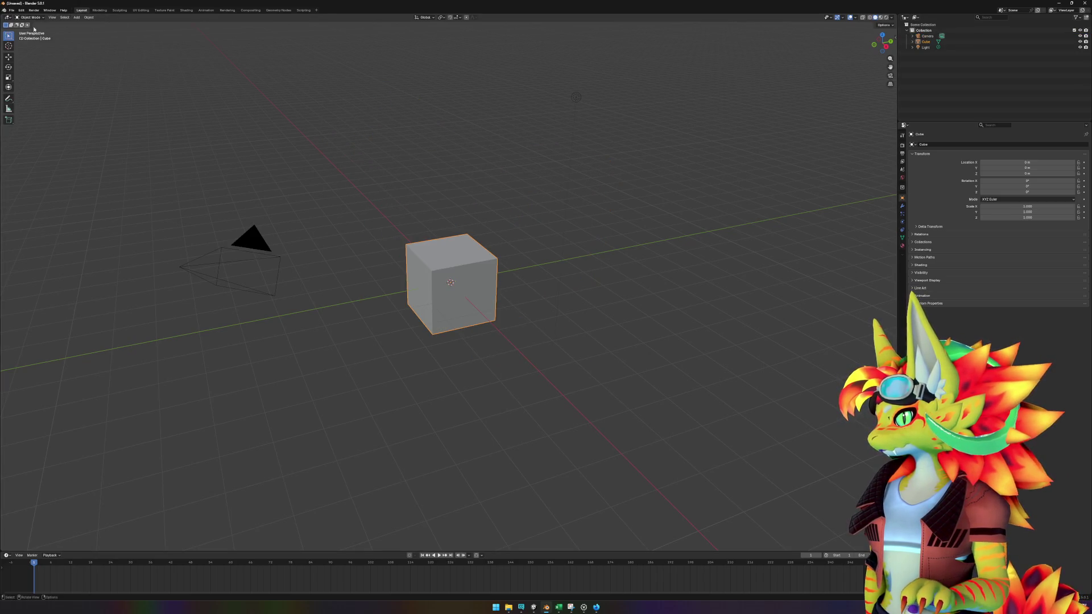
click(11, 10)
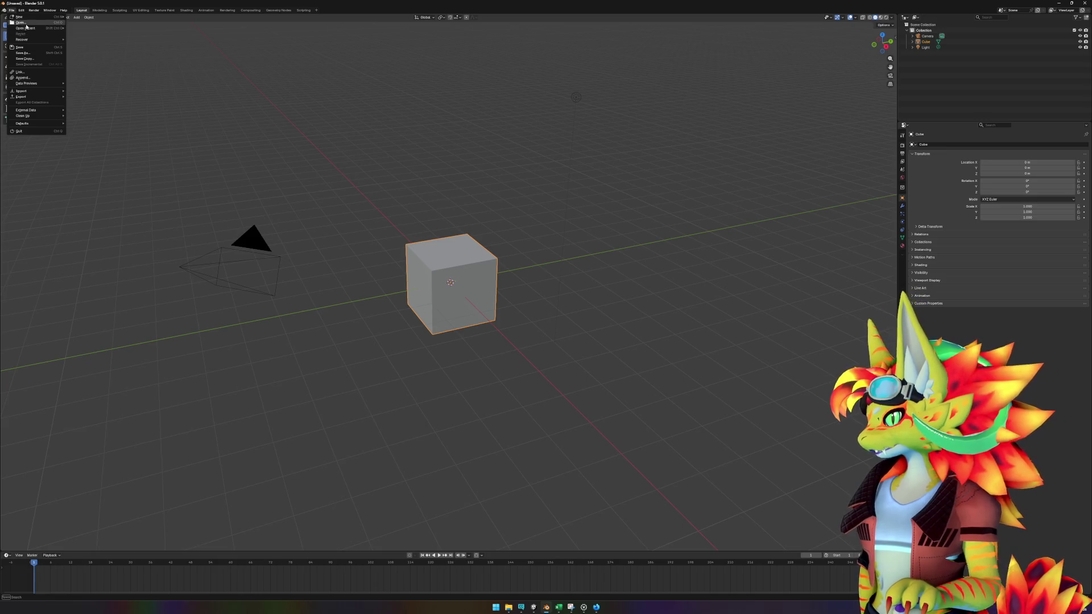
click(20, 22)
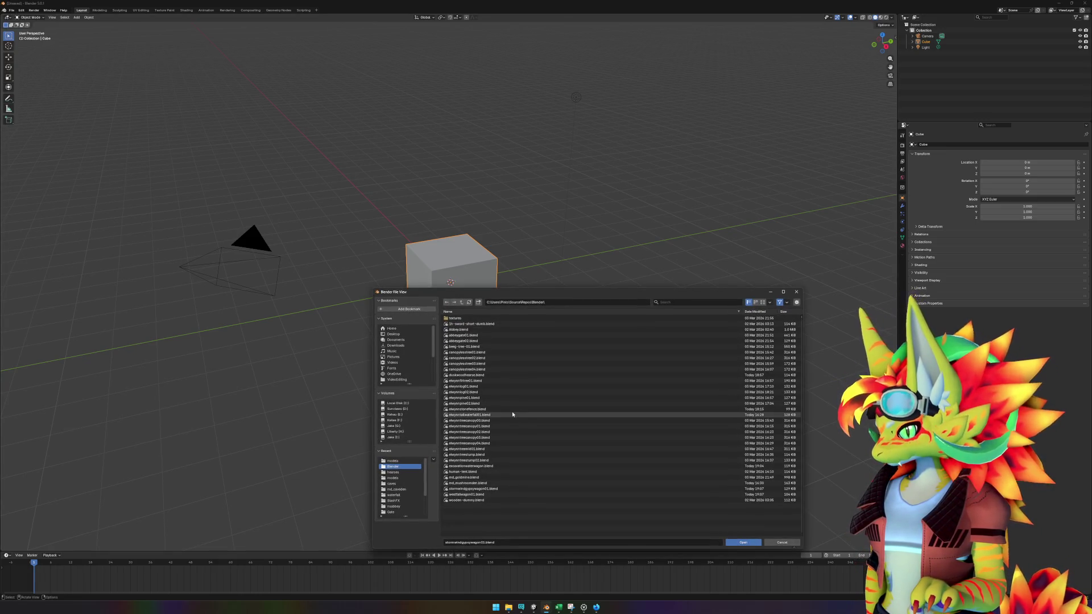
double_click(503, 472)
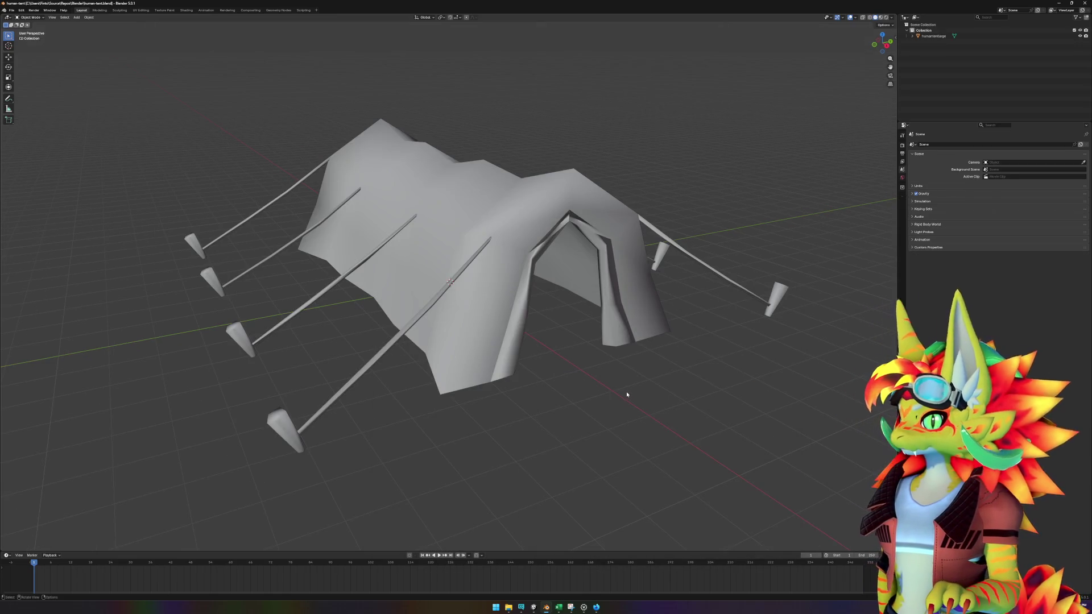
click(912, 36)
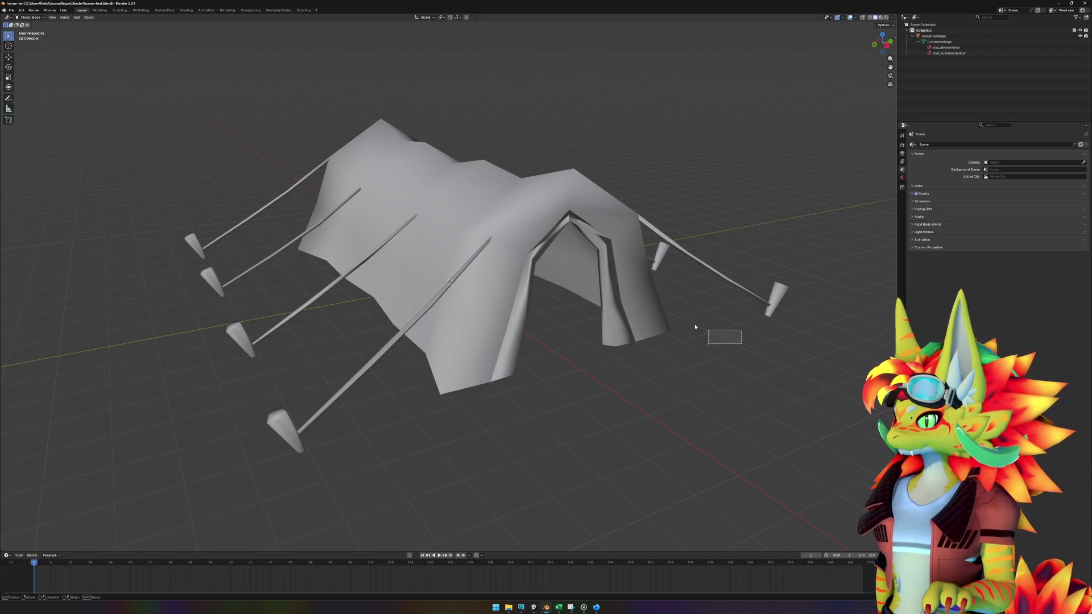
- Try a Wavefront OBJ export to the pasted folder path, check the export folder, then cancel
mouse_move(694, 326)
mouse_down()
mouse_move(702, 378)
mouse_move(675, 360)
mouse_move(732, 389)
mouse_up()
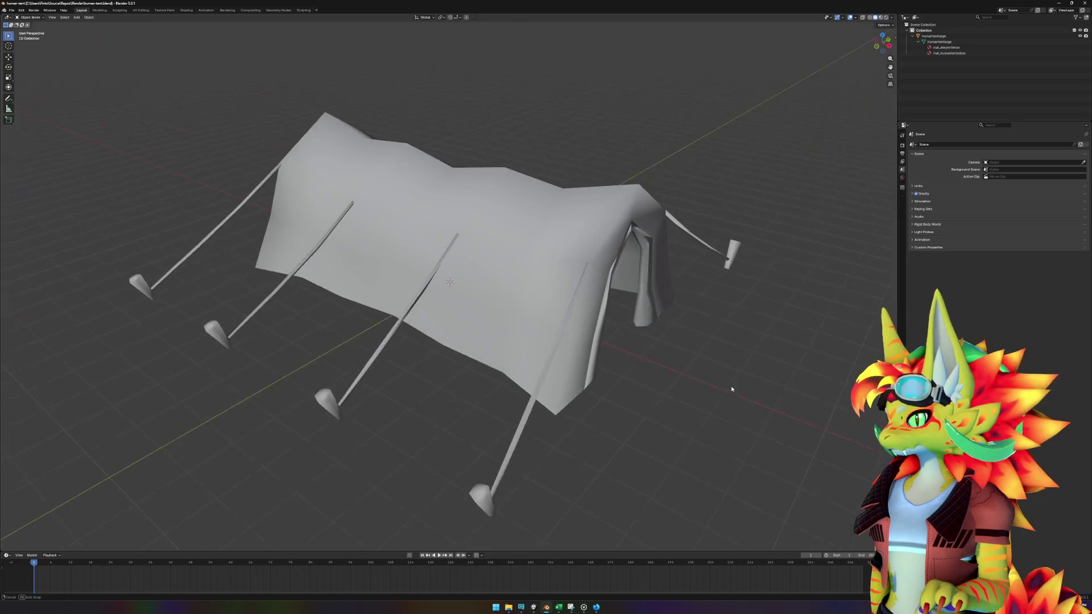
click(12, 10)
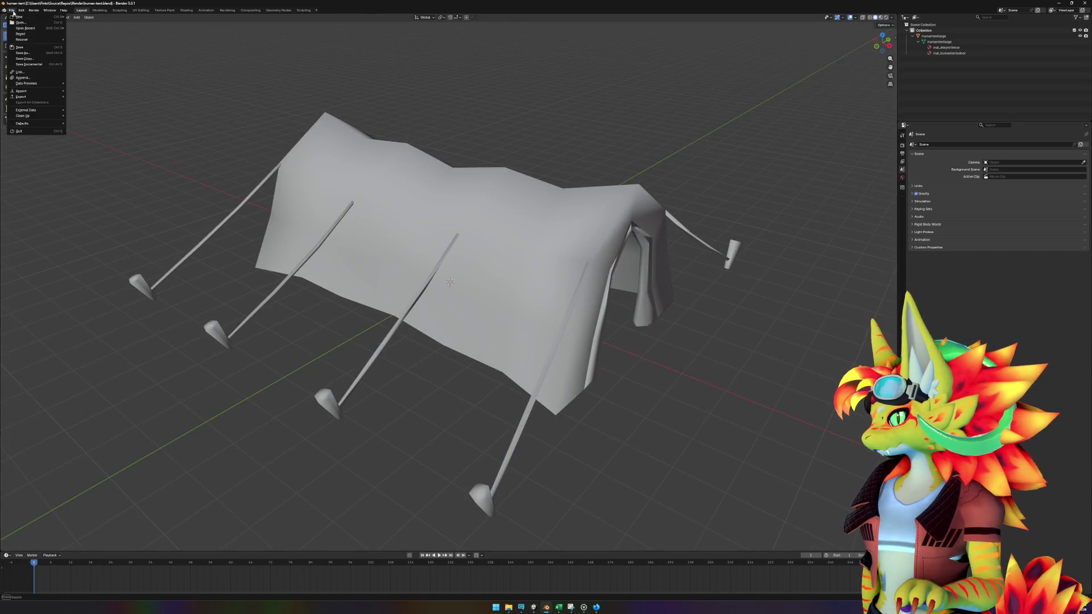
mouse_move(34, 98)
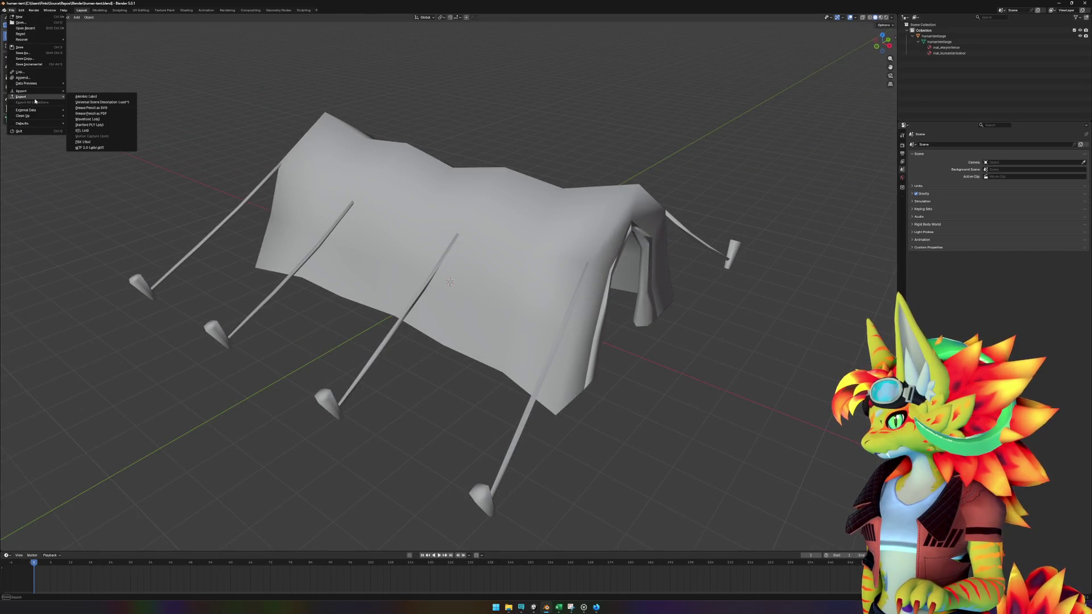
click(88, 119)
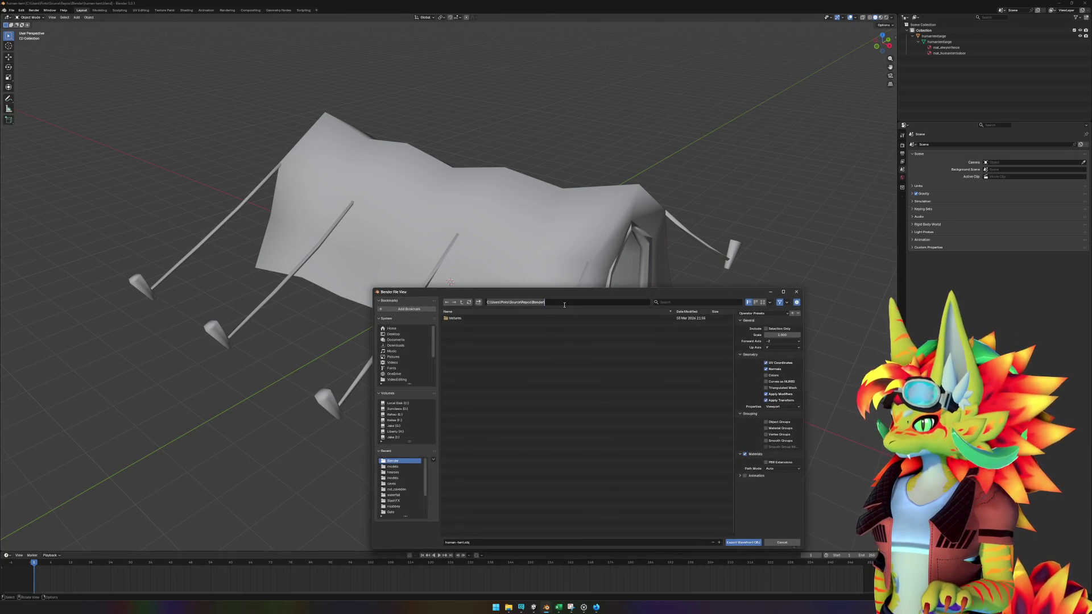
text(G:\Games\World of Warcraft - awal\wow.export\WORLD\generic\buildings\humantentlarge)
key(Return)
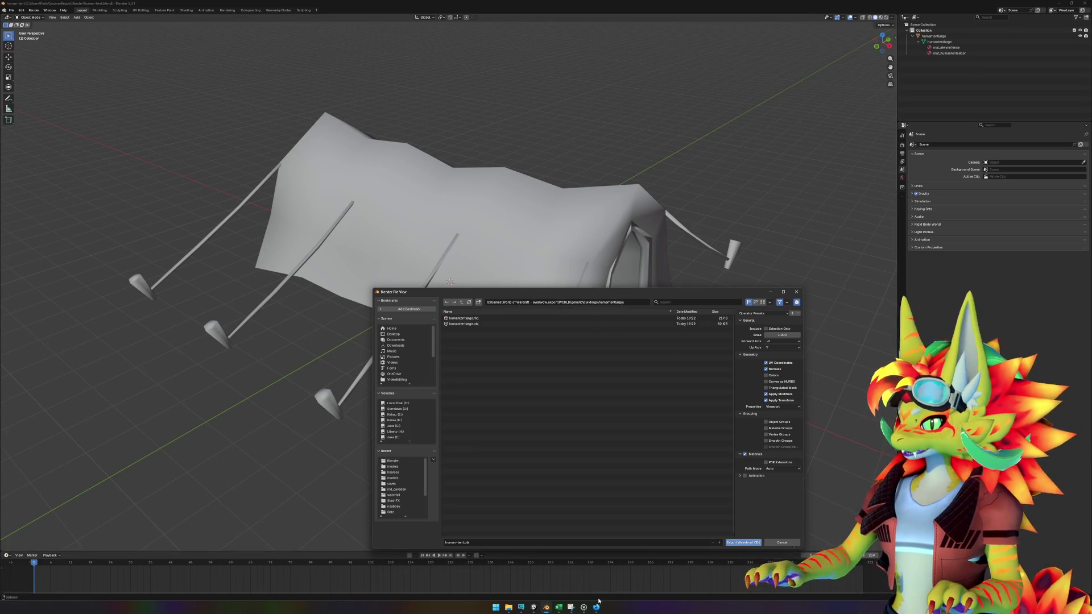
click(596, 607)
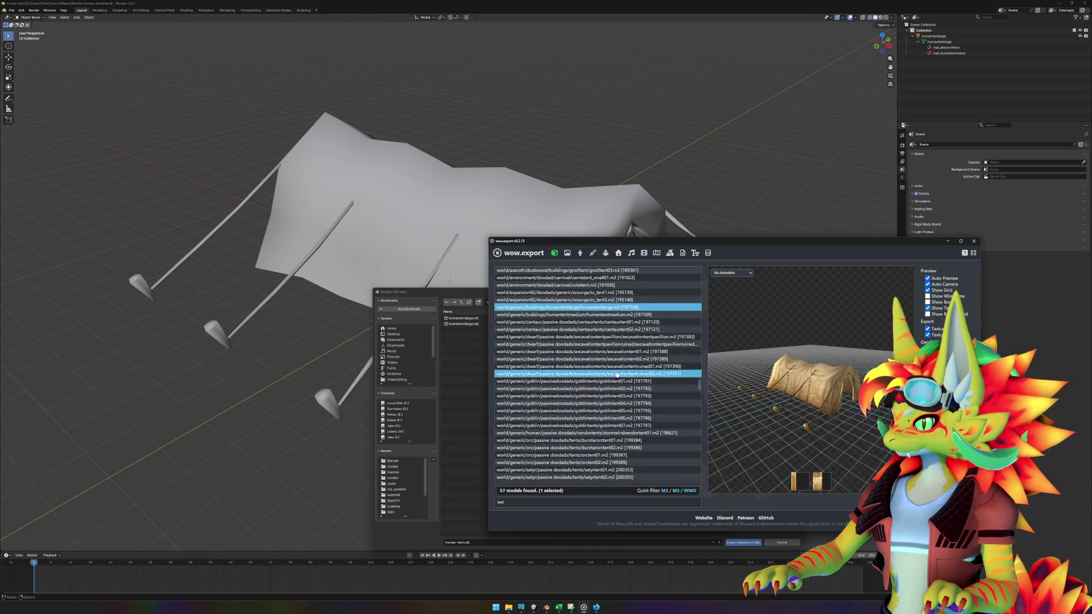
mouse_move(508, 609)
click(659, 576)
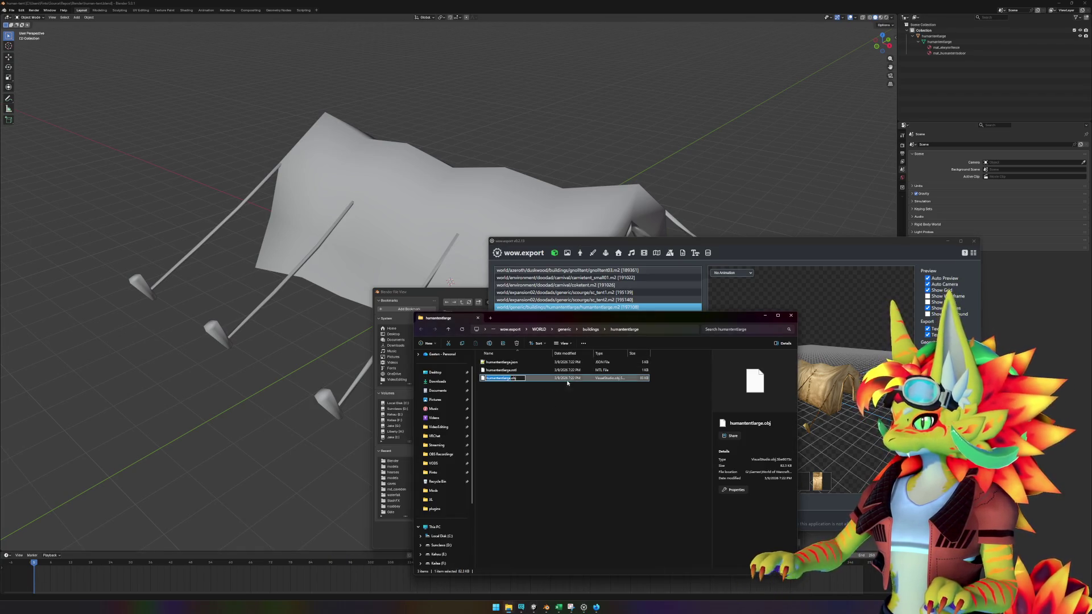
click(732, 193)
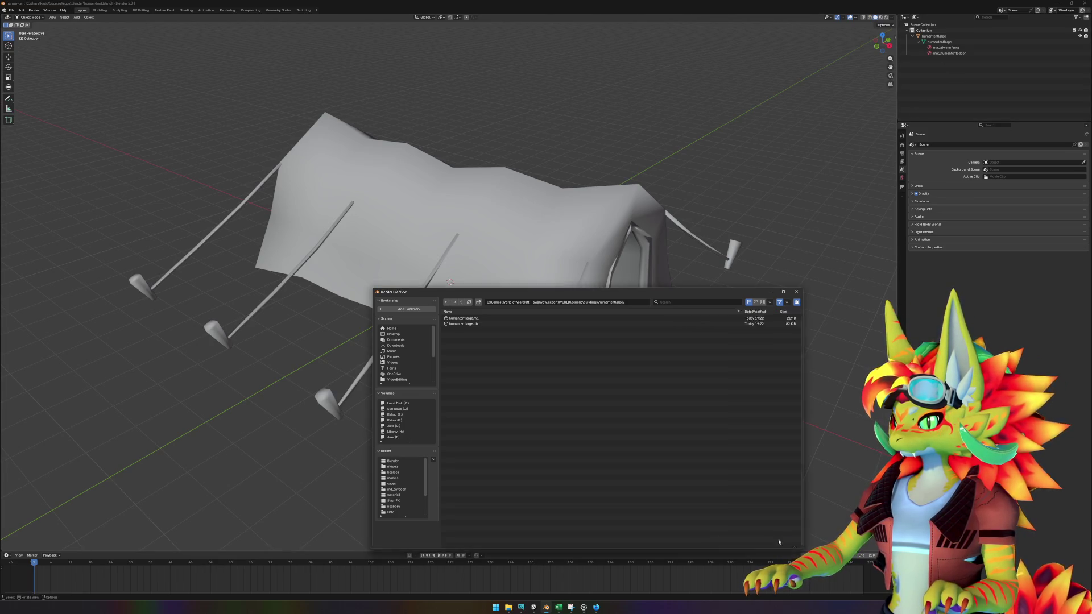
click(779, 541)
- Select the tent and reopen the Wavefront (.obj) export with file name humantentlarge.obj
click(936, 36)
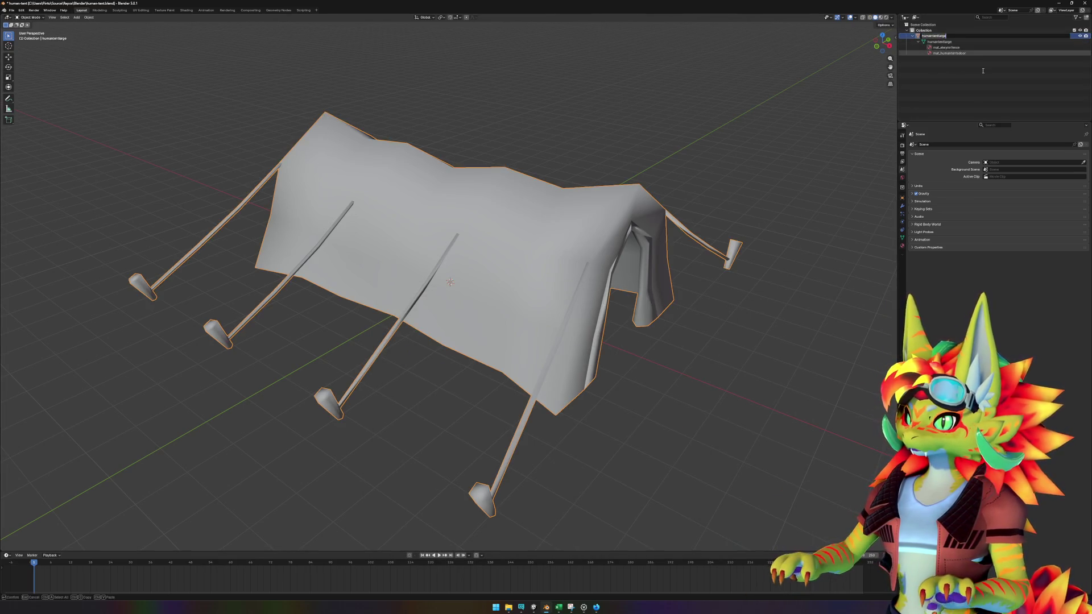
click(11, 10)
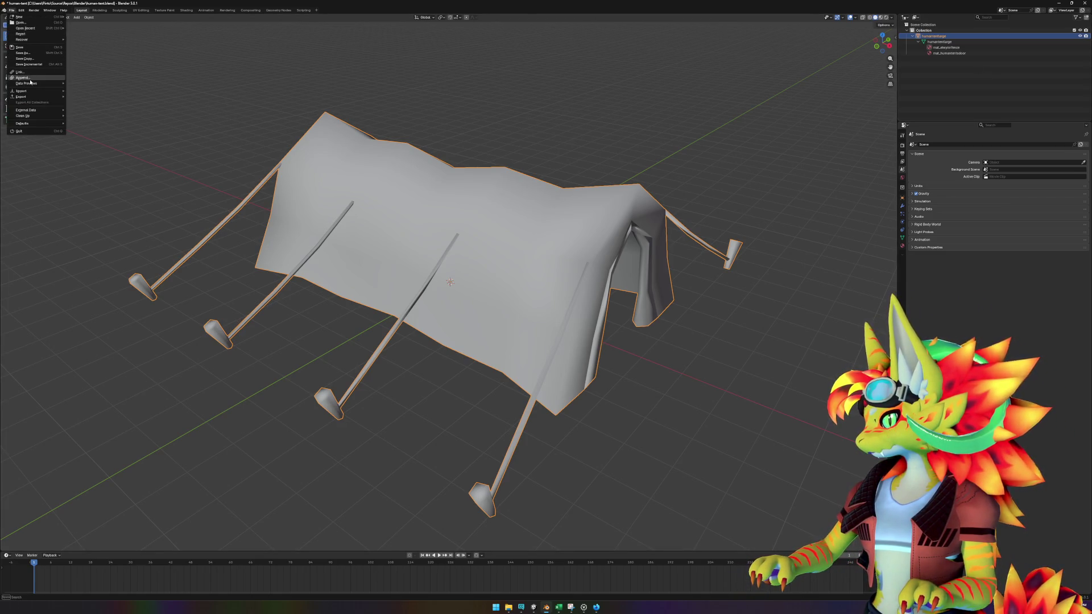
mouse_move(46, 96)
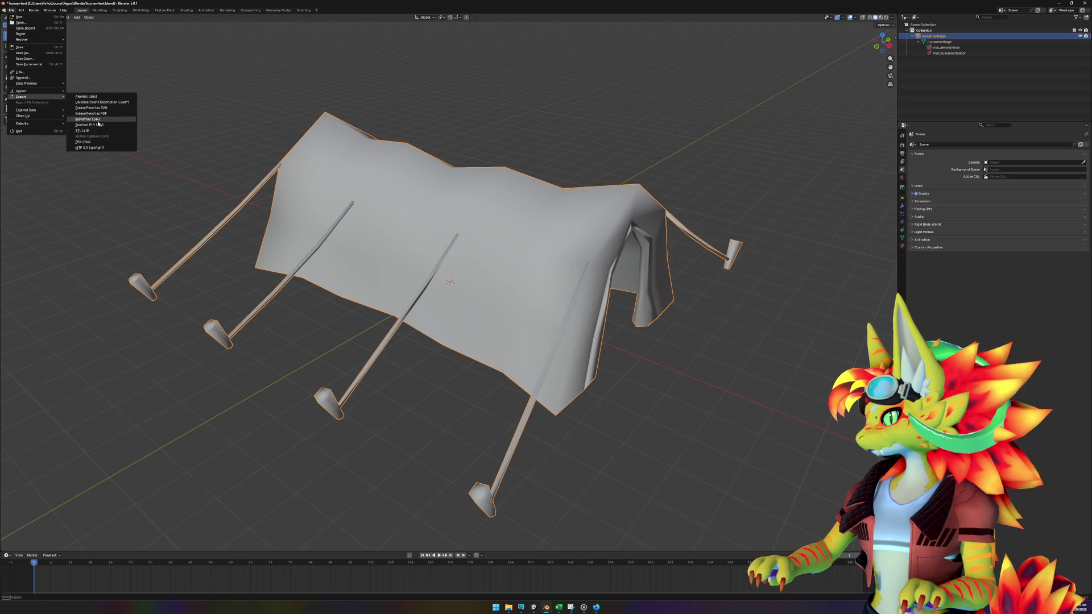
click(88, 119)
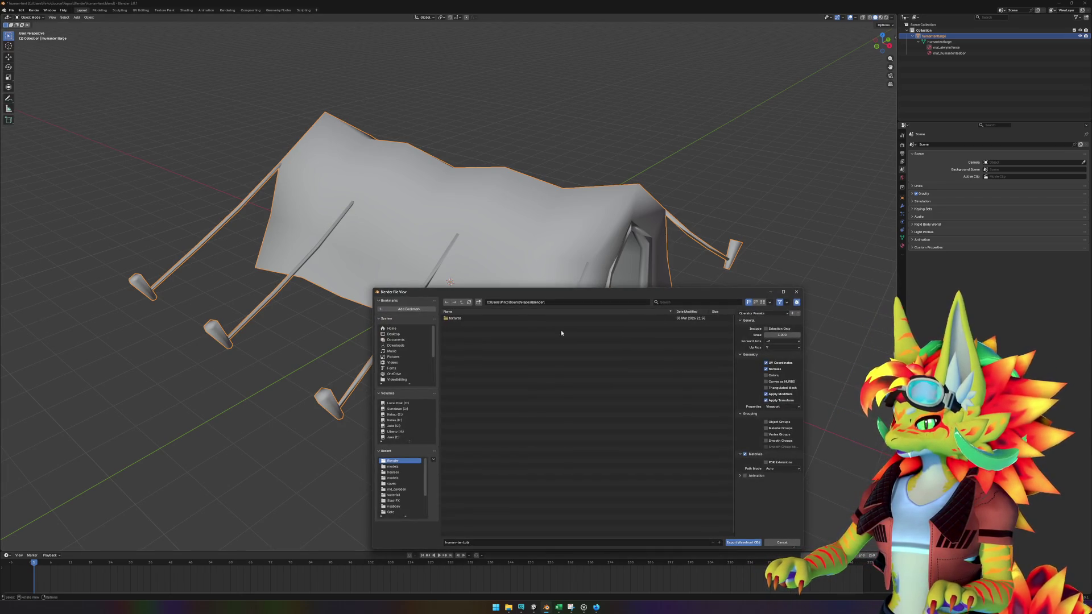
double_click(498, 544)
text(humantentlarge)
key(Return)
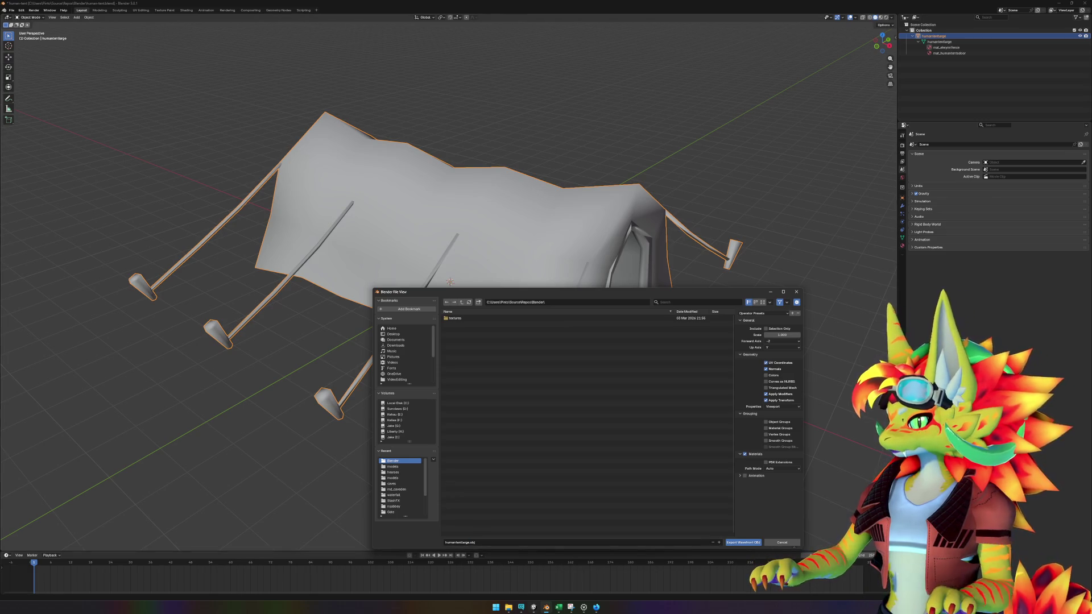
click(507, 605)
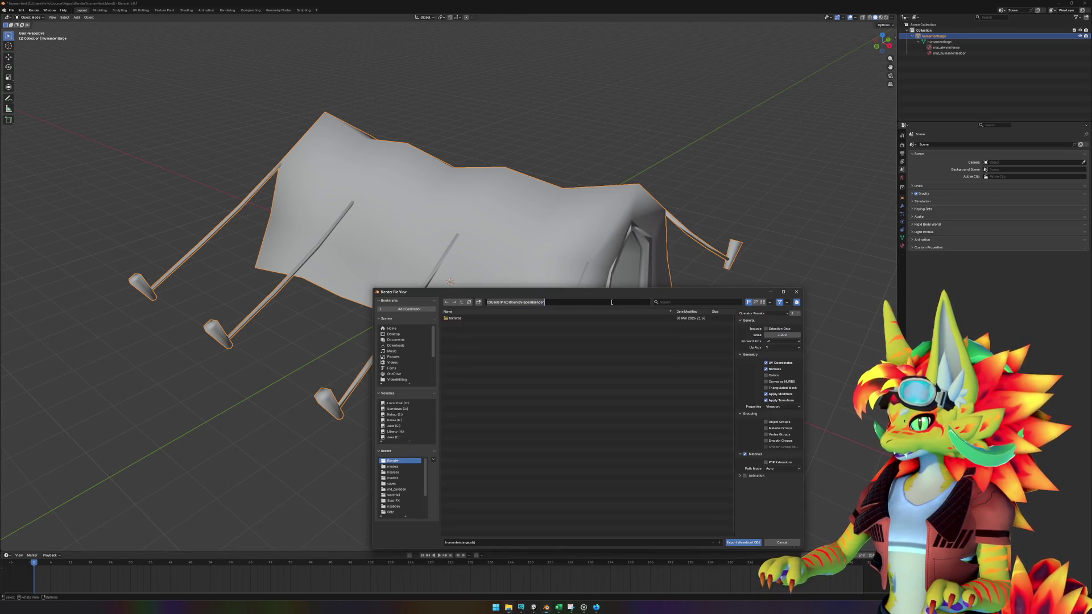
- Copy the humantentlarge folder path from File Explorer, paste it as export location, and export
click(515, 302)
click(507, 606)
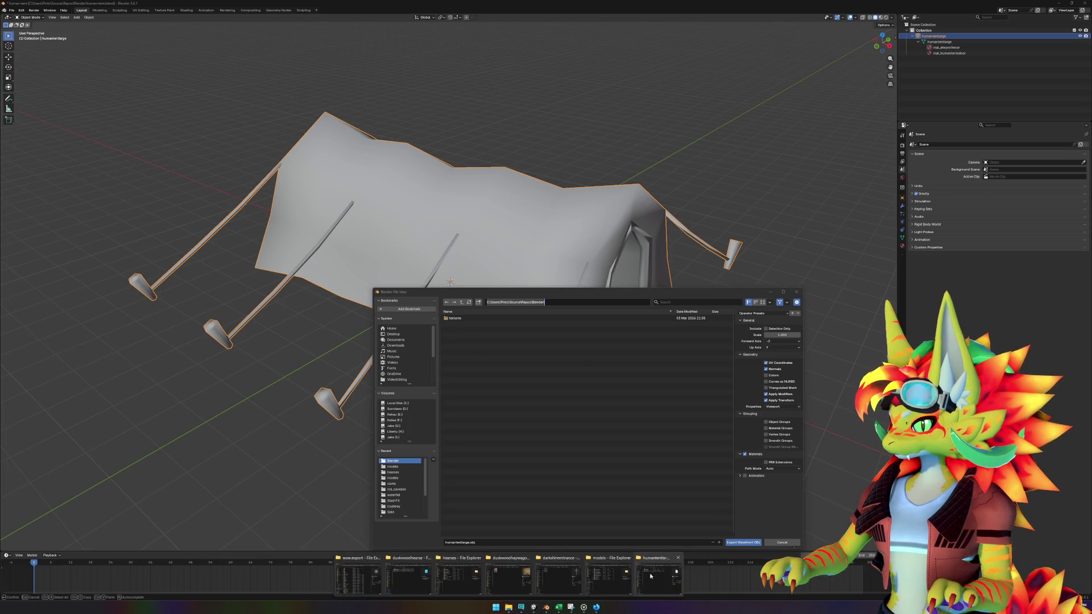
click(569, 574)
click(660, 330)
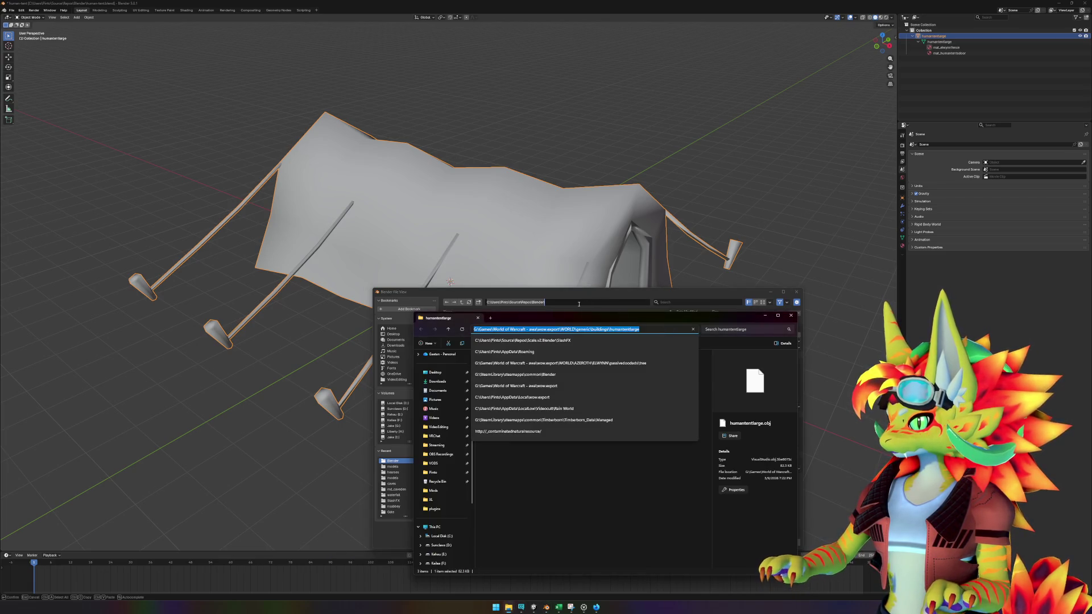
key(ctrl+c)
click(579, 304)
key(ctrl+v)
key(Return)
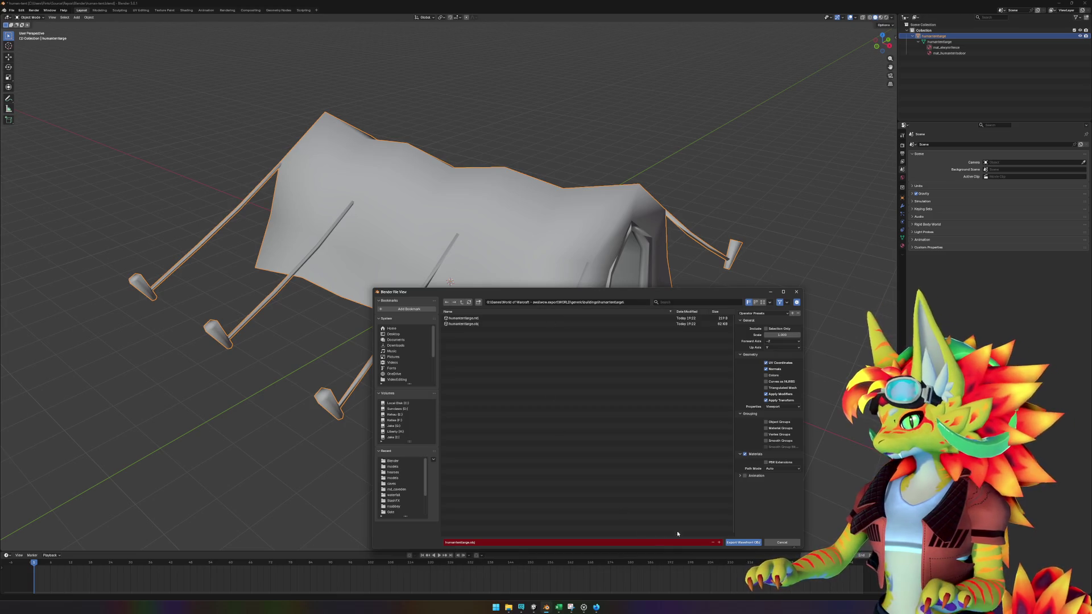
click(744, 542)
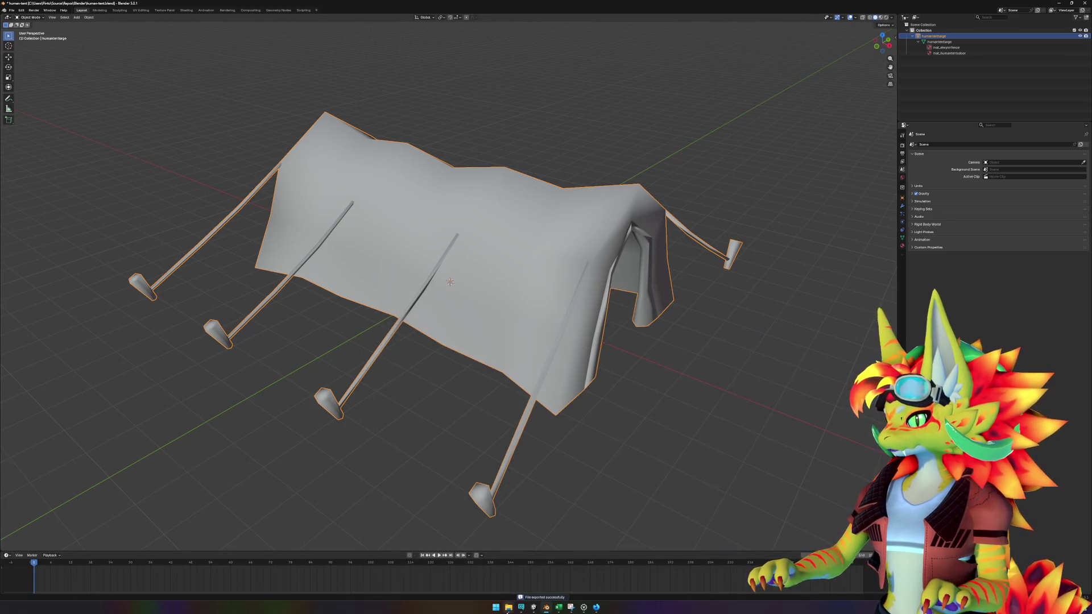
click(533, 607)
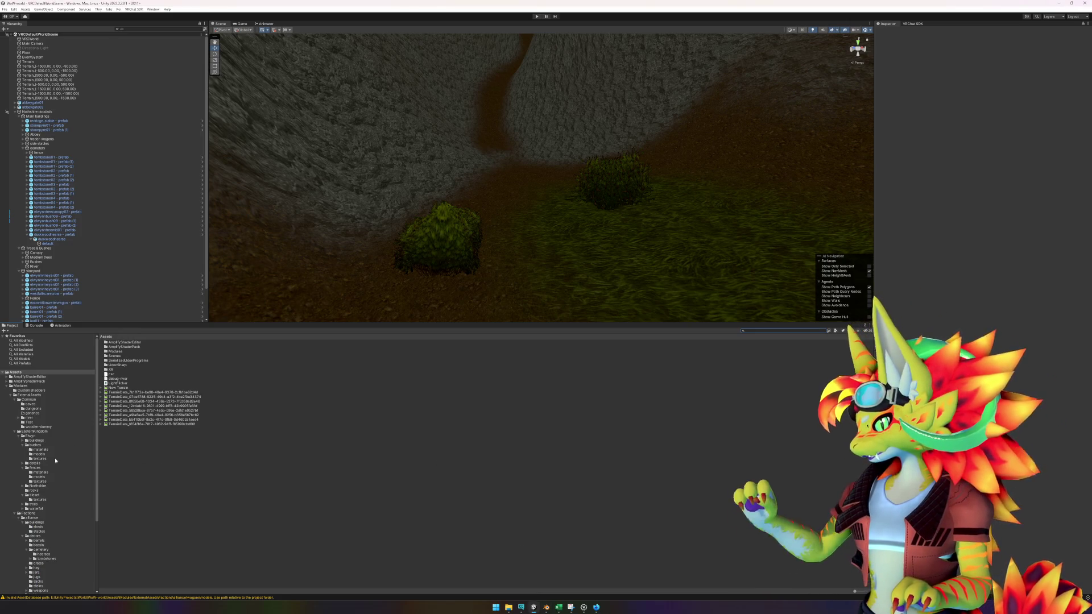
- Open decors > buildings in the Project panel and create a folder there named 'tents'
scroll(59, 490, down, 5)
click(35, 451)
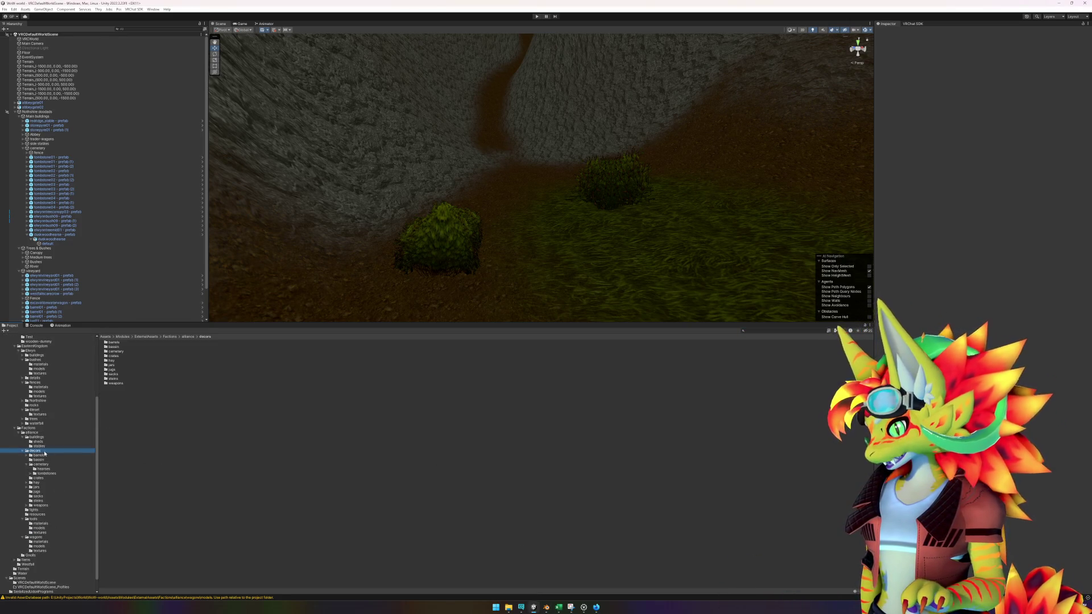
click(36, 437)
right_click(148, 439)
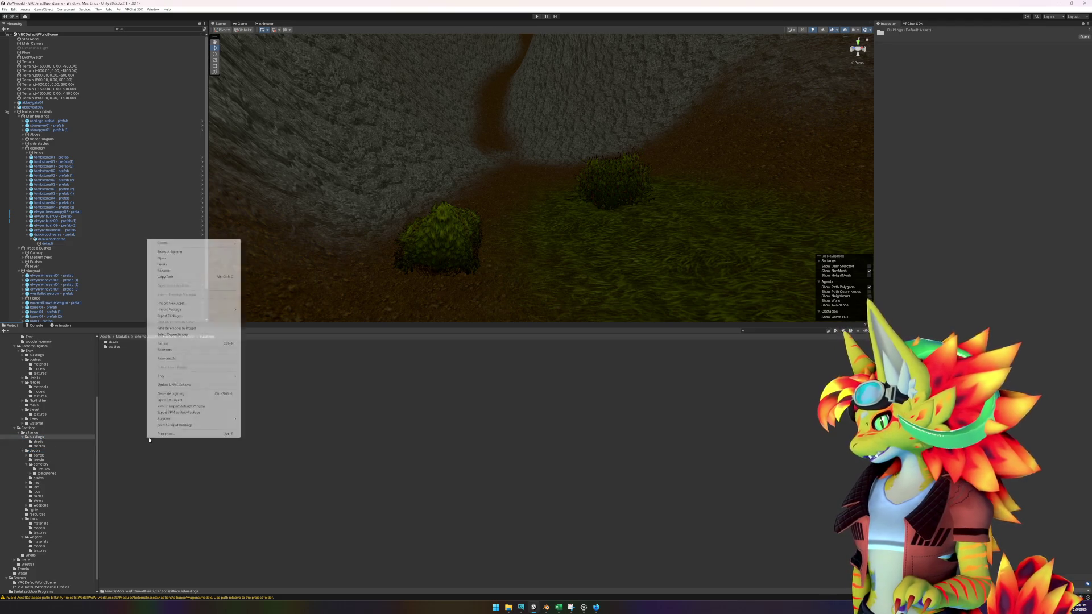
mouse_move(228, 244)
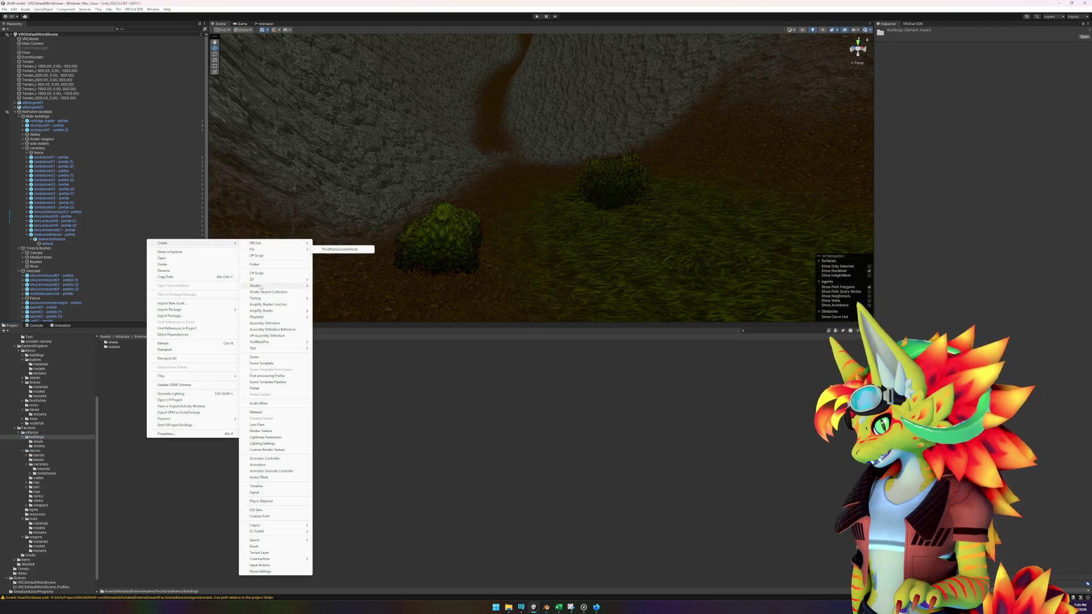
click(173, 411)
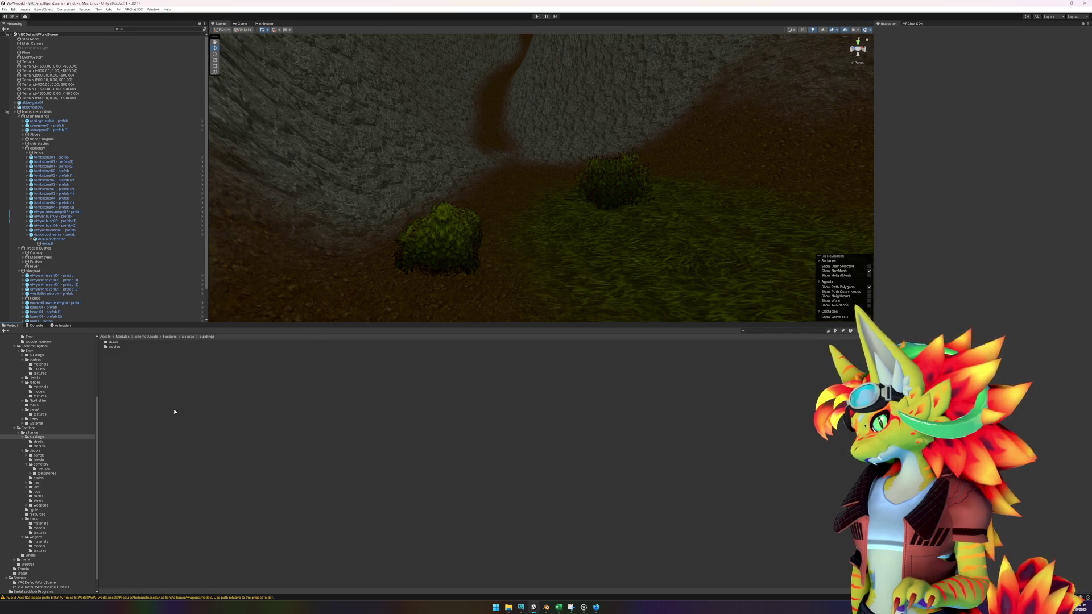
right_click(173, 411)
mouse_move(211, 216)
click(306, 236)
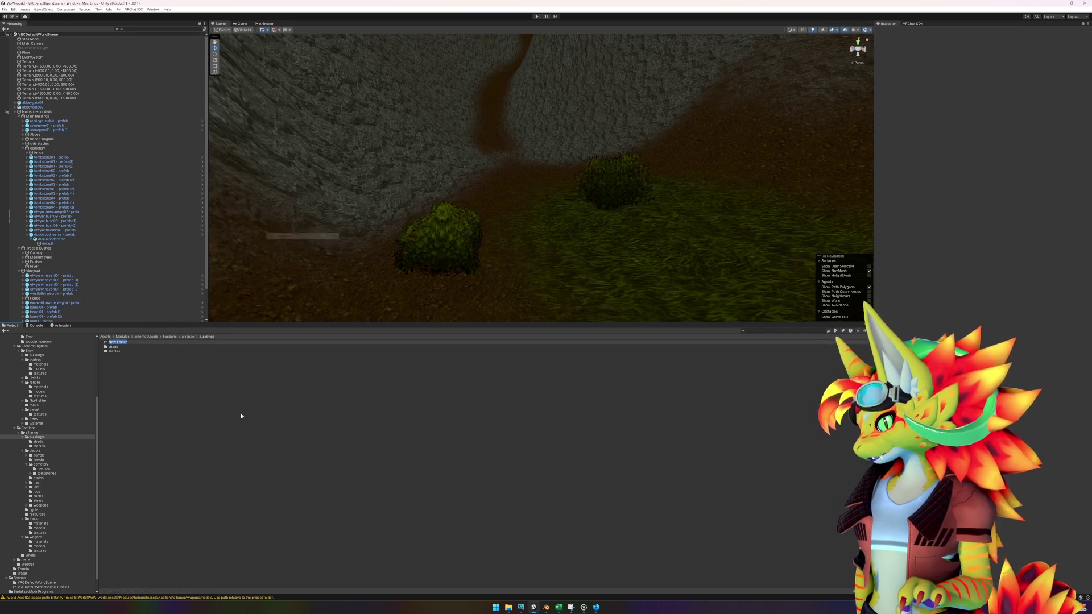
key(BackSpace)
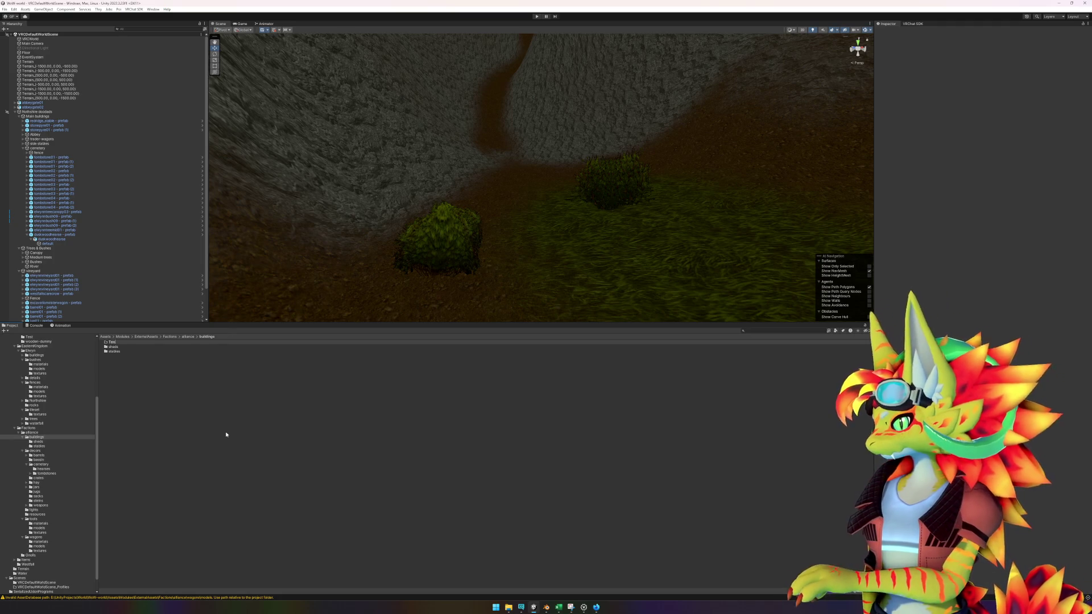
text(tents)
key(Return)
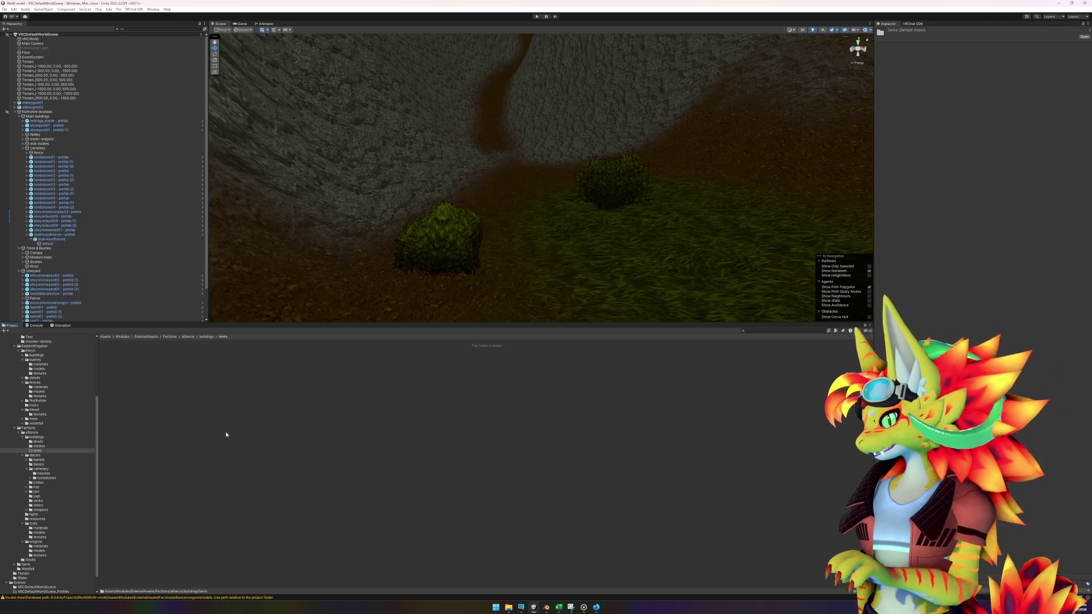
- Import the three humantentlarge export files from File Explorer into the tents folder
mouse_move(506, 608)
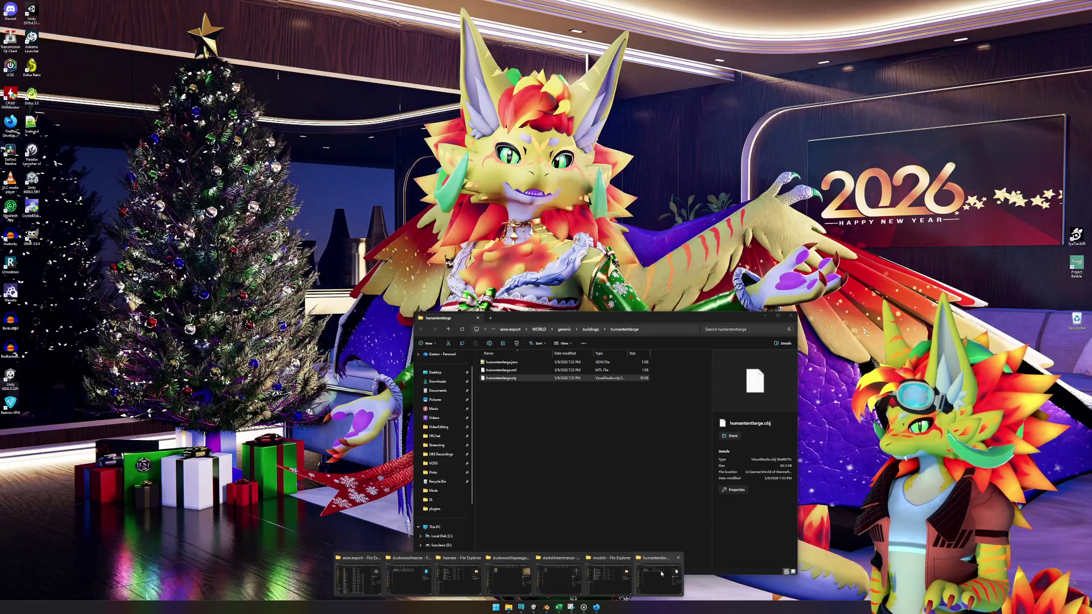
click(375, 580)
drag(529, 404, 507, 362)
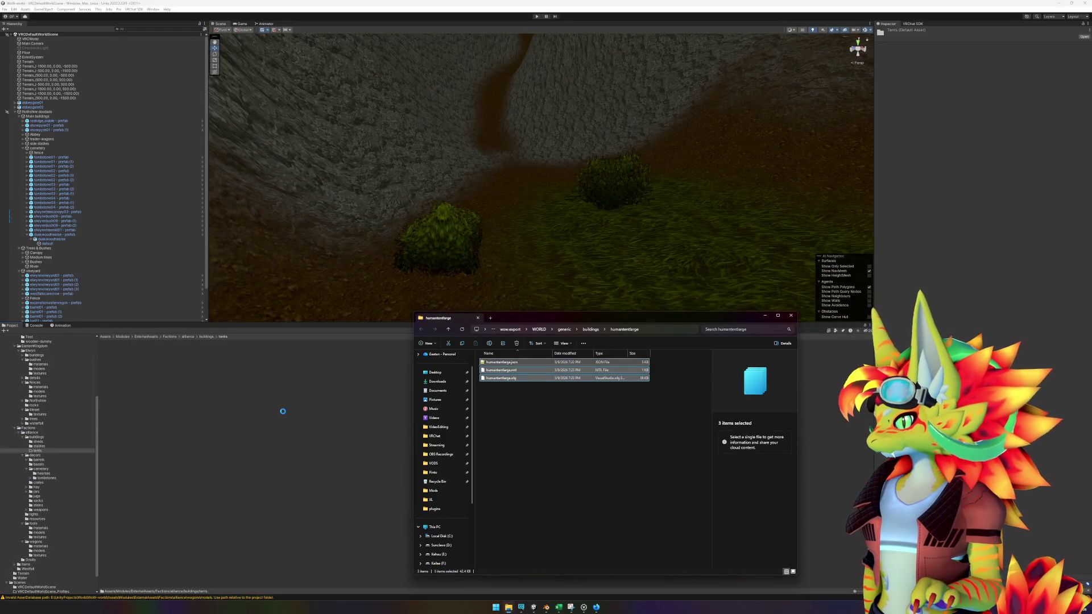
click(143, 365)
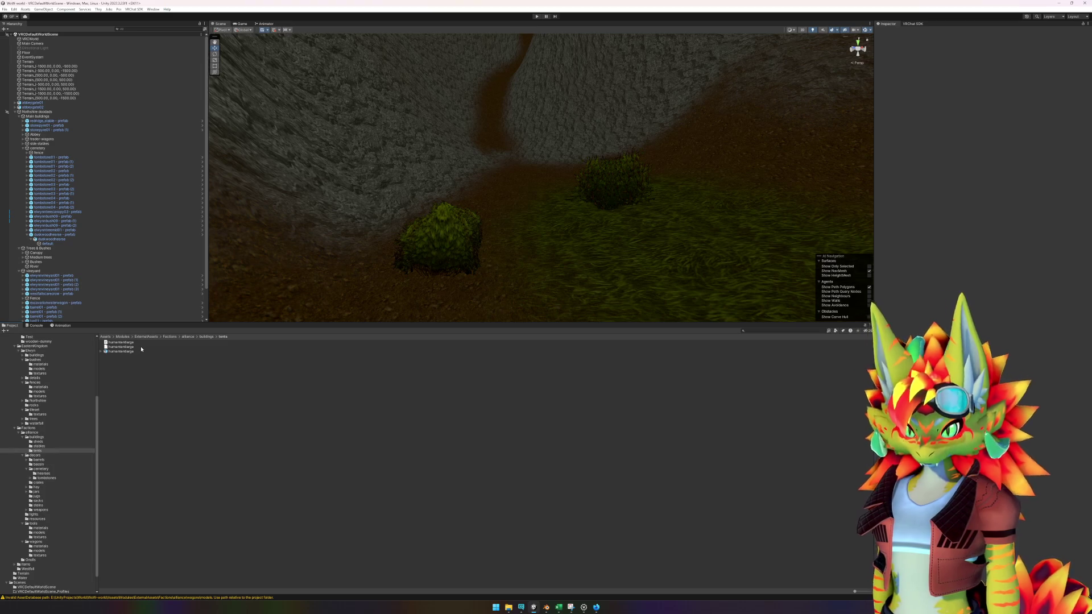
- Drag the humantentlarge model into the Scene onto the grassy terrain beside a bush
scroll(476, 261, down, 3)
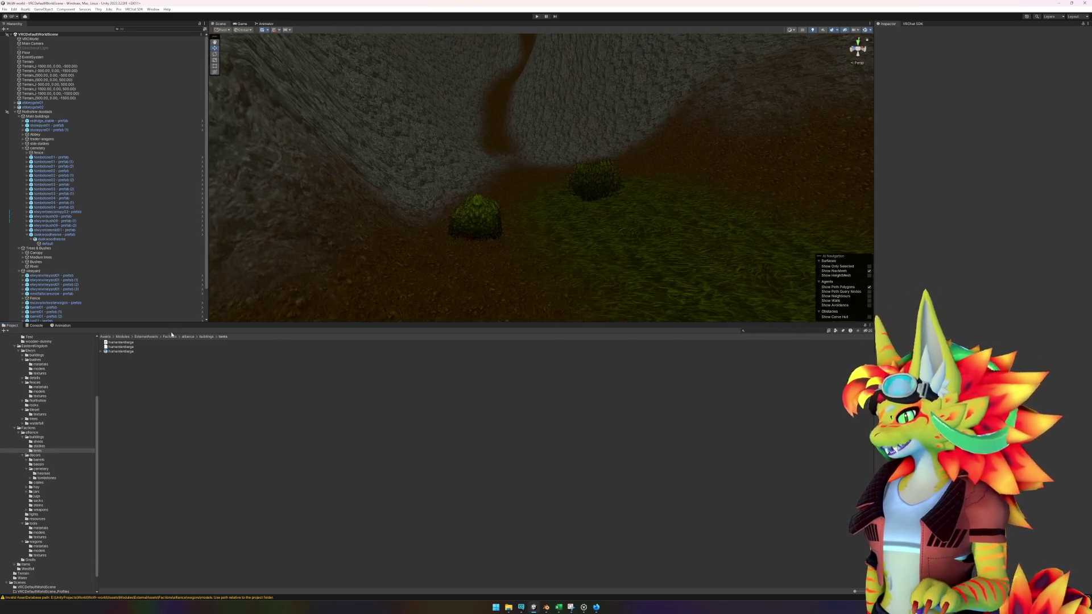
mouse_move(126, 354)
mouse_down()
mouse_move(489, 283)
mouse_move(595, 221)
mouse_move(559, 270)
mouse_move(602, 242)
mouse_move(640, 241)
mouse_up()
click(471, 233)
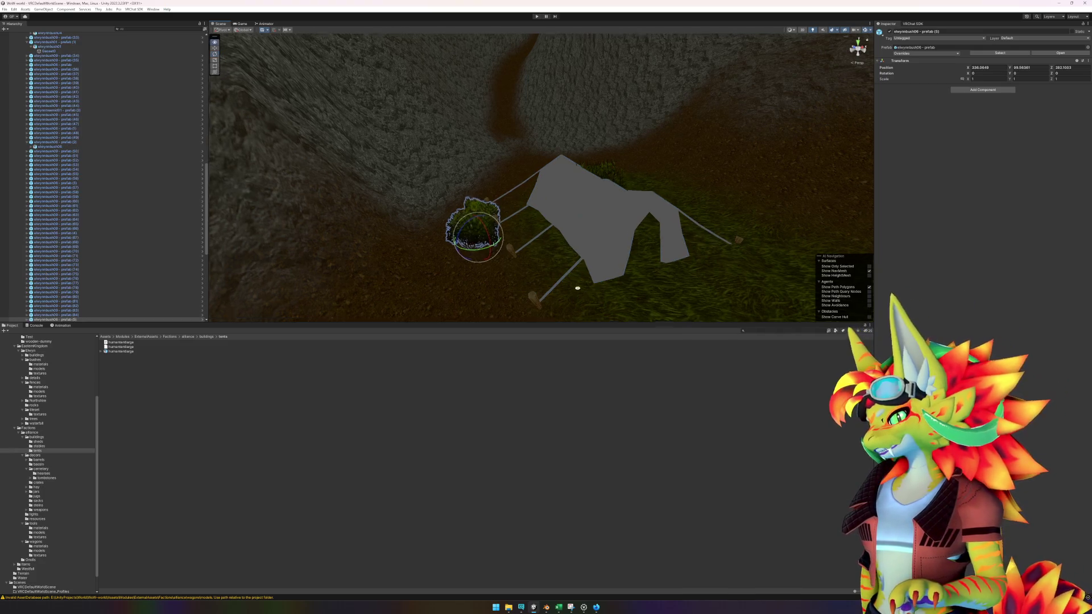
mouse_move(577, 285)
mouse_down()
mouse_move(546, 253)
mouse_move(576, 319)
mouse_up()
click(484, 300)
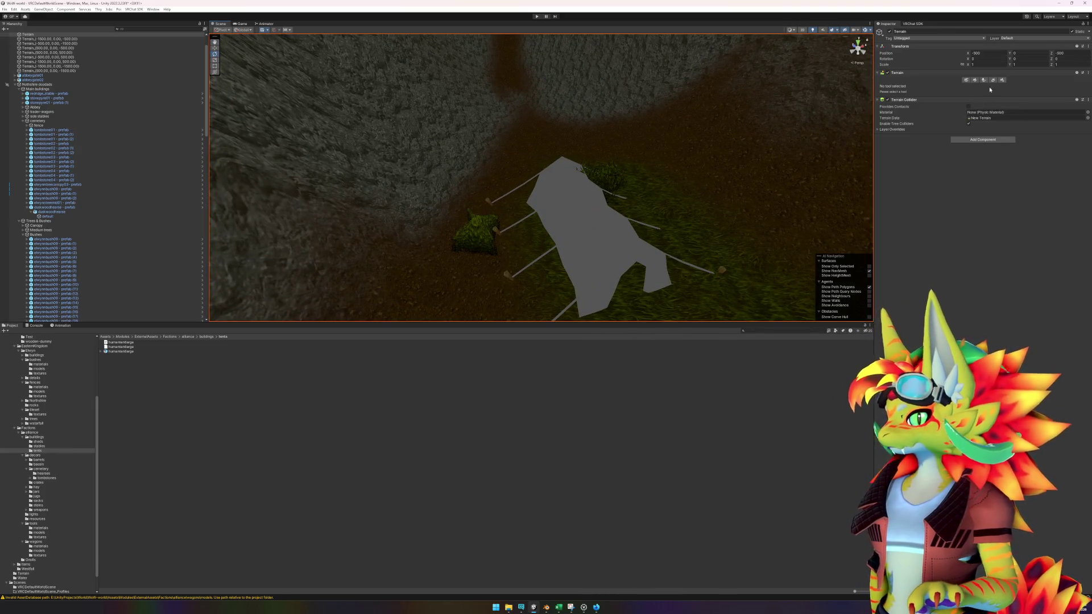
click(975, 82)
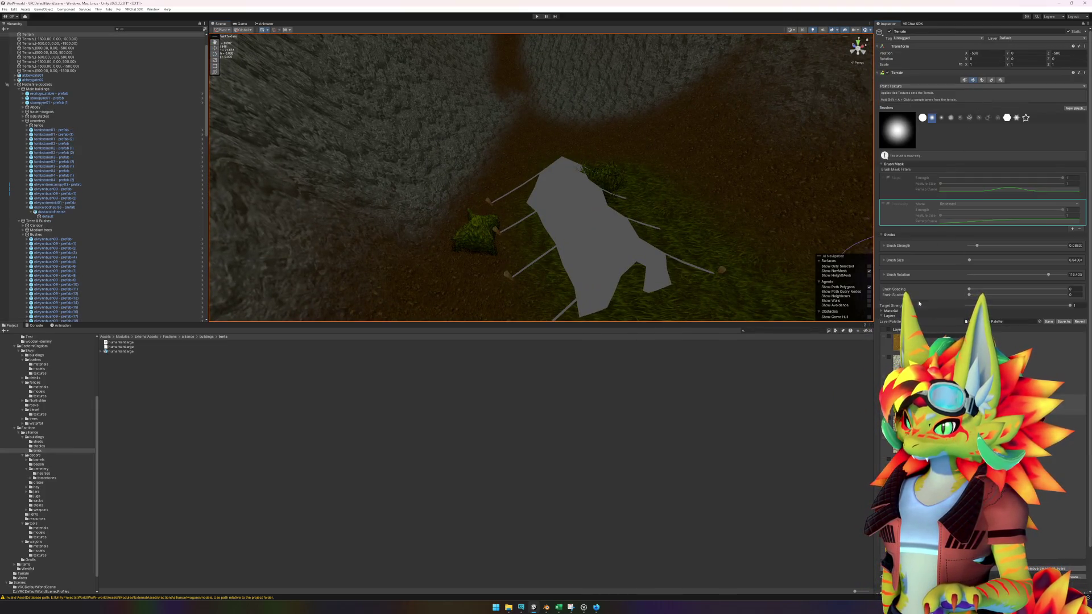
click(916, 86)
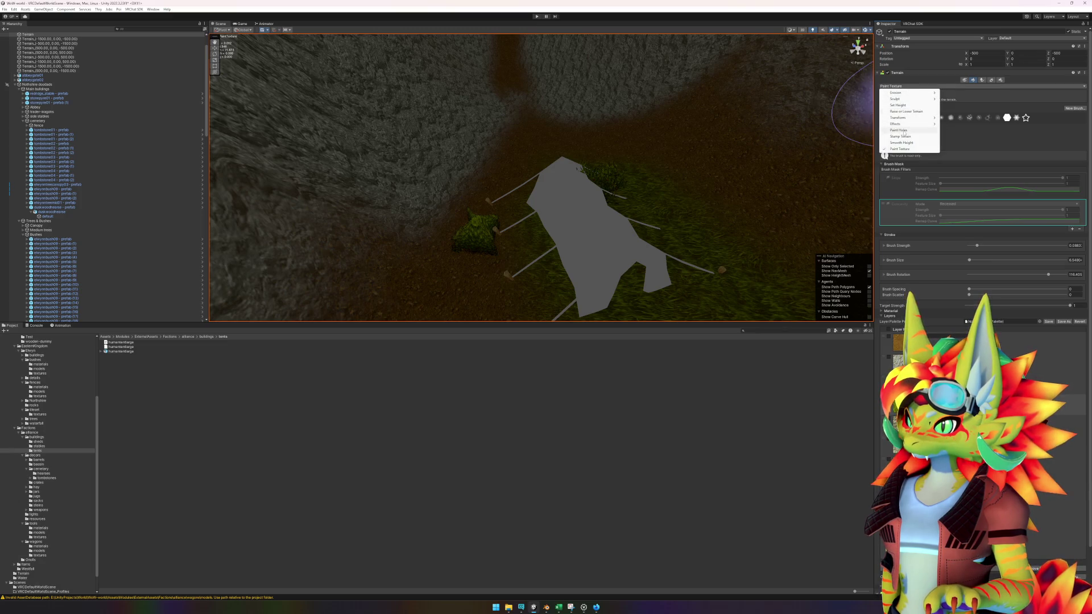
click(901, 105)
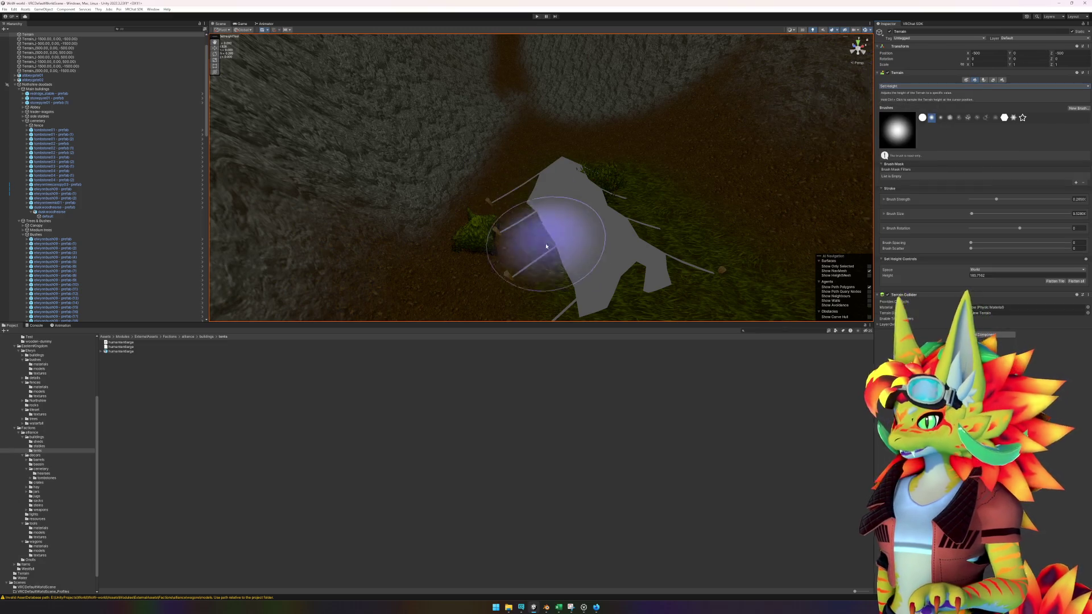
mouse_move(566, 247)
mouse_down()
mouse_move(653, 224)
mouse_move(628, 224)
mouse_move(619, 185)
mouse_move(480, 141)
mouse_move(494, 179)
mouse_move(523, 114)
mouse_move(569, 122)
mouse_move(619, 176)
mouse_move(626, 151)
mouse_move(602, 108)
mouse_move(510, 103)
mouse_move(478, 159)
mouse_move(551, 232)
mouse_move(597, 213)
mouse_move(578, 211)
mouse_up()
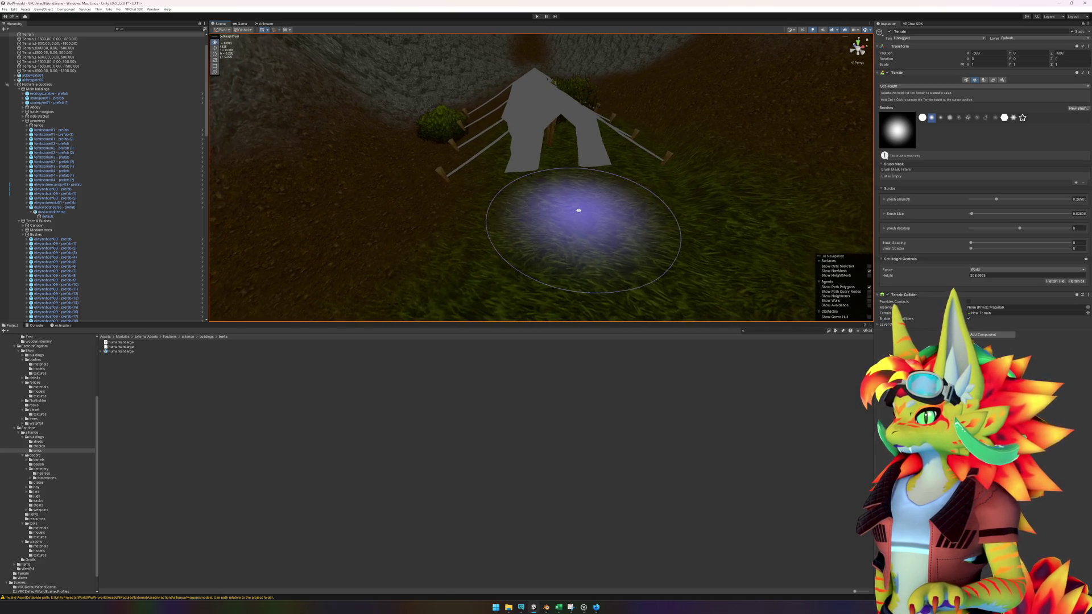
click(897, 86)
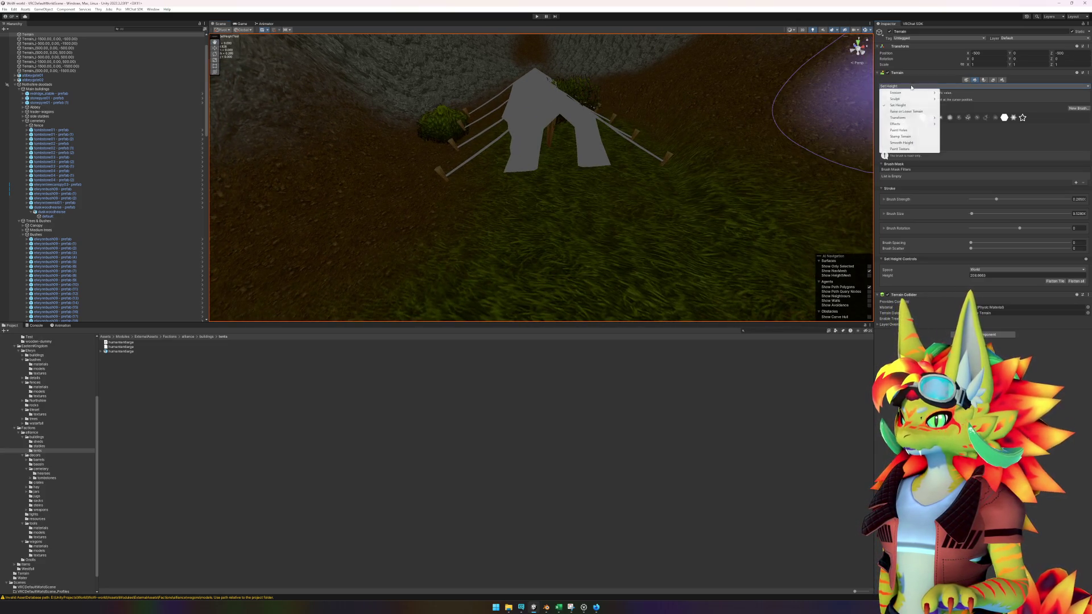
click(902, 143)
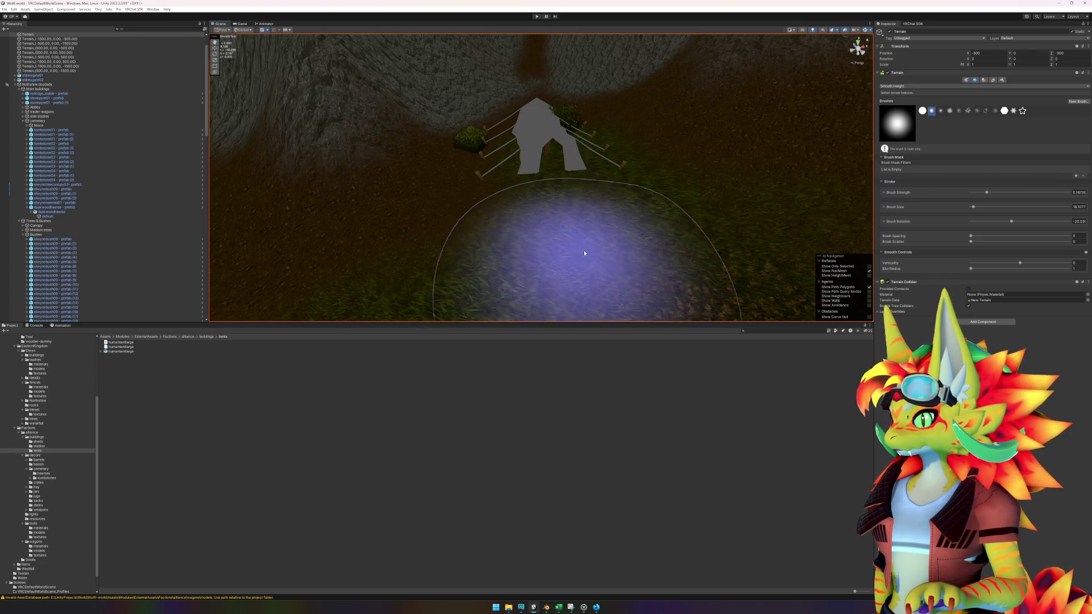
mouse_move(566, 244)
mouse_down()
mouse_move(582, 194)
mouse_move(519, 195)
mouse_move(578, 215)
mouse_move(565, 147)
mouse_move(537, 180)
mouse_move(543, 261)
mouse_move(642, 374)
mouse_up()
key(w)
- Select the tent in the scene, then deselect it and scroll the Hierarchy
click(461, 172)
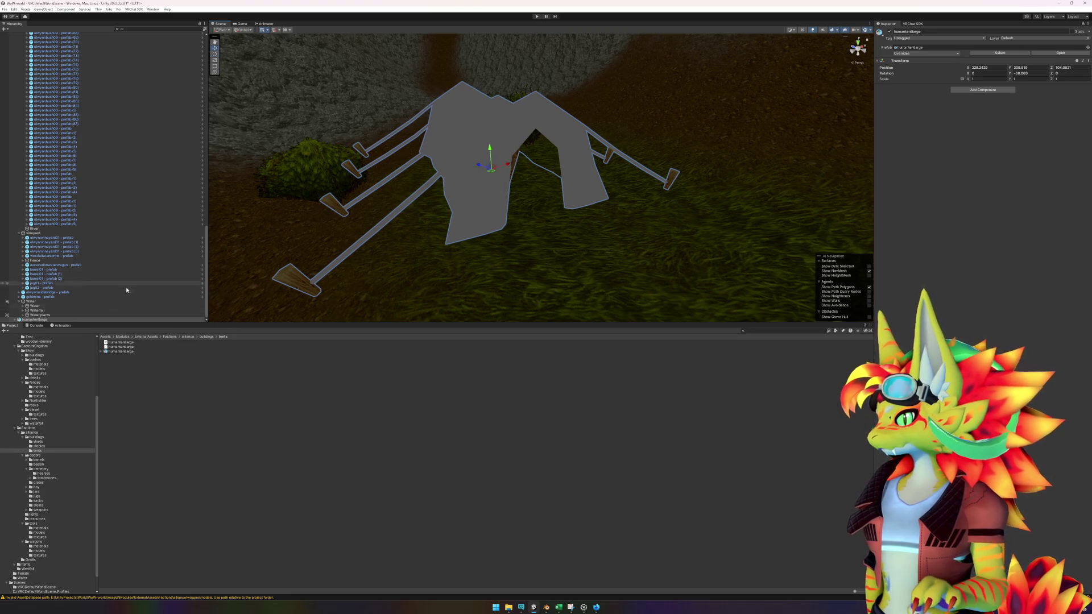
click(132, 370)
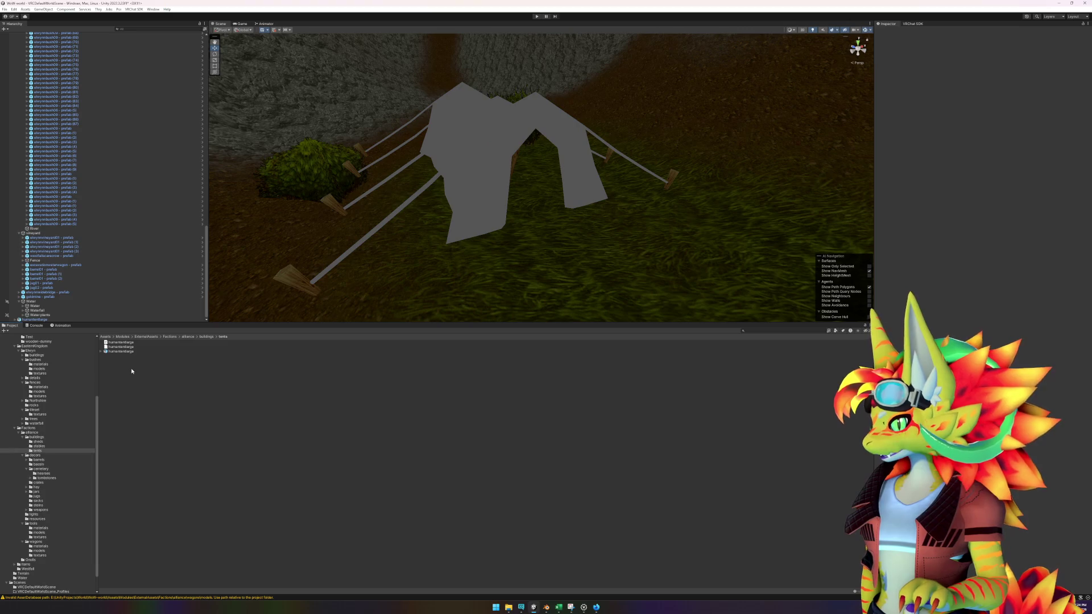
scroll(45, 256, up, 10)
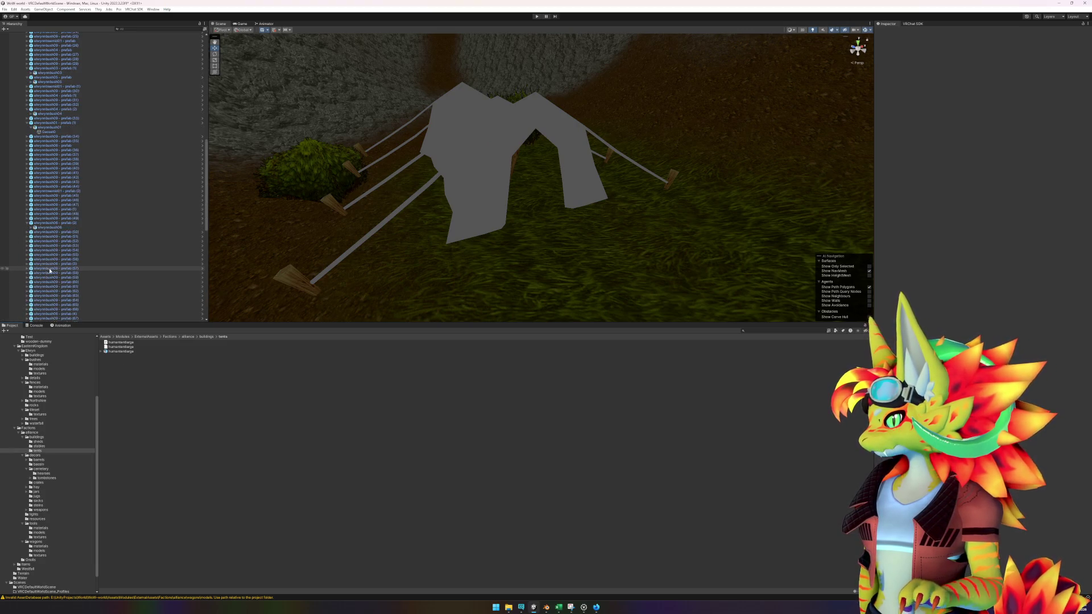
scroll(34, 228, up, 15)
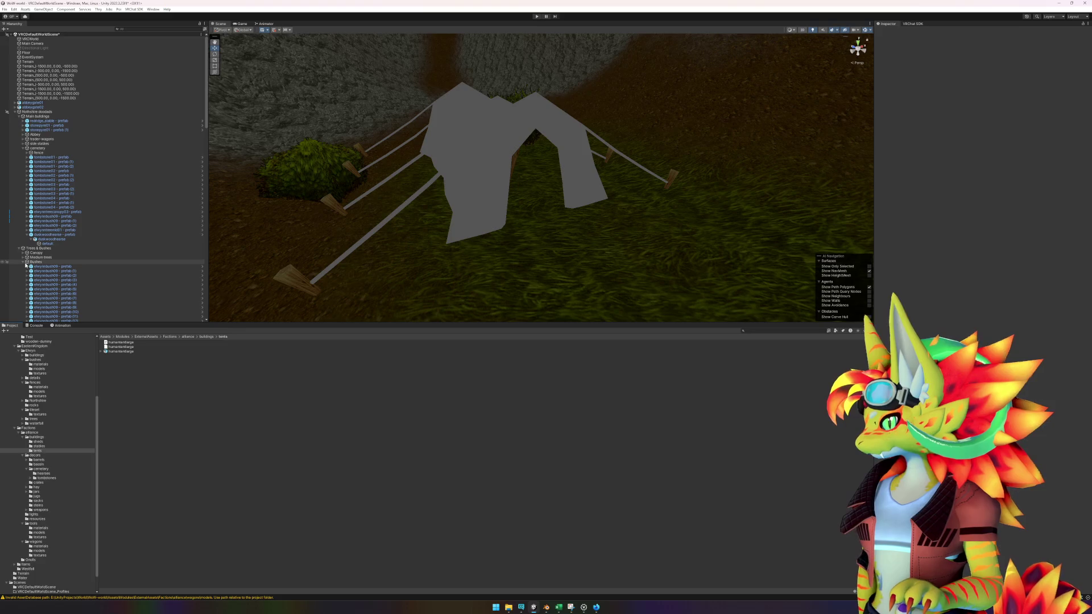
scroll(24, 264, down, 3)
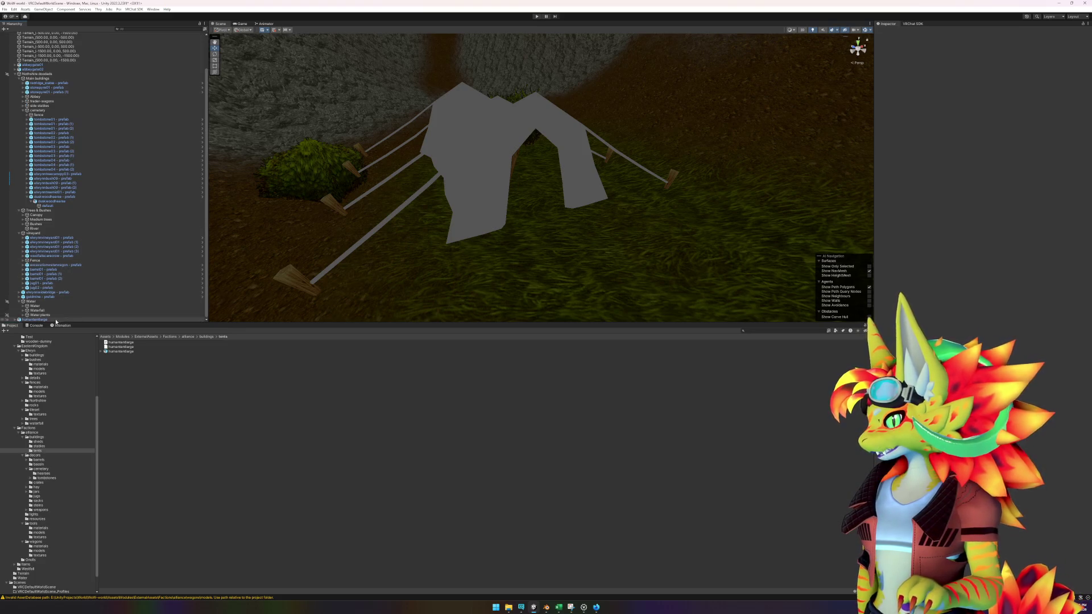
- Fold the cemetery, Trees & Bushes and vineyard groups in the Hierarchy
click(23, 110)
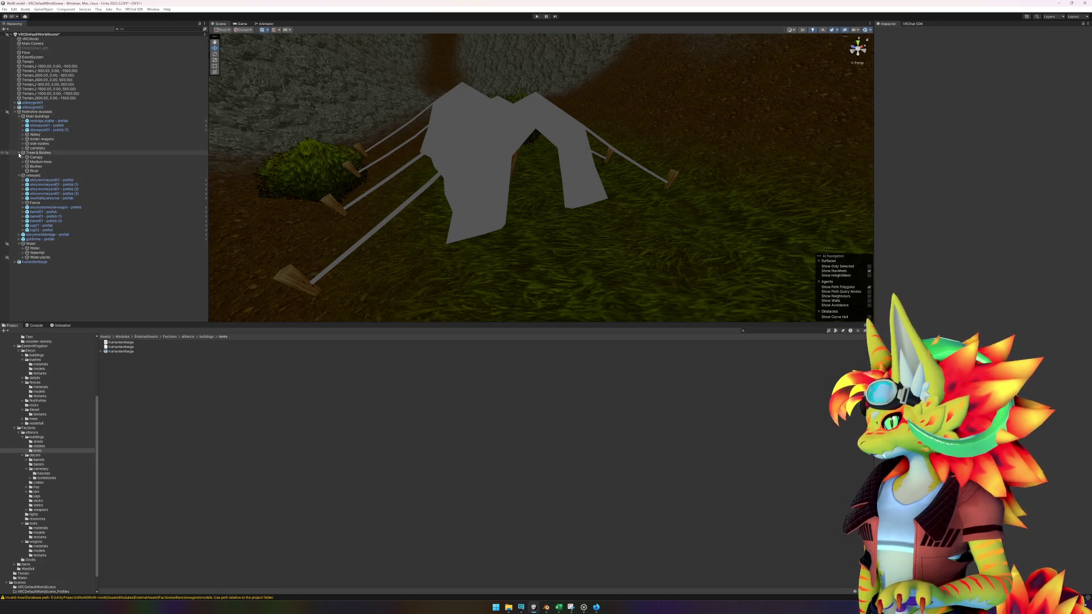
click(19, 153)
click(18, 157)
right_click(66, 238)
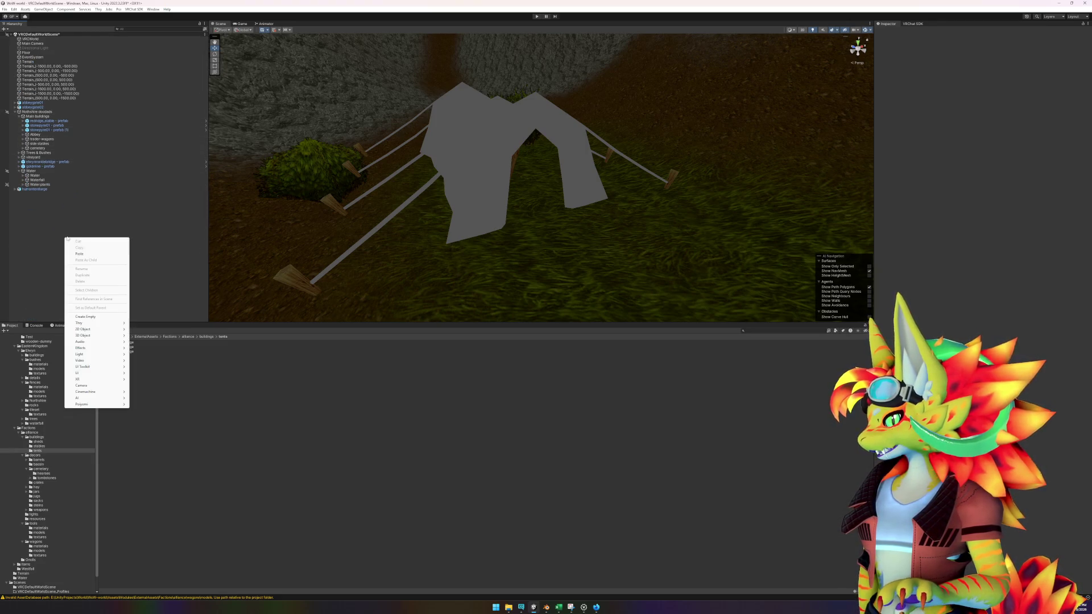
- Create an empty object and name it 'humantentlarge - prefab'
click(87, 317)
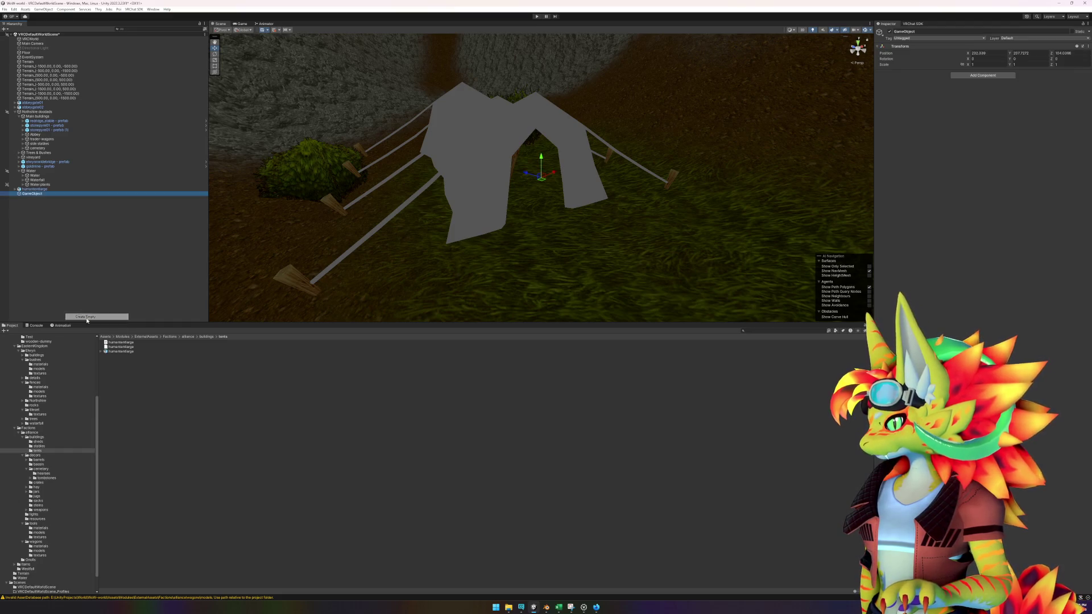
click(47, 190)
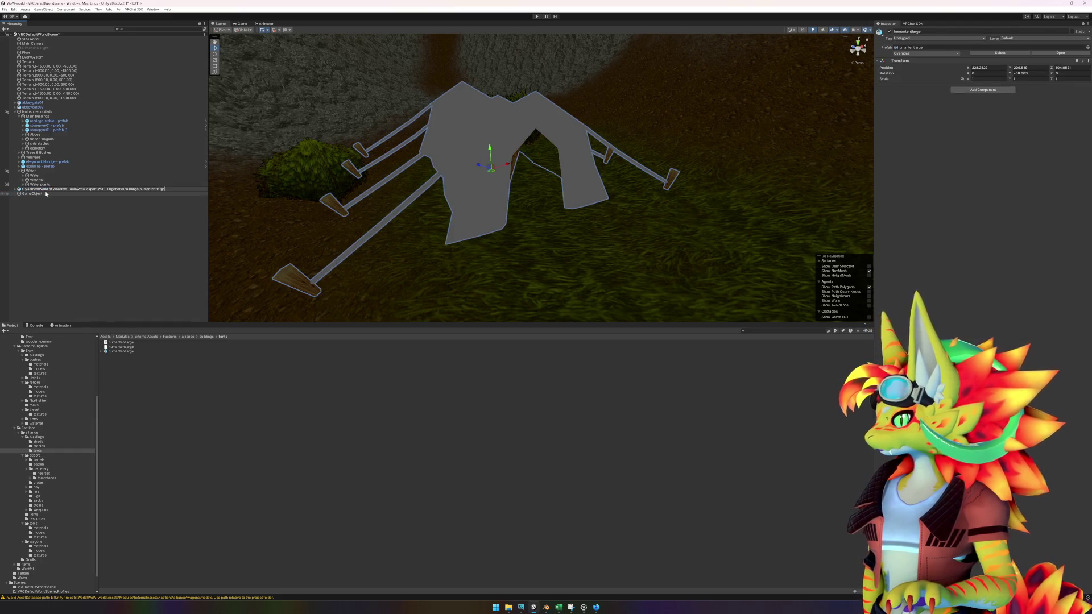
click(46, 193)
click(32, 193)
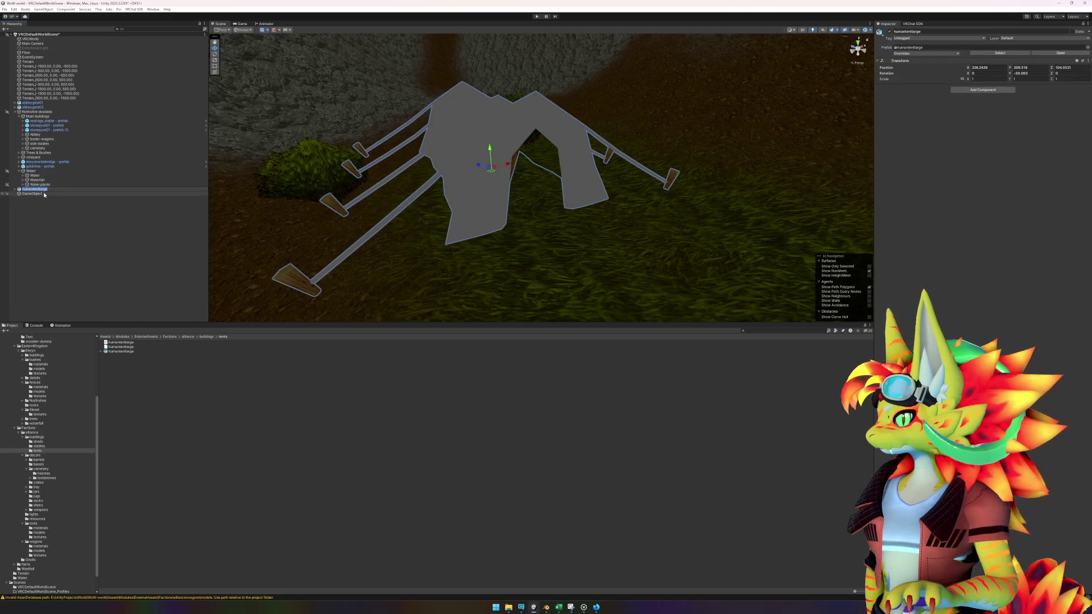
key(F2)
text(humantentlarge)
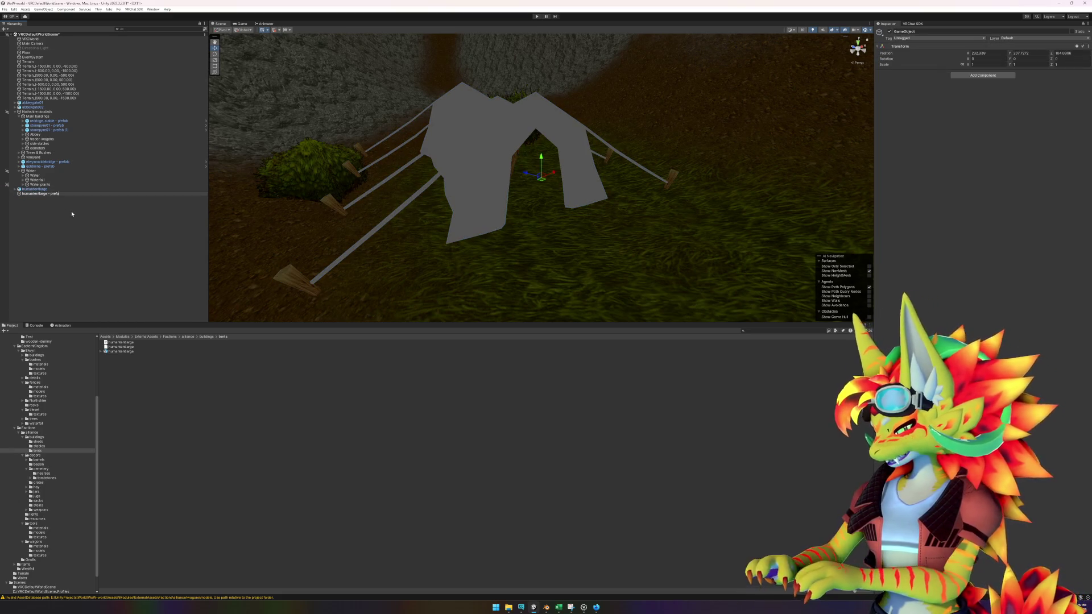
text(b)
key(Return)
- Make the humantentlarge tent a child of the new empty parent
key(Up)
drag(35, 189, 162, 409)
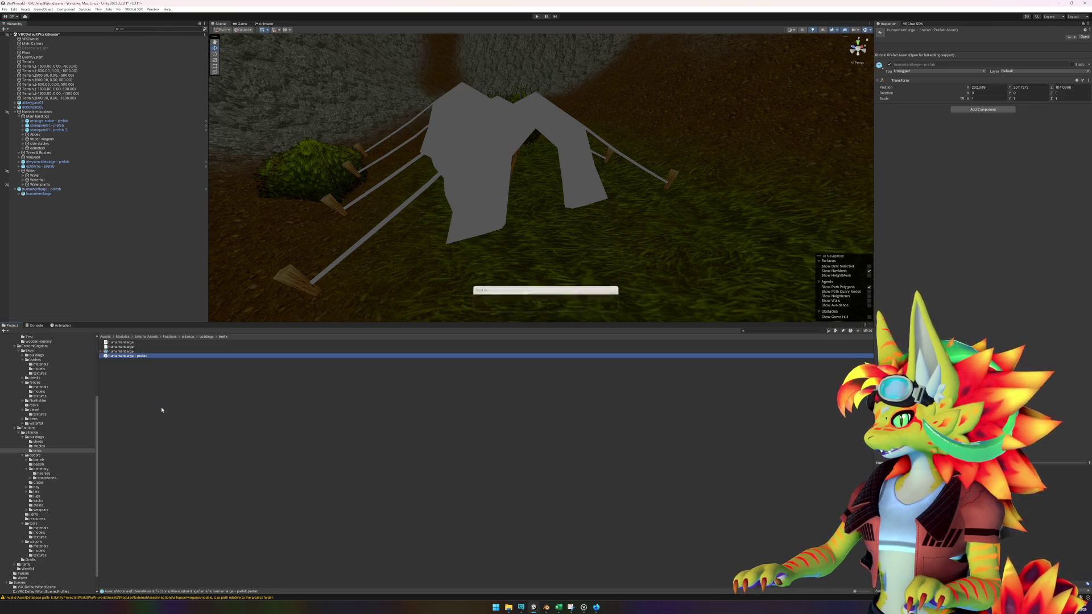
click(583, 607)
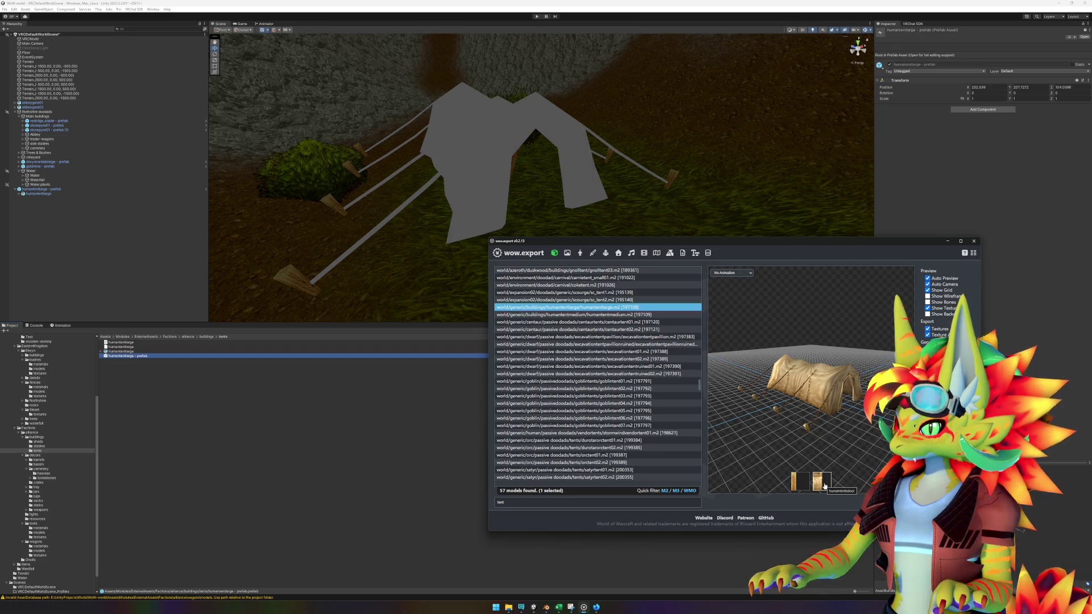
- Export the humantentsdoor texture from wow.export and drop the PNG onto the tent in Unity
right_click(824, 486)
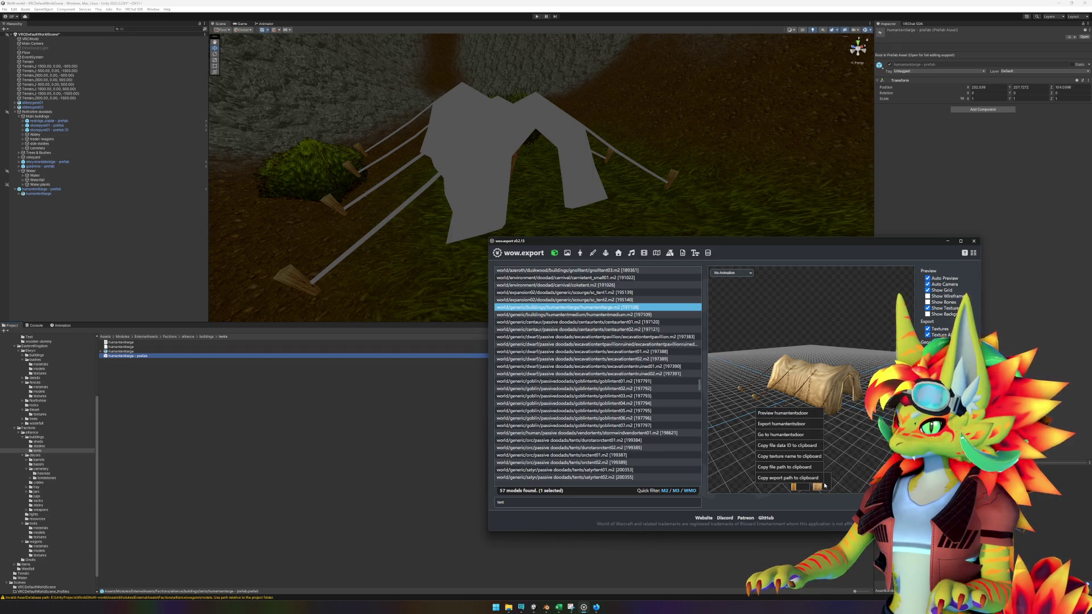
click(774, 423)
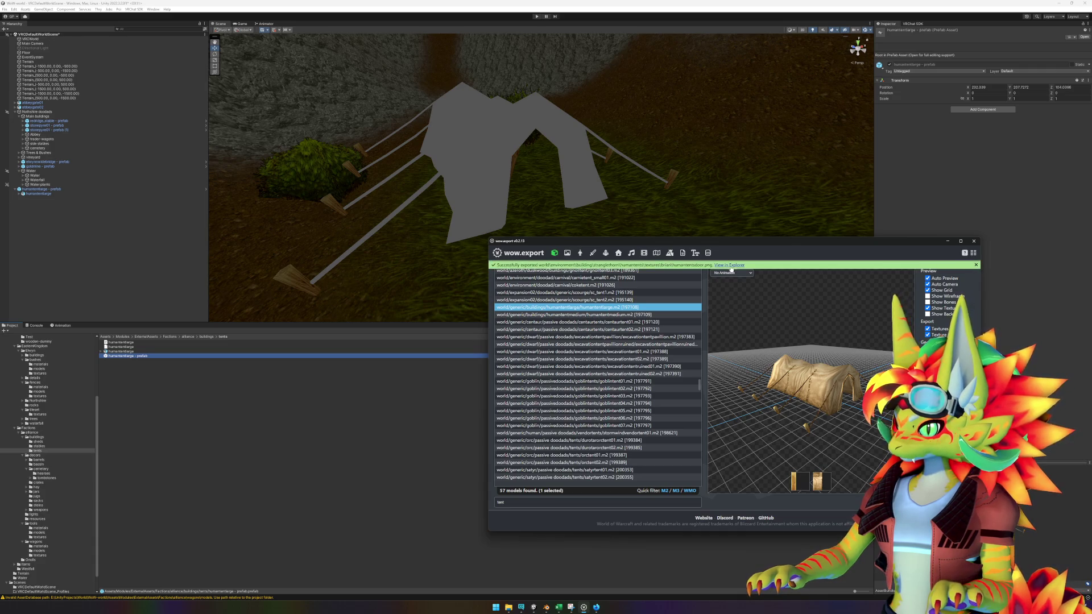
click(729, 265)
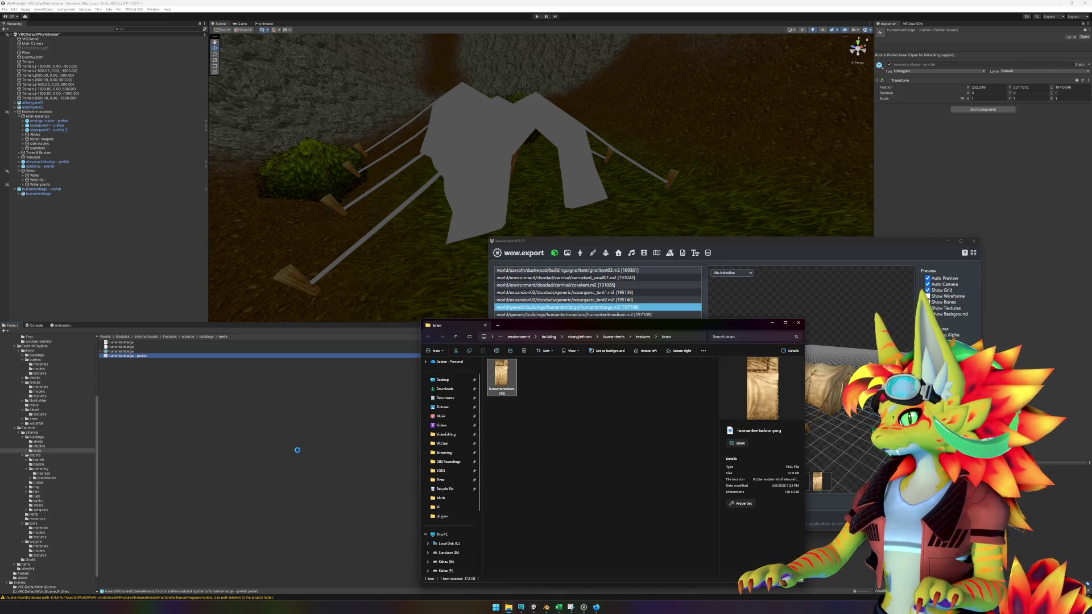
click(206, 387)
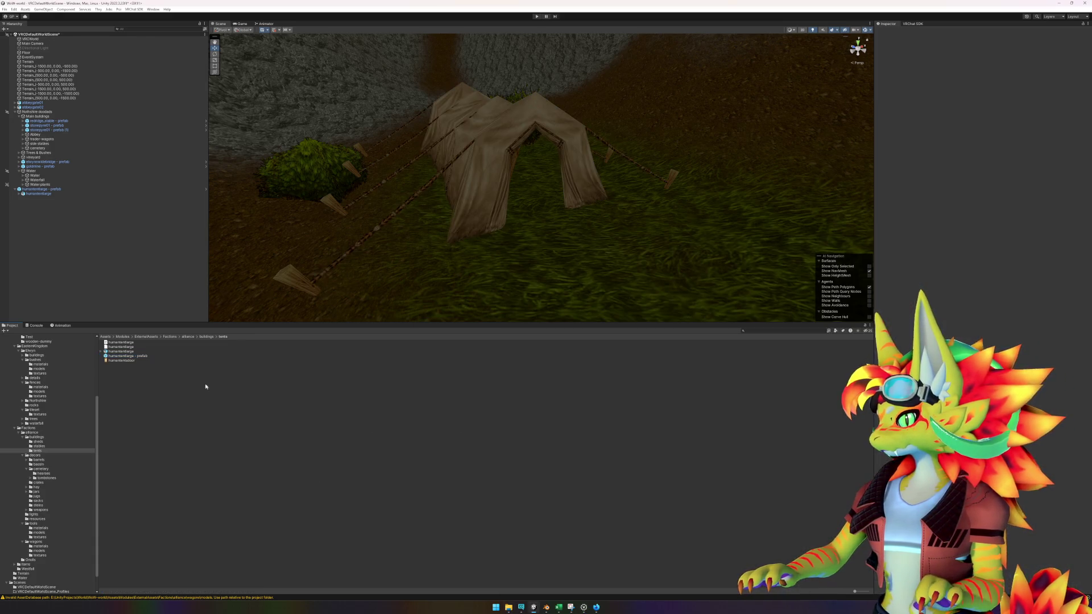
- Open the tent prefab and zero the prefab root's position
double_click(124, 356)
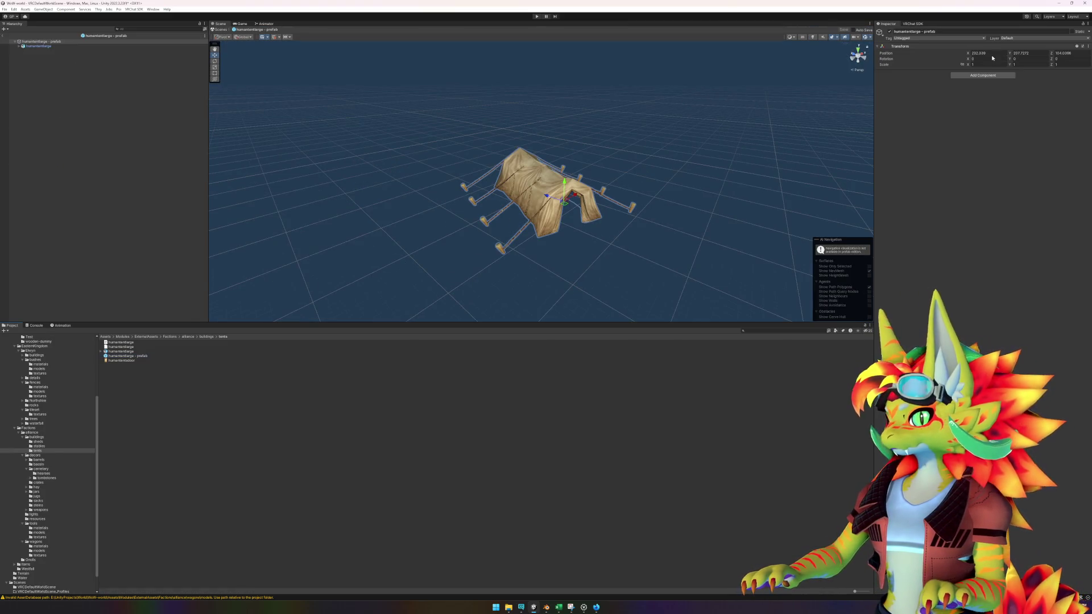
click(991, 53)
text(0)
key(Tab)
text(0)
key(Tab)
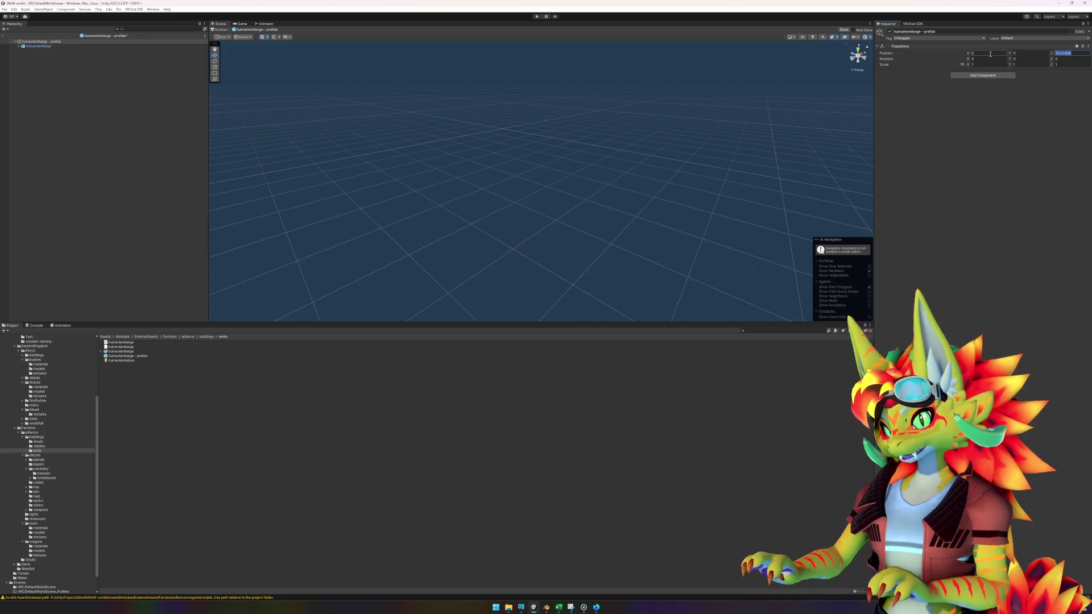
text(0)
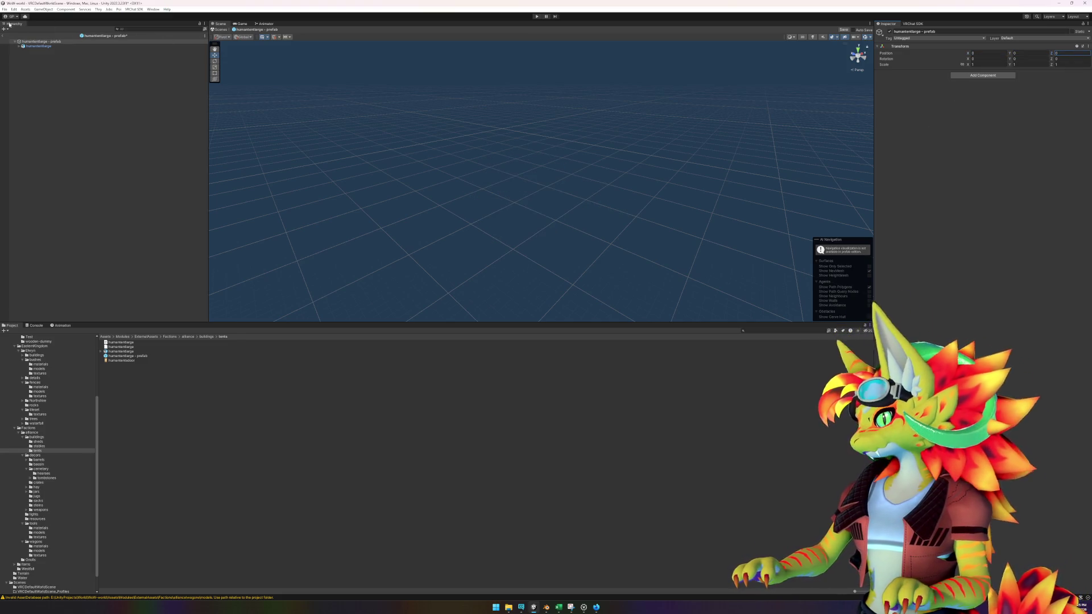
- Set the child tent's position to 0, 0, 0 and its Y rotation to 0
double_click(39, 46)
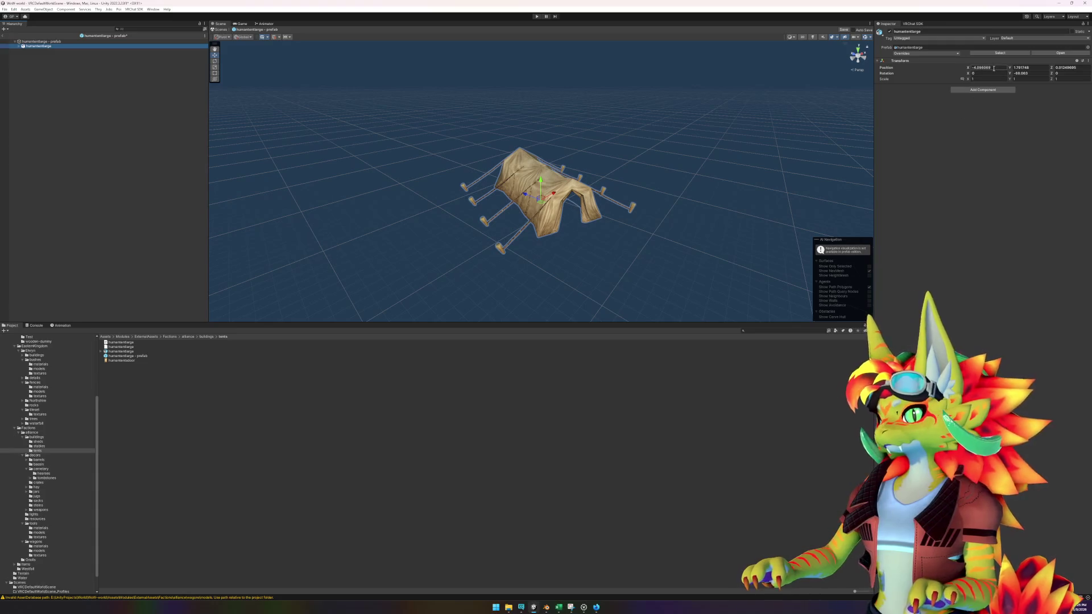
click(994, 69)
text(0)
key(Tab)
text(0)
key(Tab)
text(0)
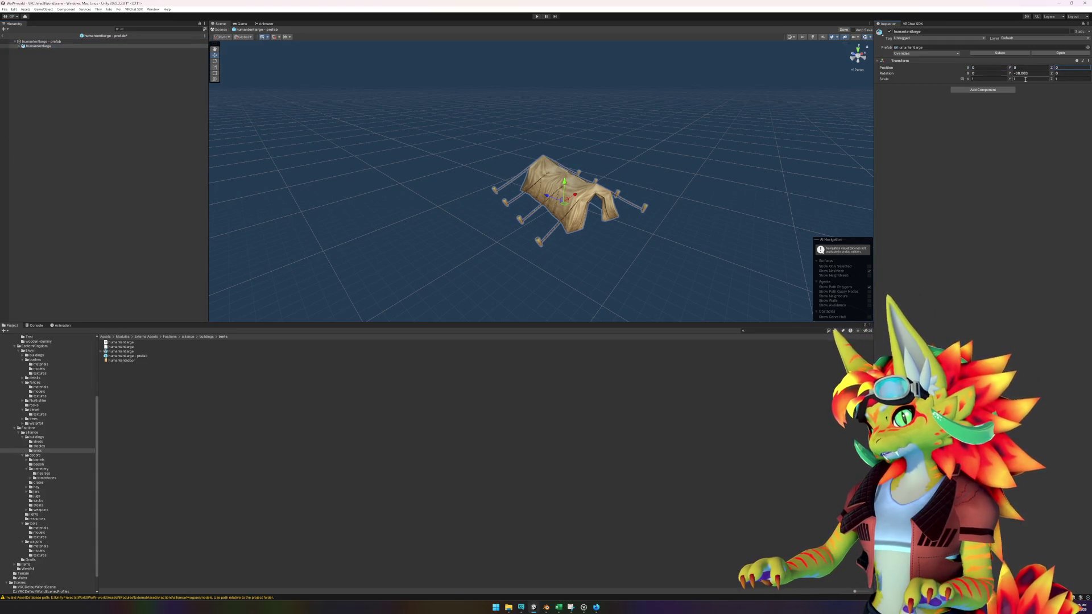
click(1021, 73)
text(0)
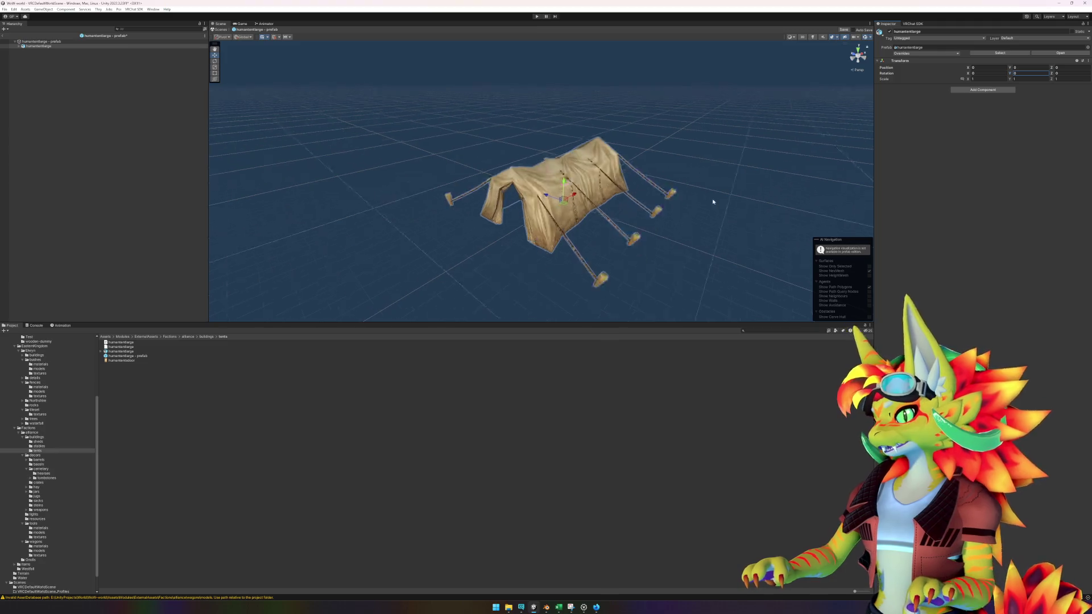
- Orbit around the centered tent and select its mesh object
scroll(713, 201, up, 5)
scroll(526, 224, down, 5)
drag(497, 239, 565, 242)
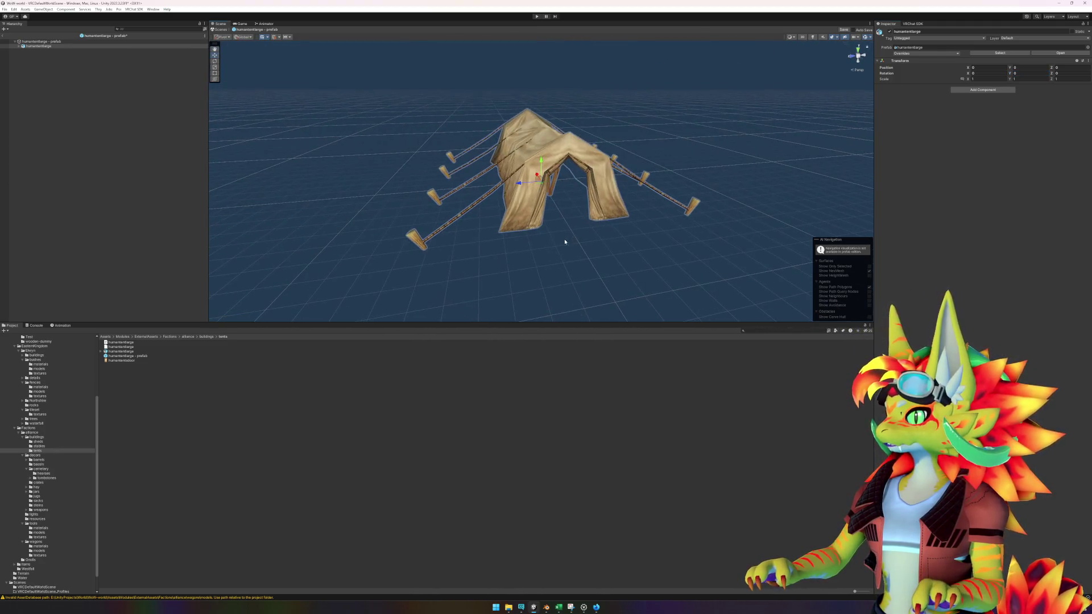
click(18, 45)
click(36, 50)
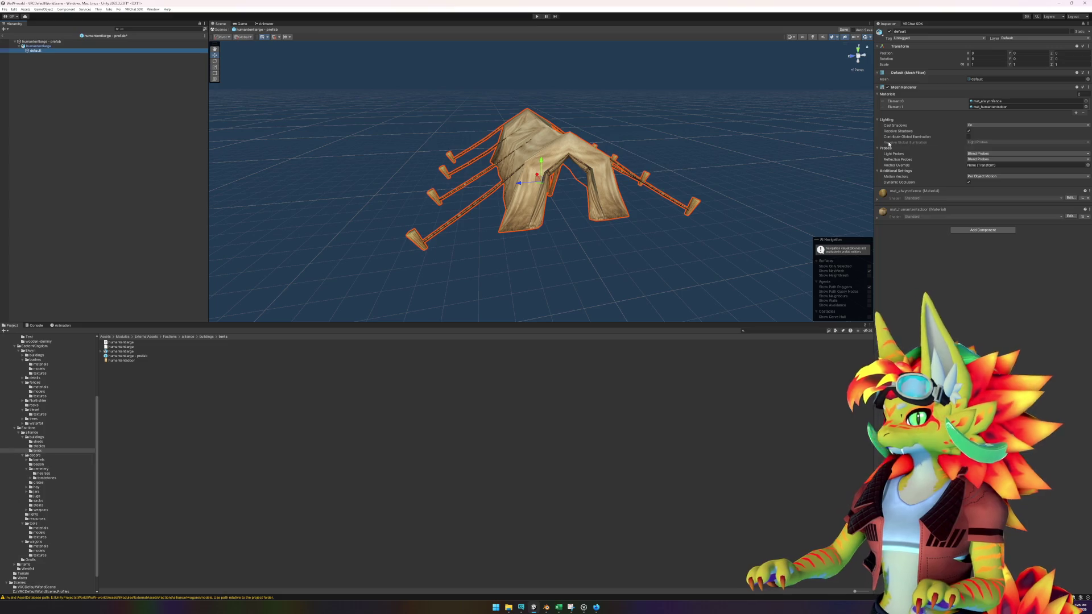
- Extract the door material into the tents folder and give it the Sunclaws/SimpleSurface-cutout shader
click(1002, 106)
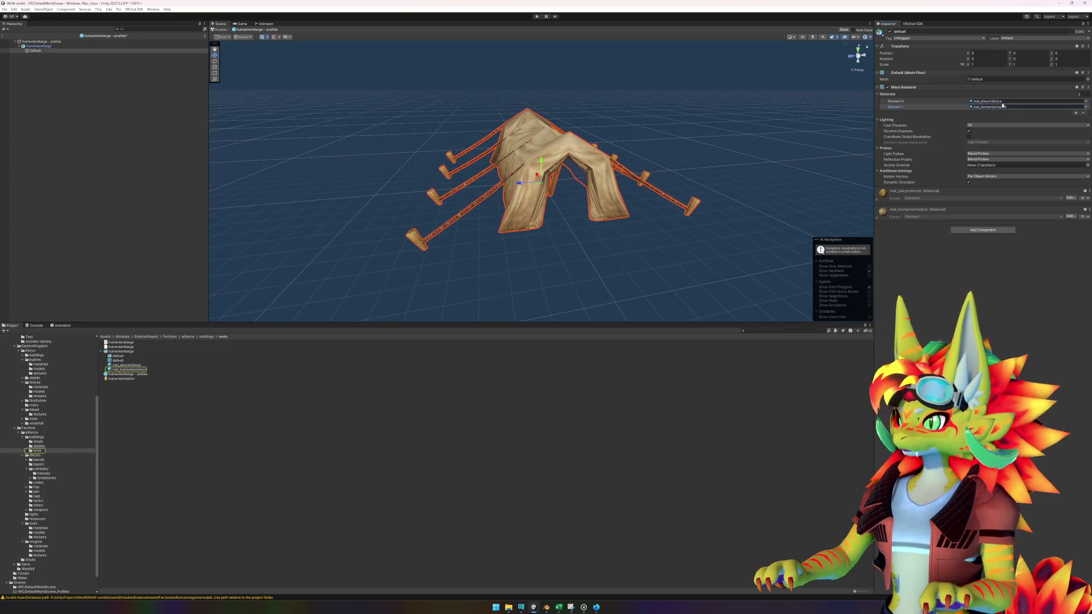
drag(128, 369, 162, 398)
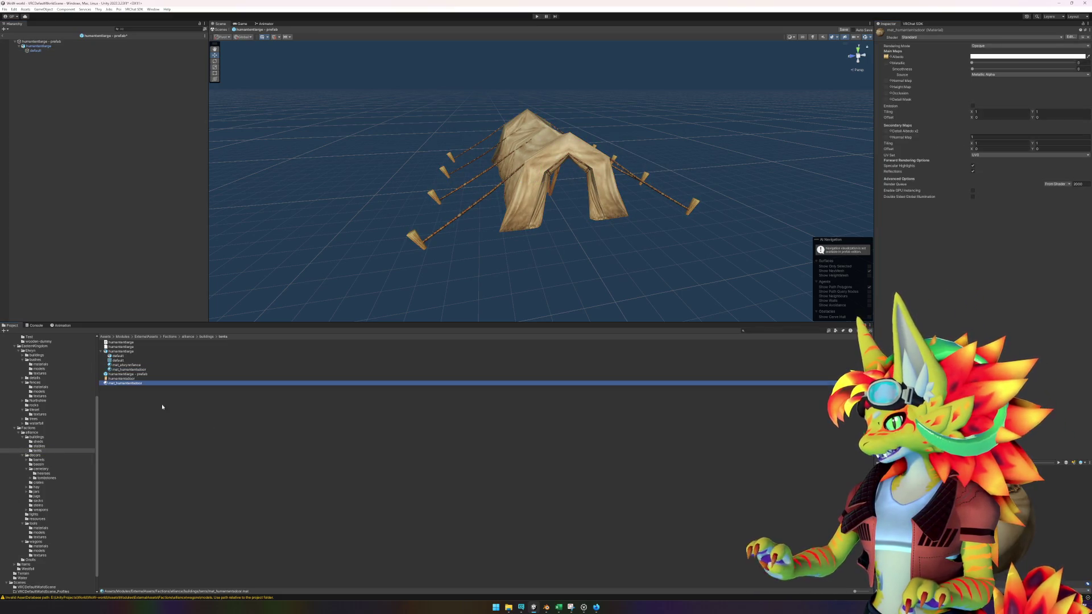
click(989, 37)
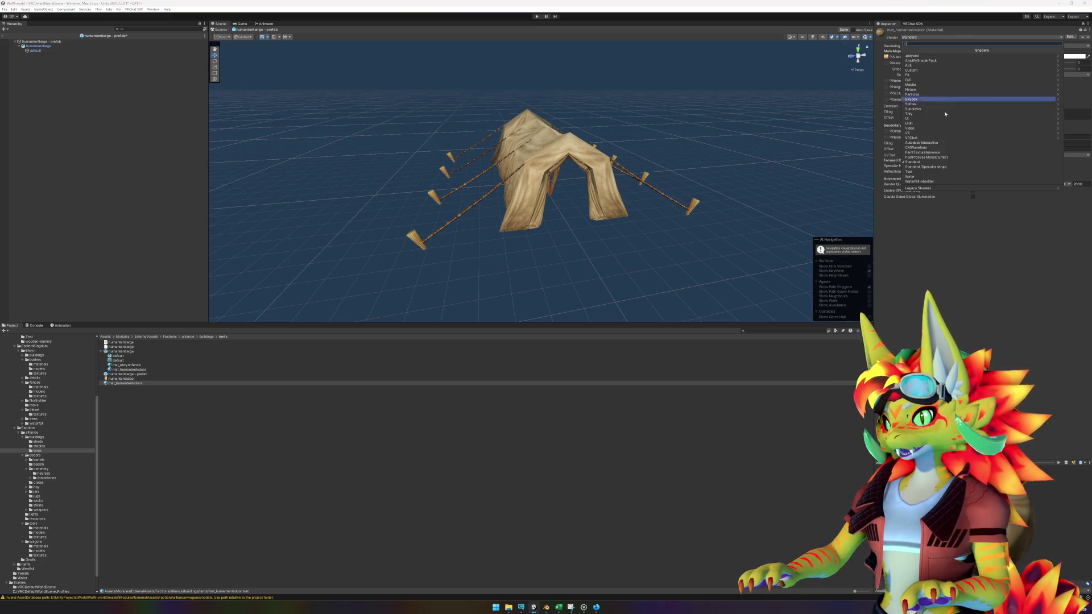
click(940, 82)
click(932, 60)
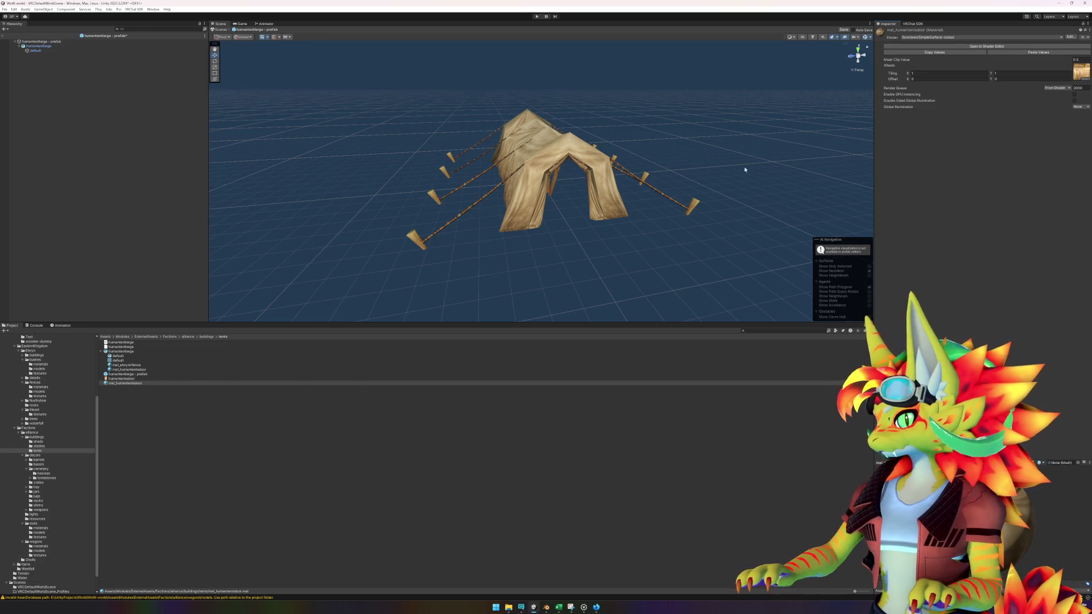
- Apply the cutout door material to the tent's doorway and check it from the side
mouse_move(640, 266)
mouse_down()
mouse_move(575, 229)
mouse_move(641, 244)
mouse_move(653, 273)
mouse_move(628, 240)
mouse_move(654, 239)
mouse_up()
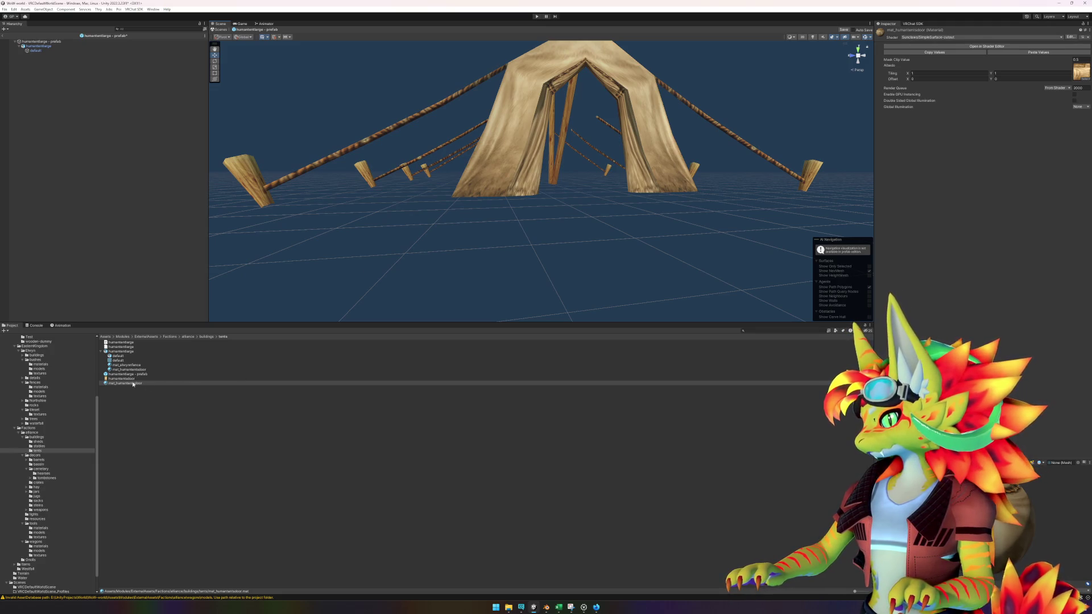
drag(133, 385, 473, 184)
mouse_move(528, 229)
mouse_down()
mouse_move(553, 280)
mouse_move(633, 302)
mouse_up()
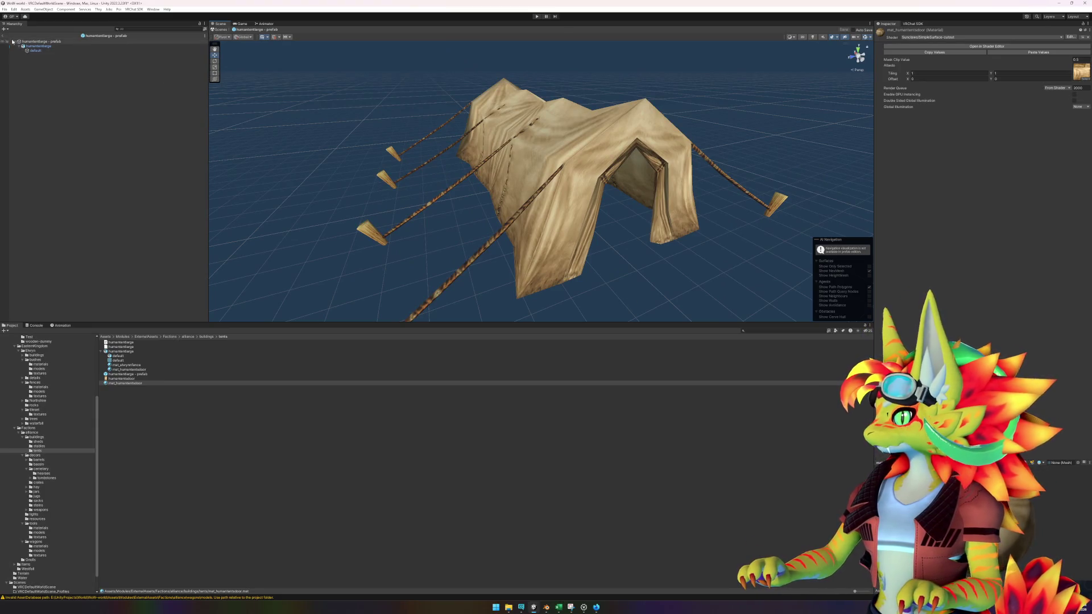
click(41, 51)
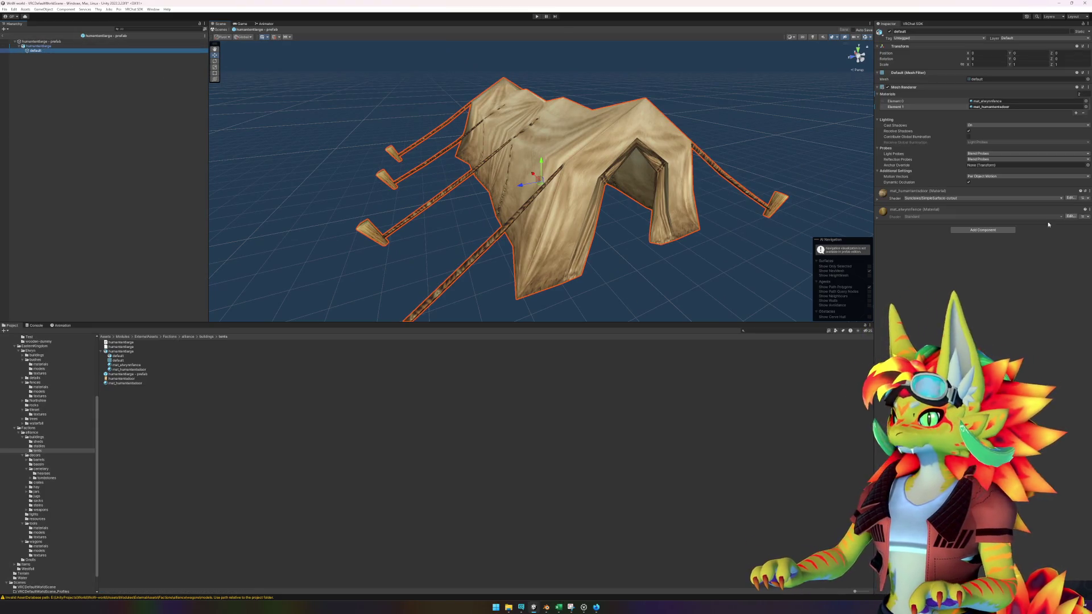
- Add a Mesh Collider to the tent mesh
click(966, 230)
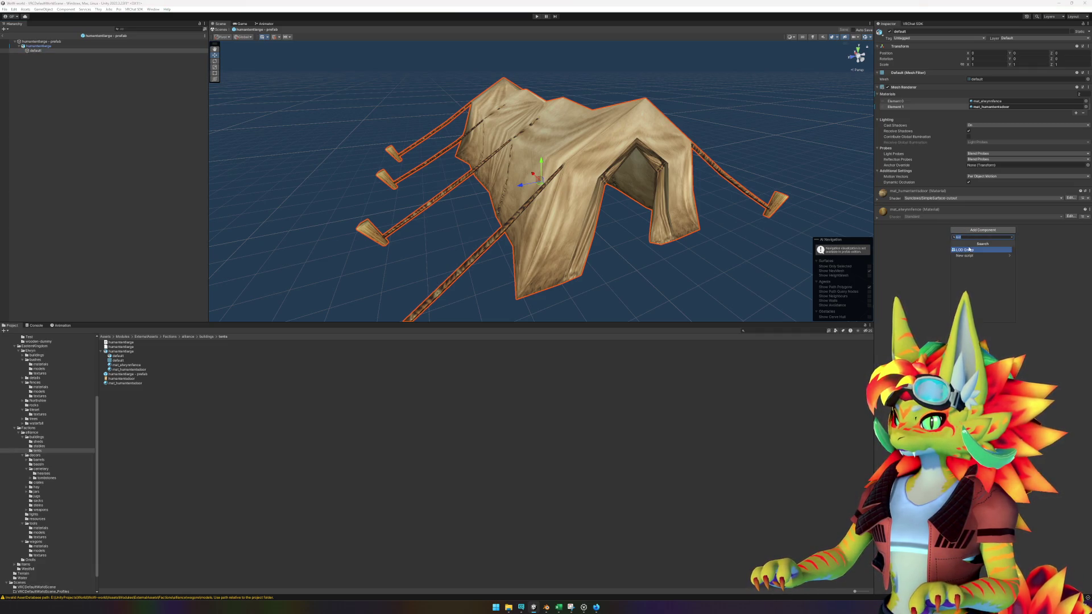
text(collider)
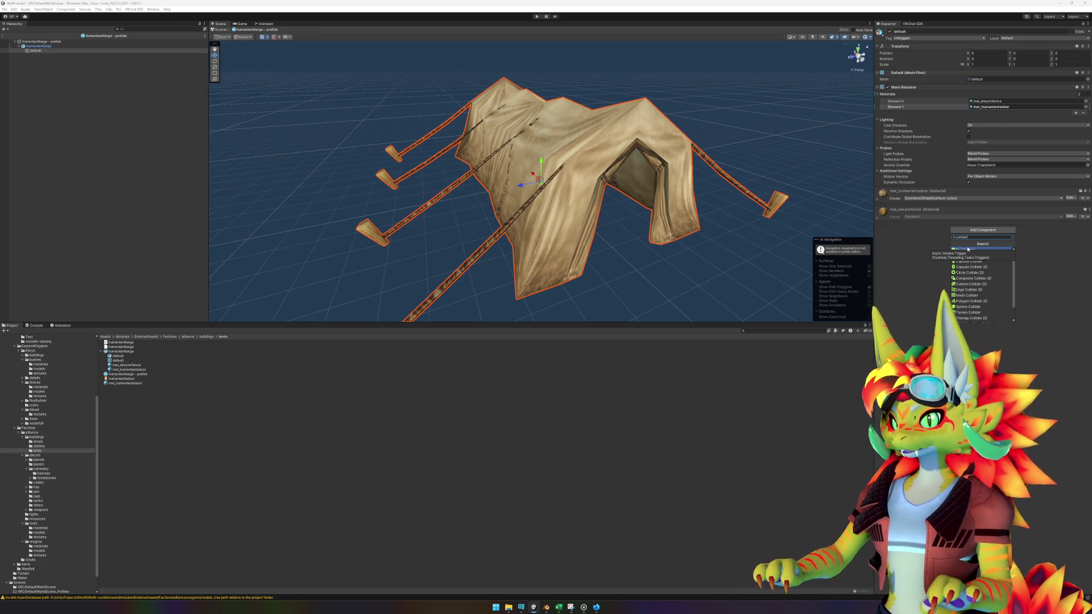
click(983, 296)
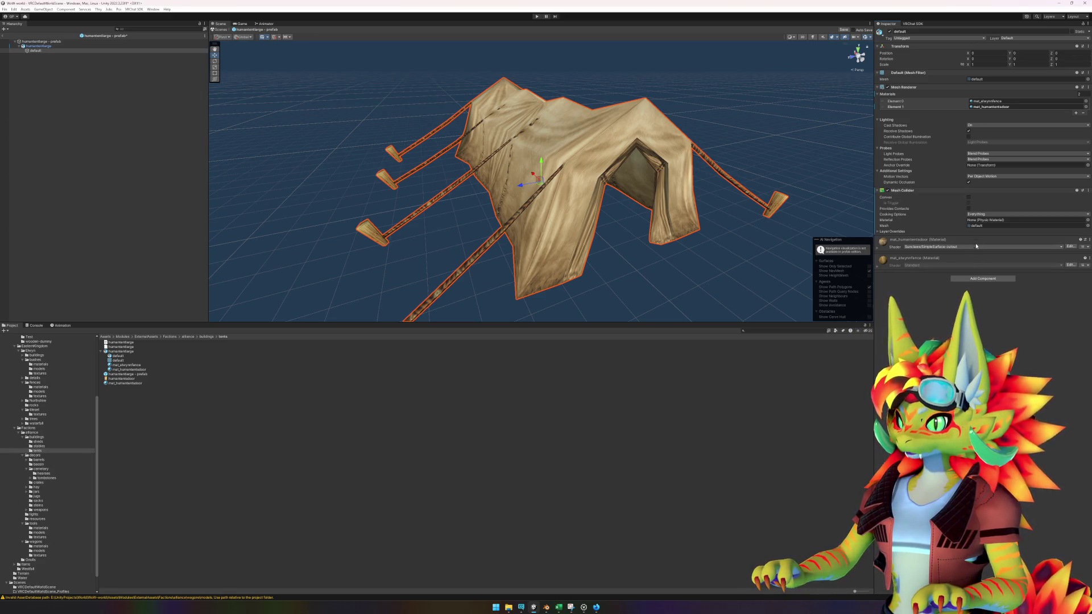
- Add an LOD Group component to the tent's parent object
click(56, 46)
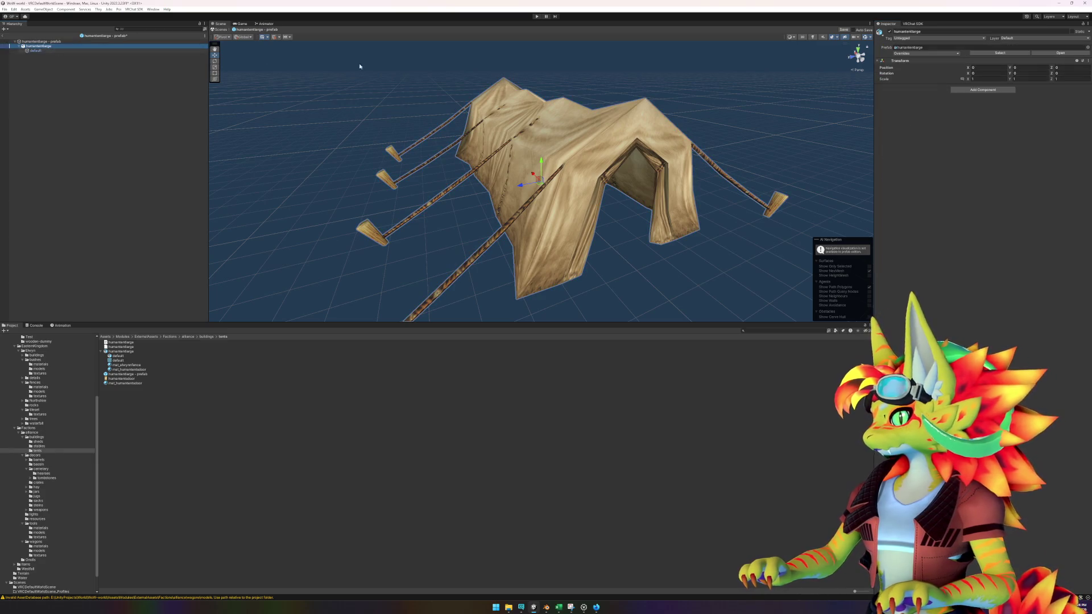
click(970, 90)
text(test)
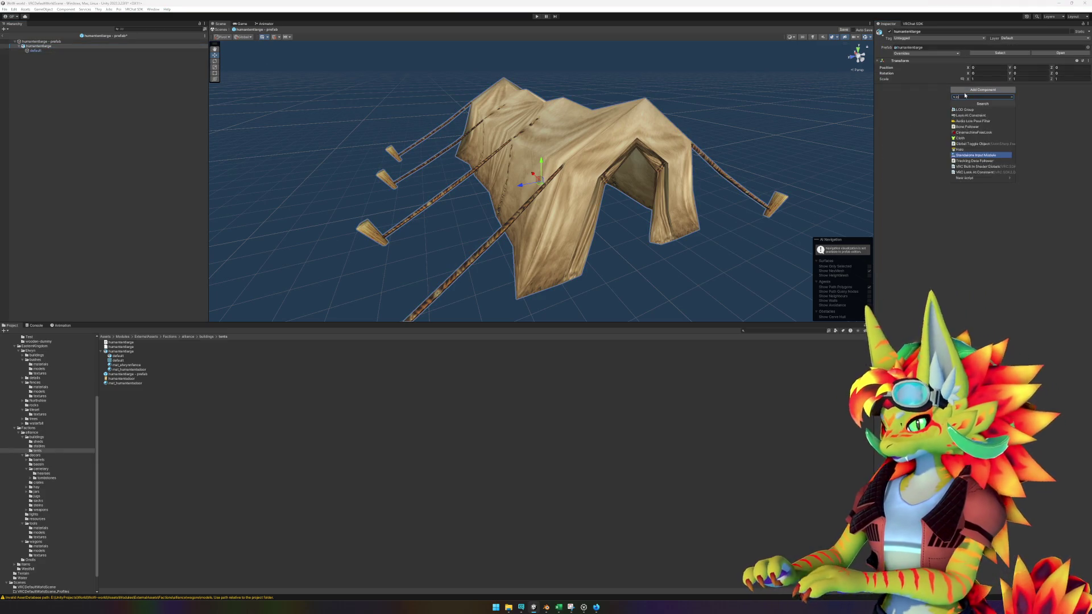
click(970, 113)
key(Escape)
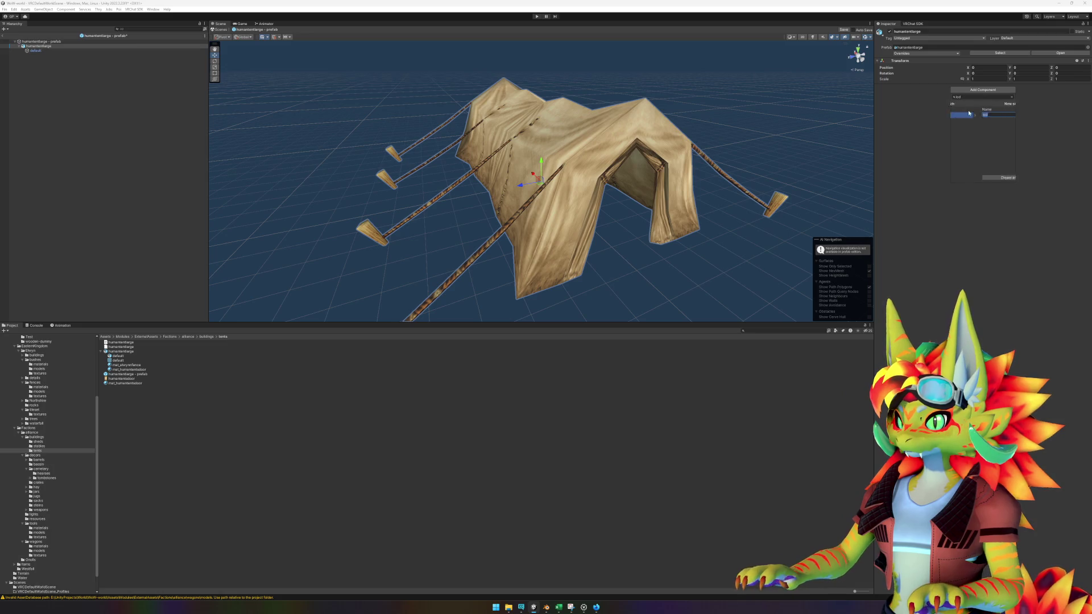
click(969, 114)
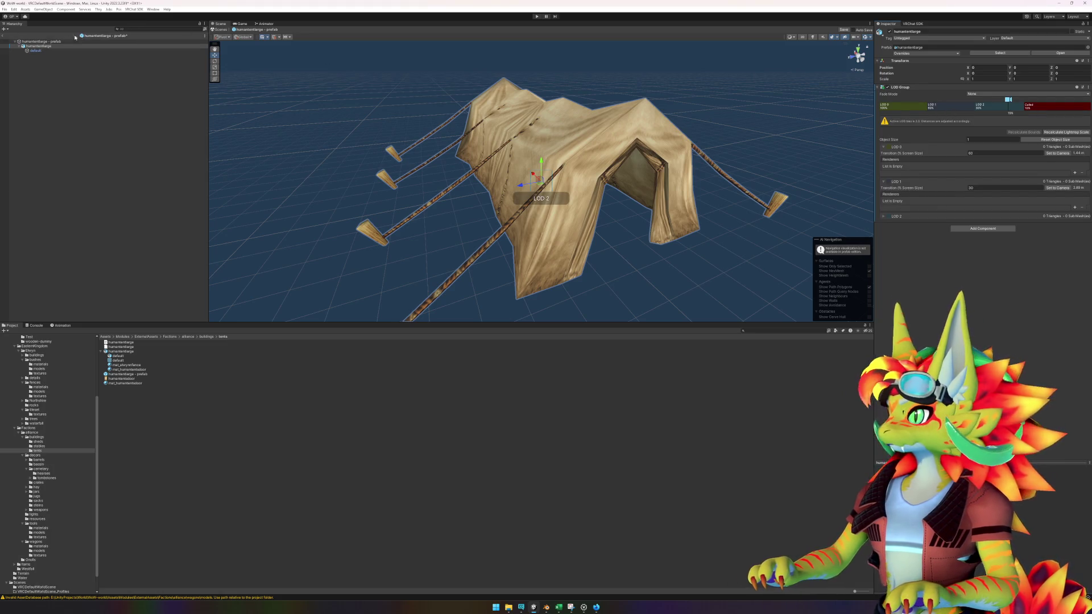
- Keep only LOD 0 holding the tent mesh, set transition to 2, then save the prefab and exit
drag(36, 51, 904, 106)
right_click(947, 109)
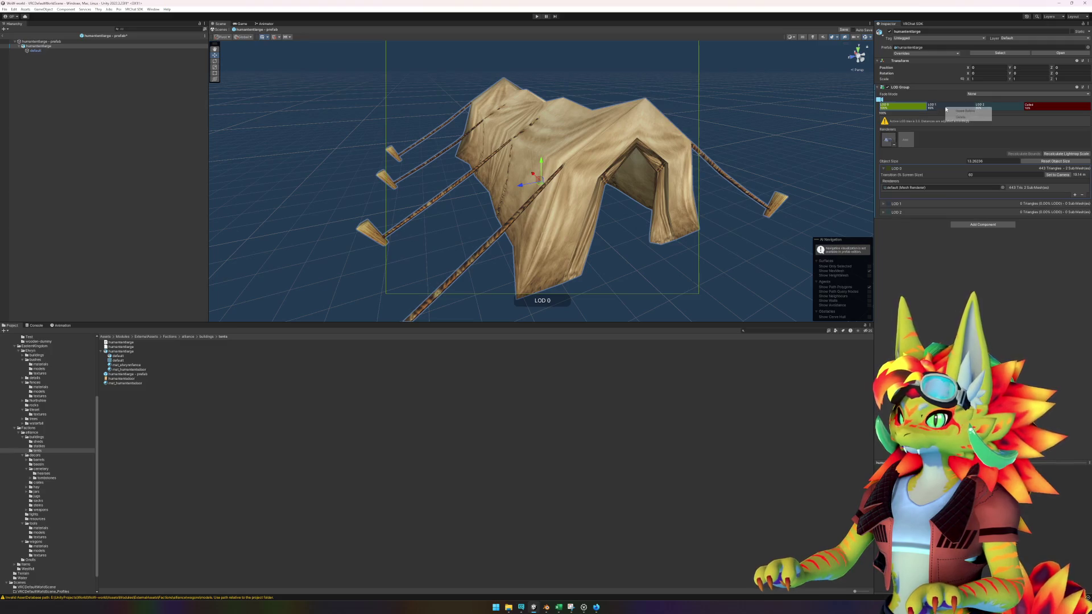
click(960, 117)
right_click(955, 106)
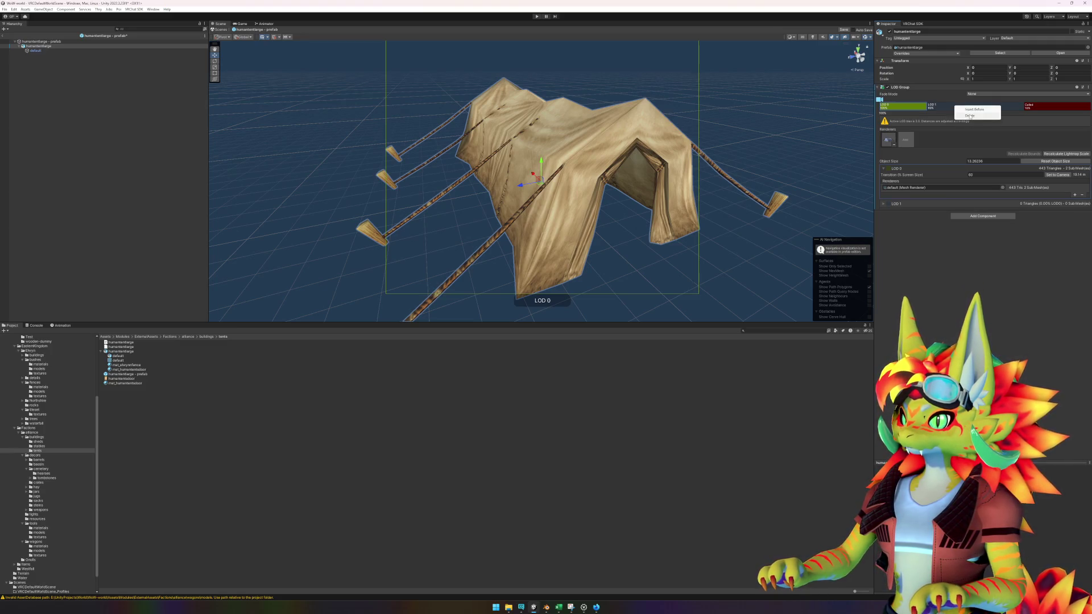
click(970, 116)
text(2)
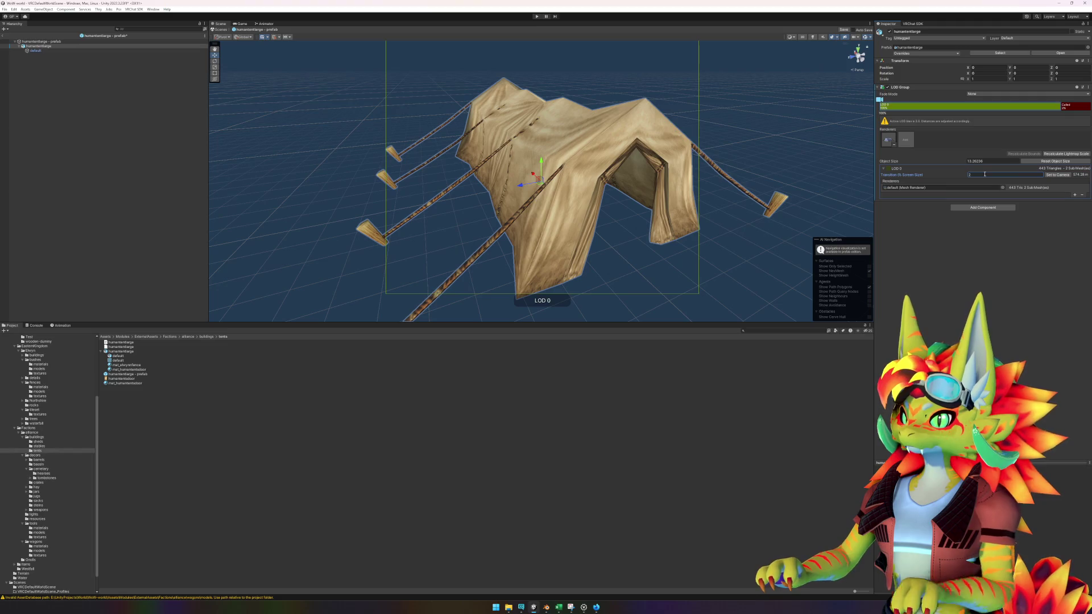
key(ctrl+s)
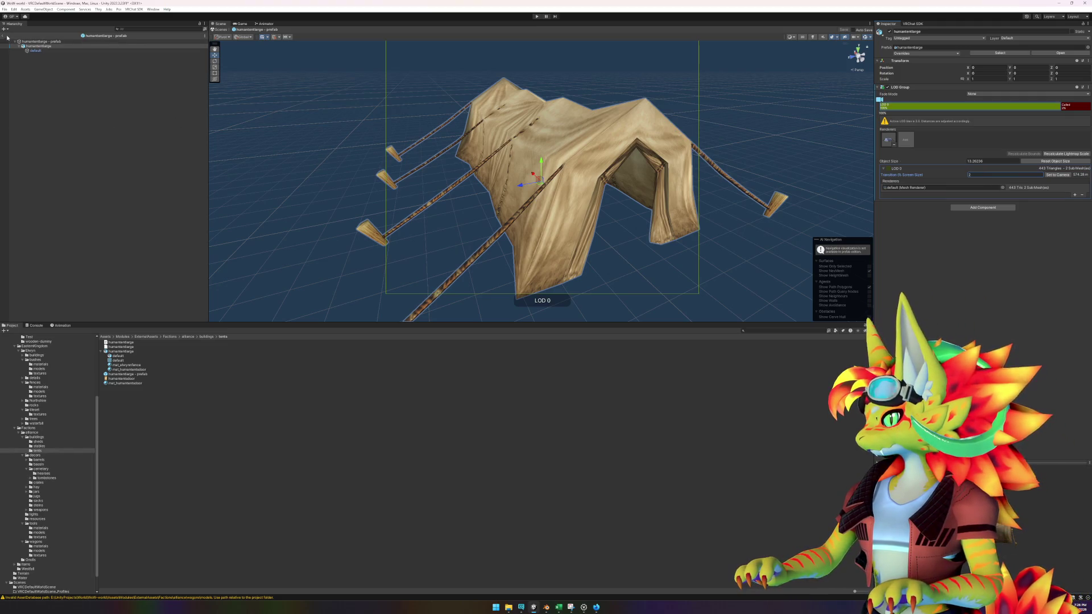
click(4, 37)
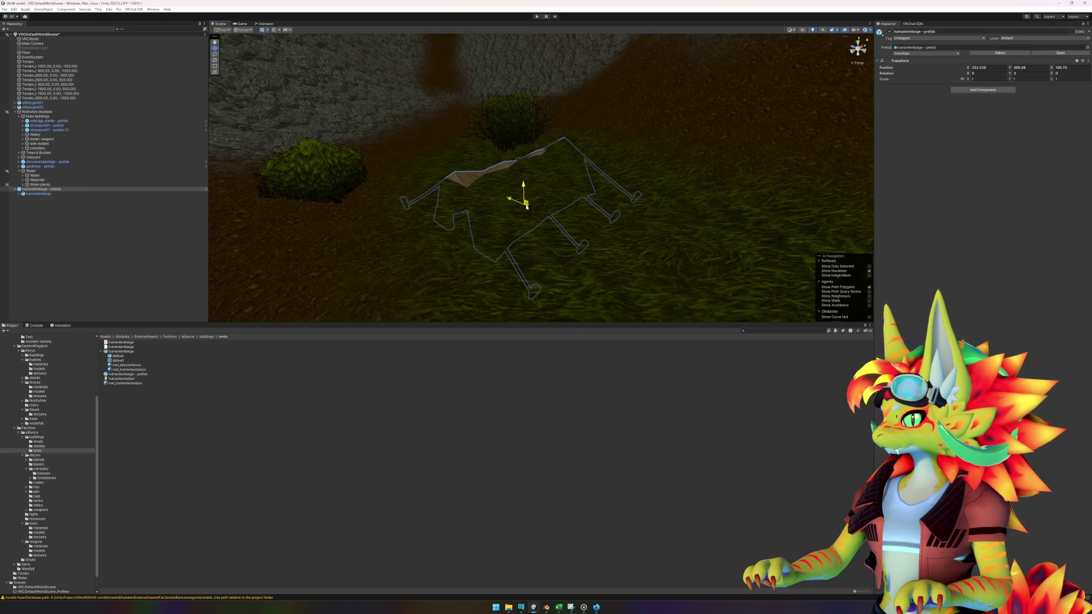
- Move and turn the tent to about -63° Y on the grass beside the bush
mouse_move(541, 180)
mouse_down()
mouse_move(518, 238)
mouse_move(566, 237)
mouse_move(529, 233)
mouse_move(519, 192)
mouse_move(597, 220)
mouse_move(585, 216)
mouse_move(600, 224)
mouse_move(572, 242)
mouse_up()
key(e)
key(w)
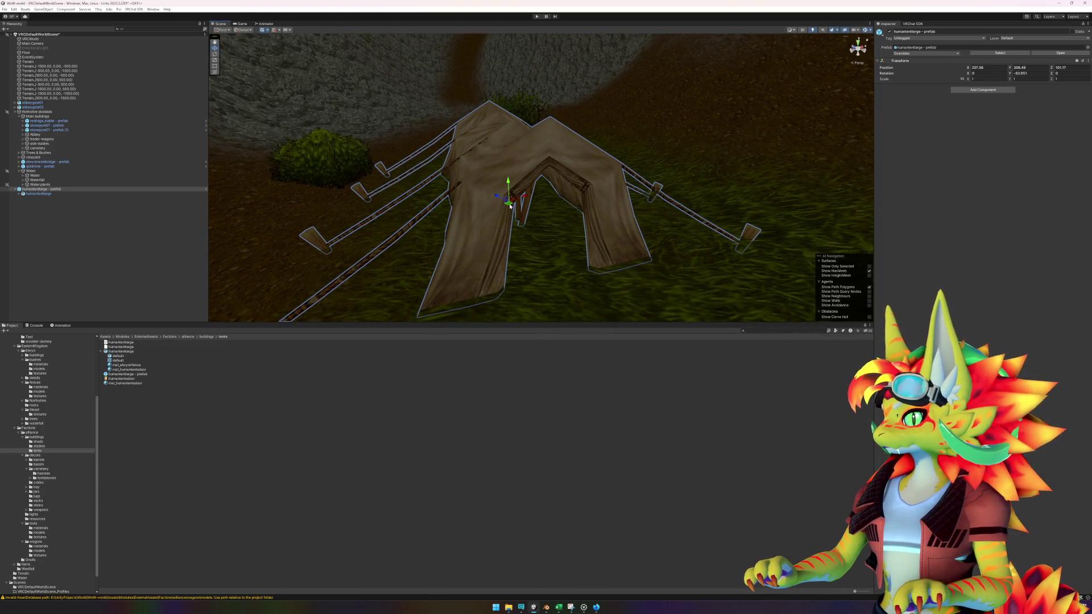
mouse_move(508, 203)
mouse_down()
mouse_move(465, 189)
mouse_move(531, 213)
mouse_move(523, 227)
mouse_move(542, 276)
mouse_up()
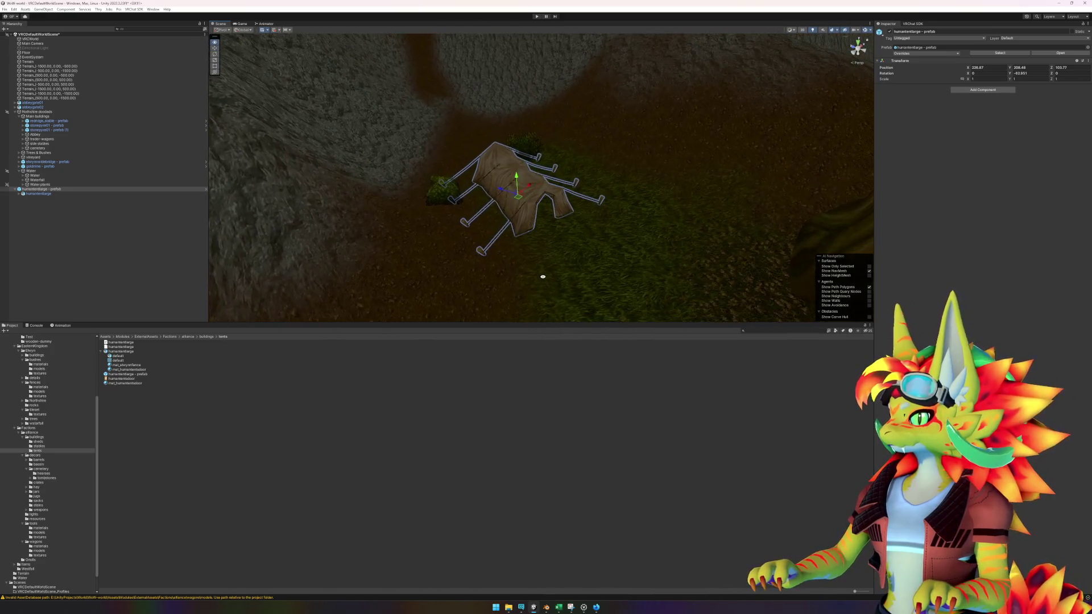
click(551, 537)
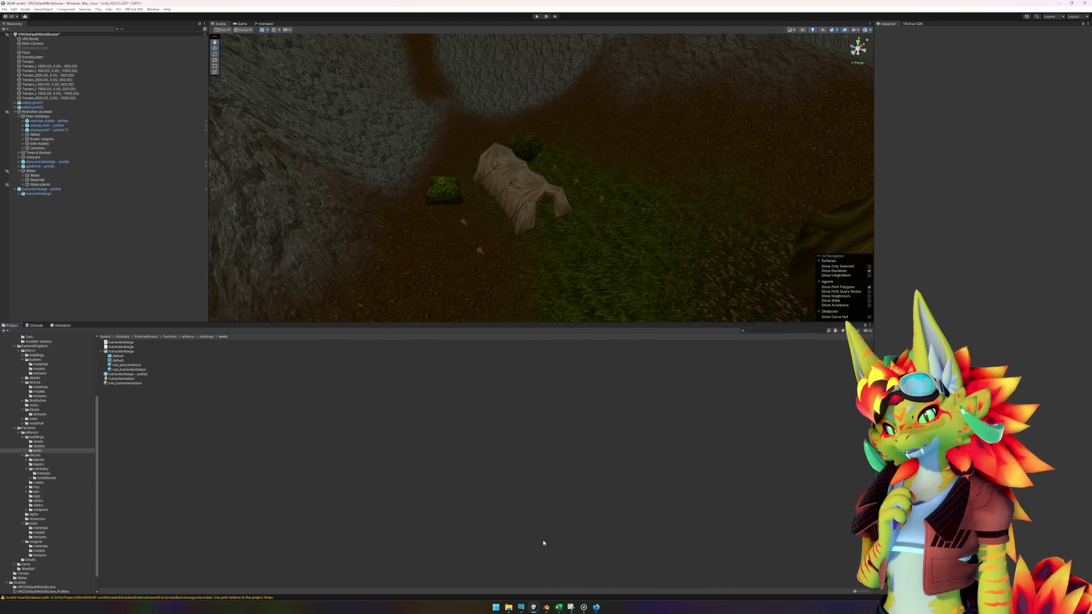
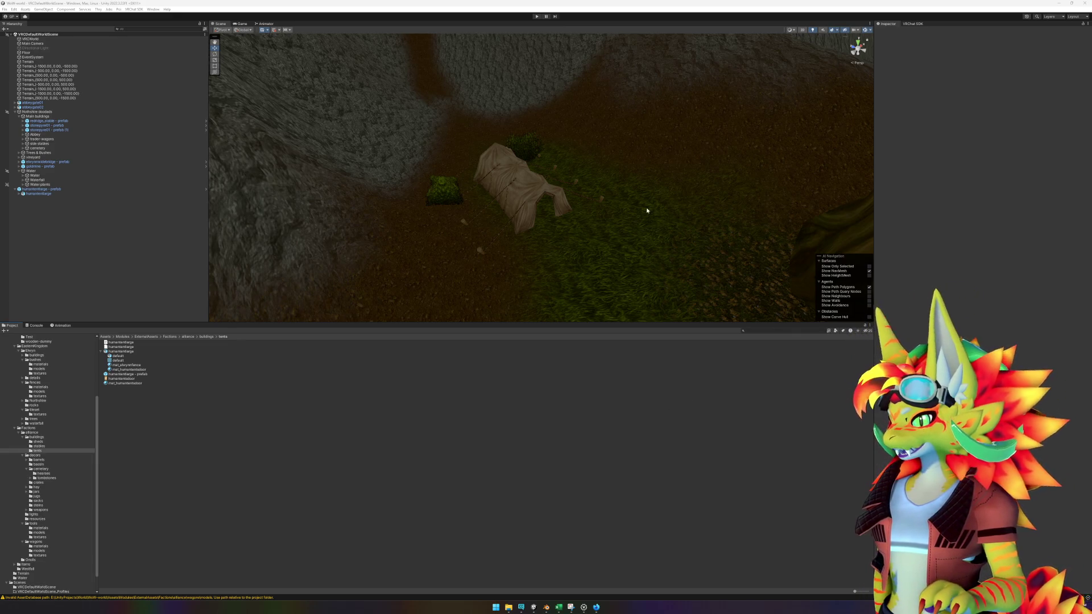
- Scrub back and forth through the reference gameplay video to study the tent area
key(Right)
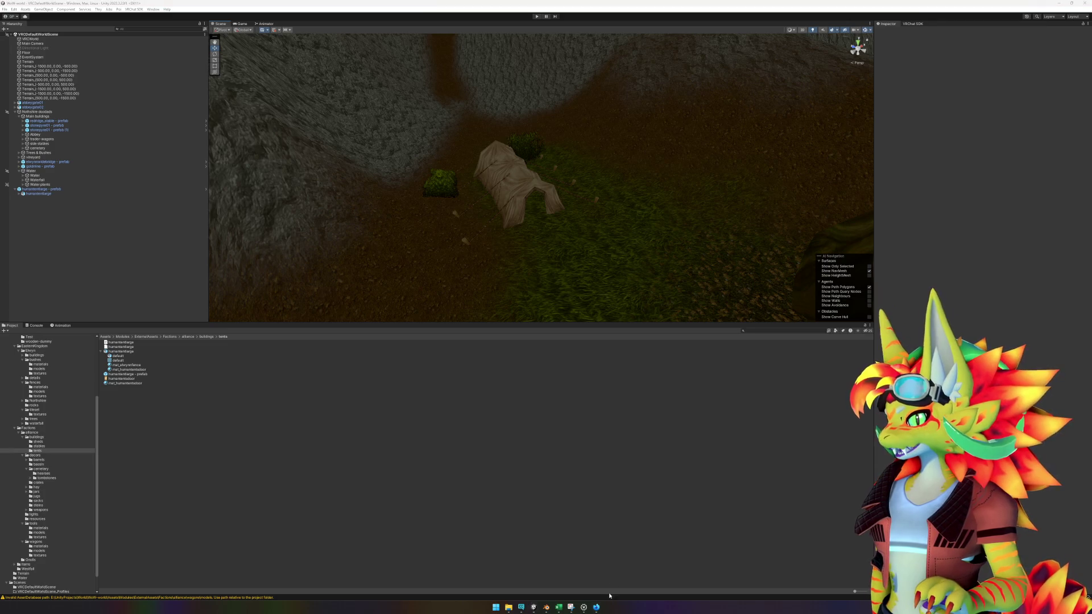
click(599, 608)
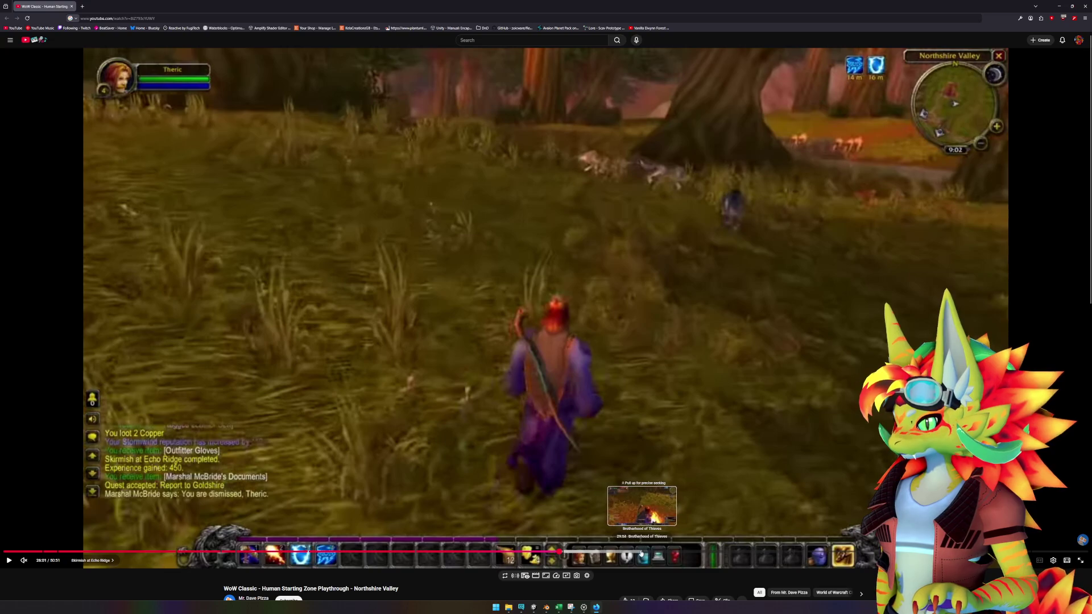
click(629, 551)
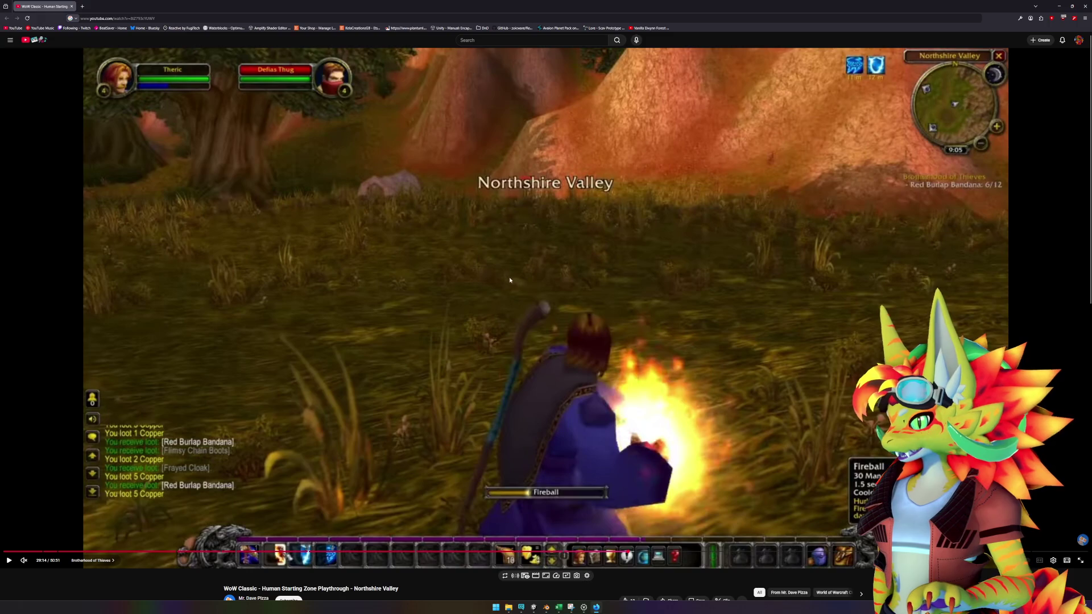
click(515, 282)
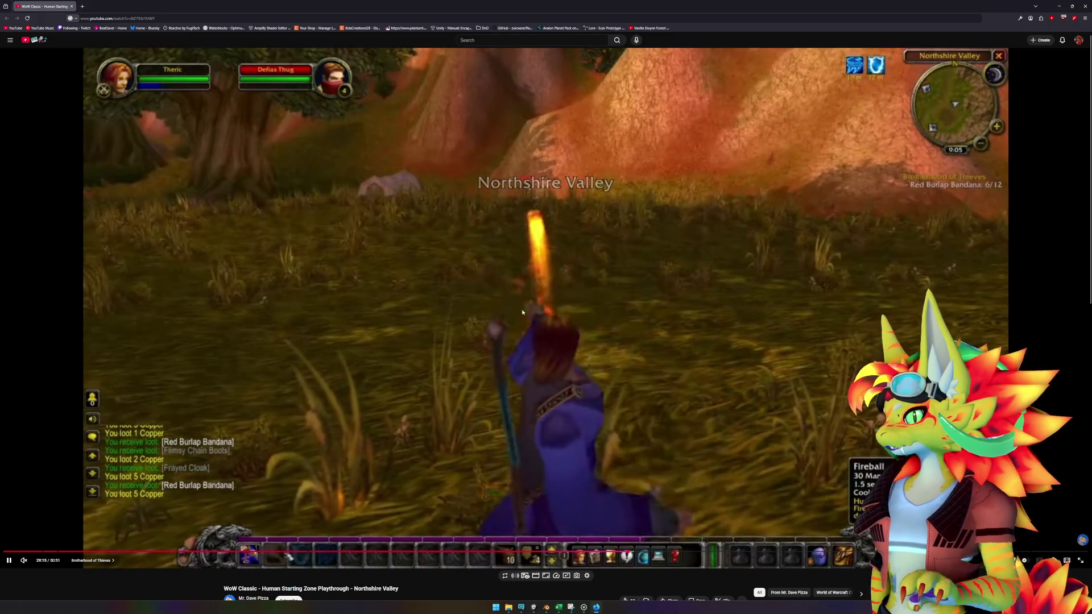
key(Left)
key(Right)
key(Right)
key(Right)
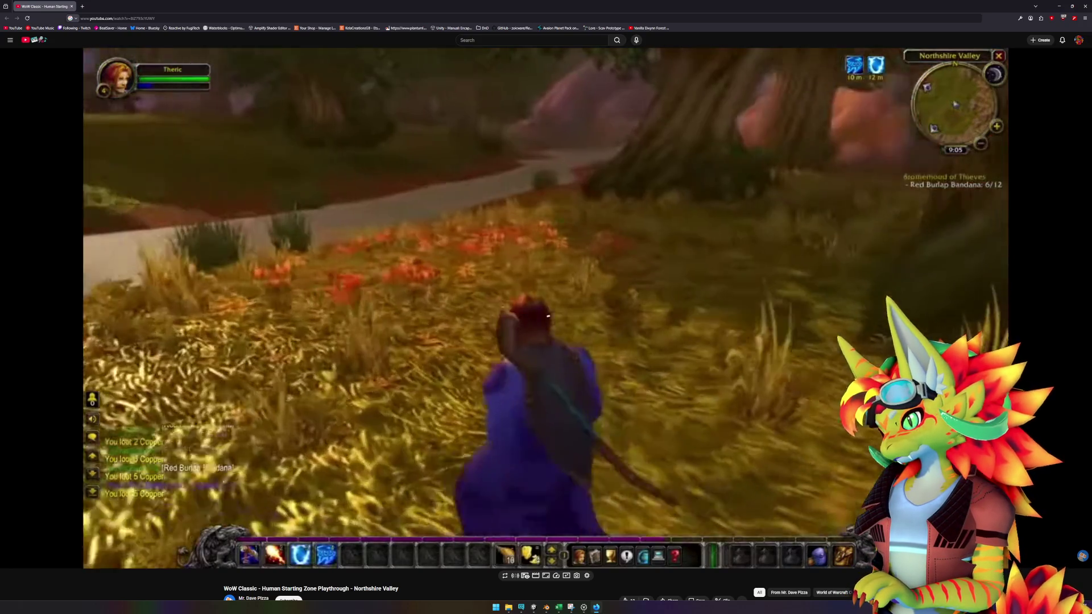
key(Left)
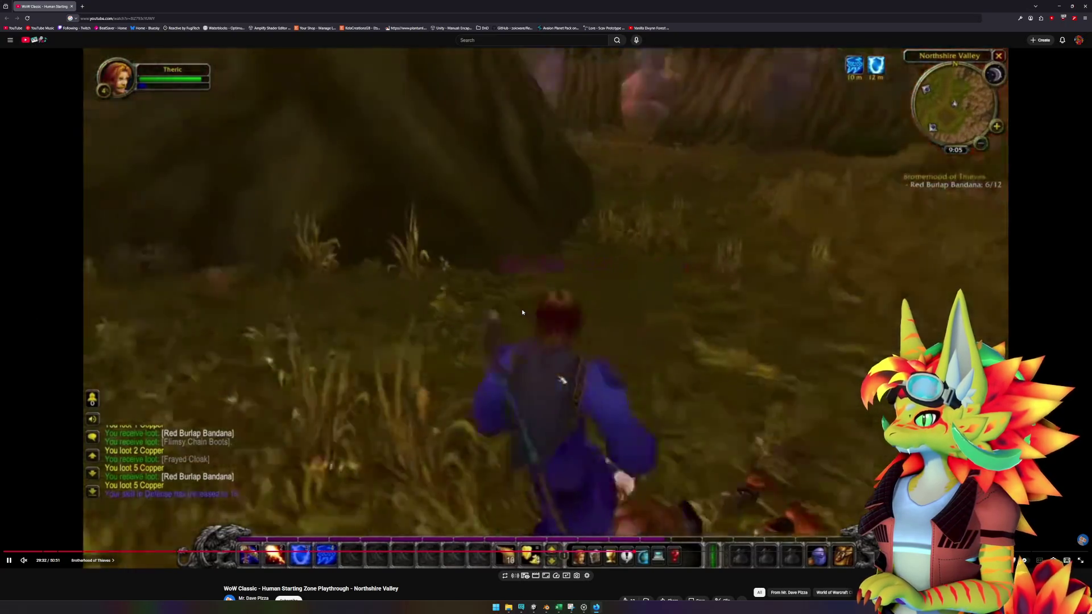
key(Right)
key(Right)
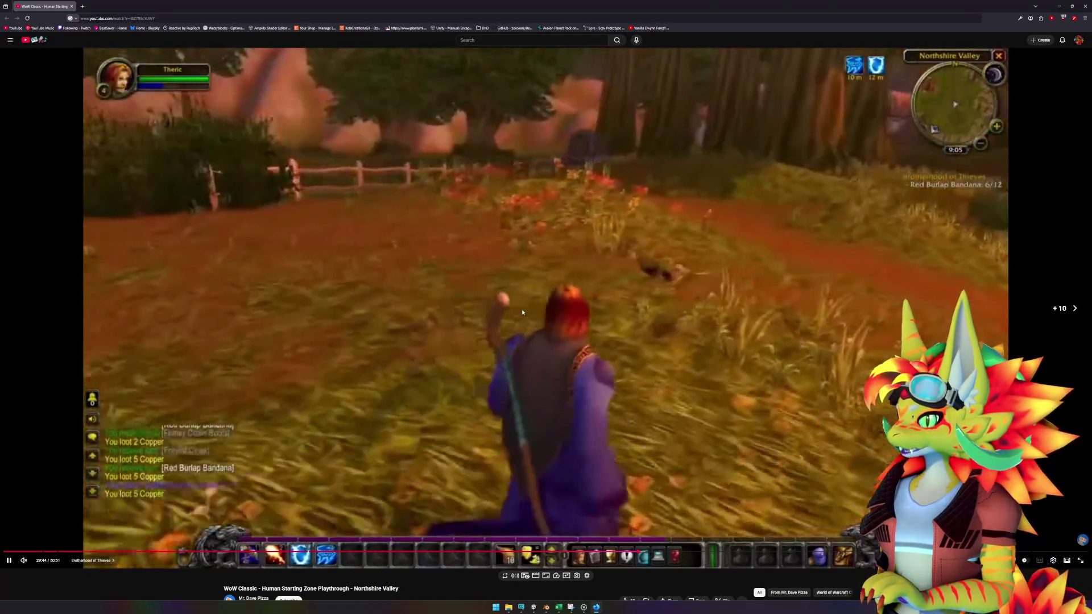
key(Right)
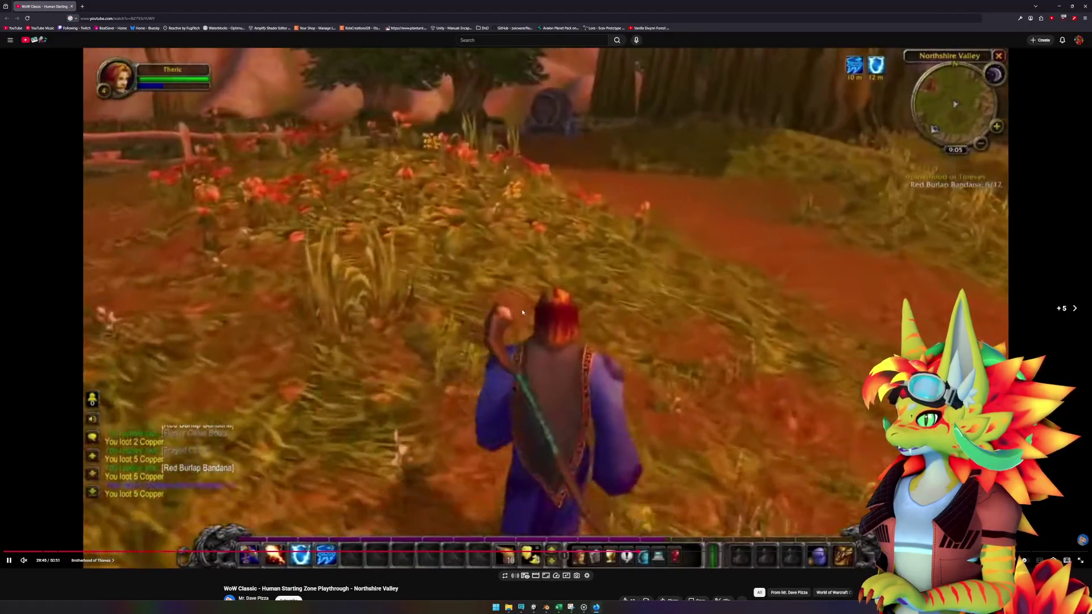
key(Right)
key(Right)
key(Right)
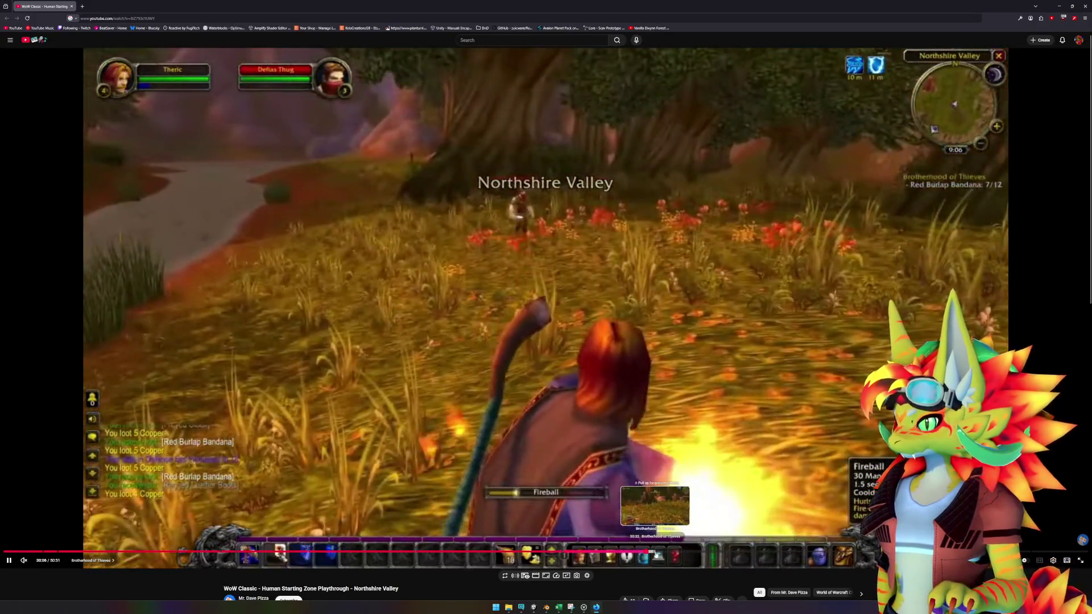
- Jump to the Northshire Vineyards section of the reference video and pause on the valley view
click(870, 551)
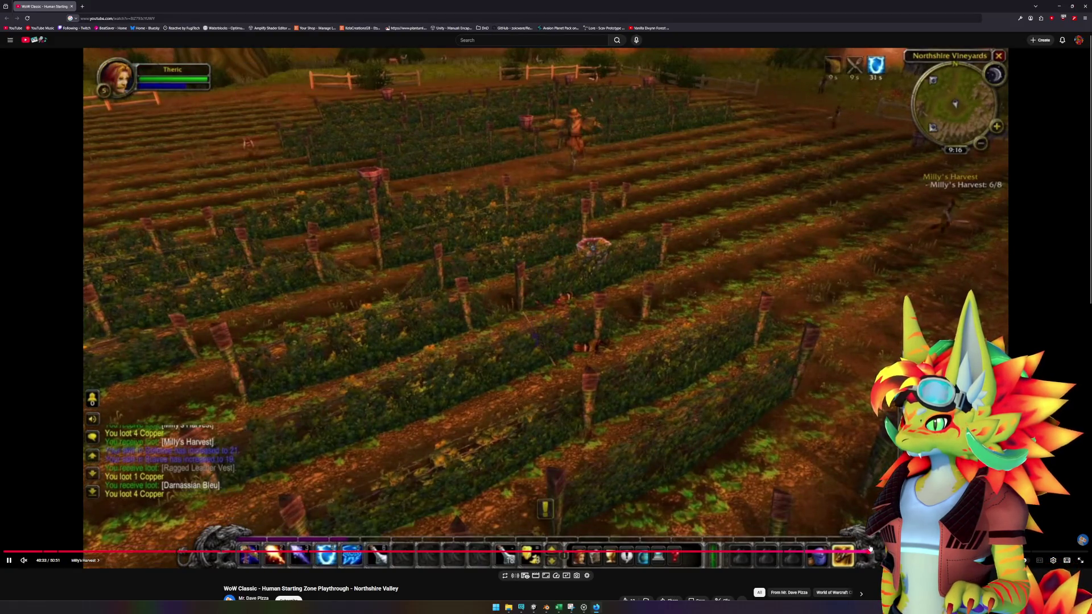
click(875, 551)
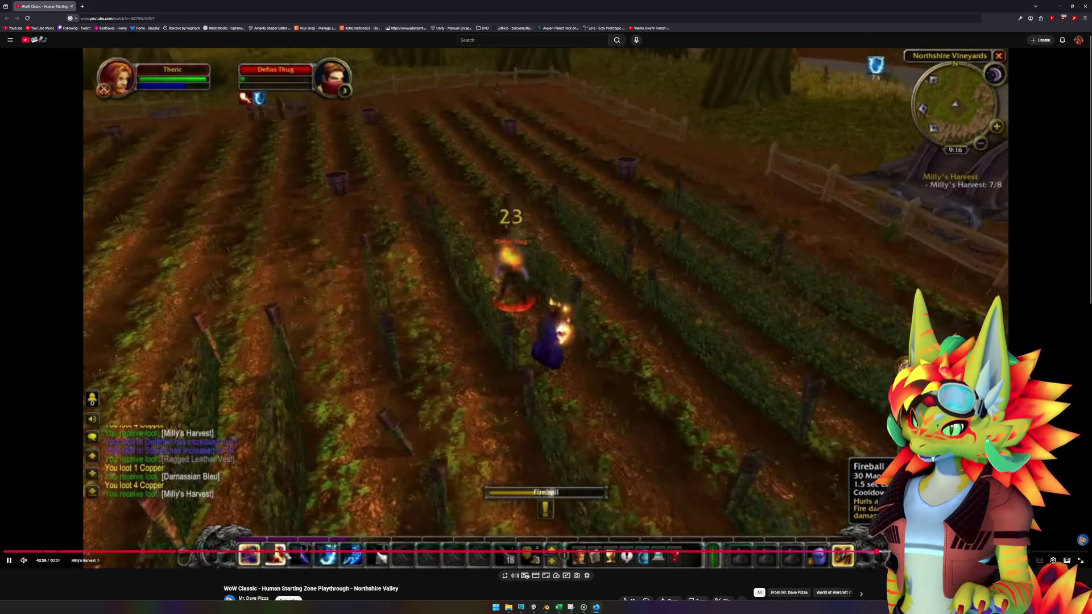
key(Right)
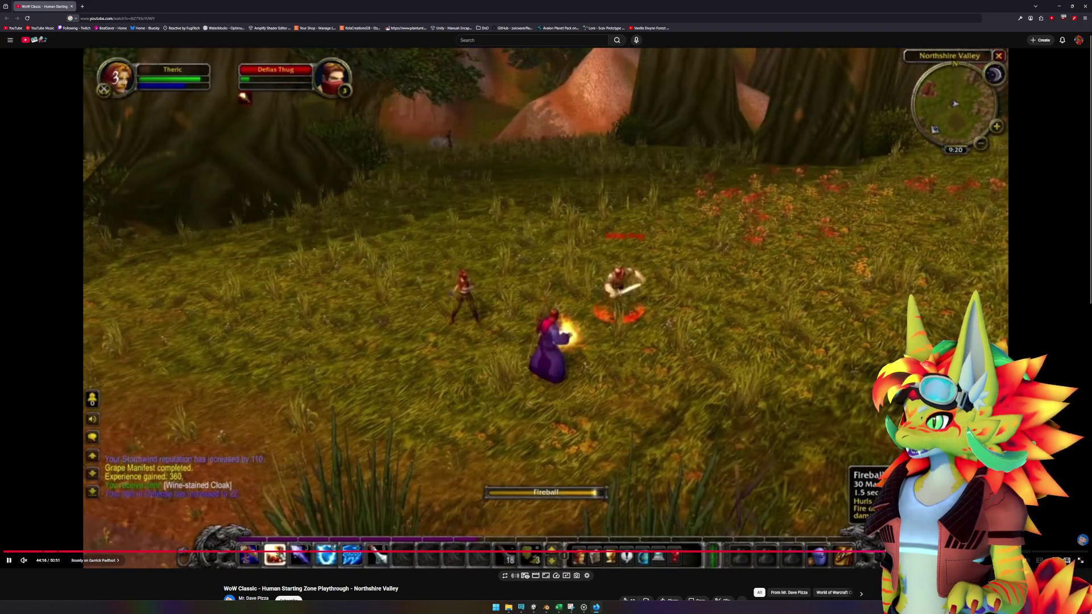
key(Right)
key(Right)
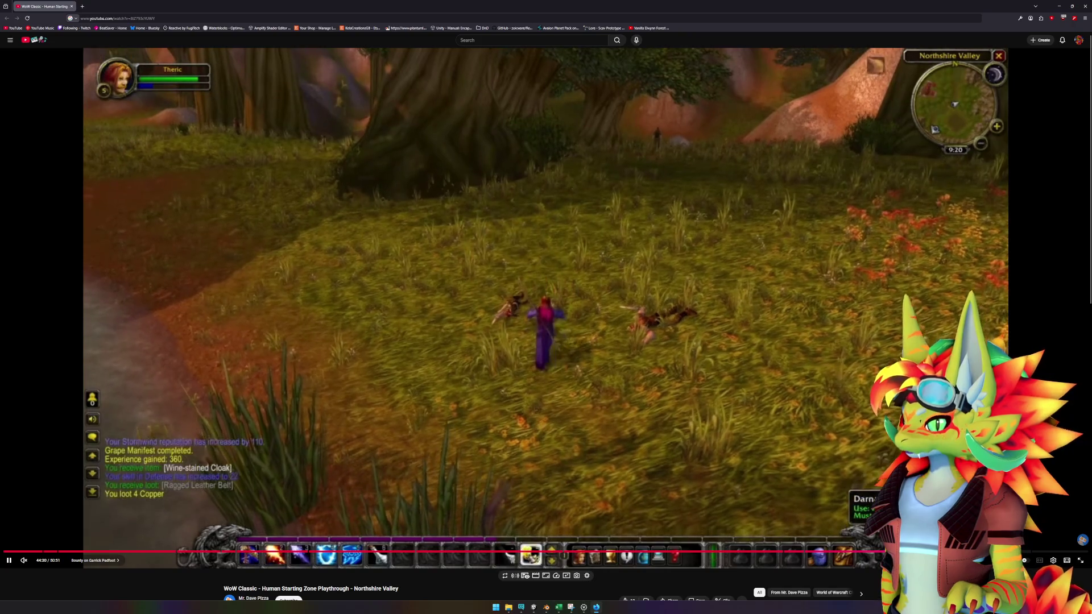
key(Right)
key(Right)
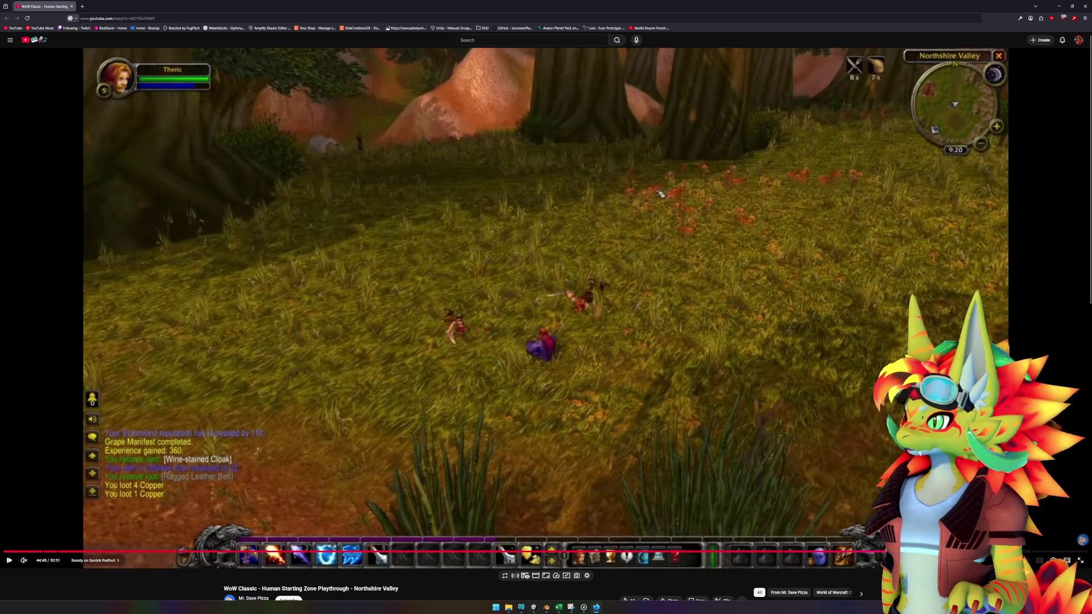
key(space)
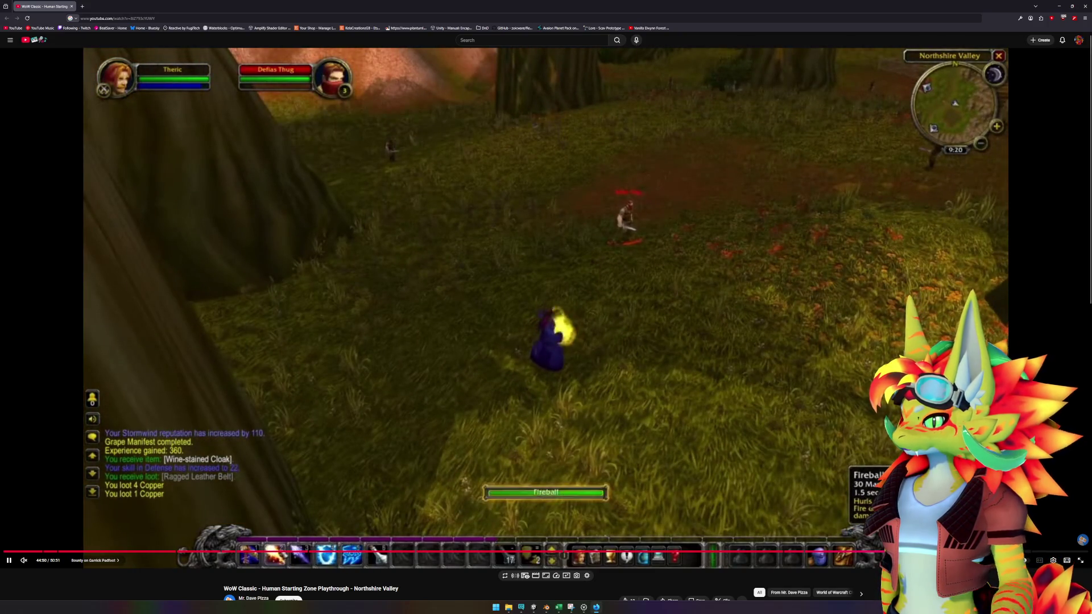
key(Right)
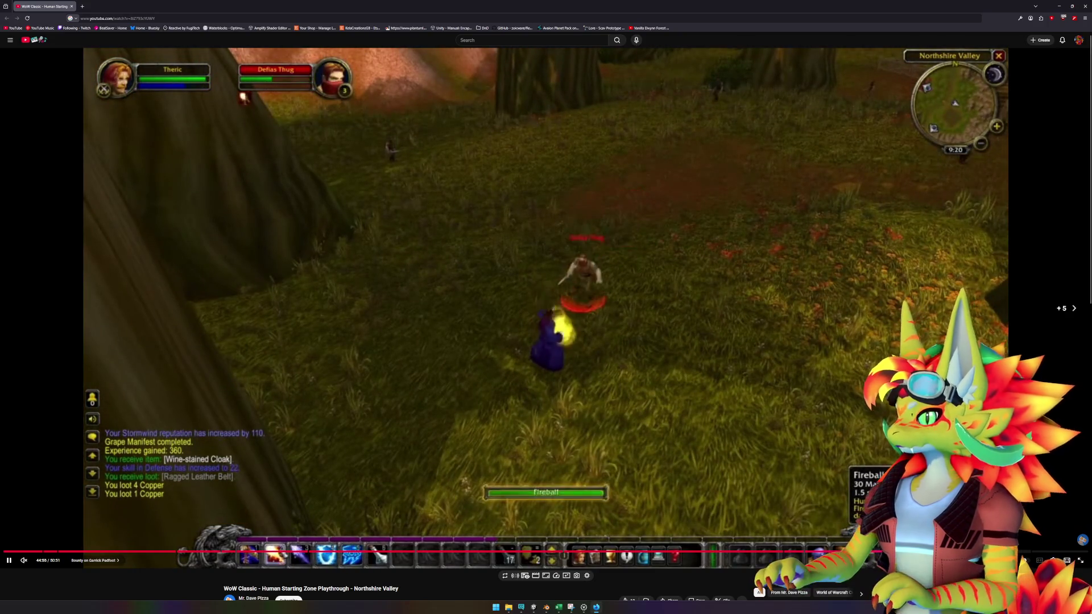
key(Right)
key(Right)
key(Right)
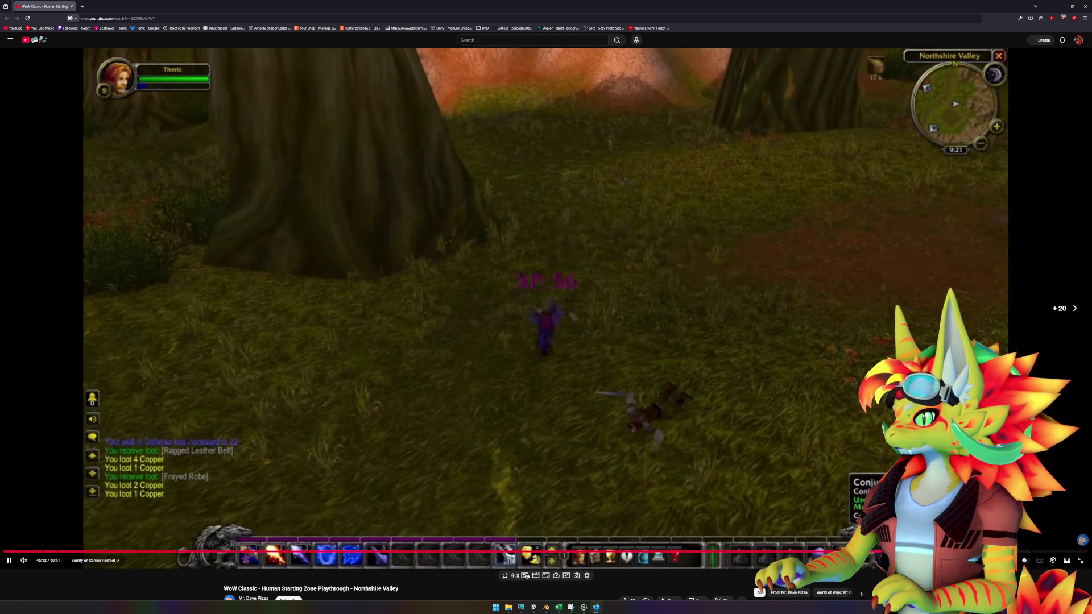
key(Right)
key(Right)
key(Right)
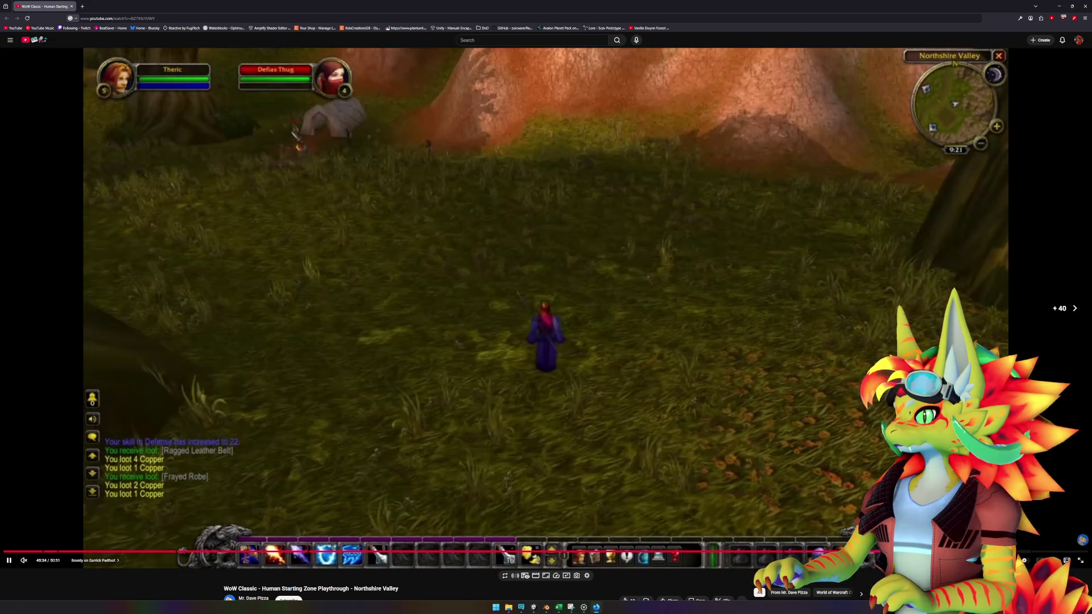
click(319, 243)
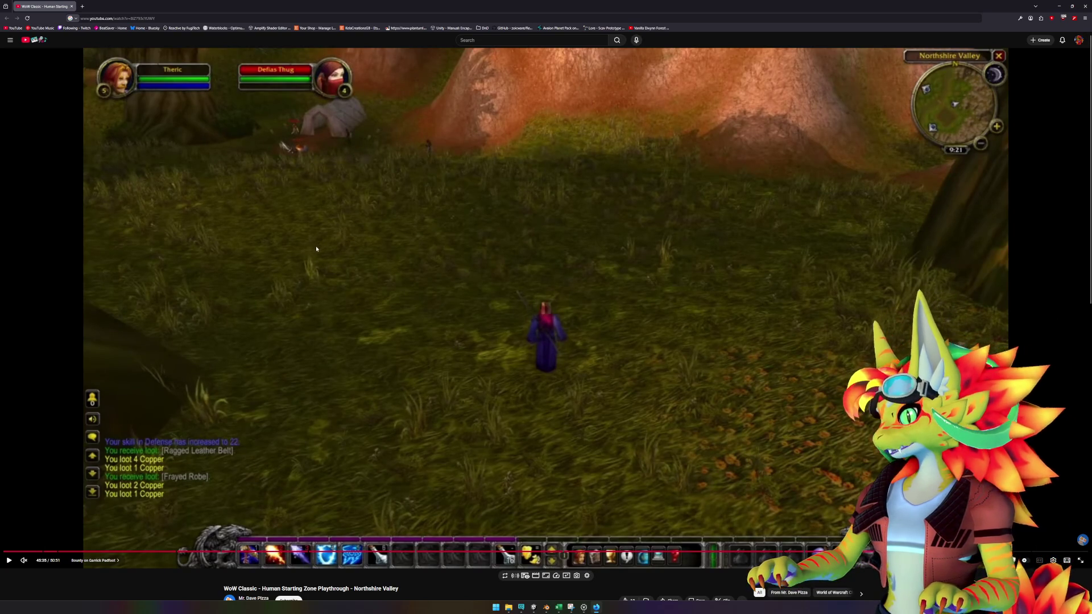
click(534, 607)
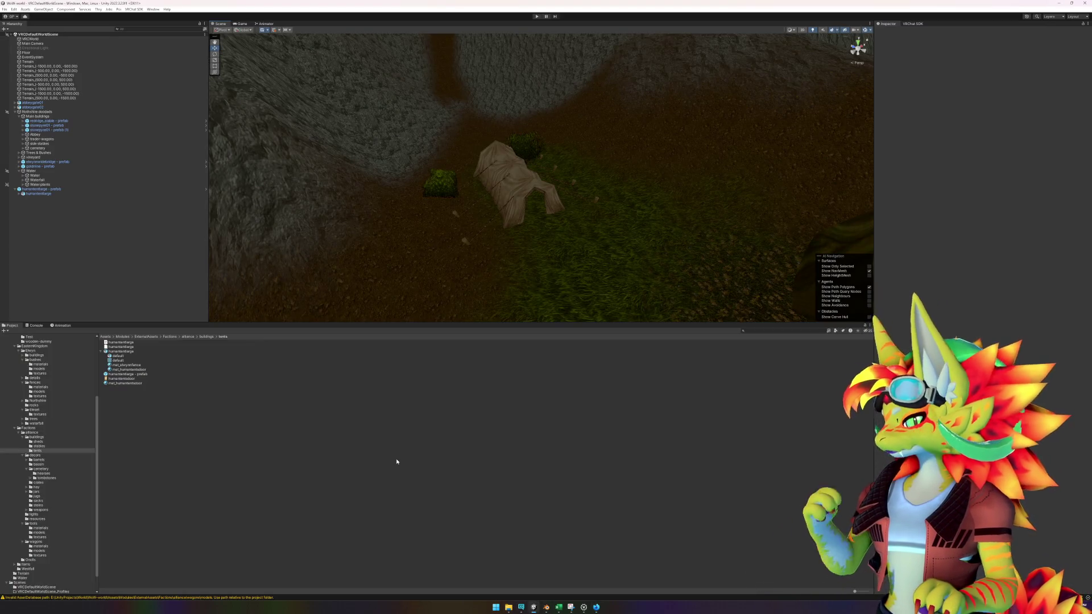
- Select the Terrain and switch its Paint Terrain tool to Paint Texture
click(346, 278)
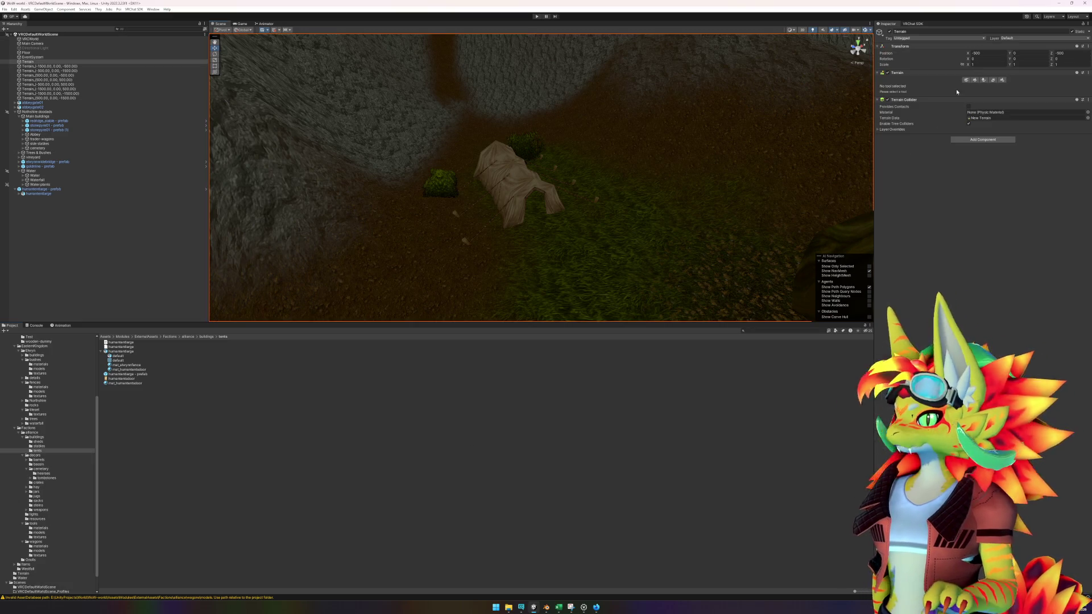
click(974, 81)
click(921, 86)
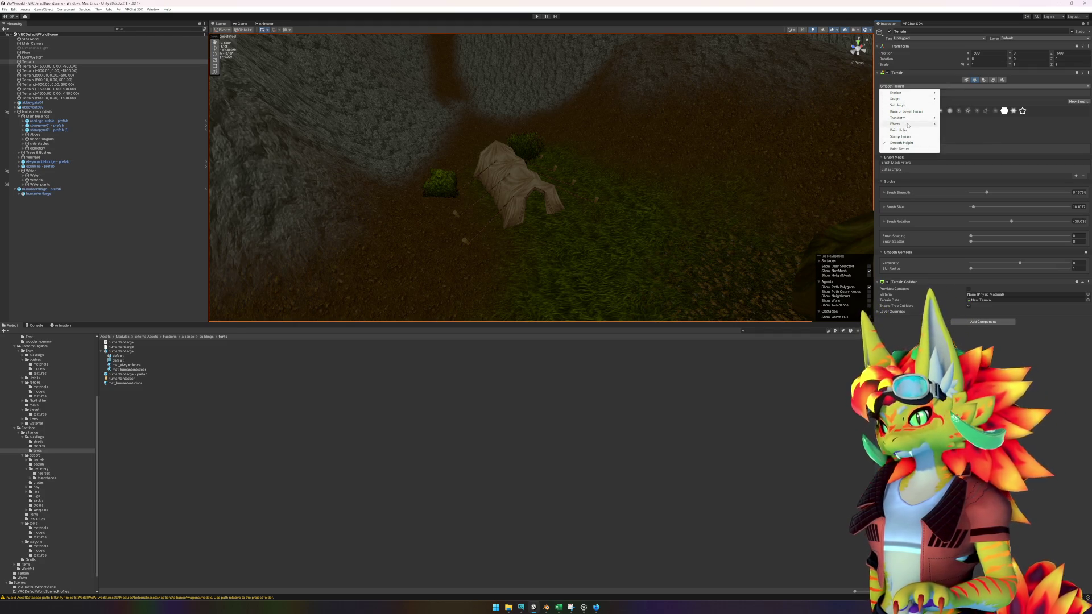
mouse_move(908, 125)
click(904, 148)
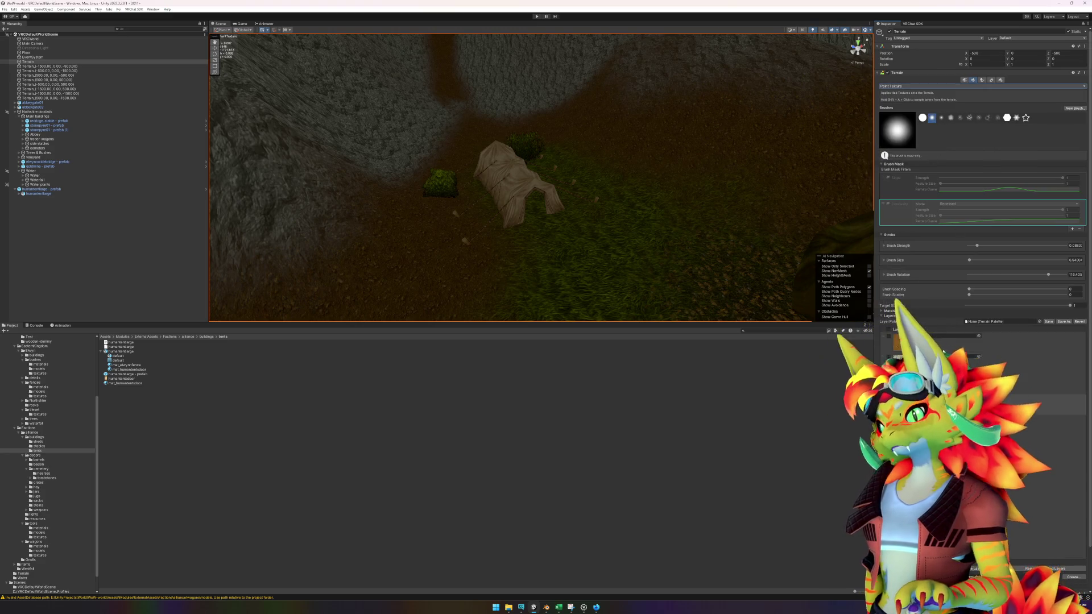
mouse_move(507, 185)
mouse_down()
mouse_move(524, 220)
mouse_move(504, 176)
mouse_move(558, 251)
mouse_move(497, 170)
mouse_move(542, 237)
mouse_move(578, 261)
mouse_move(648, 276)
mouse_move(628, 266)
mouse_up()
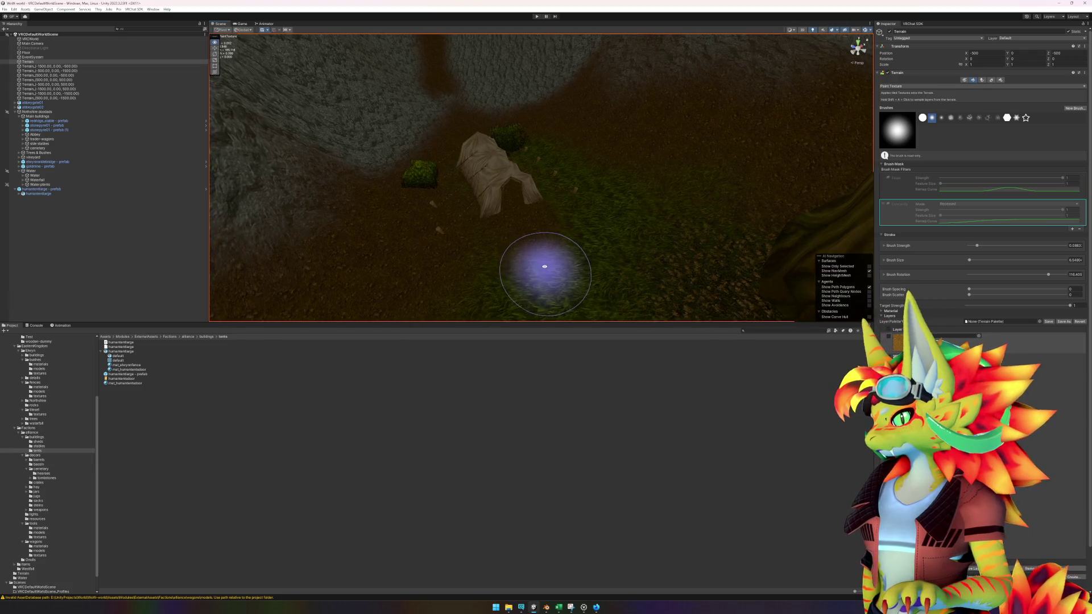
click(514, 138)
- Frame elwynnbush09 - prefab (84) and sink it slightly lower into the ground
key(f)
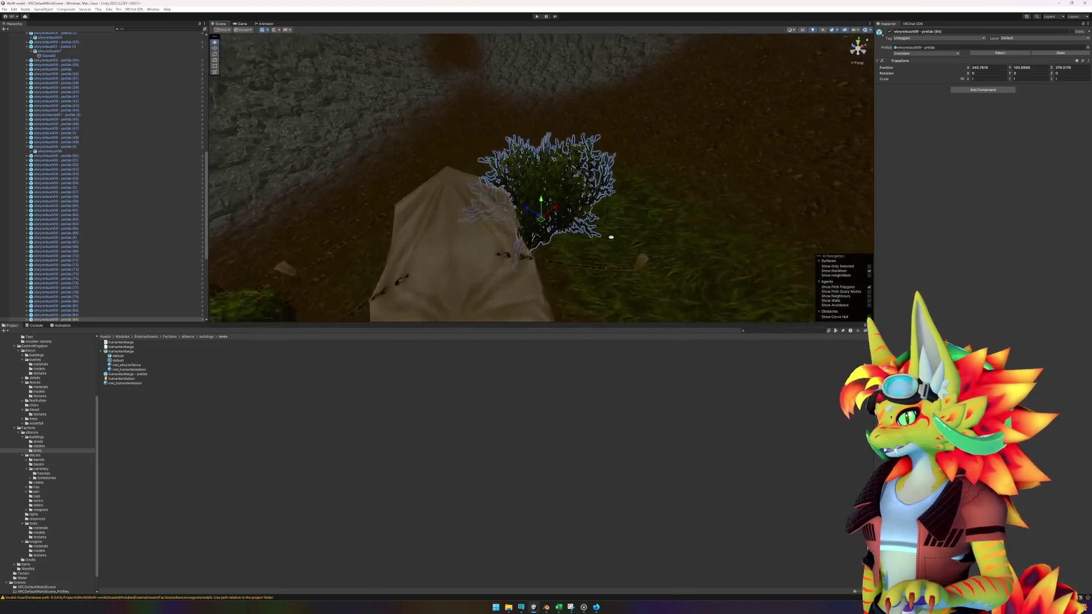
mouse_move(542, 211)
mouse_down()
mouse_move(545, 242)
mouse_move(585, 238)
mouse_up()
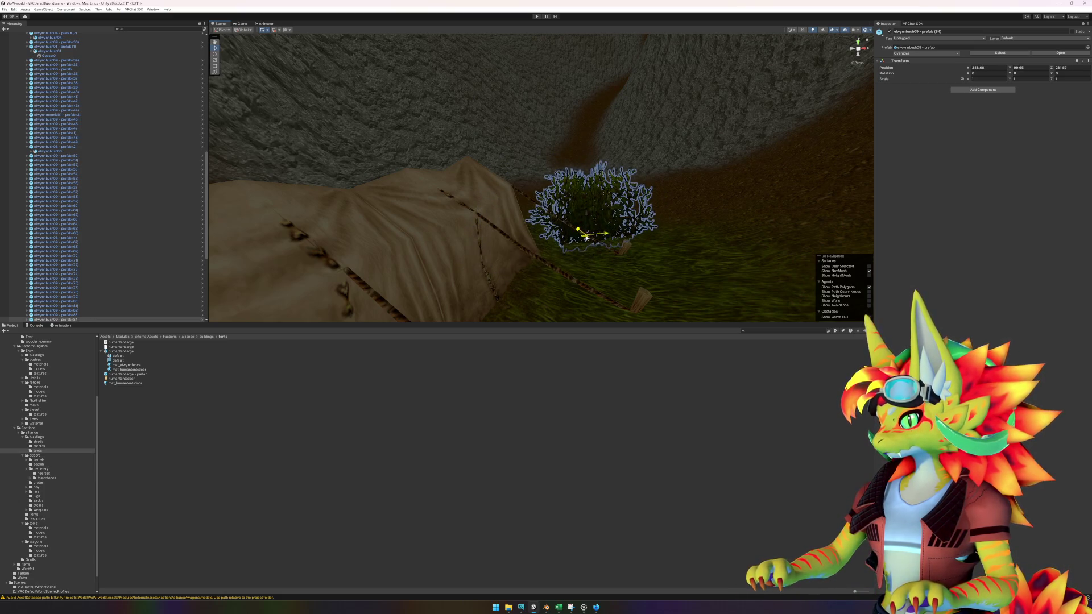
mouse_move(554, 274)
mouse_down()
mouse_move(592, 302)
mouse_move(580, 263)
mouse_move(595, 305)
mouse_move(604, 281)
mouse_move(592, 214)
mouse_move(414, 189)
mouse_move(509, 259)
mouse_move(489, 240)
mouse_move(463, 261)
mouse_move(423, 263)
mouse_move(436, 262)
mouse_up()
- Move elwynnbush06 - prefab (5) onto the open grass away from the tent
click(402, 206)
click(379, 197)
mouse_move(473, 165)
mouse_down()
mouse_move(491, 147)
mouse_move(567, 123)
mouse_move(557, 134)
mouse_move(597, 295)
mouse_move(637, 302)
mouse_move(666, 243)
mouse_move(646, 221)
mouse_move(655, 204)
mouse_up()
drag(611, 272, 613, 567)
click(596, 607)
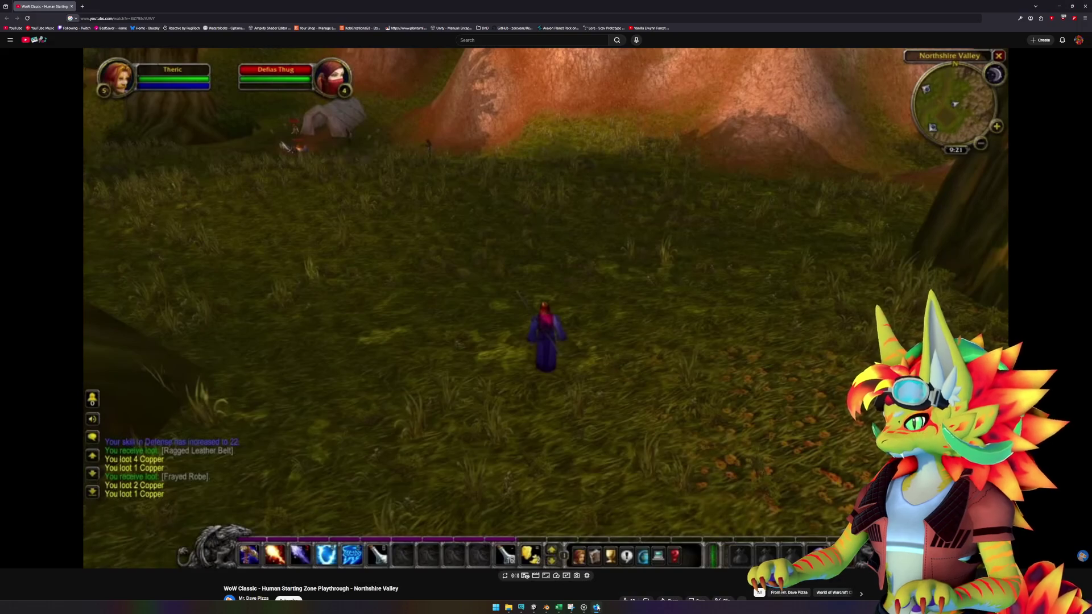
click(596, 608)
mouse_move(619, 302)
mouse_down()
mouse_move(567, 276)
mouse_move(505, 281)
mouse_move(698, 290)
mouse_move(658, 232)
mouse_move(565, 249)
mouse_move(502, 246)
mouse_move(472, 232)
mouse_move(558, 220)
mouse_move(519, 214)
mouse_move(556, 232)
mouse_up()
- Duplicate the bush beside the tree and place the copy at the base of the left tree trunk
click(658, 245)
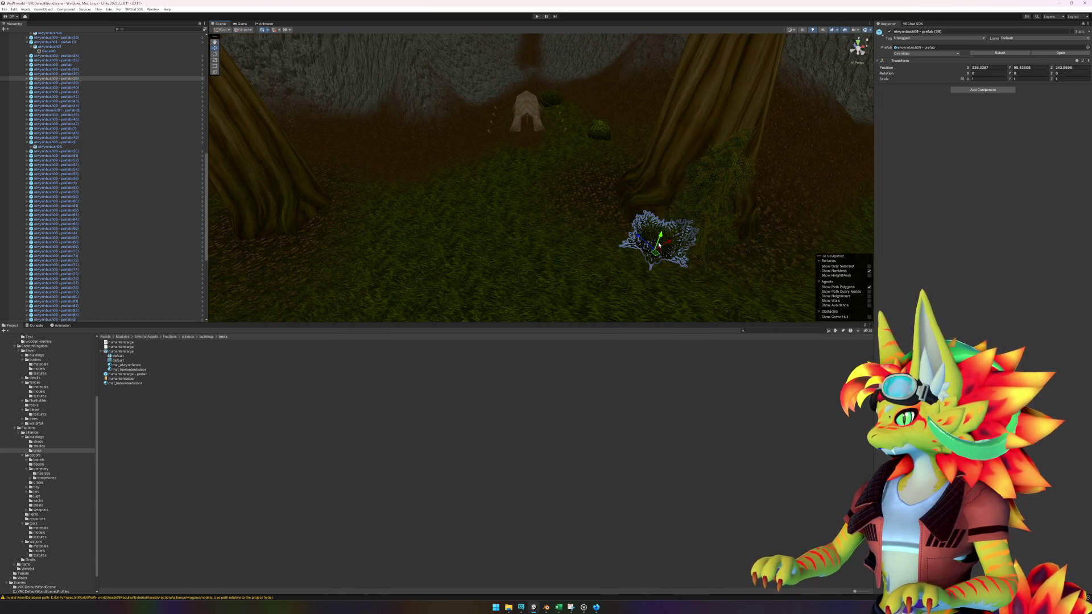
key(ctrl+d)
mouse_move(658, 245)
mouse_down()
mouse_move(526, 246)
mouse_move(319, 220)
mouse_move(318, 208)
mouse_move(320, 217)
mouse_up()
click(320, 209)
key(f)
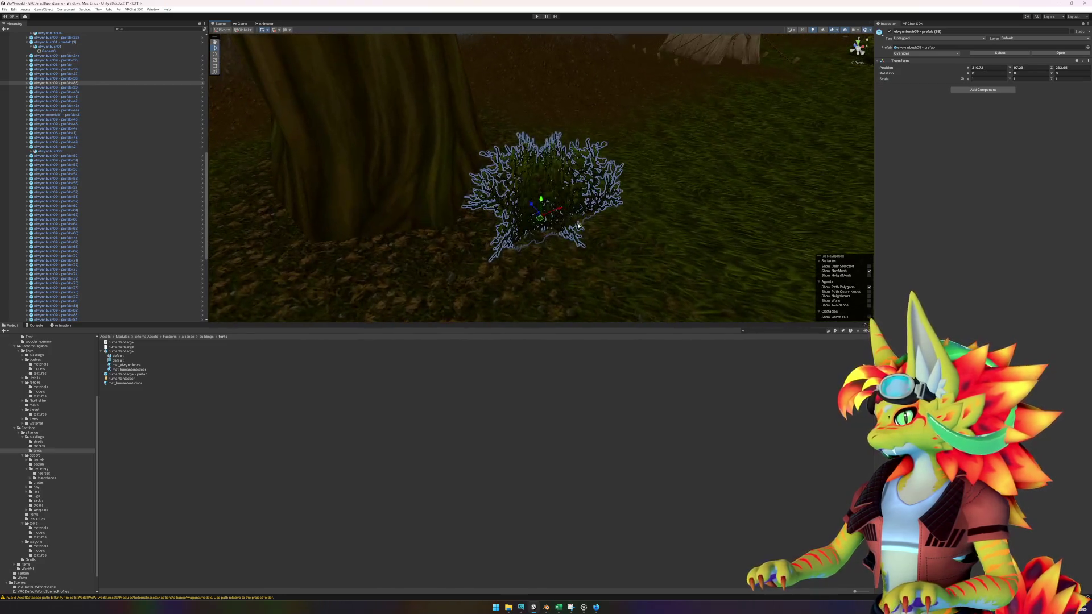
drag(540, 221, 508, 193)
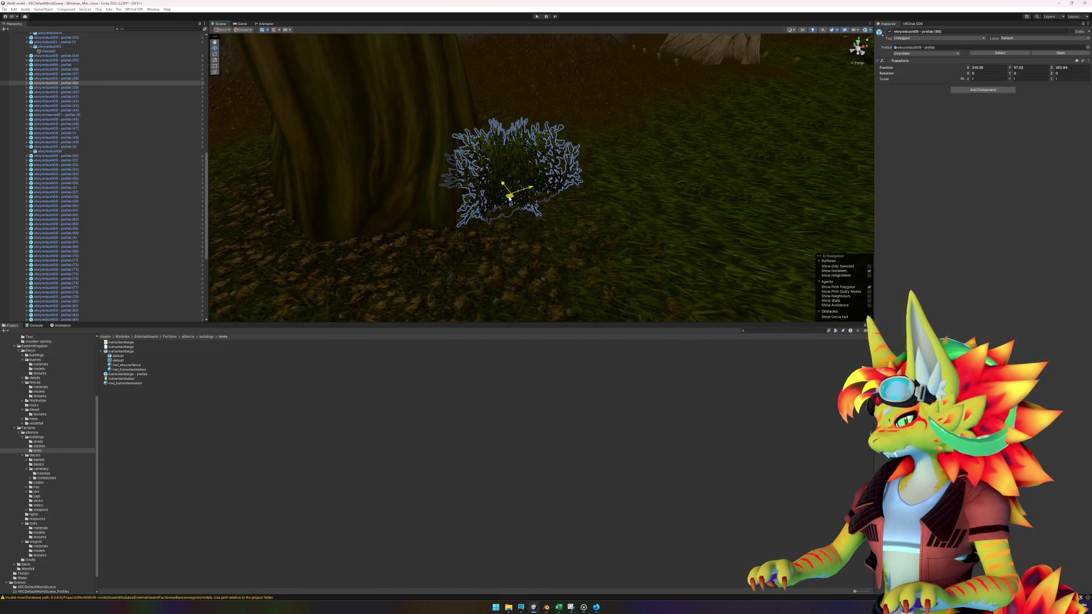
mouse_move(609, 214)
mouse_down()
mouse_move(677, 180)
mouse_move(792, 190)
mouse_move(770, 180)
mouse_move(555, 239)
mouse_up()
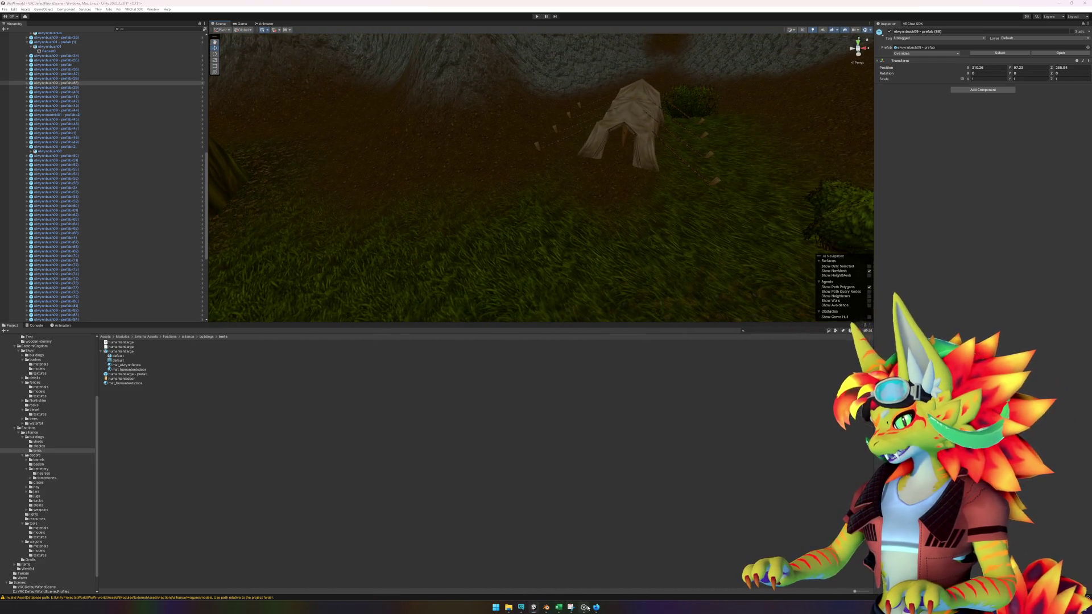
click(586, 607)
text(campf)
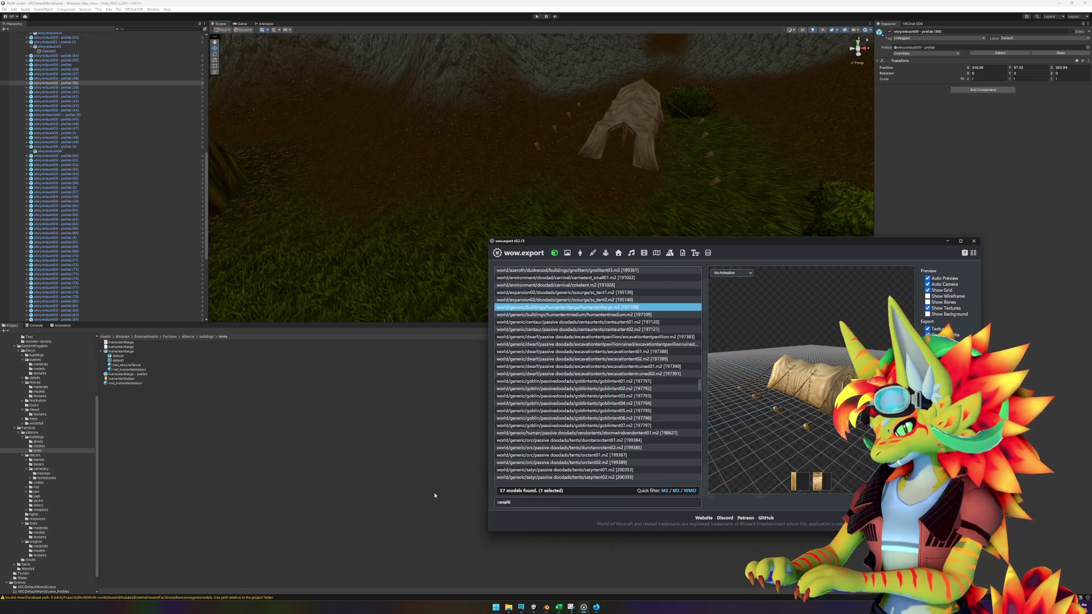
- Finish the 'campfire' search and pick elwynncampfire.m2 after comparing it with elwynncampfire_blue.m2
text(re)
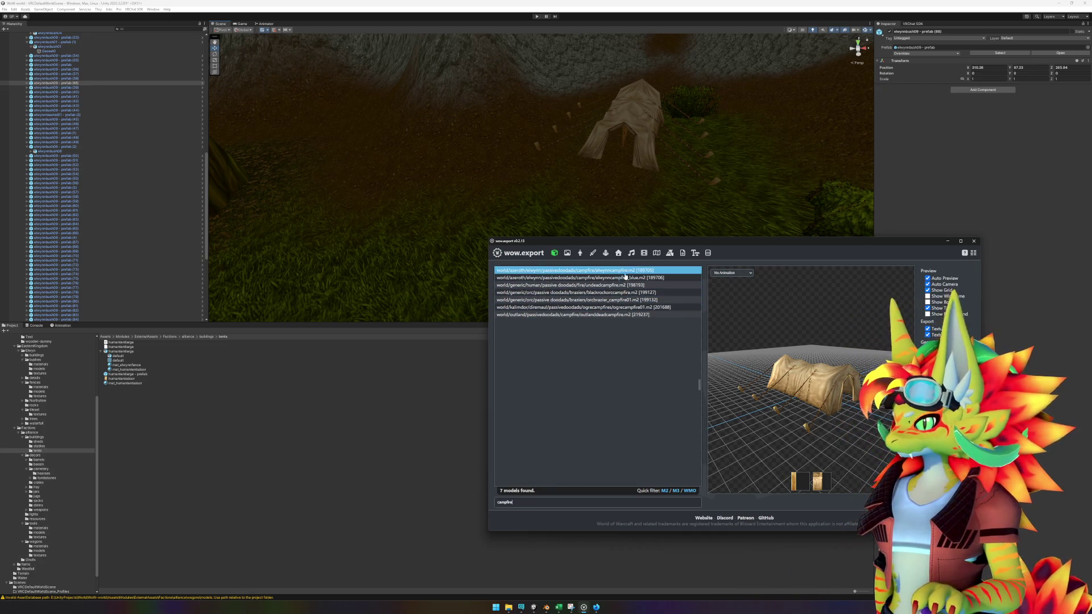
click(629, 273)
click(630, 278)
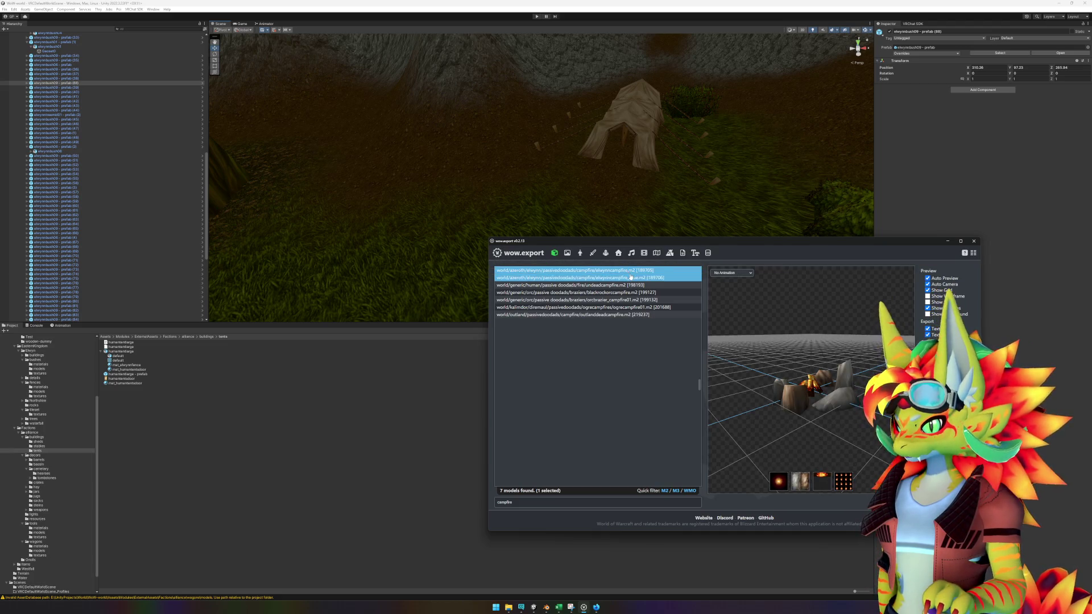
key(Up)
key(Down)
key(Up)
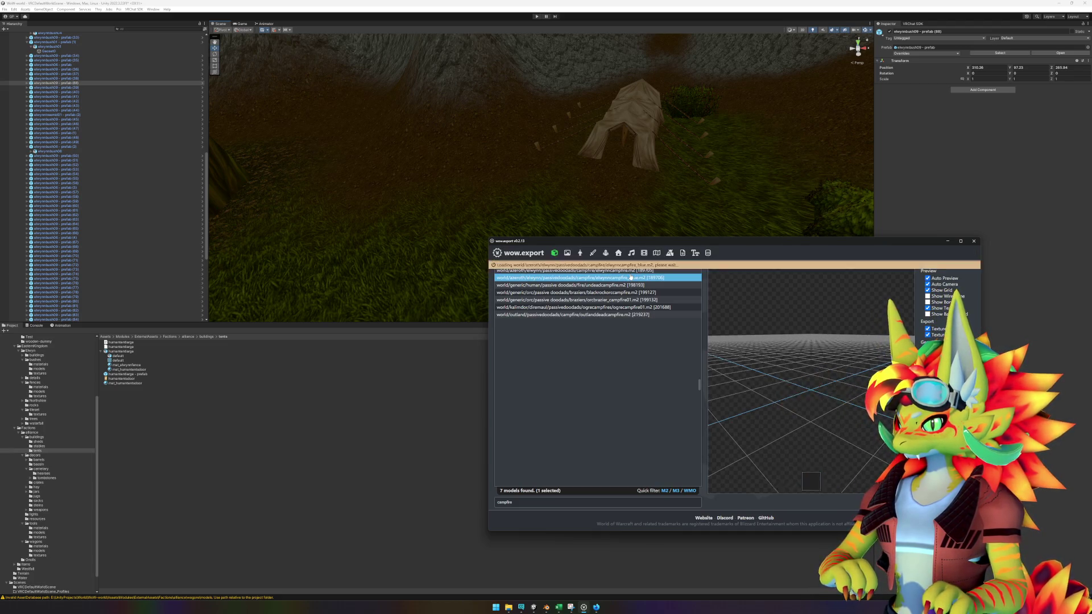
key(Down)
key(Up)
key(Down)
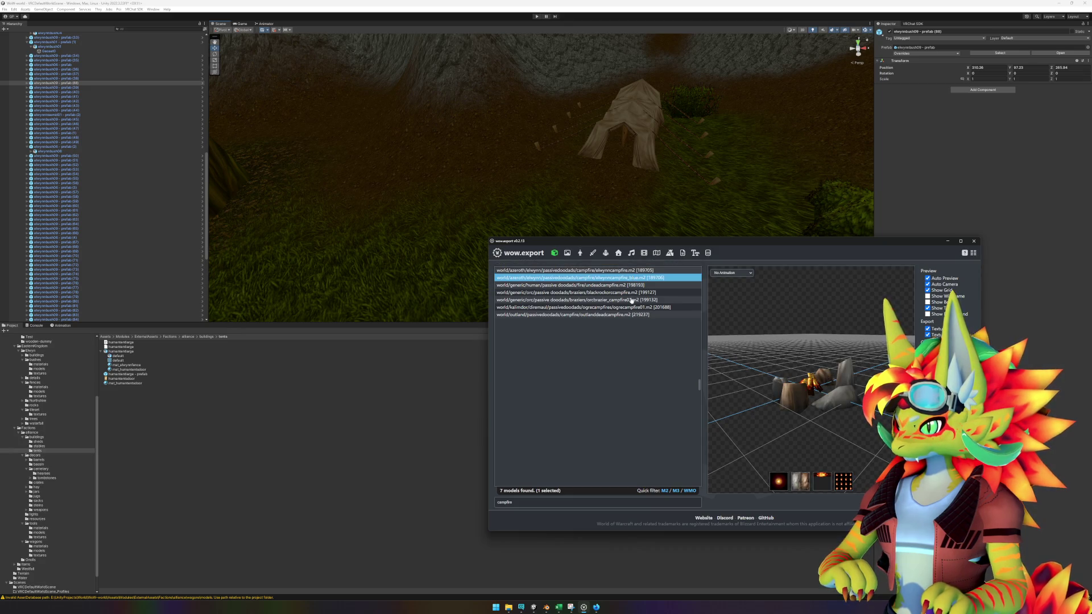
key(Up)
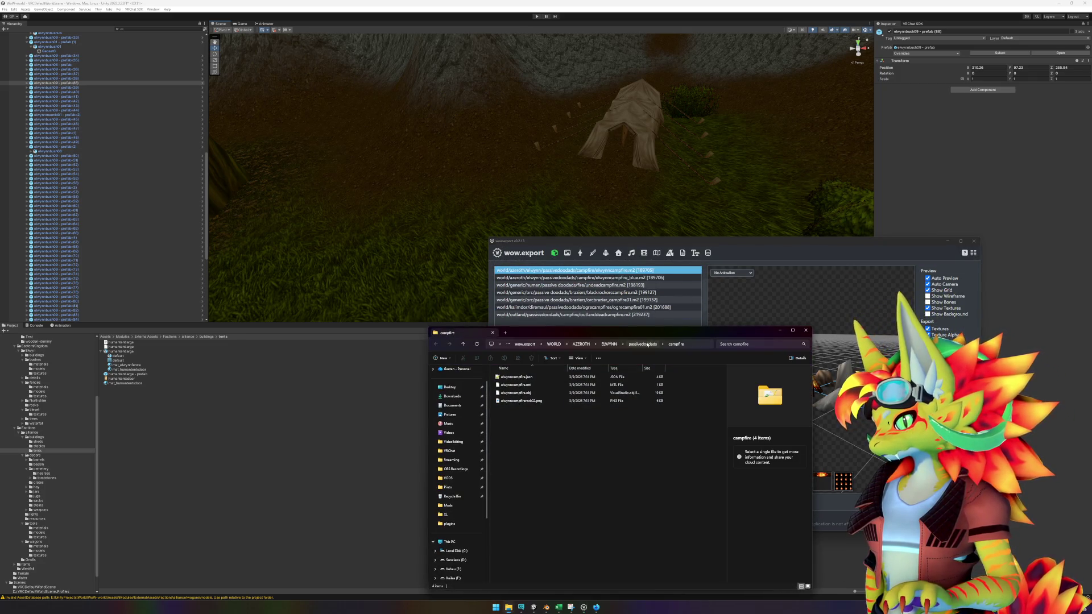
- Move the campfire export folder window aside and return to Unity
drag(653, 336, 492, 299)
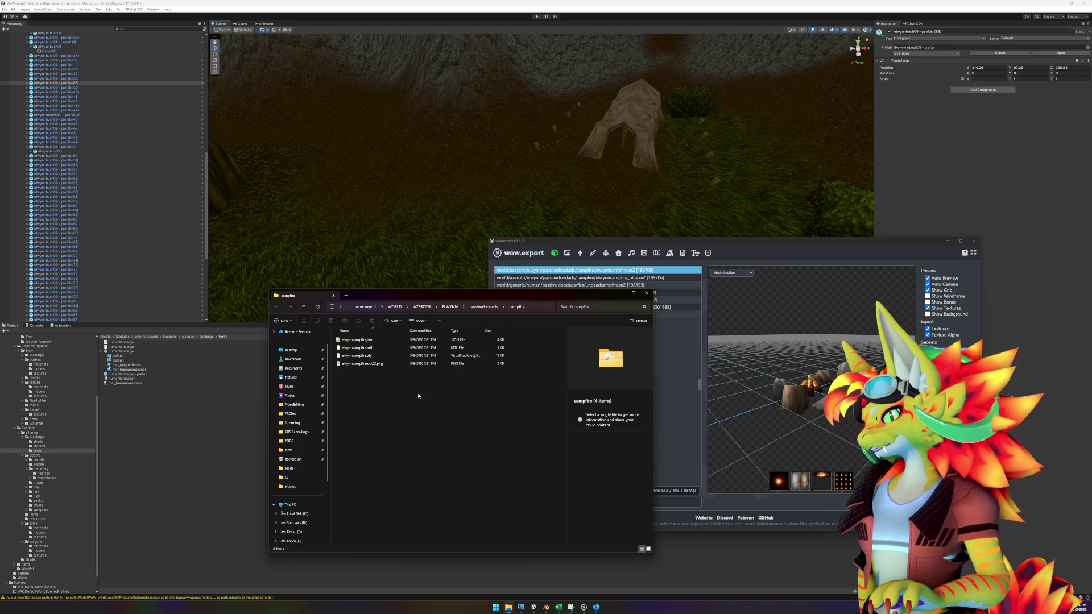
click(219, 438)
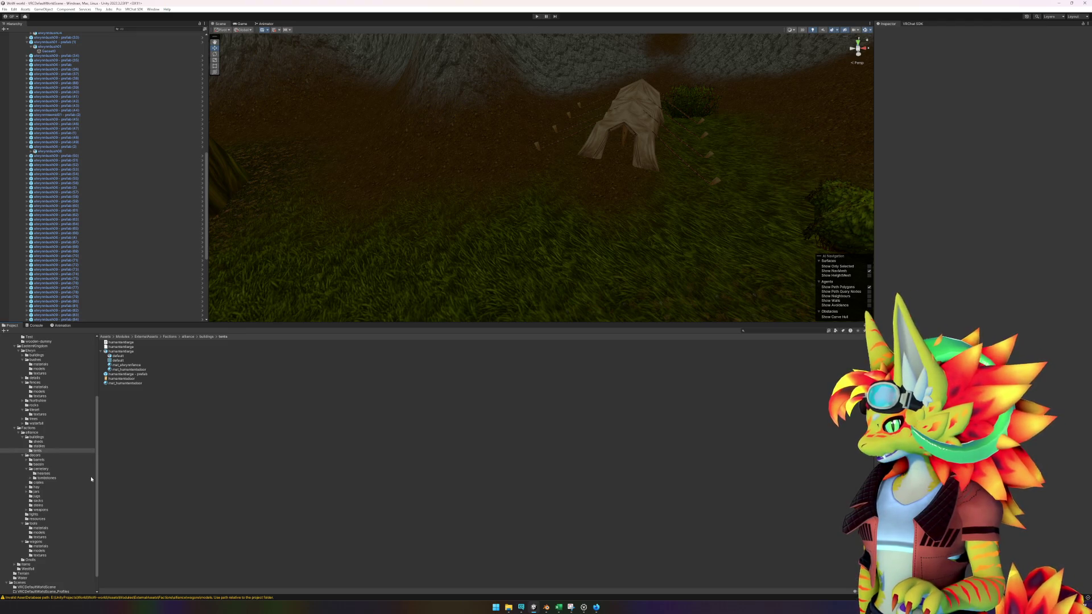
- Create a new camp folder inside Common in the Project panel
scroll(54, 449, up, 5)
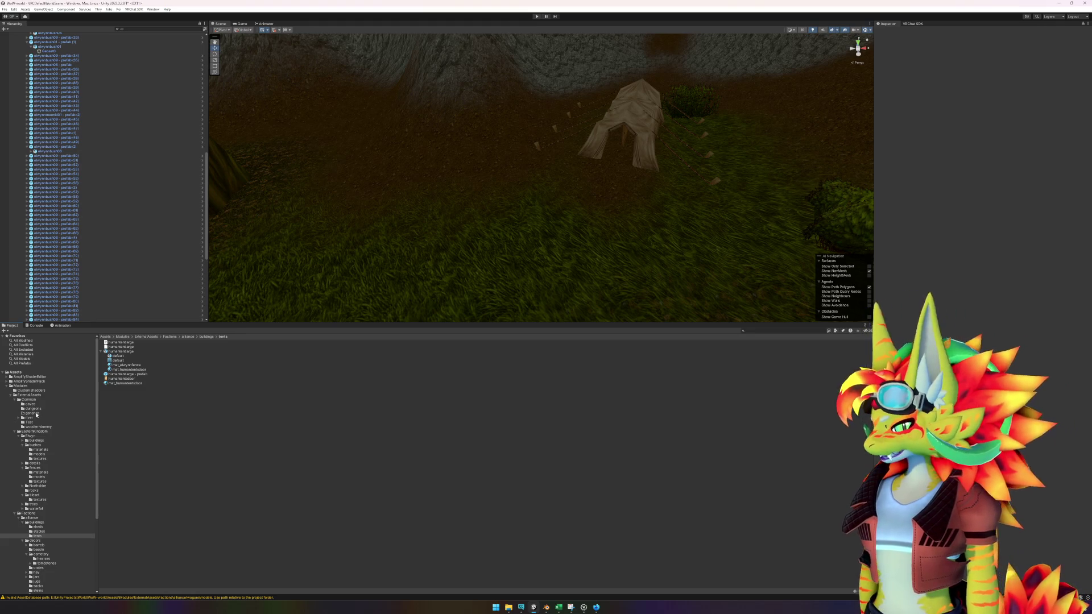
right_click(28, 400)
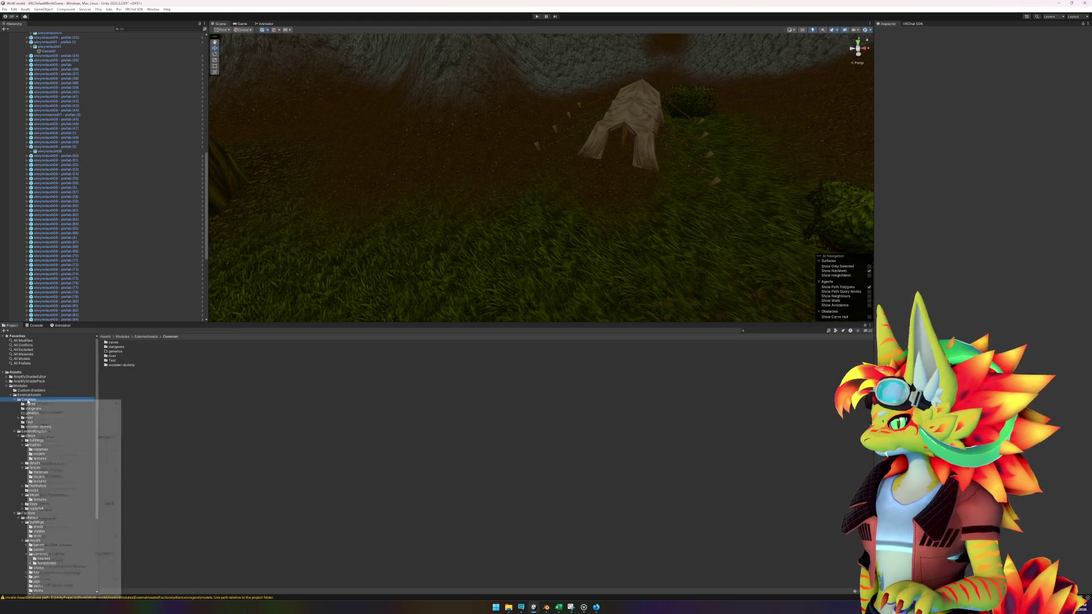
mouse_move(62, 403)
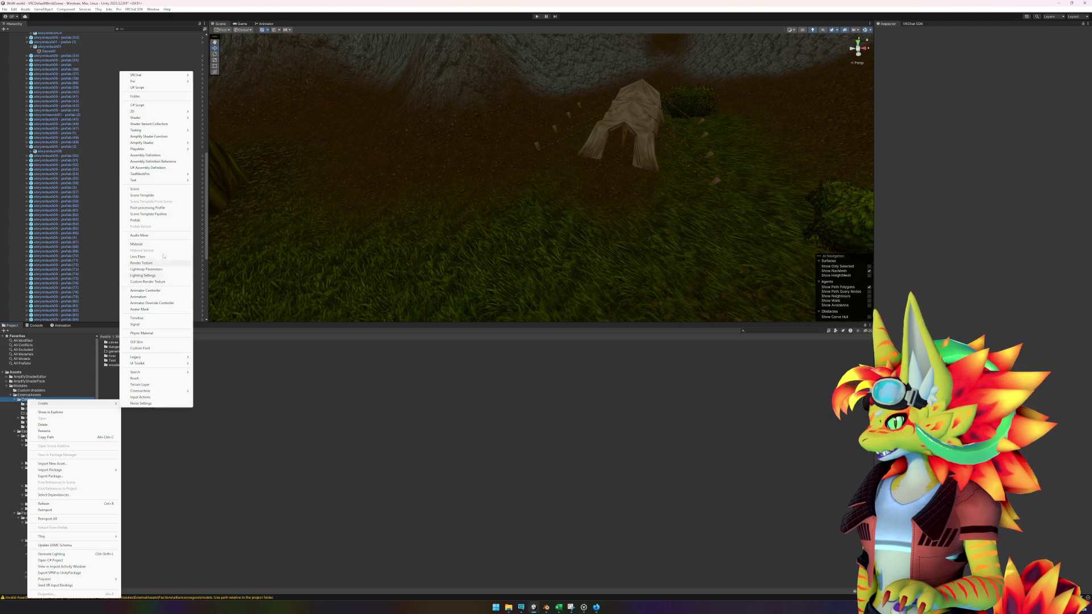
click(142, 97)
text(camp)
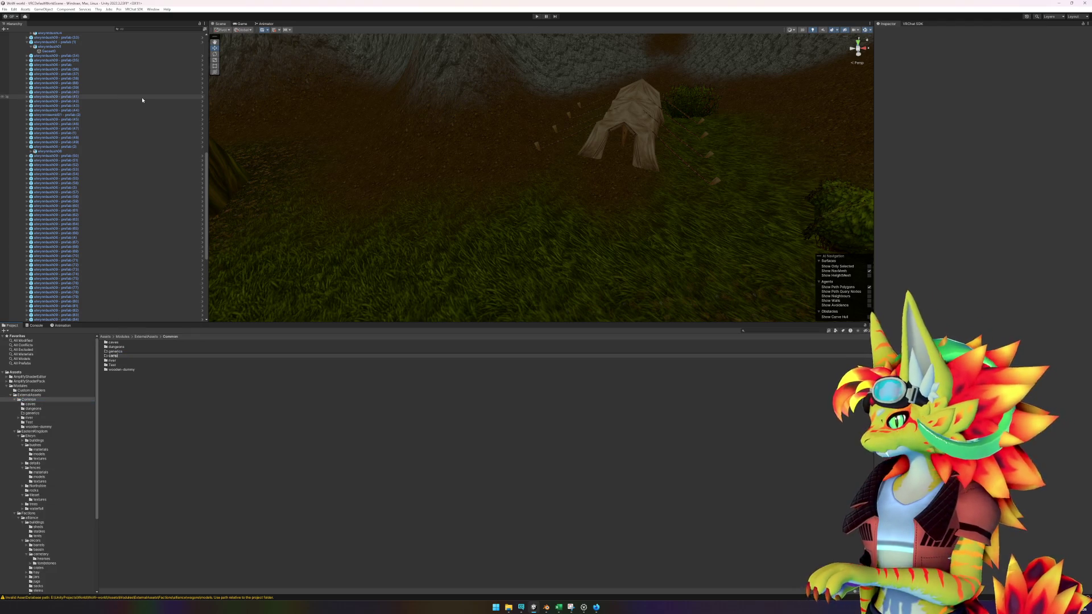
key(Return)
key(Return)
key(Return)
- Bring up the exported campfire folder in Explorer and select all four files
right_click(233, 390)
click(454, 533)
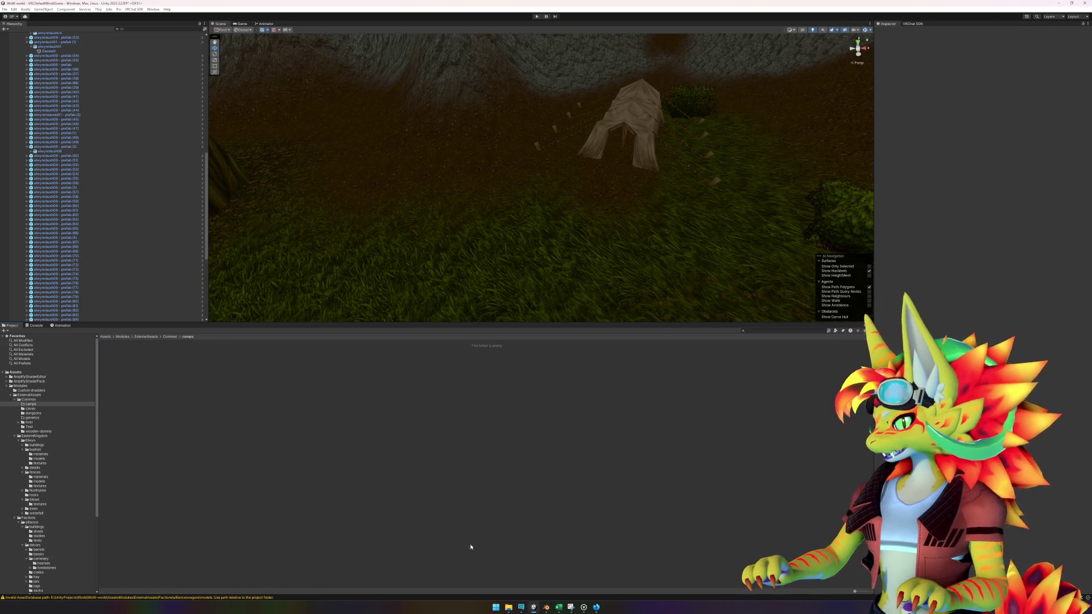
mouse_move(508, 612)
click(705, 574)
drag(438, 389, 374, 342)
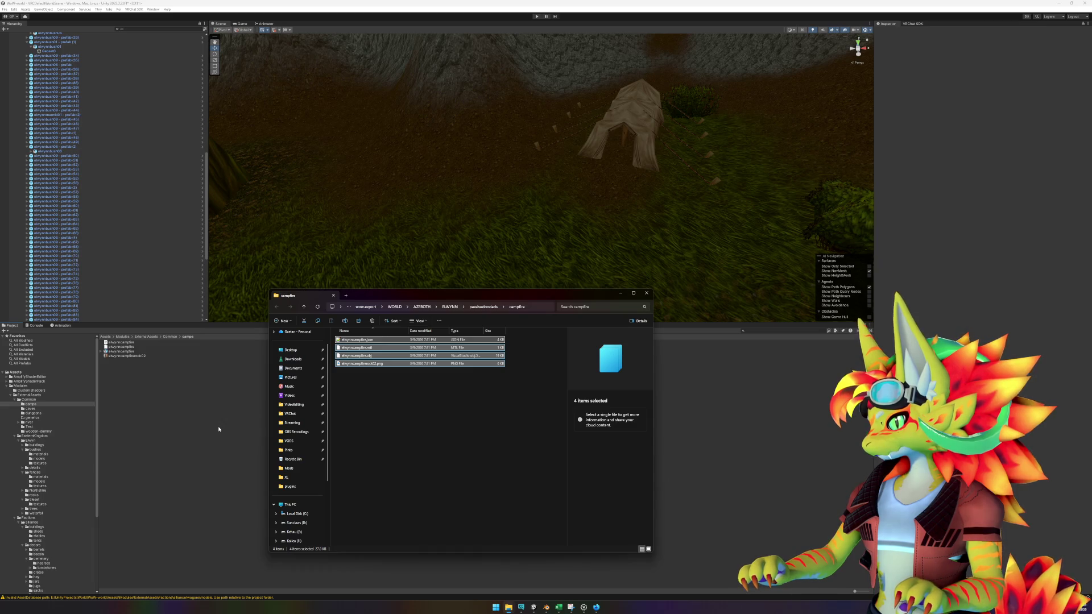
- Drag the campfire model into the scene and frame the view around it
click(152, 388)
drag(129, 353, 509, 241)
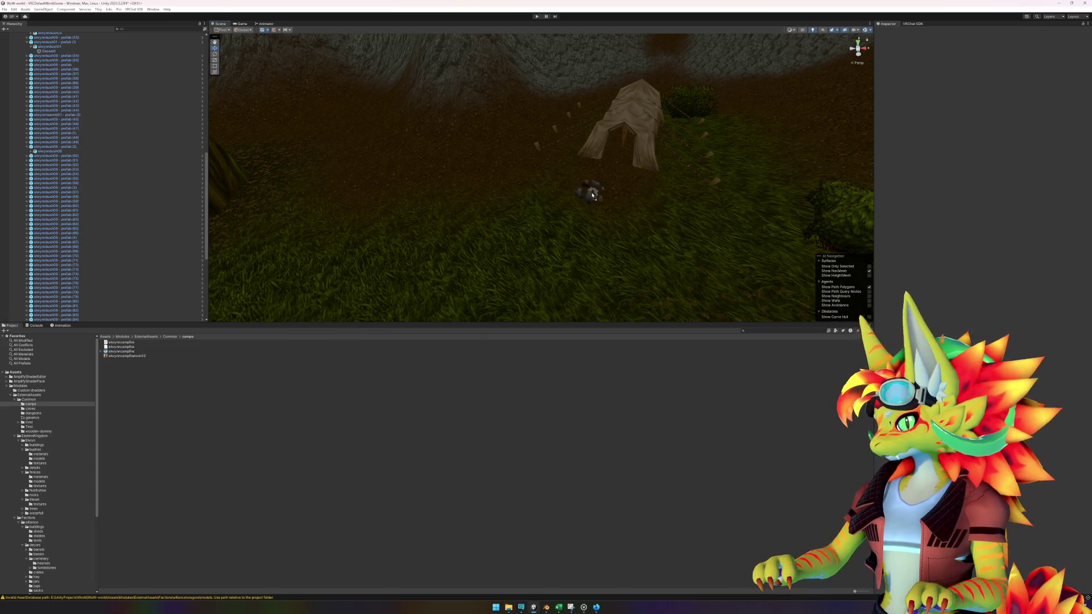
key(f)
mouse_move(560, 197)
mouse_down()
mouse_move(548, 244)
mouse_move(482, 237)
mouse_move(588, 247)
mouse_up()
scroll(589, 247, down, 3)
scroll(102, 216, up, 15)
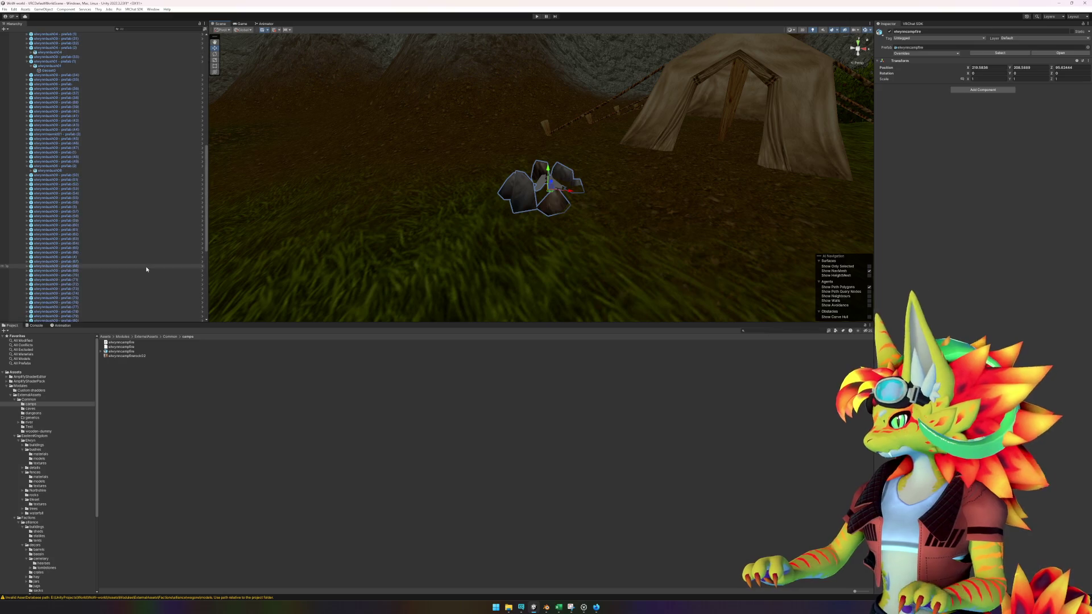
click(23, 147)
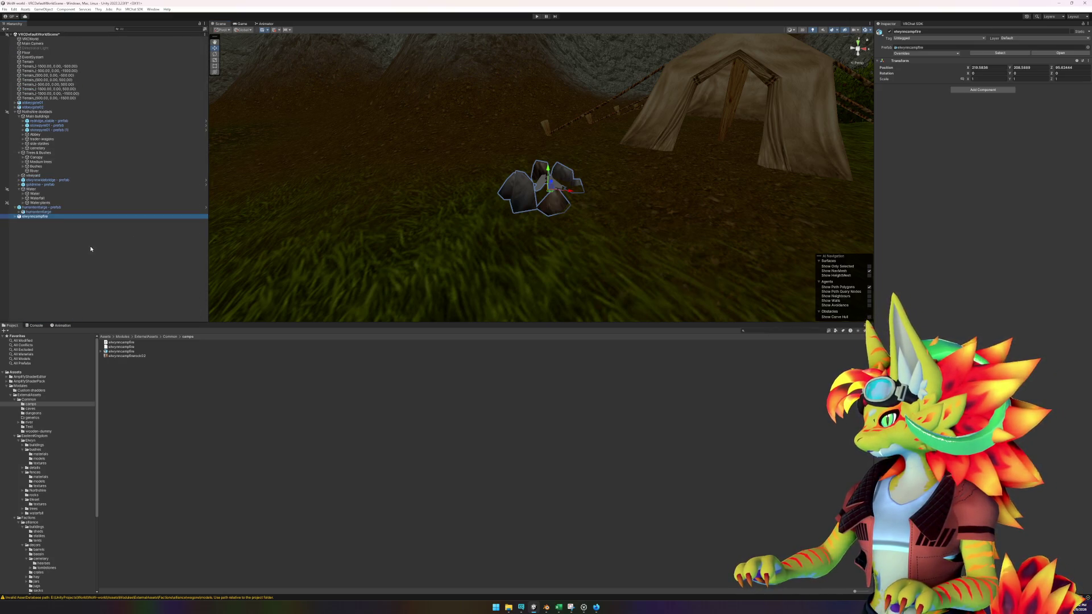
mouse_move(344, 286)
mouse_down()
mouse_move(541, 263)
mouse_move(478, 261)
mouse_move(507, 273)
mouse_up()
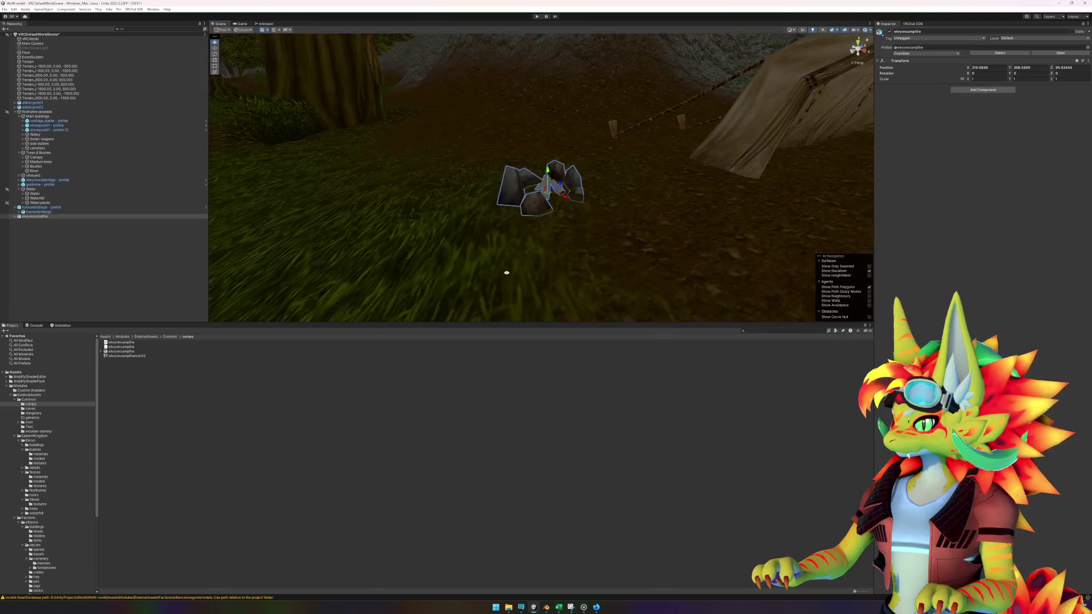
- Move and rotate the campfire onto the dirt path beside the tent, resting on the ground
mouse_move(541, 203)
mouse_down()
mouse_move(611, 205)
mouse_move(611, 188)
mouse_up()
mouse_move(611, 190)
mouse_down()
mouse_move(665, 239)
mouse_move(609, 196)
mouse_move(619, 263)
mouse_move(495, 316)
mouse_move(356, 292)
mouse_move(281, 264)
mouse_move(98, 261)
mouse_move(197, 274)
mouse_up()
key(e)
key(ctrl+z)
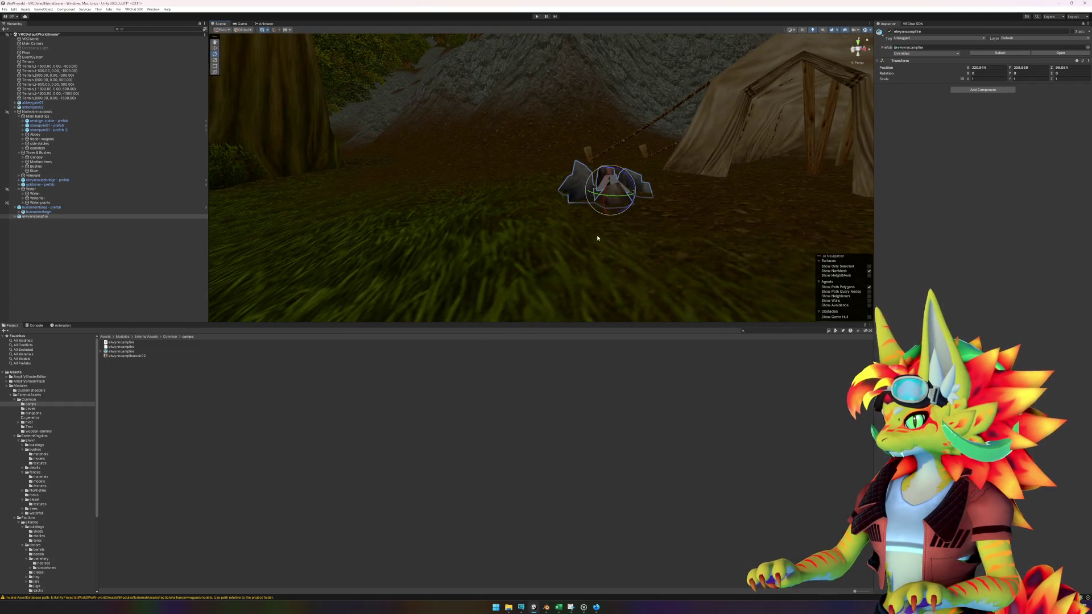
drag(591, 200, 538, 195)
key(w)
drag(609, 177, 610, 174)
drag(626, 273, 665, 298)
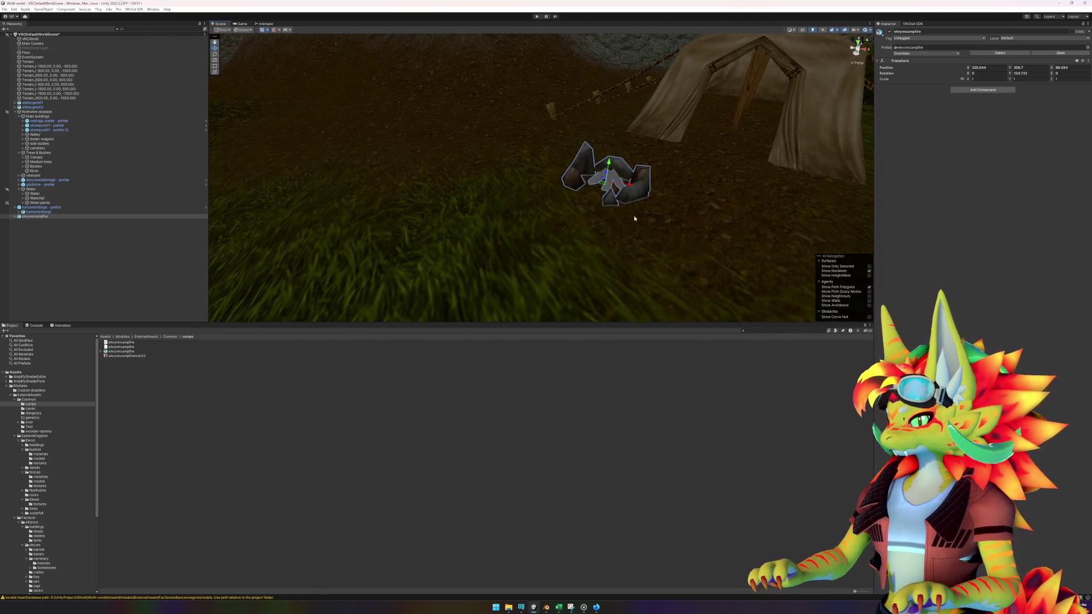
drag(606, 187, 563, 156)
drag(633, 246, 579, 273)
click(537, 459)
- Export the campfire's wood03 texture from wow.export and open its folder
mouse_move(596, 607)
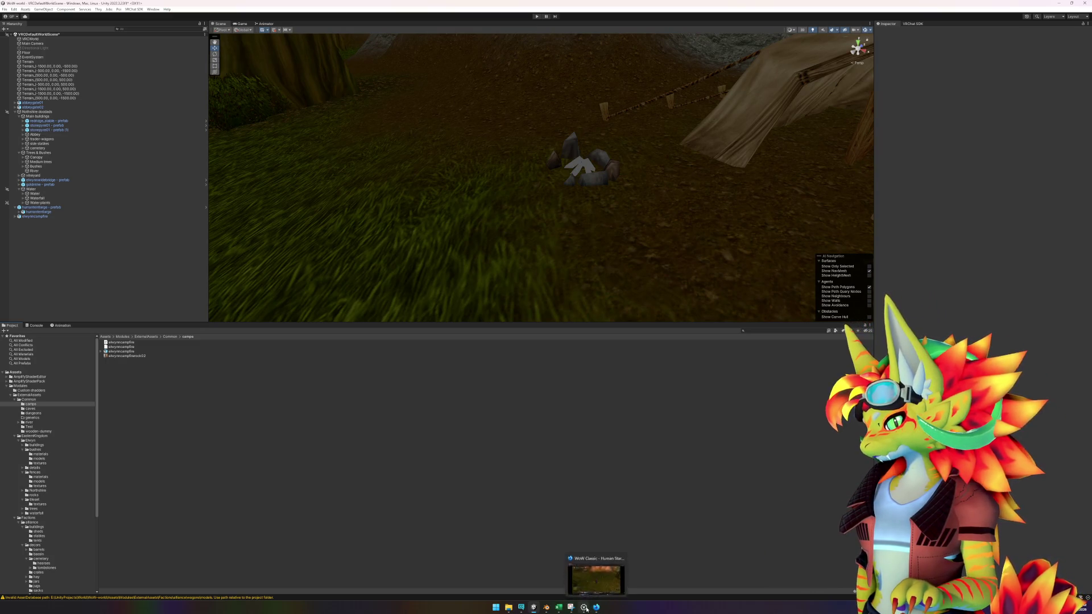
click(612, 575)
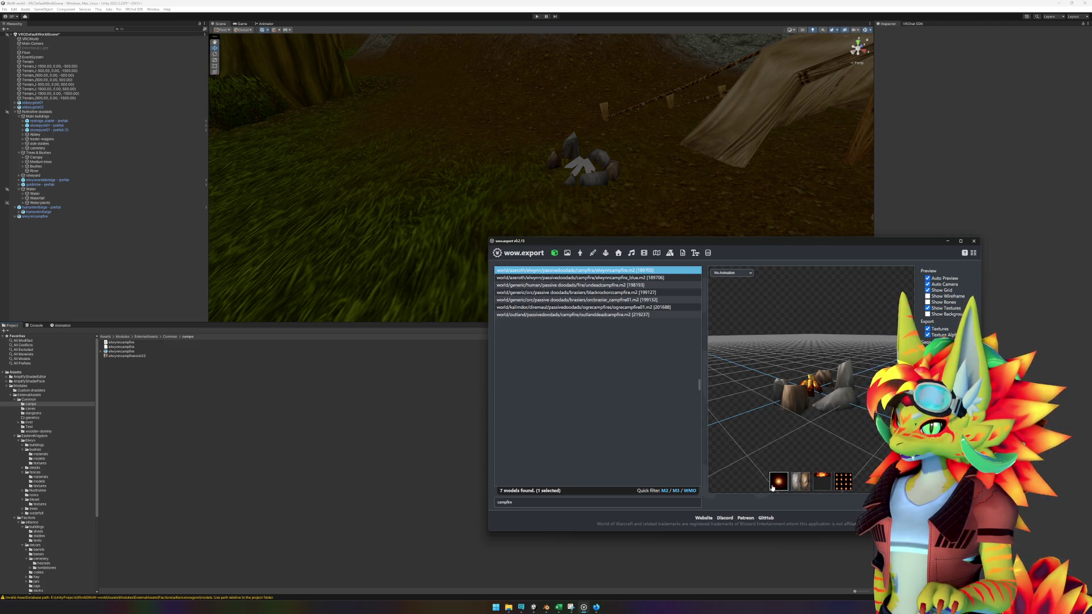
right_click(819, 483)
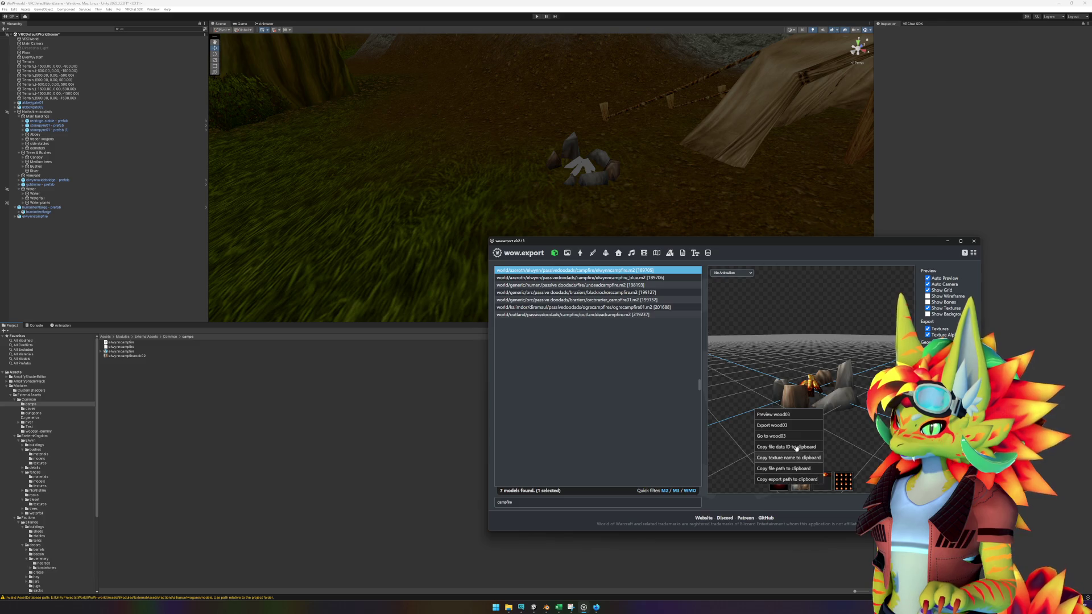
click(786, 426)
click(674, 265)
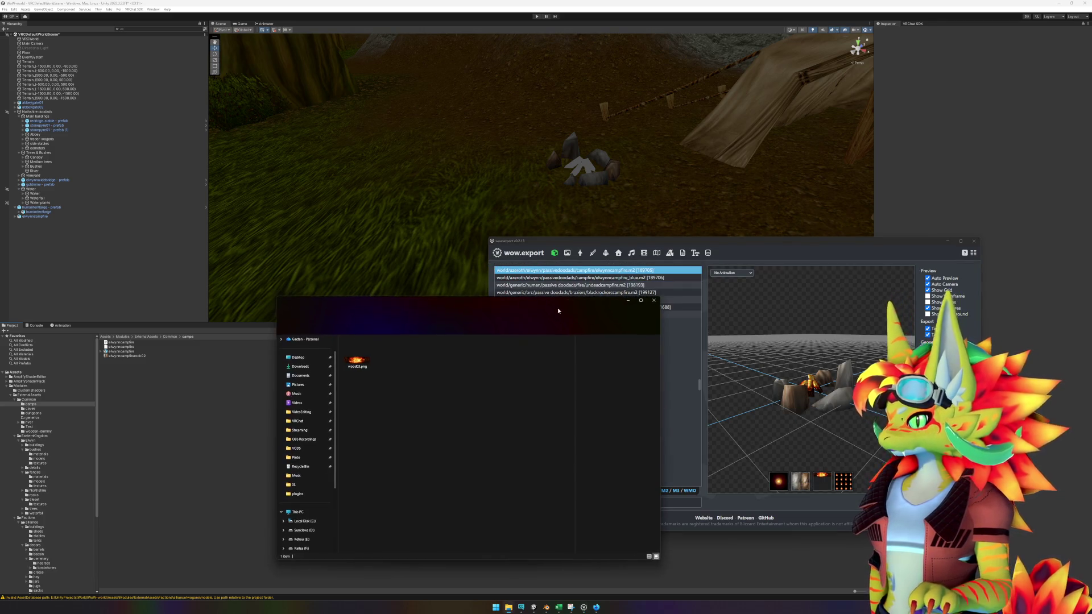
- Import wood03.png into Unity's camp folder and save the scene
drag(358, 364, 237, 424)
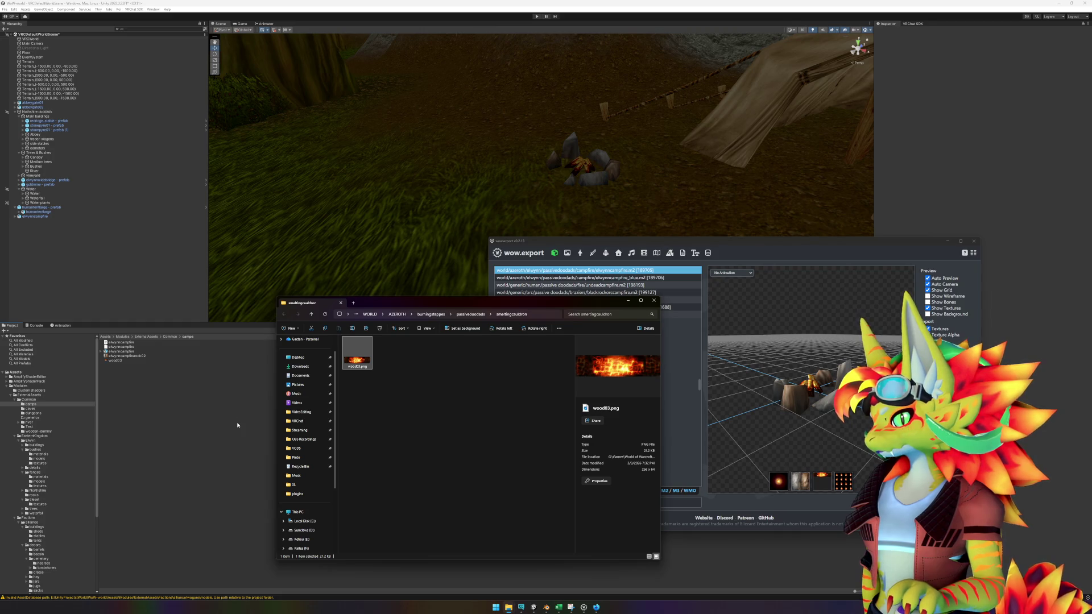
click(237, 425)
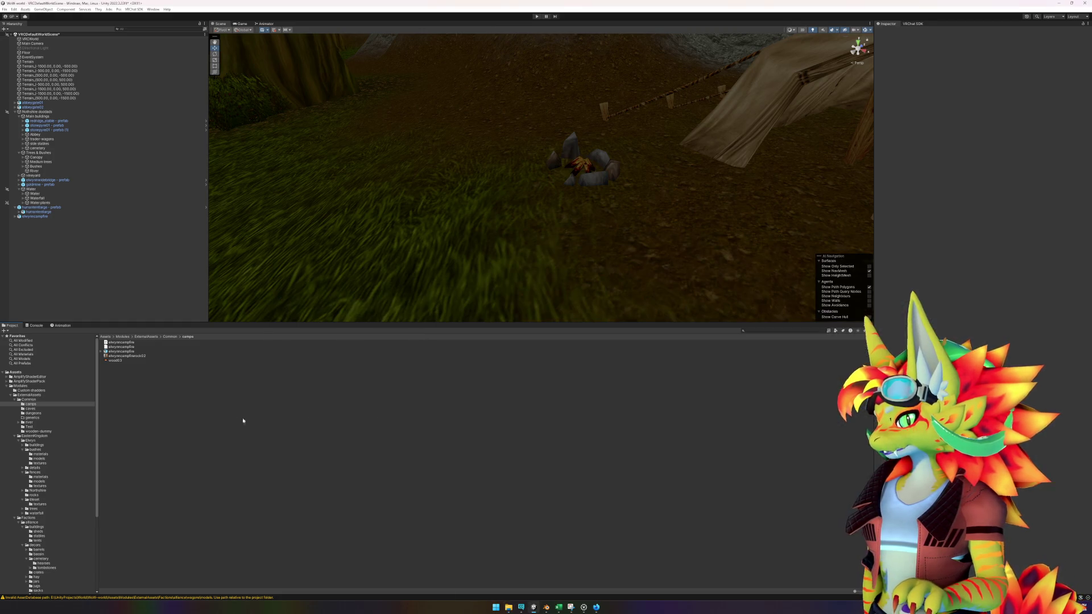
key(ctrl+s)
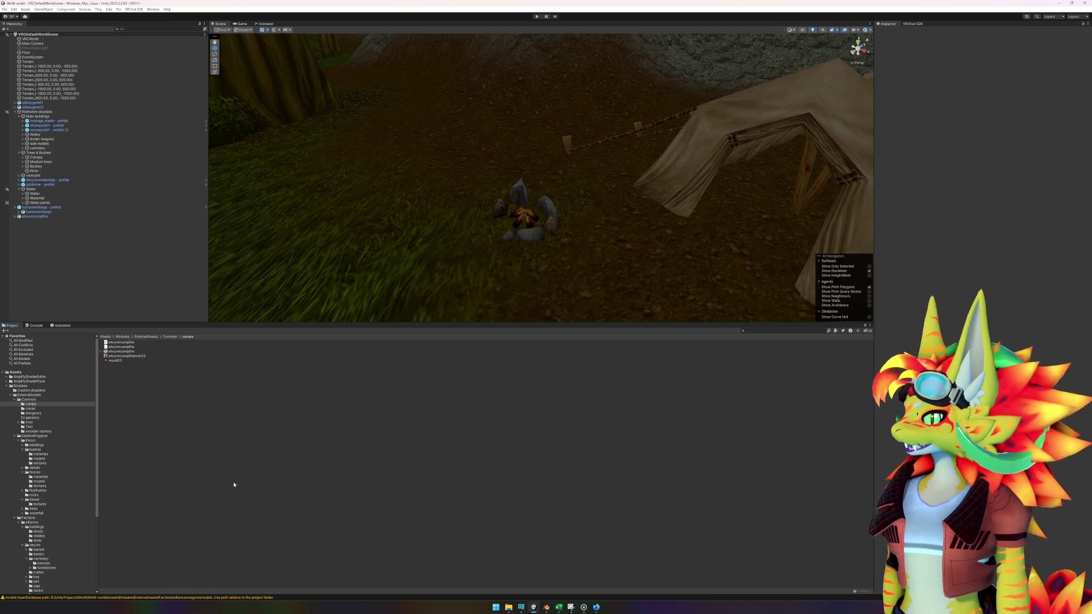
- Create an empty parent named 'elwynncampfire - prefab' and move the campfire inside it
right_click(63, 248)
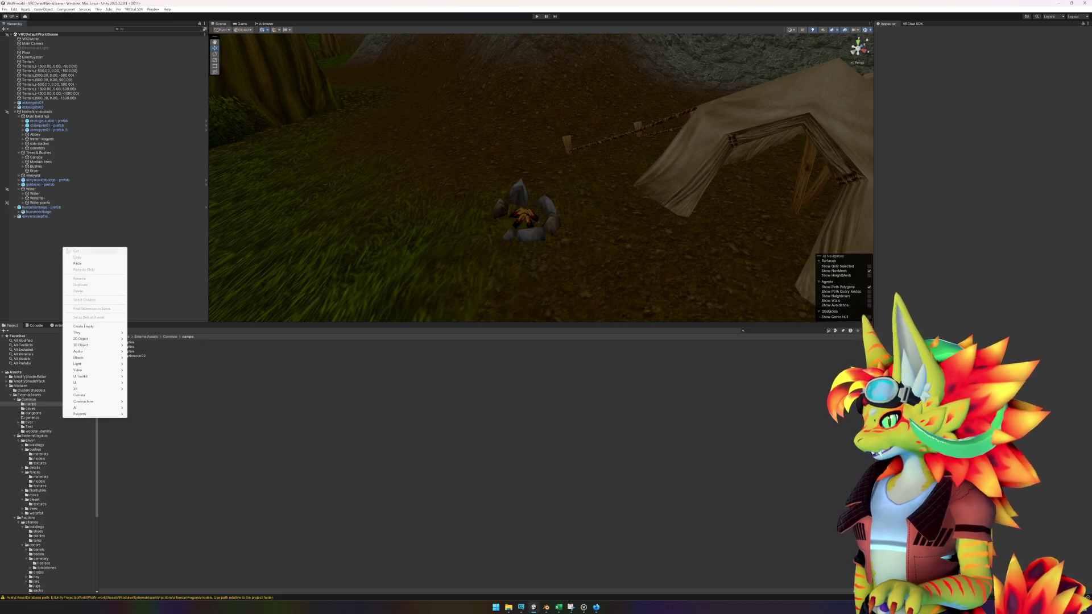
click(91, 327)
click(51, 217)
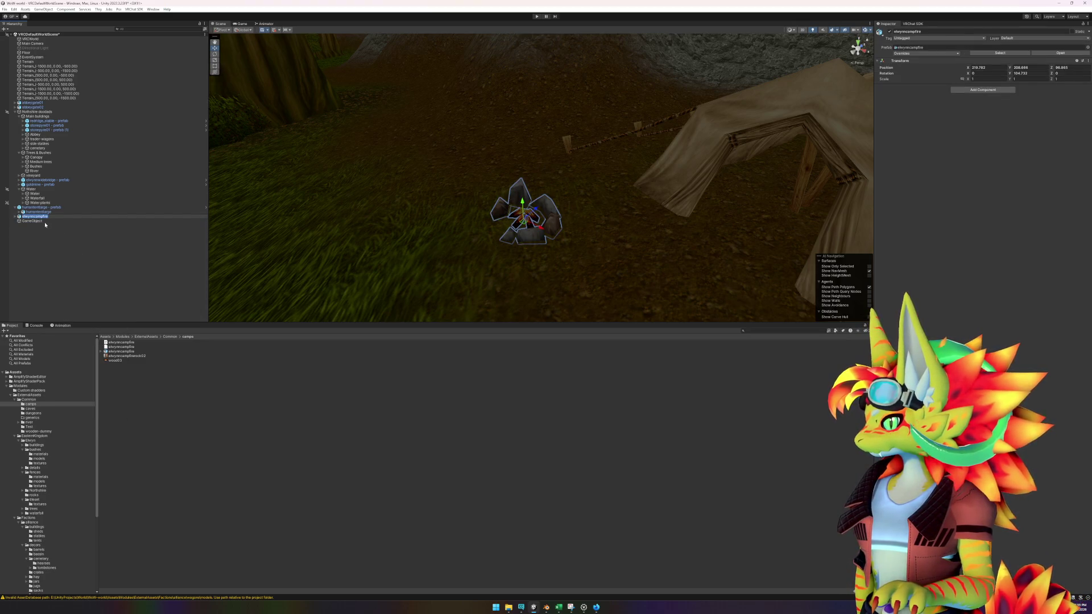
click(46, 222)
key(F2)
text(elwynncampfire)
text(prefa)
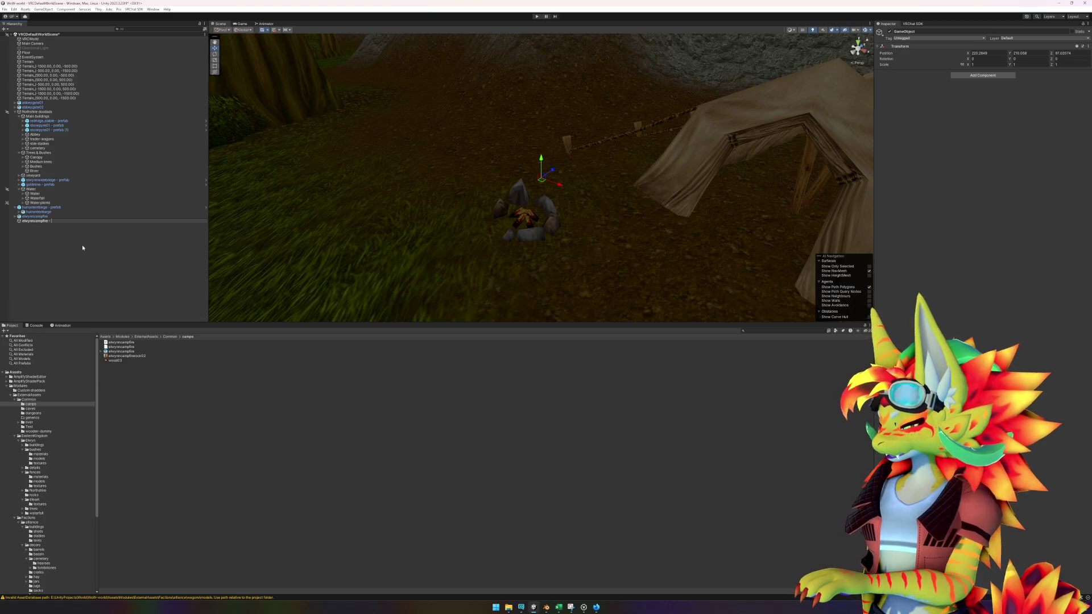
text(b)
key(Return)
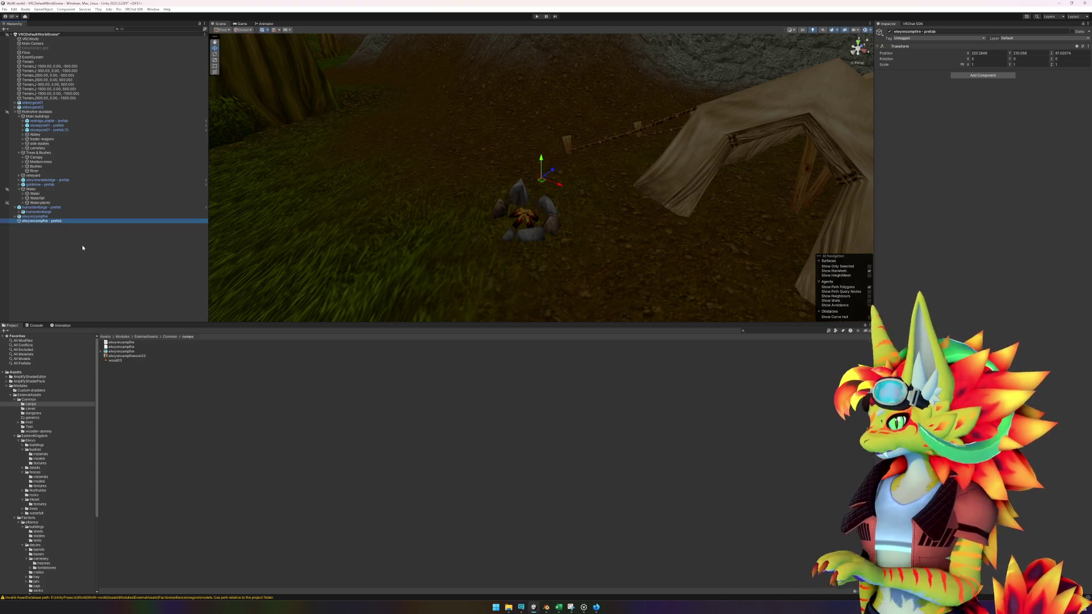
mouse_move(47, 217)
mouse_down()
mouse_move(141, 402)
mouse_move(126, 370)
mouse_up()
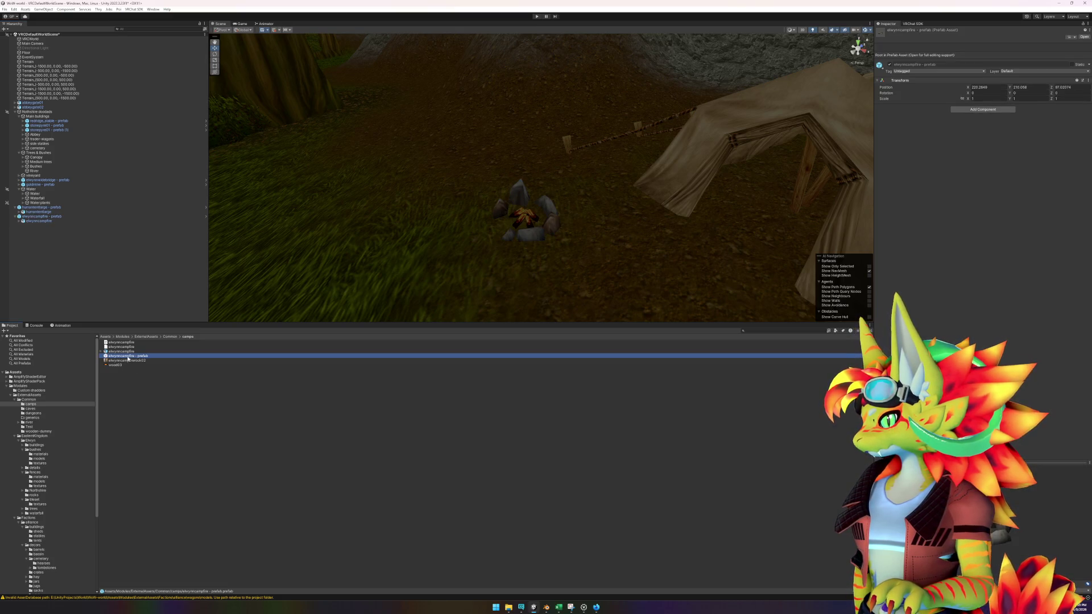
- Open the campfire prefab and set its root position to 0, 0, 0
double_click(128, 357)
click(976, 53)
text(0)
key(Tab)
text(0)
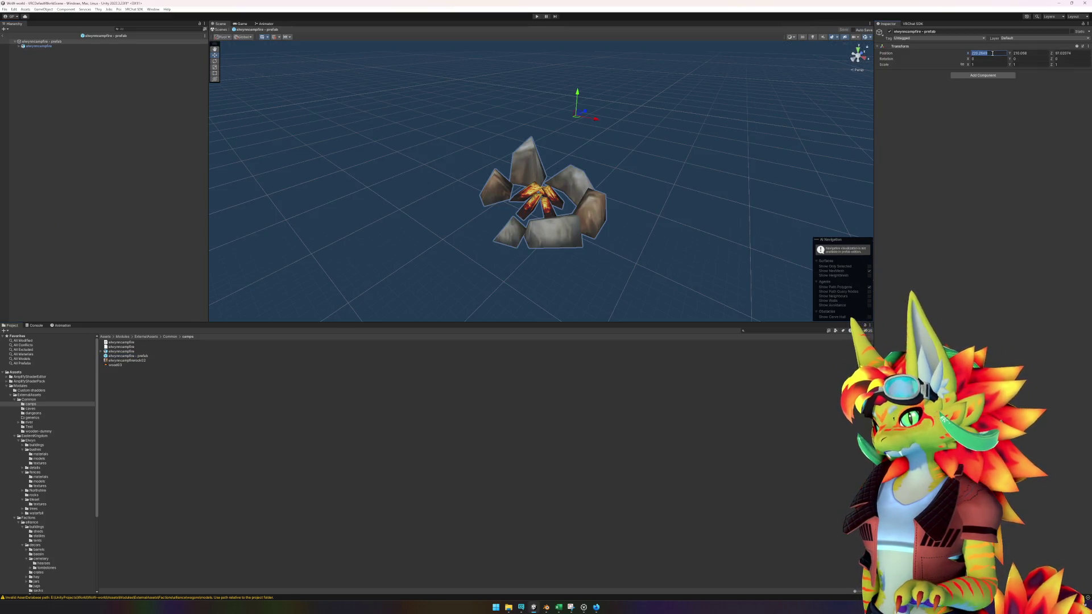
key(Tab)
text(0)
key(Return)
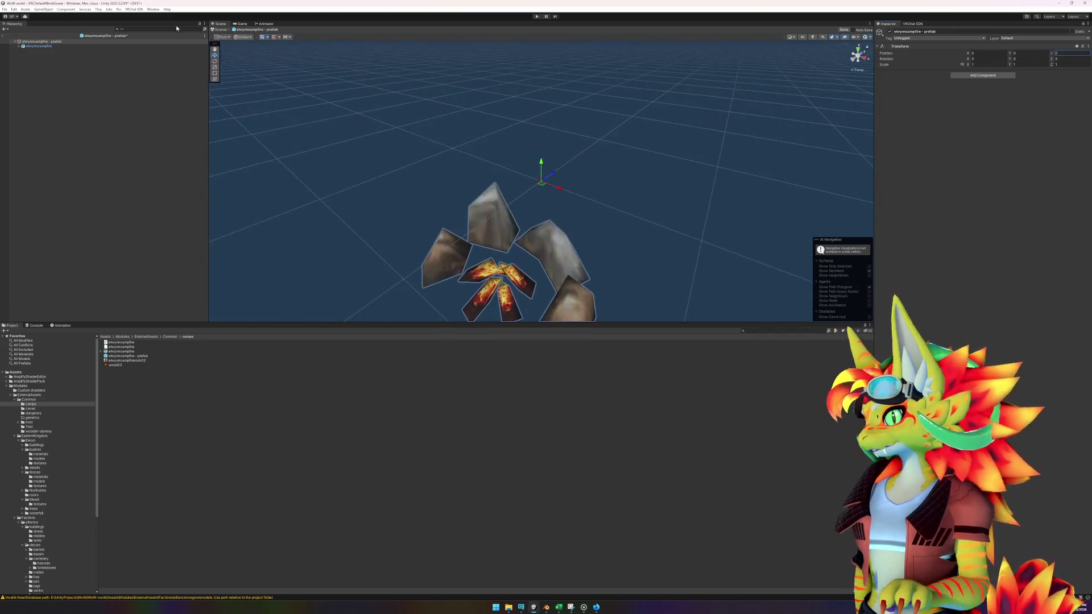
- Zero the inner campfire's position to 0, 0, 0 and its Y rotation to 0
click(39, 46)
click(982, 67)
text(0)
key(Tab)
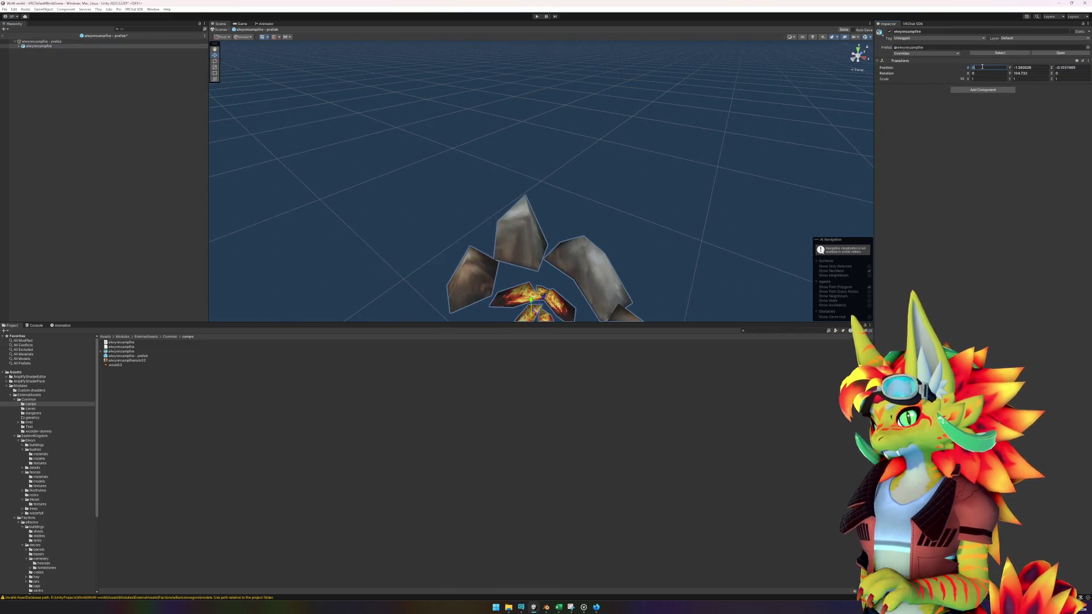
text(0)
key(Tab)
text(0)
key(Return)
click(1039, 73)
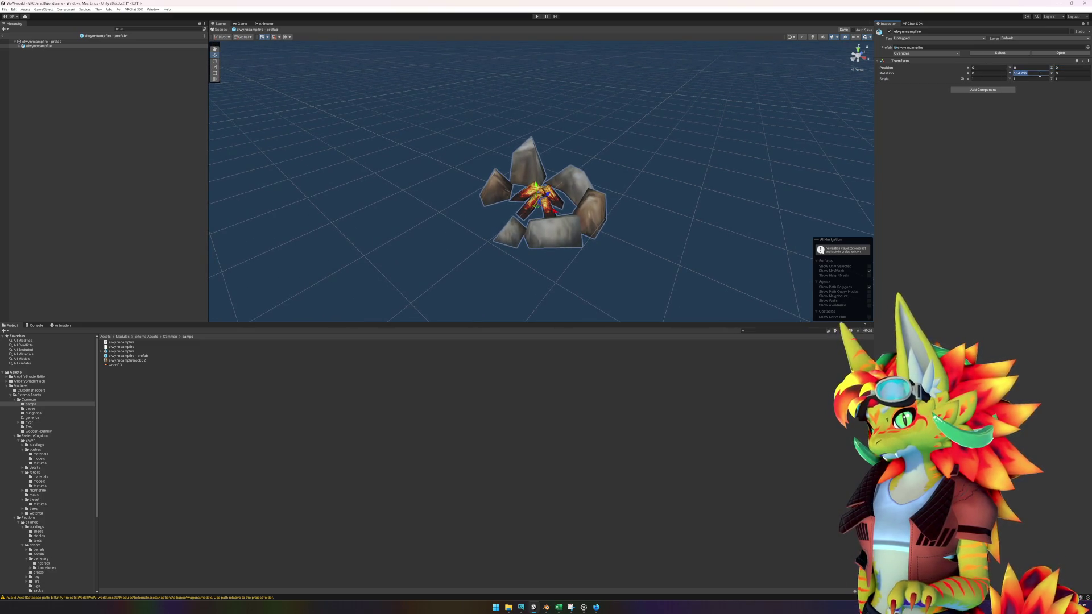
text(0)
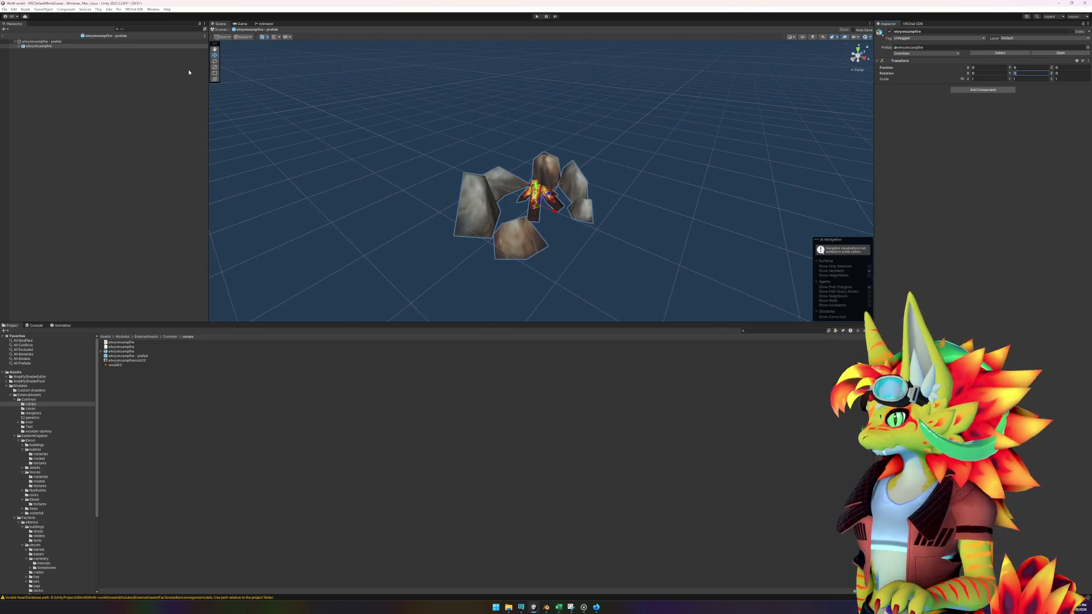
click(982, 90)
- Add an LOD Group and drop the flamelicksmall prefab from the alliance lights folder into the campfire
key(Return)
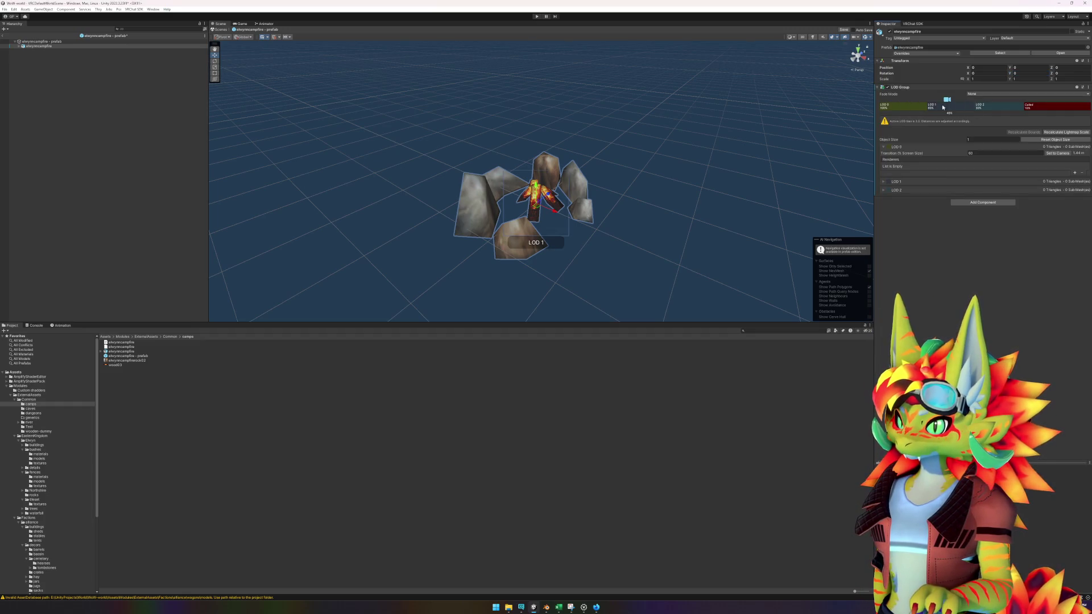
click(19, 46)
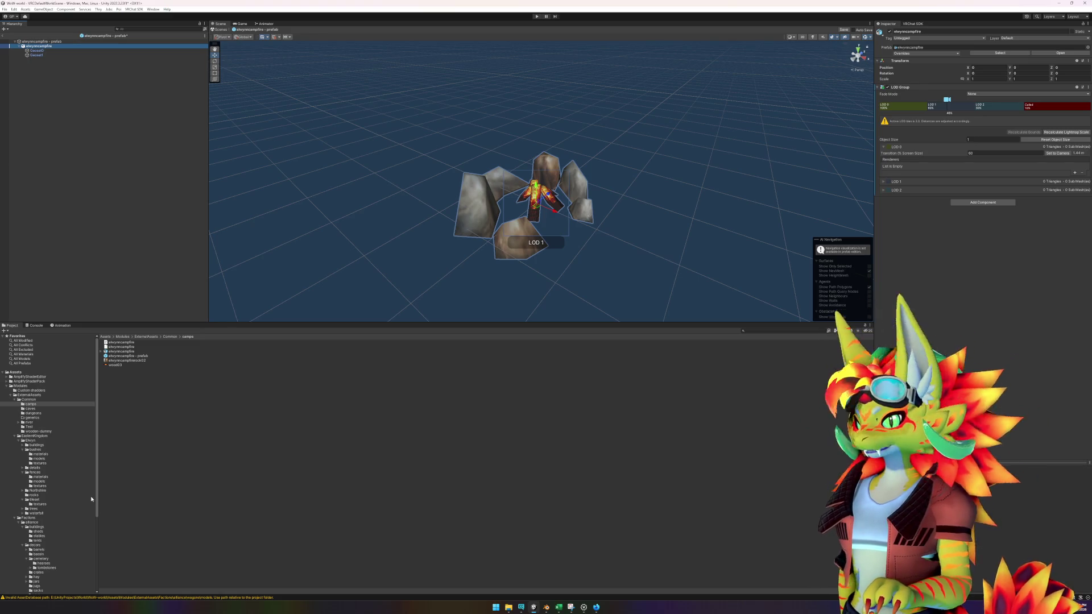
scroll(91, 499, down, 5)
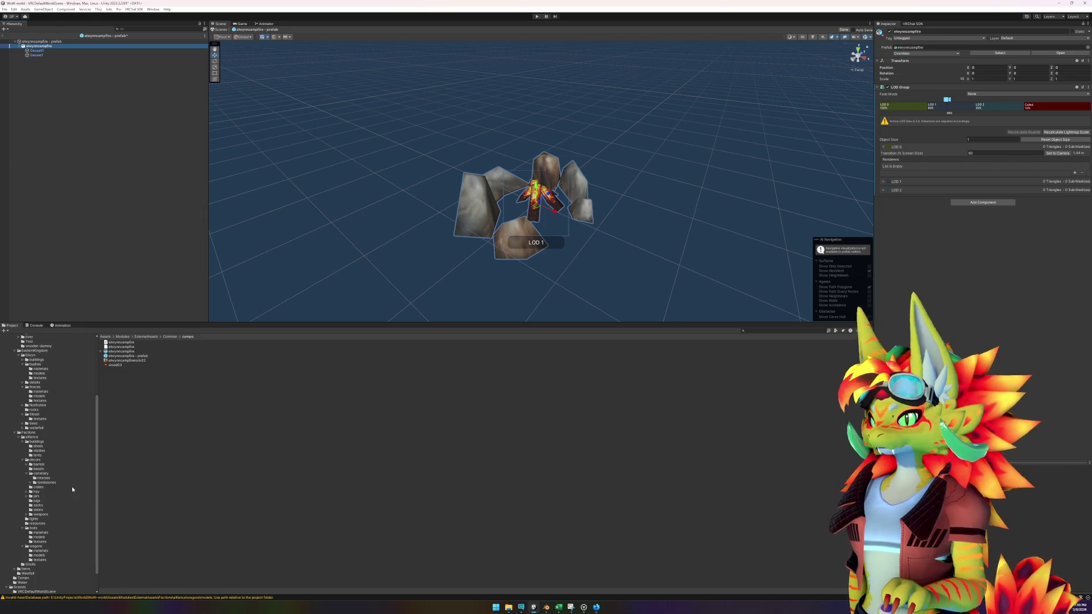
click(66, 519)
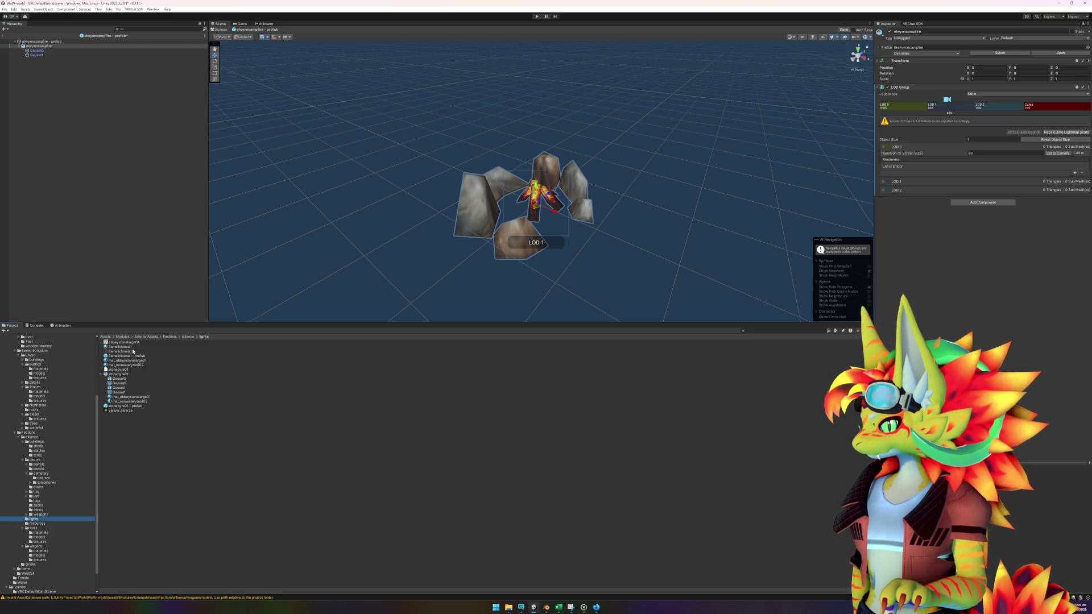
mouse_move(131, 355)
mouse_down()
mouse_move(170, 330)
mouse_move(433, 271)
mouse_move(53, 46)
mouse_move(42, 52)
mouse_up()
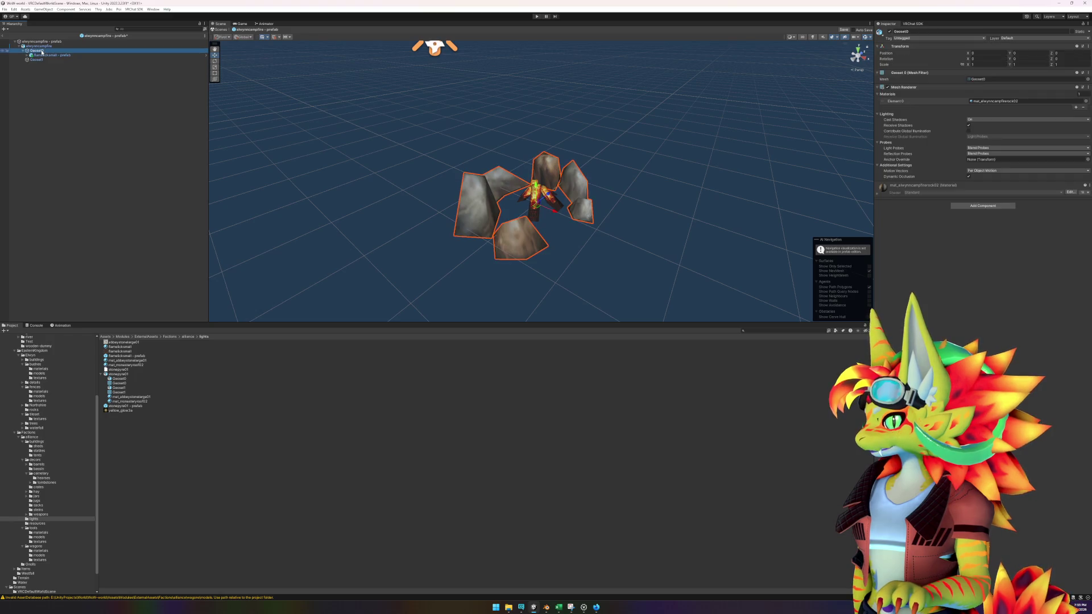
- Parent the flamelicksmall prefab under Geoset1, the inner wood piece
click(42, 60)
key(Up)
key(Up)
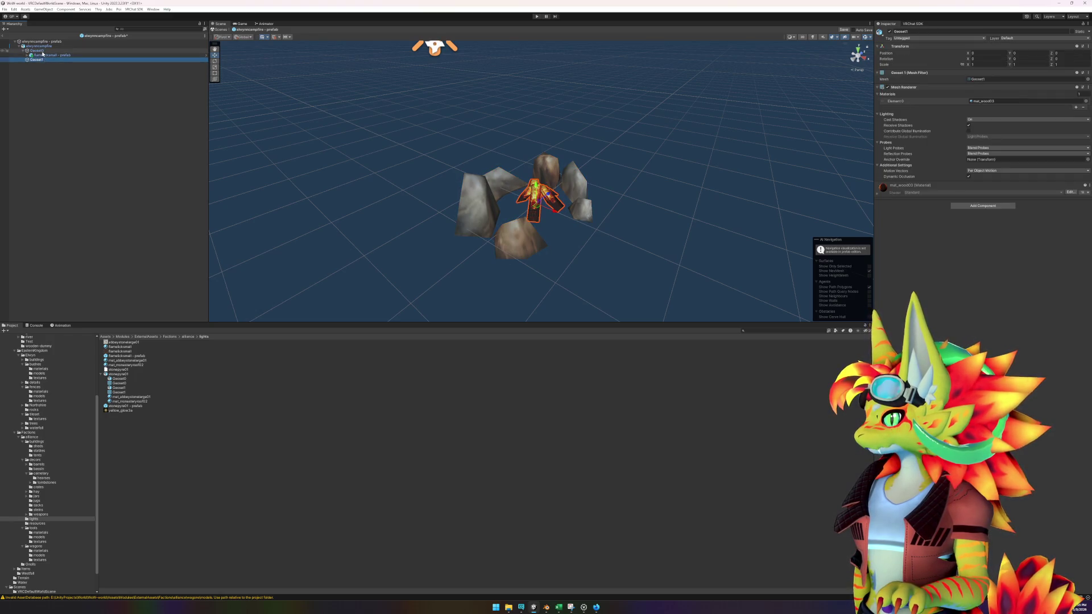
drag(45, 62, 44, 62)
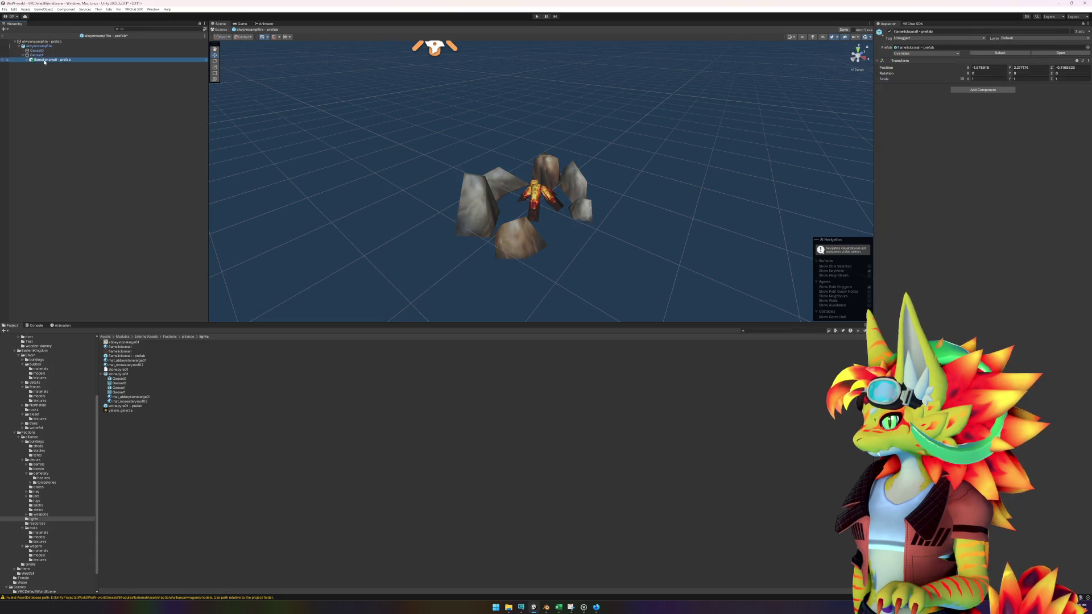
click(41, 55)
key(Up)
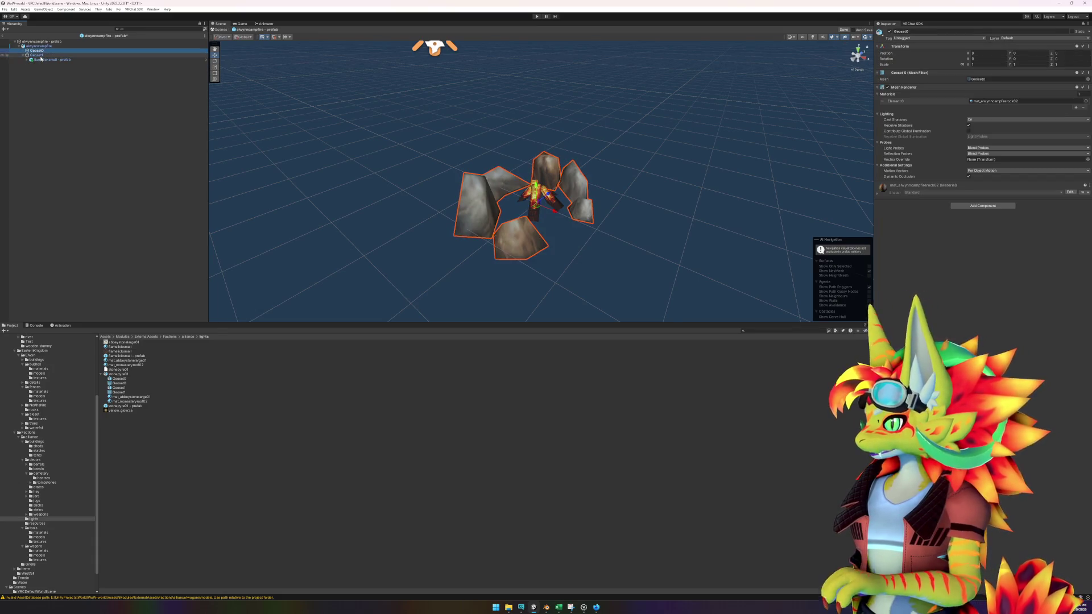
key(Down)
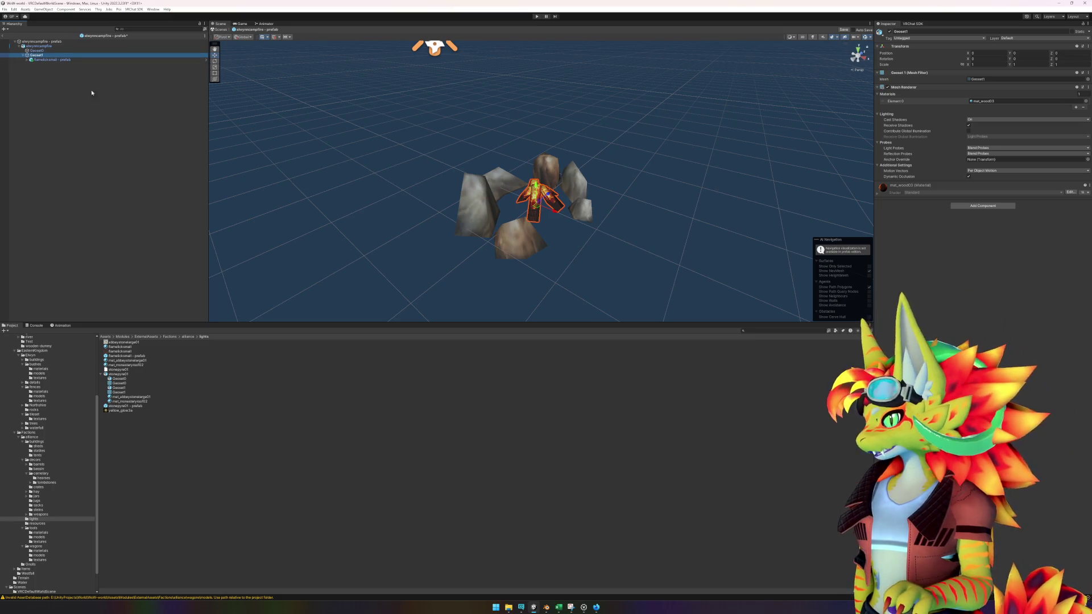
click(59, 60)
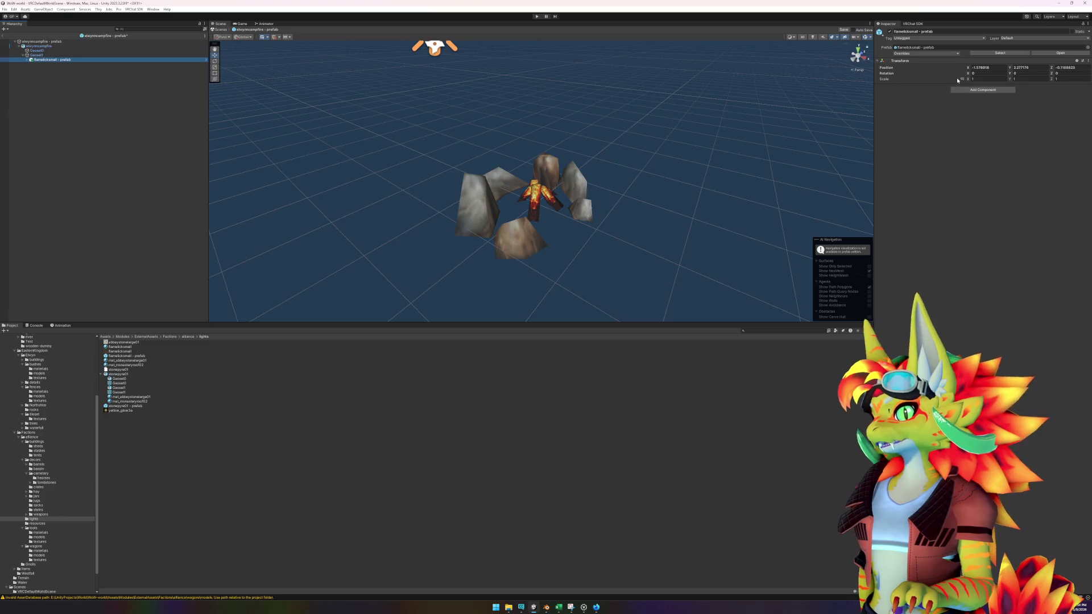
- Zero the flame's X and Y position and raise it slightly above the campfire
click(983, 67)
text(0)
key(Tab)
text(0)
key(Tab)
text(0)
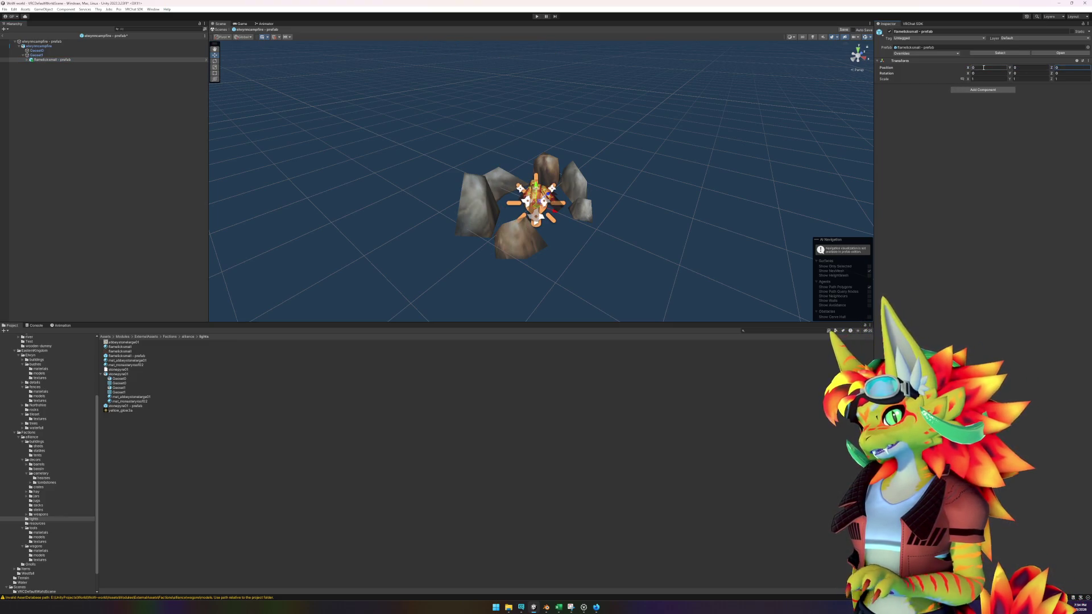
mouse_move(535, 182)
mouse_down()
mouse_move(536, 161)
mouse_move(634, 200)
mouse_move(592, 170)
mouse_move(544, 166)
mouse_move(695, 215)
mouse_up()
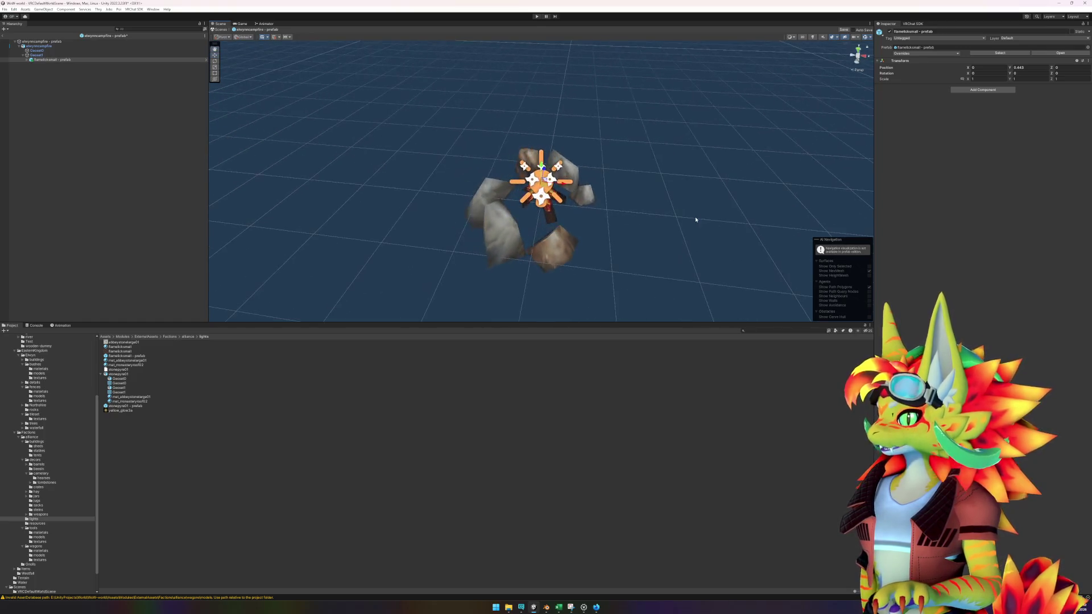
click(617, 481)
- Put all campfire pieces into LOD 0 and delete the LOD 1 and LOD 2 levels
click(51, 50)
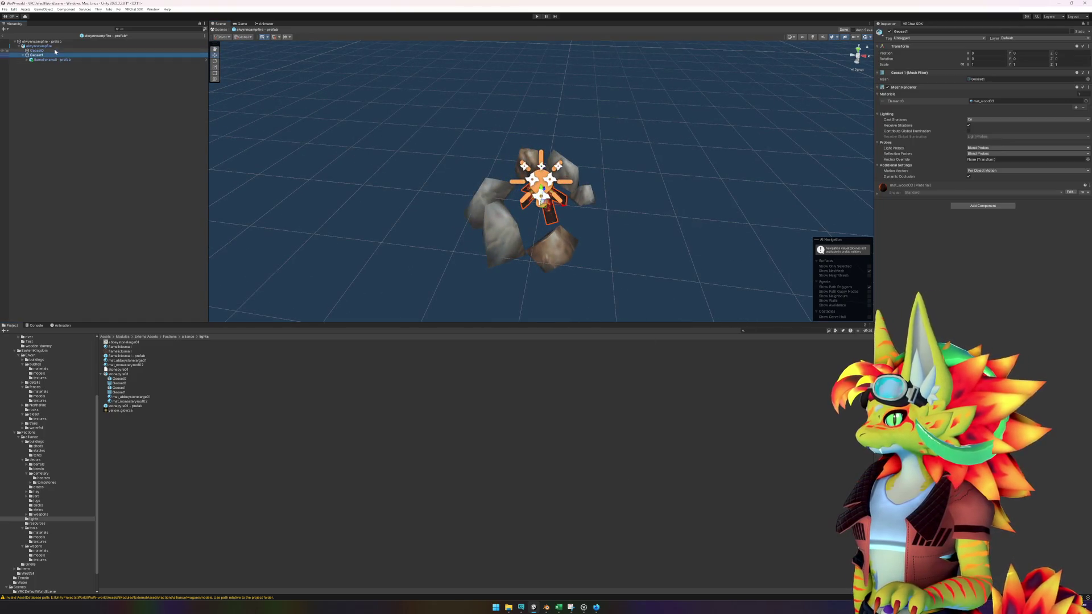
click(55, 46)
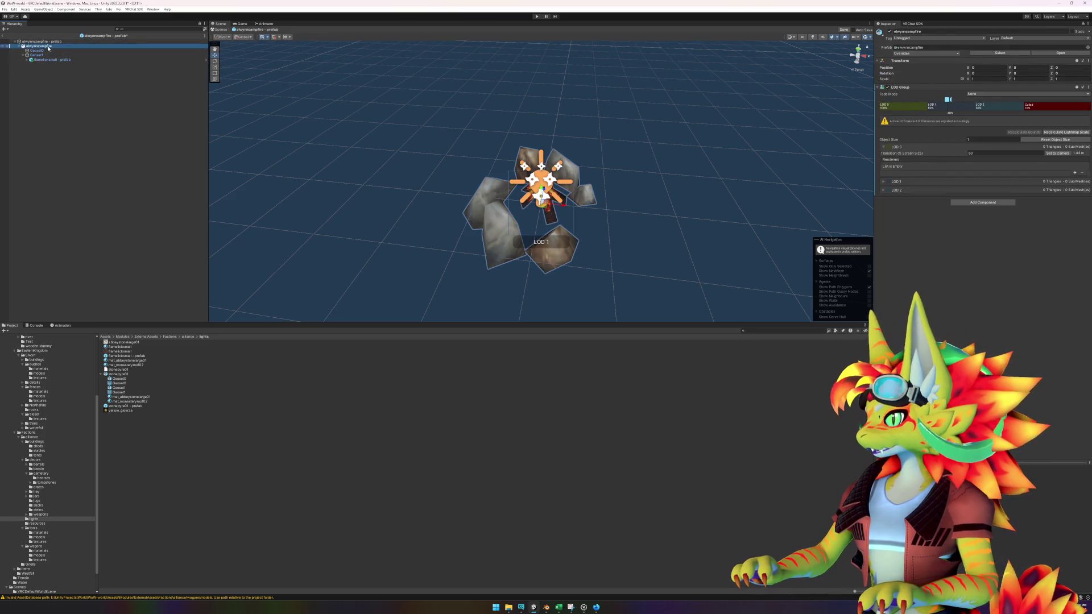
drag(67, 50, 893, 108)
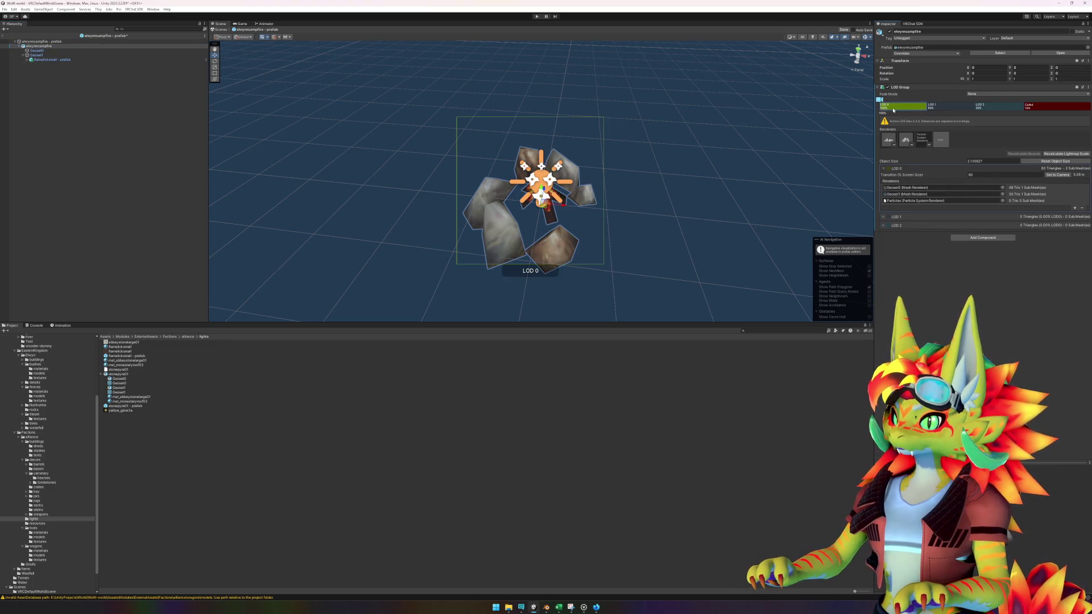
right_click(956, 106)
click(973, 115)
right_click(965, 109)
click(977, 118)
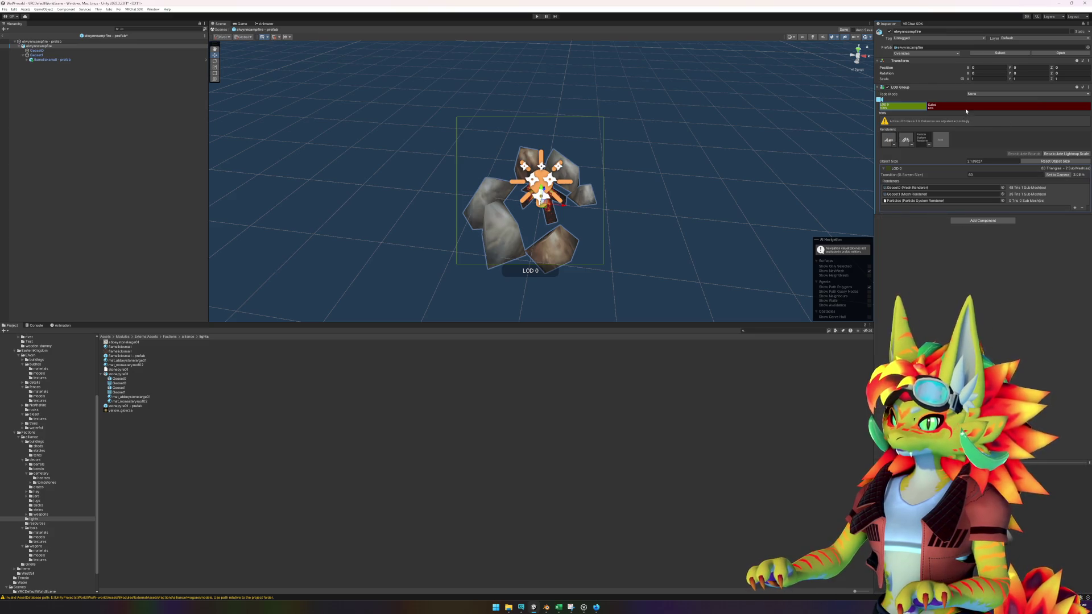
- Set the LOD 0 transition screen size to 2 and save the campfire prefab
click(989, 175)
text(2)
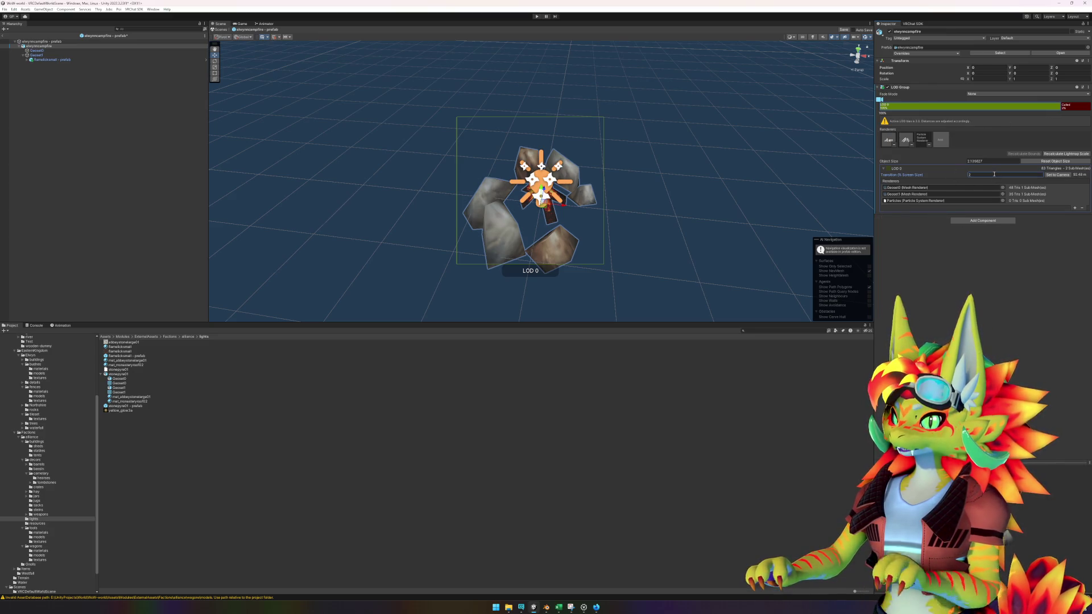
mouse_move(734, 193)
mouse_down()
mouse_move(721, 183)
mouse_move(725, 200)
mouse_up()
key(ctrl+s)
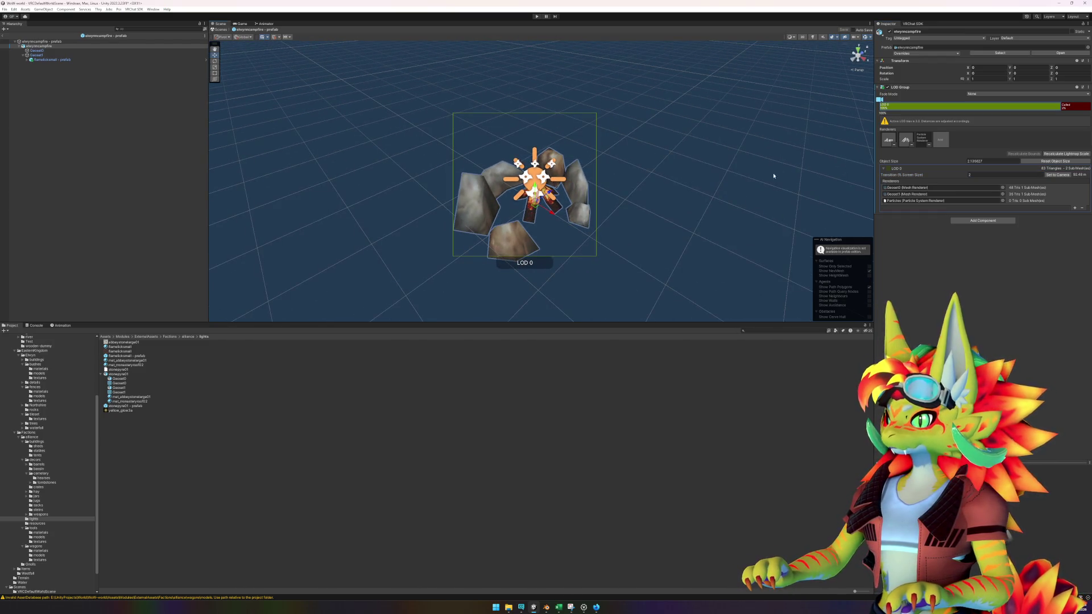
- Back in the world scene, rotate the campfire about 37° and raise it slightly
click(57, 171)
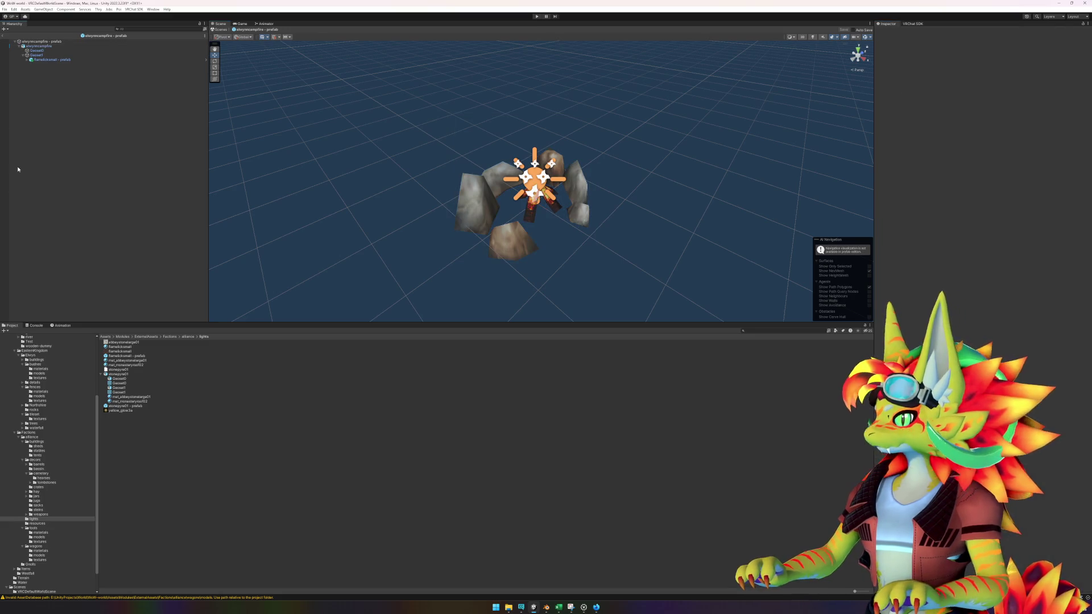
click(7, 32)
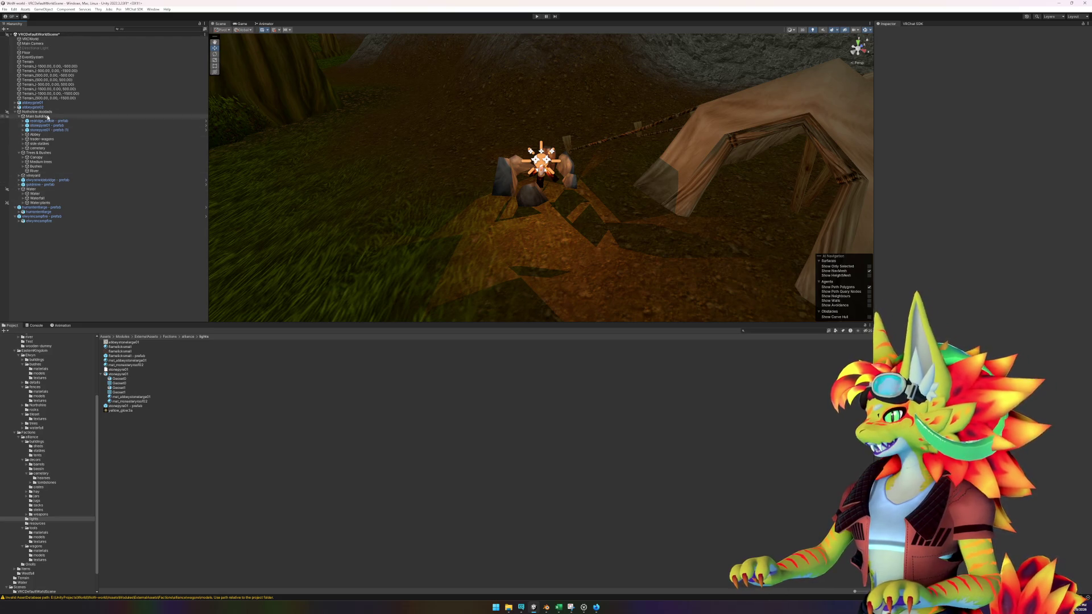
click(42, 217)
key(e)
mouse_move(554, 191)
mouse_down()
mouse_move(516, 192)
mouse_move(518, 178)
mouse_move(541, 168)
mouse_move(541, 208)
mouse_up()
mouse_move(591, 244)
mouse_down()
mouse_move(614, 252)
mouse_move(584, 218)
mouse_up()
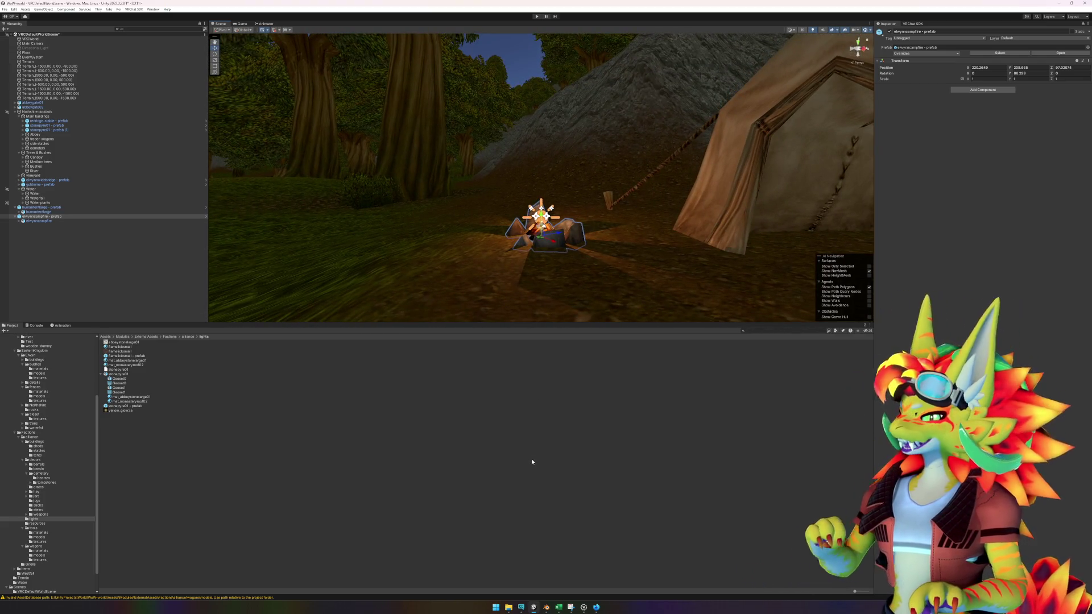
click(548, 60)
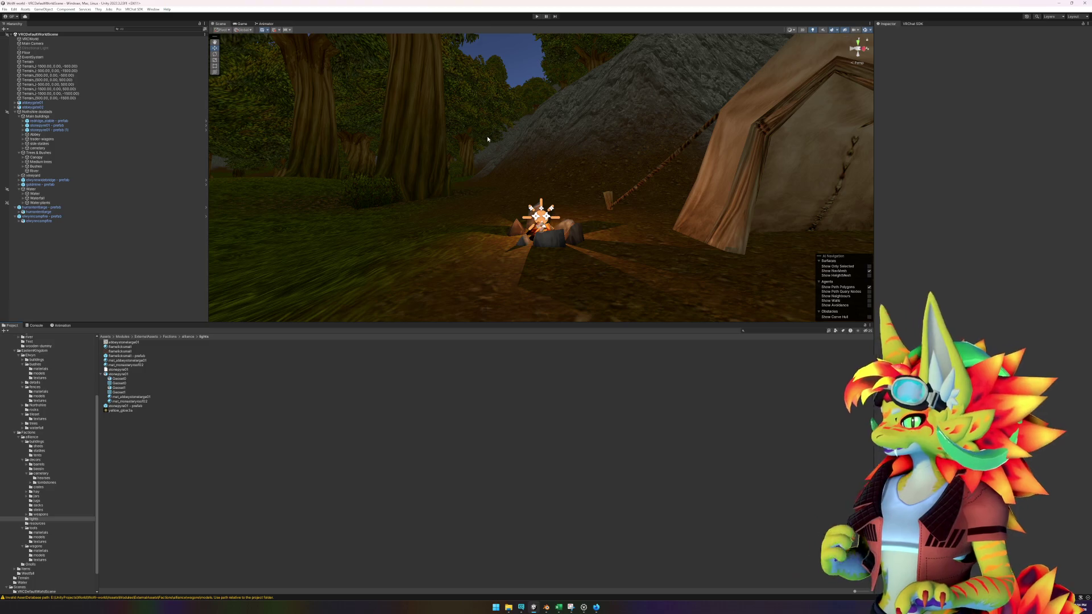
mouse_move(488, 200)
mouse_down()
mouse_move(514, 173)
mouse_move(536, 171)
mouse_move(619, 218)
mouse_move(547, 234)
mouse_up()
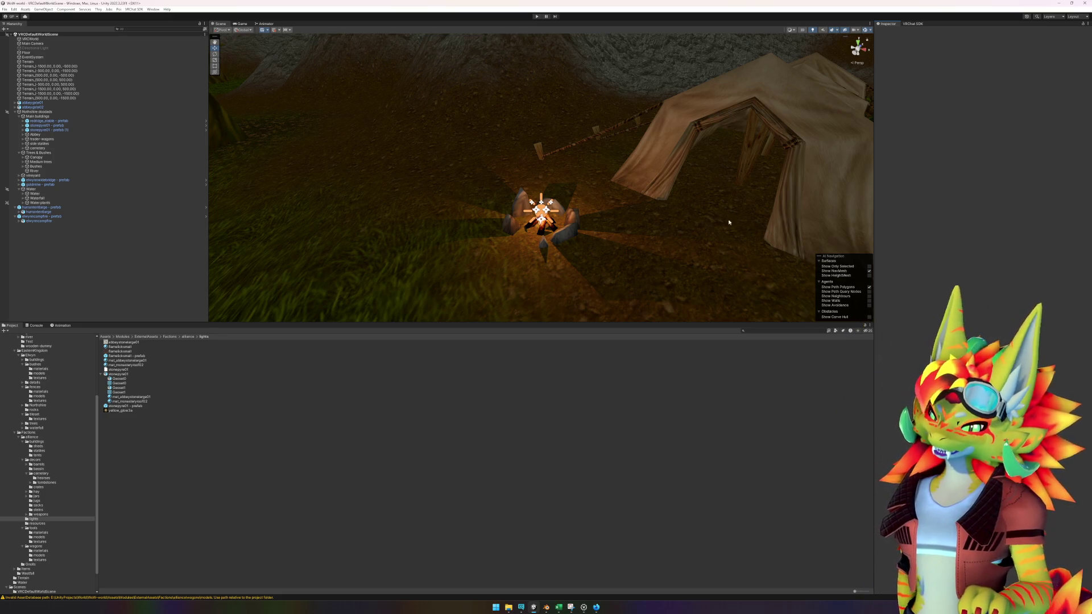
- Switch from Unity to the WoW gameplay video, then bring up wow.export
click(598, 606)
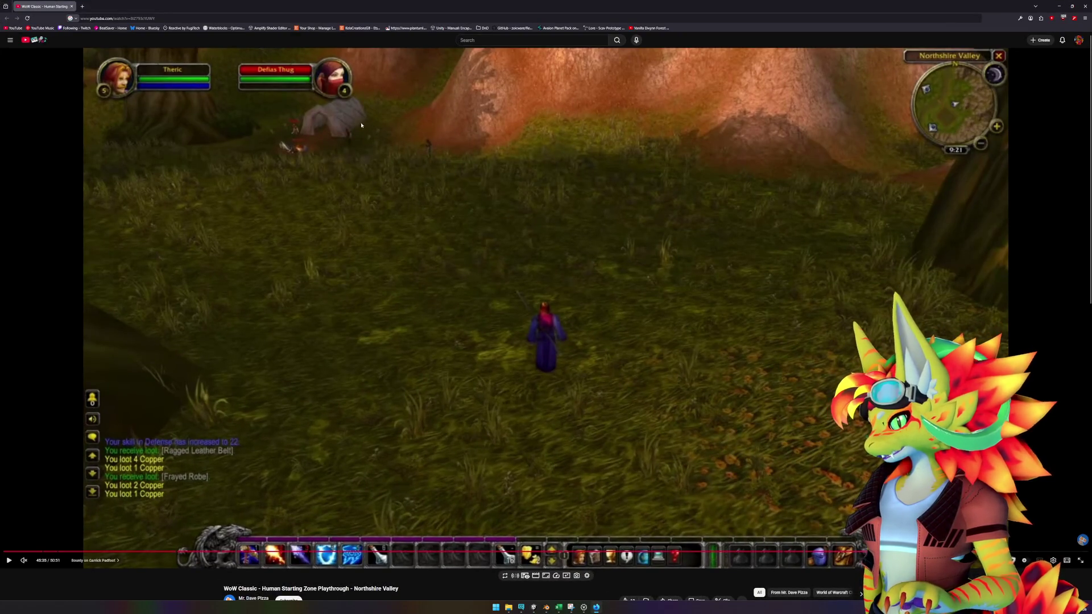
click(583, 608)
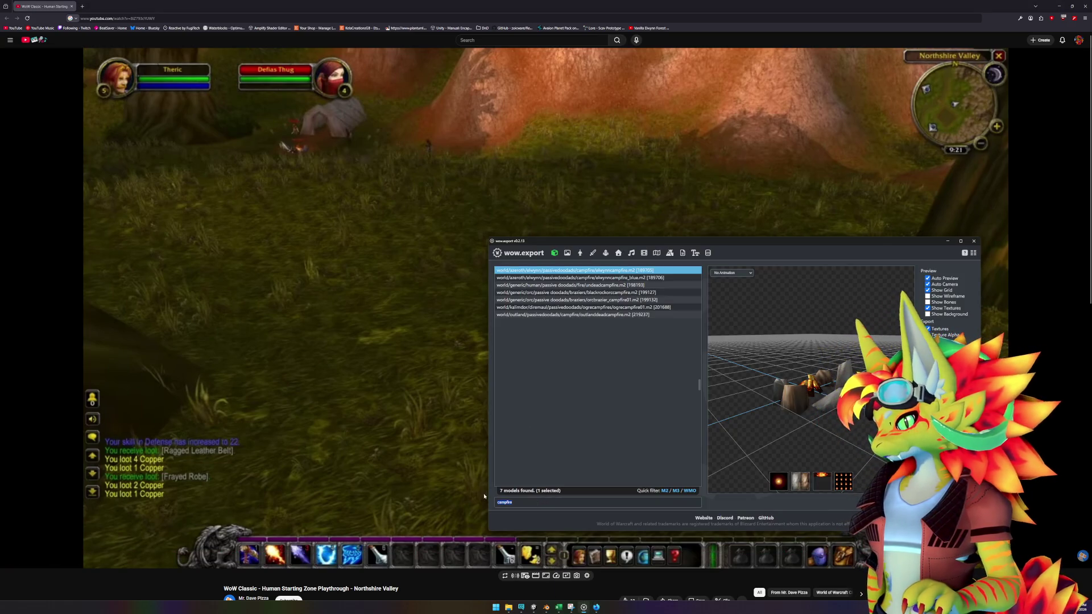
- Filter the wow.export models by 'bed' and load the first result into the preview
text(bed)
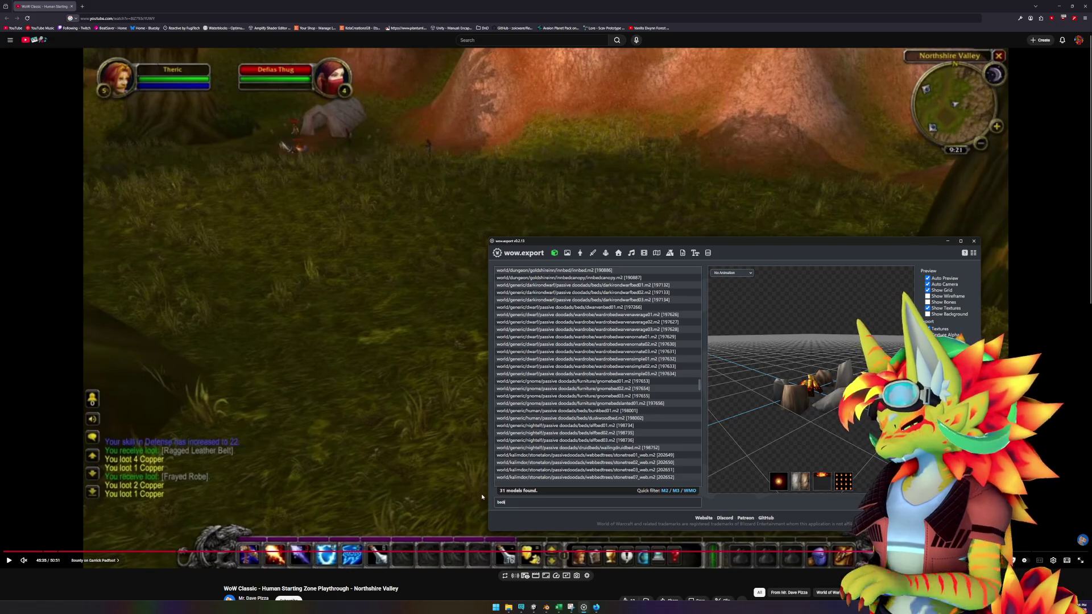
text(ro)
key(BackSpace)
key(BackSpace)
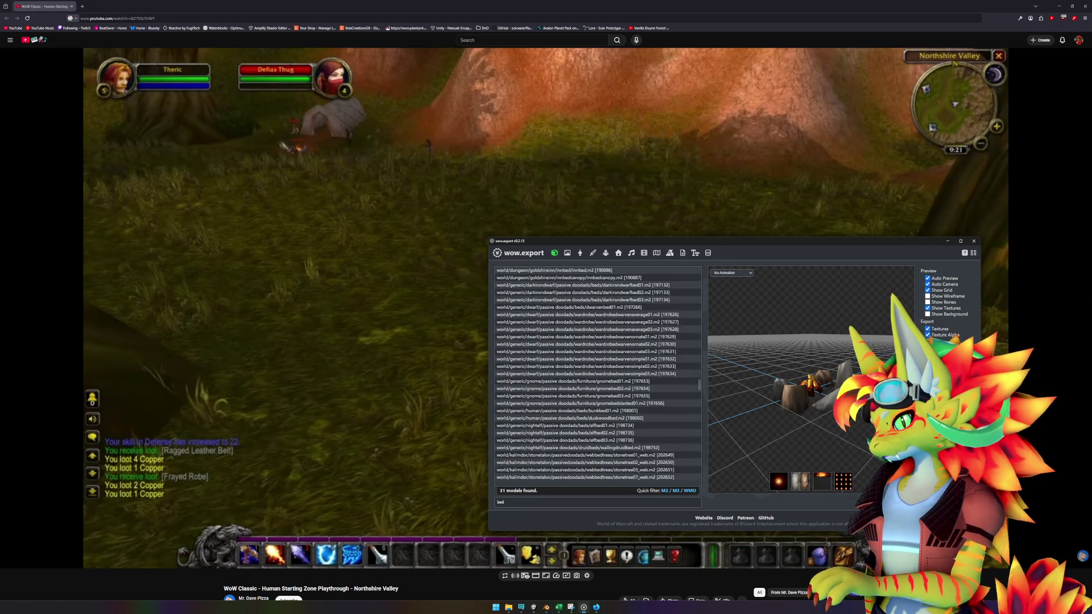
key(BackSpace)
key(BackSpace)
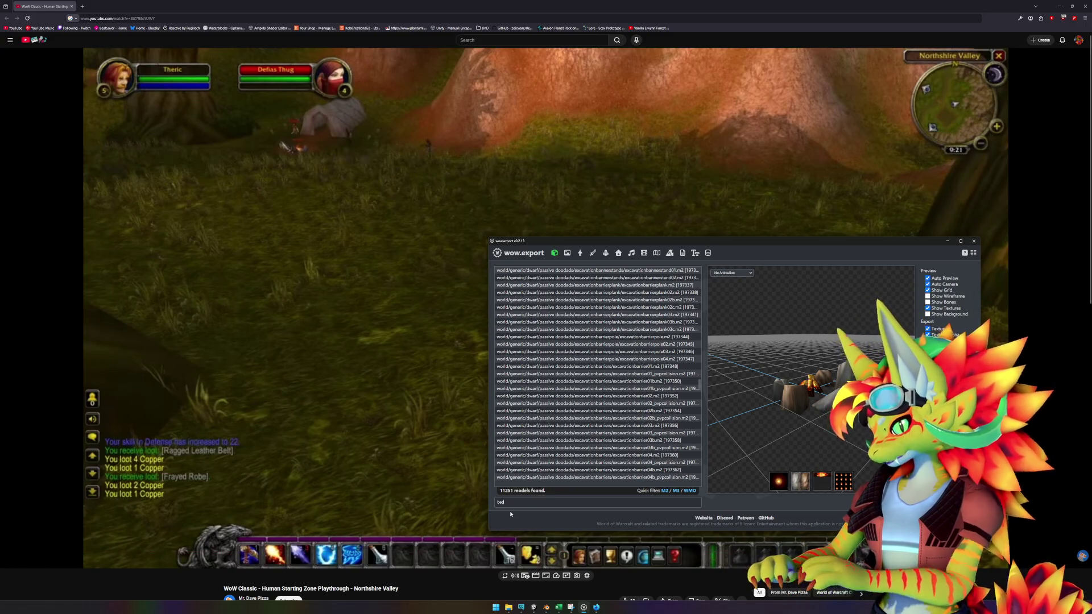
click(630, 272)
- Preview the wardrobes, gnome bed, druid bed, duskwoodbed and wc_bedstone, then minimize wow.export
key(Down)
key(Down)
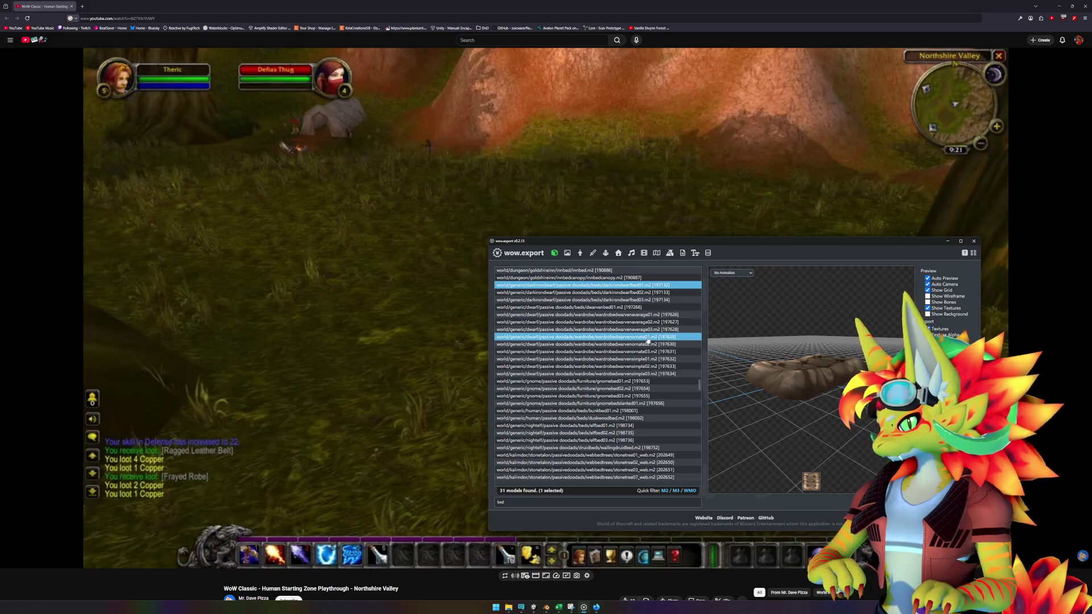
key(Down)
key(Down)
key(Down)
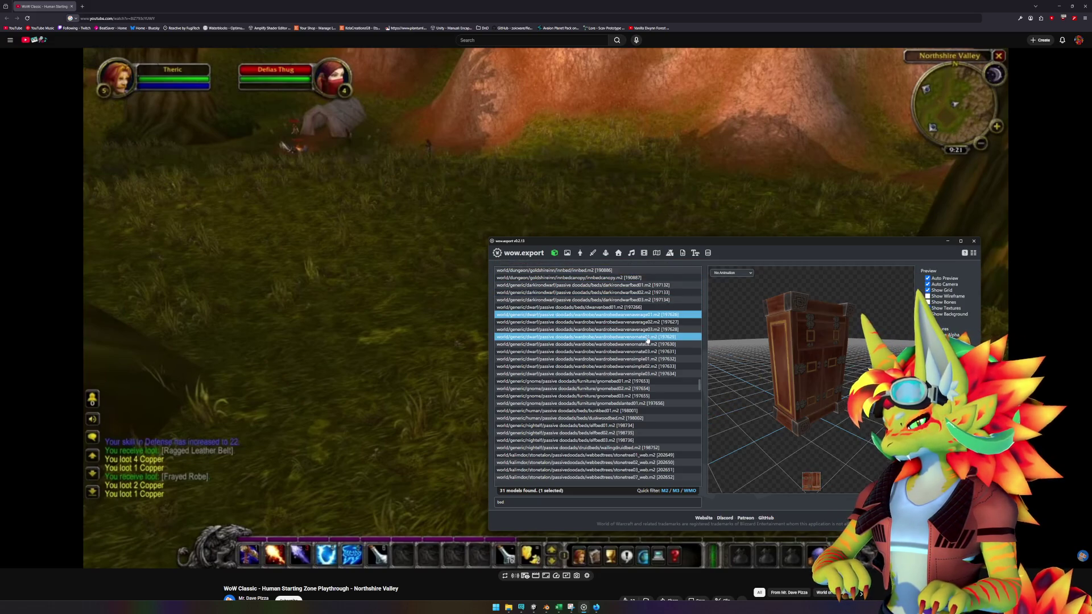
key(Down)
key(Down)
key(Down)
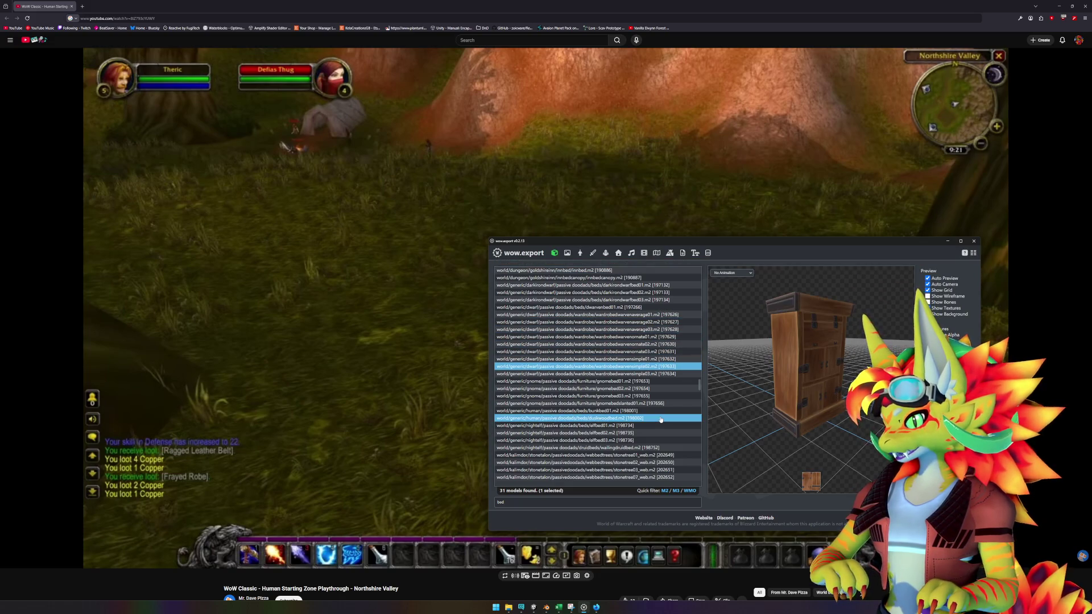
key(Down)
key(Down)
key(Down)
key(Down)
key(Down)
key(Down)
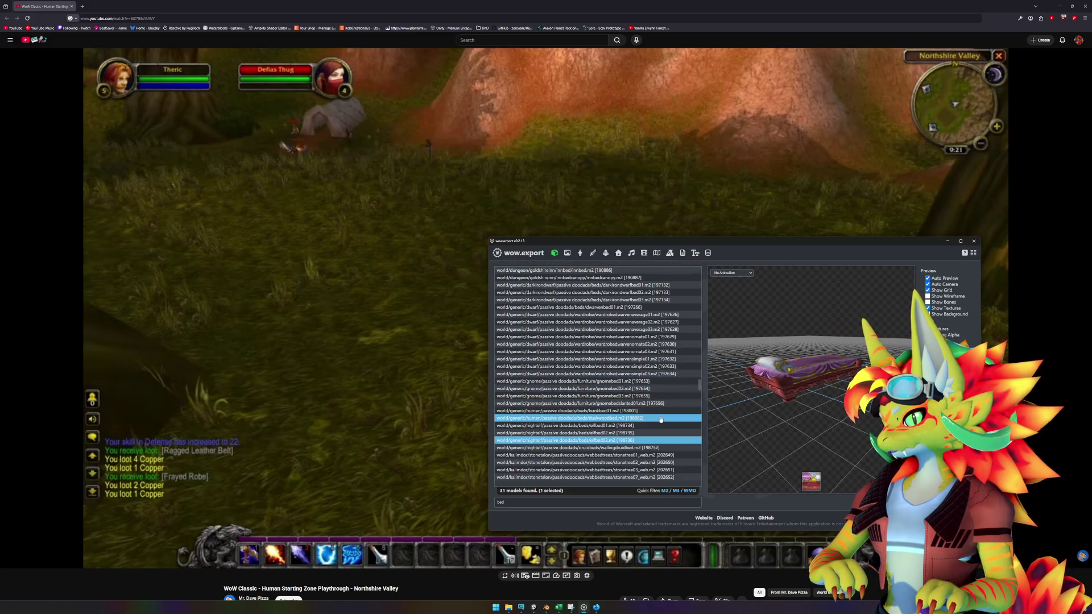
key(Down)
key(Down)
key(Down)
key(Down)
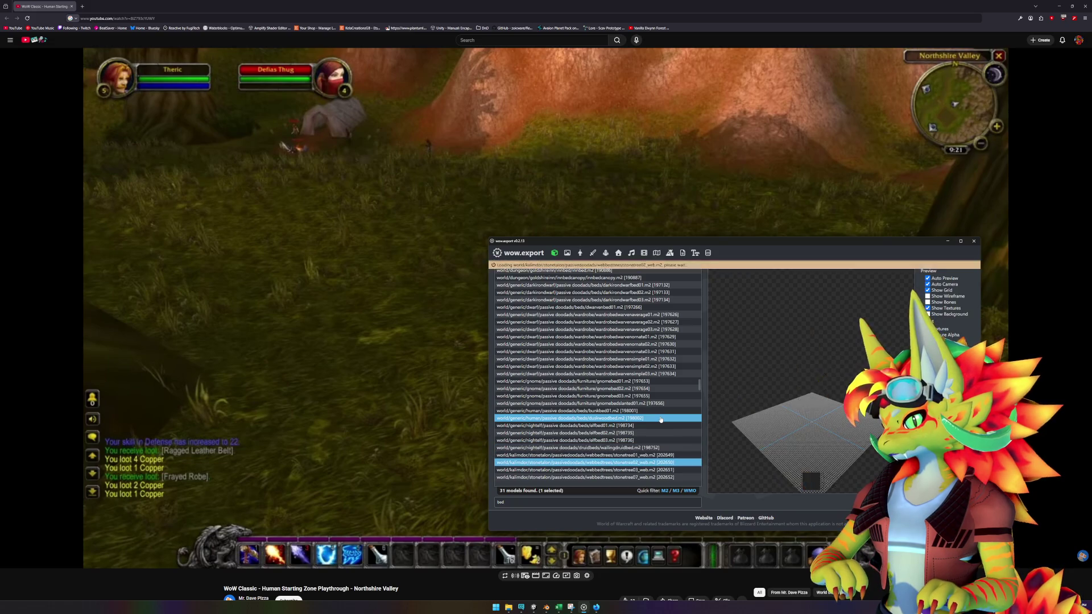
click(661, 420)
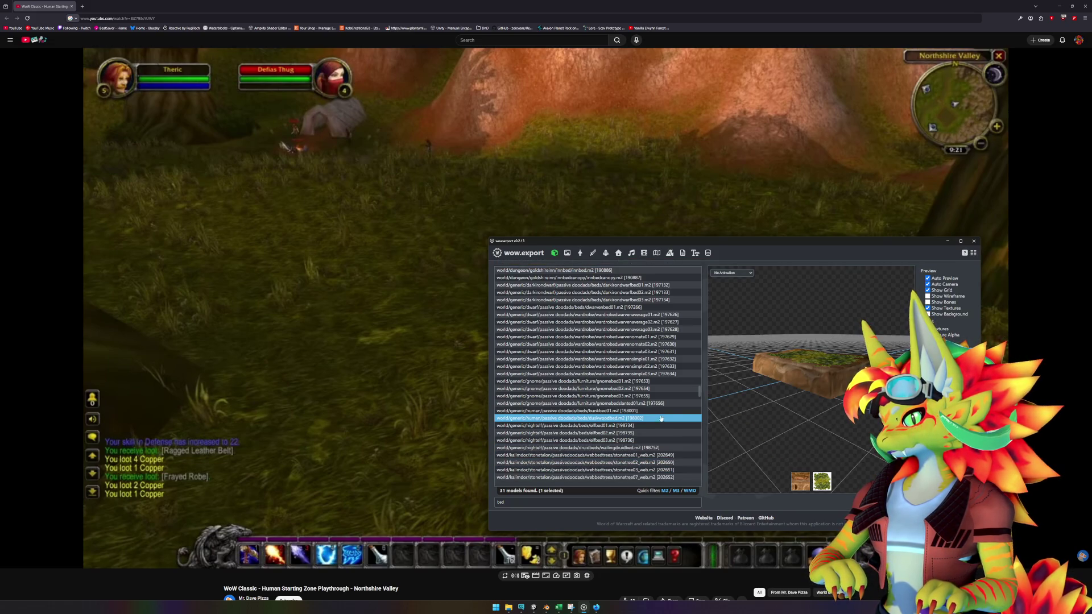
key(Down)
key(Down)
key(Down)
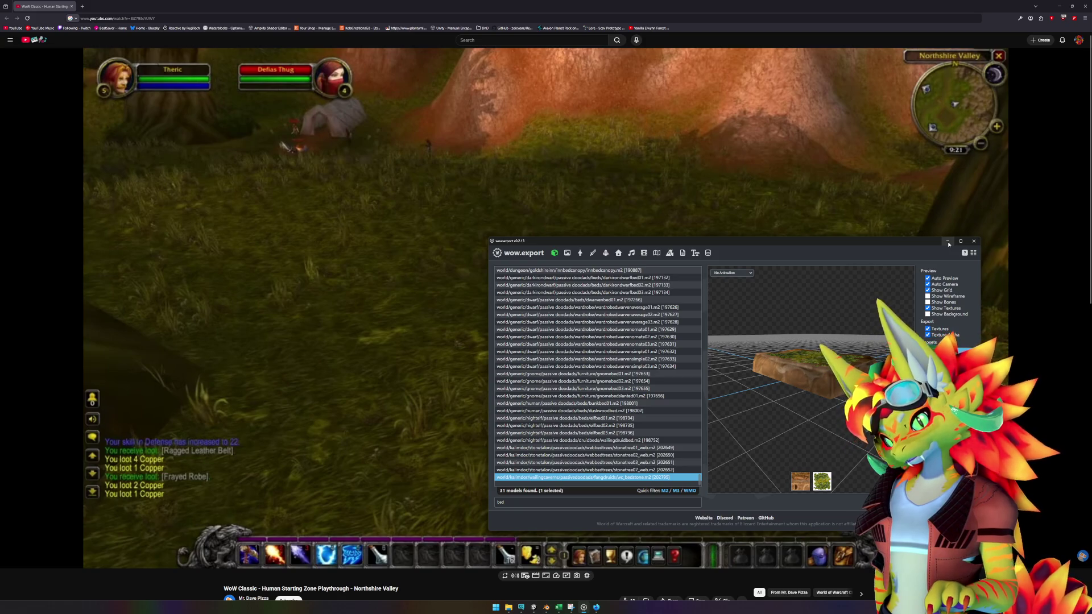
click(948, 242)
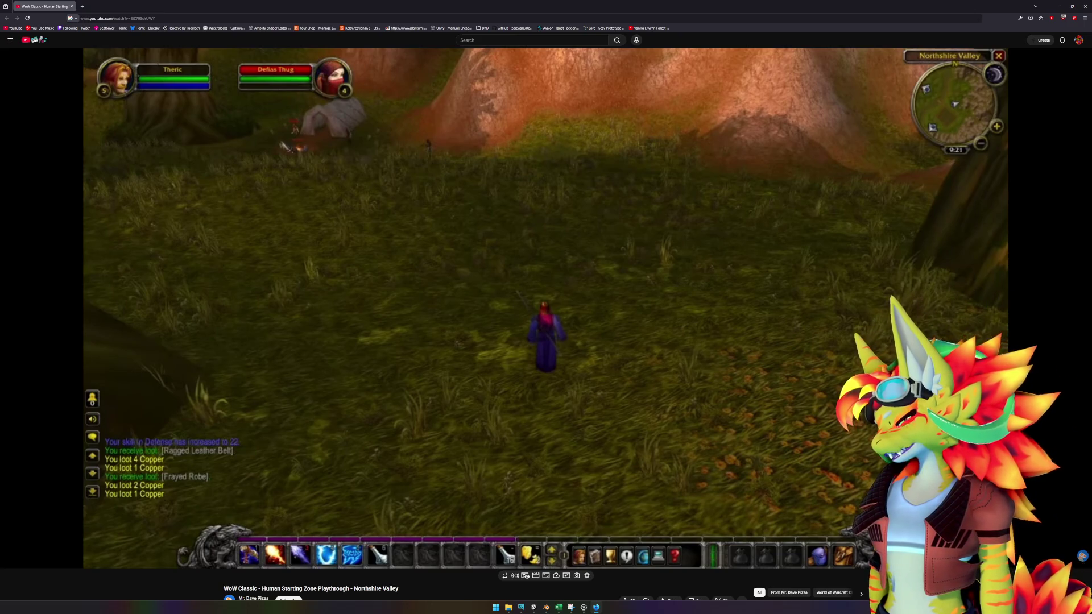
- Back in Unity, frame the elwynncampfire prefab and open it in isolation
click(534, 607)
scroll(610, 234, down, 3)
mouse_move(610, 235)
mouse_down()
mouse_move(631, 241)
mouse_move(621, 242)
mouse_up()
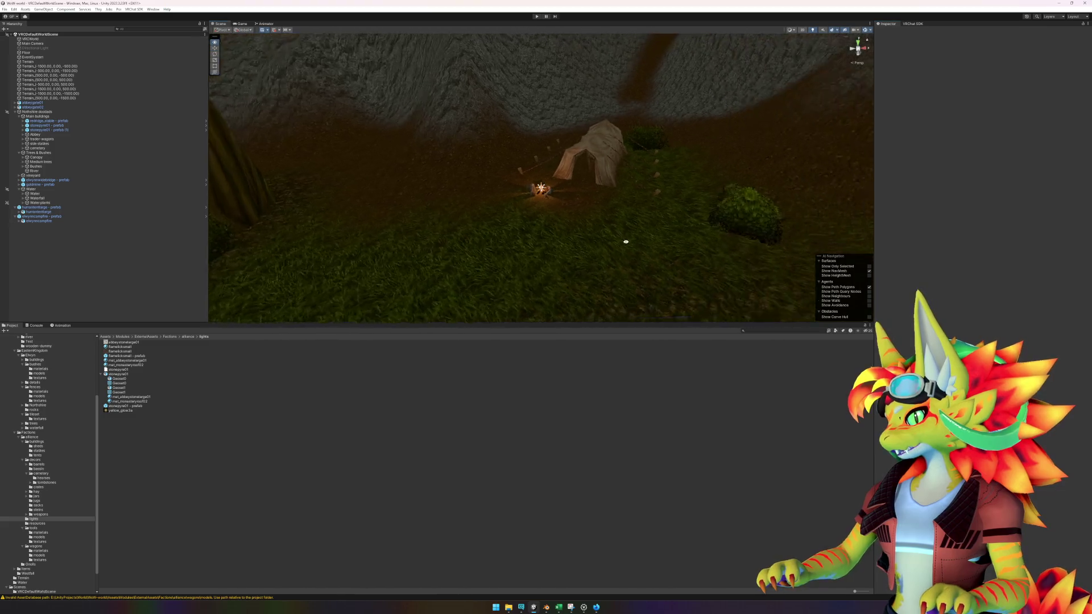
scroll(622, 241, down, 10)
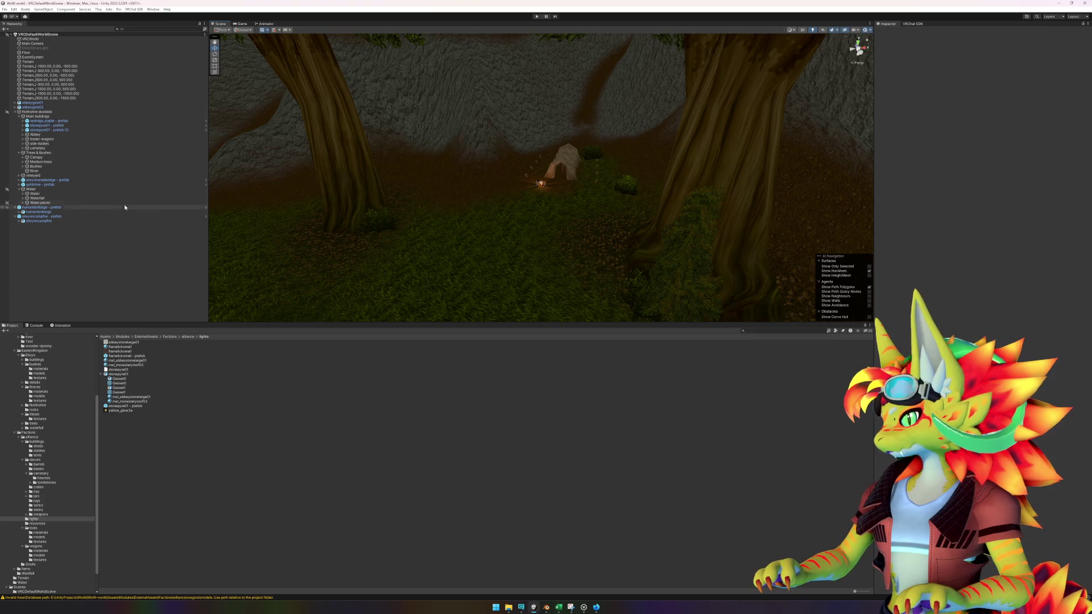
click(50, 217)
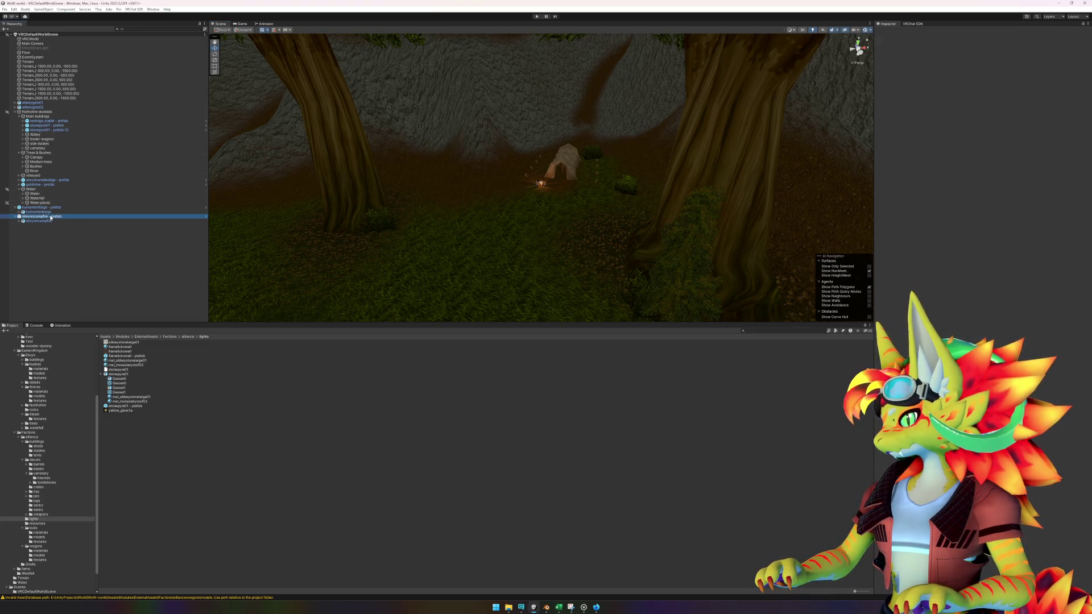
double_click(51, 217)
right_click(51, 216)
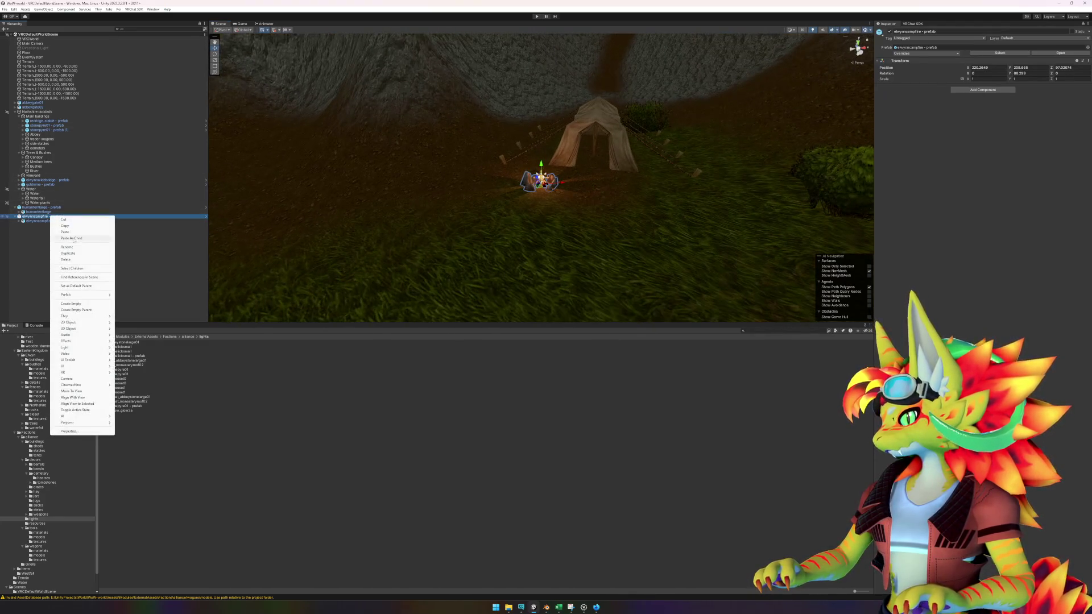
mouse_move(85, 295)
click(139, 301)
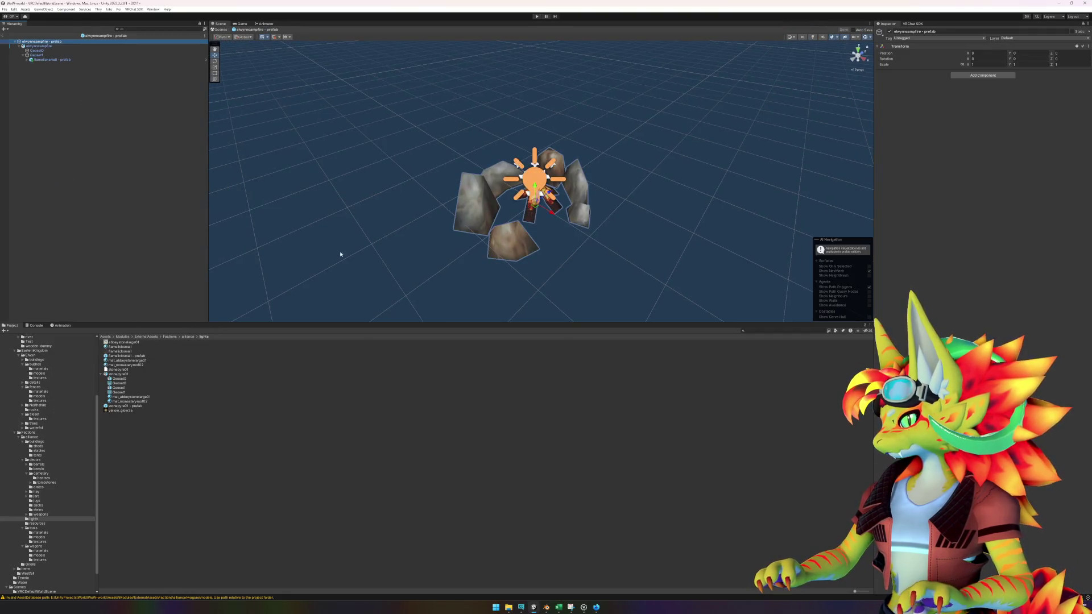
- On the elwynncampfire LOD Group, insert an empty LOD level before LOD 0
click(46, 46)
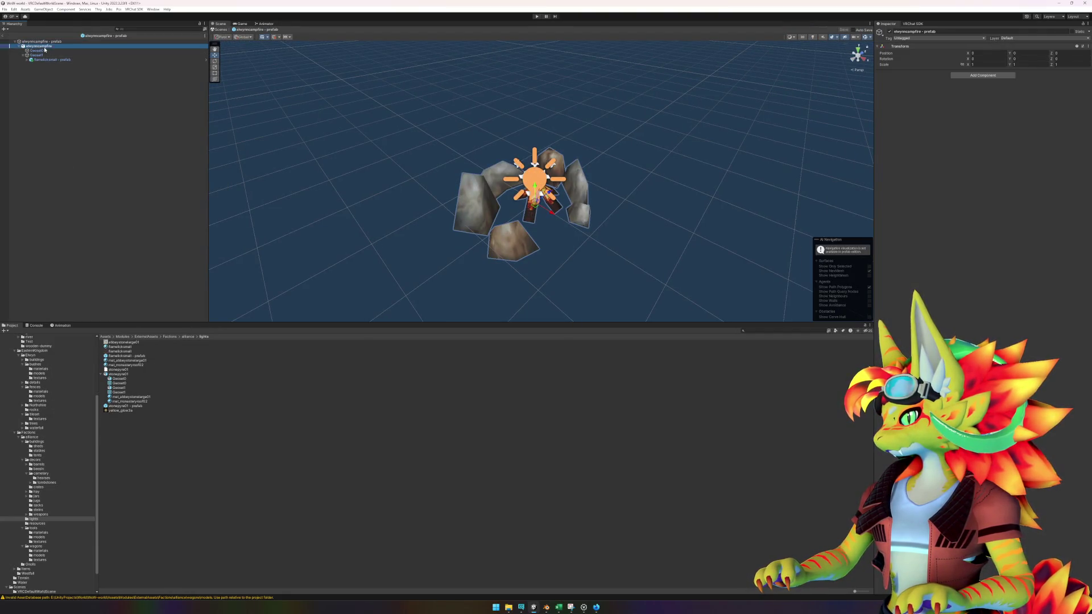
scroll(451, 198, down, 10)
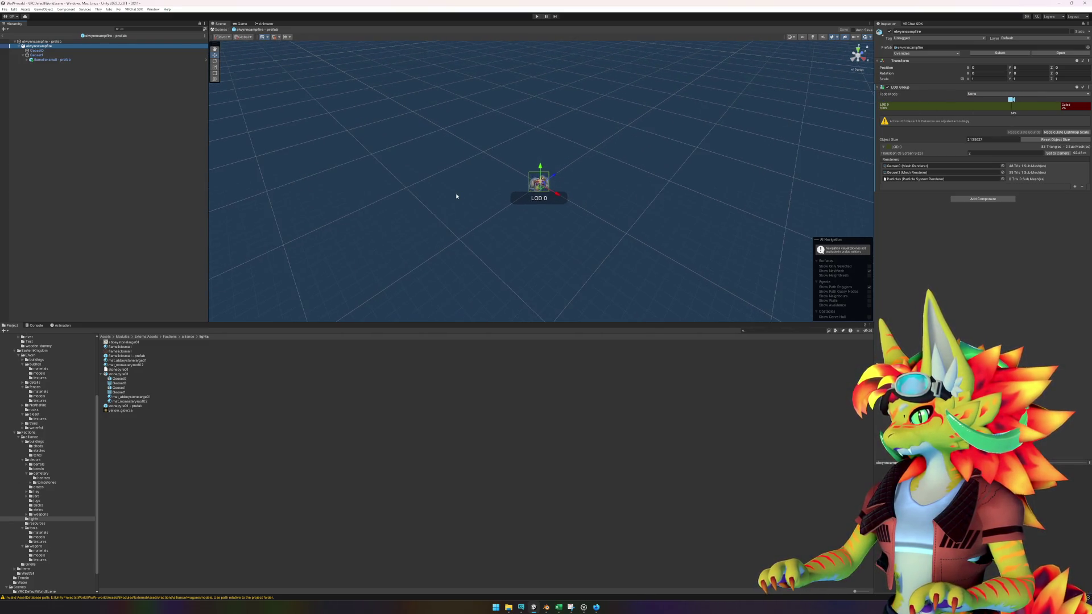
scroll(455, 196, down, 3)
scroll(460, 197, up, 2)
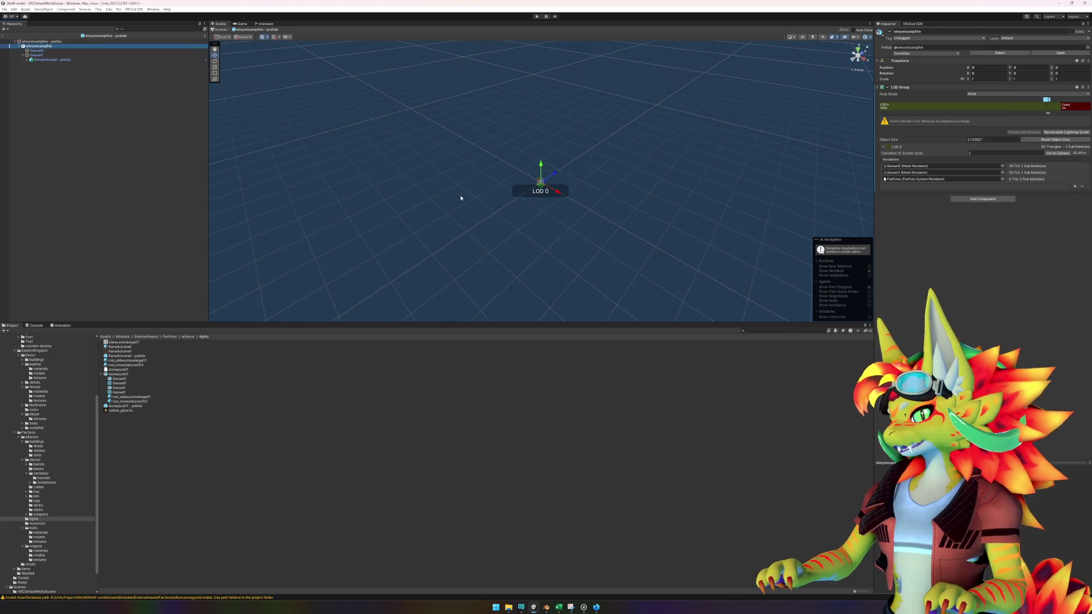
scroll(461, 198, down, 1)
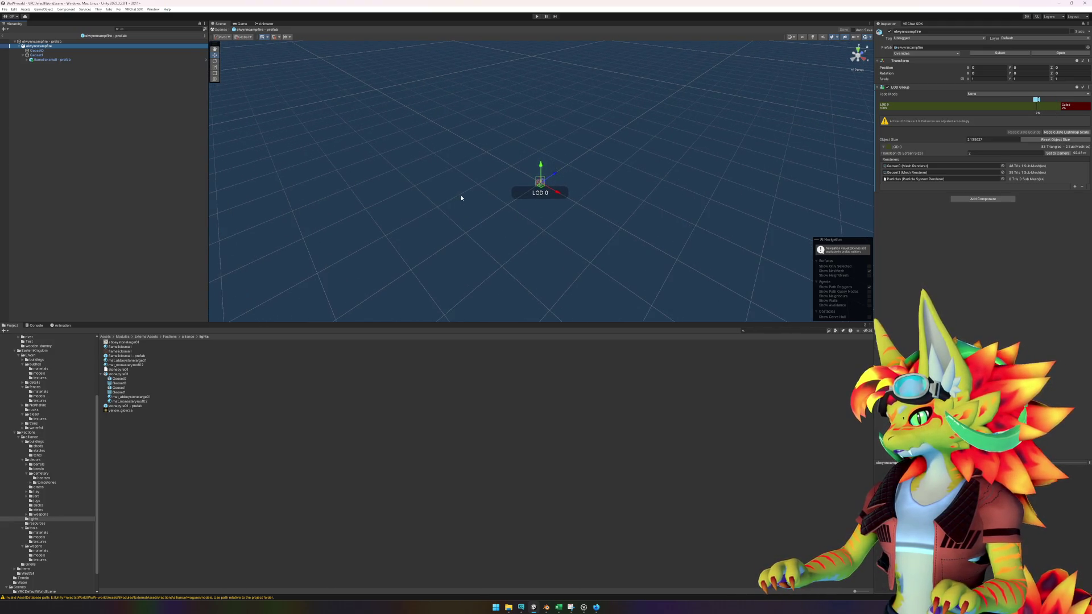
mouse_move(493, 259)
mouse_down()
mouse_move(527, 227)
mouse_move(501, 231)
mouse_up()
scroll(503, 233, up, 1)
right_click(1028, 106)
click(1048, 110)
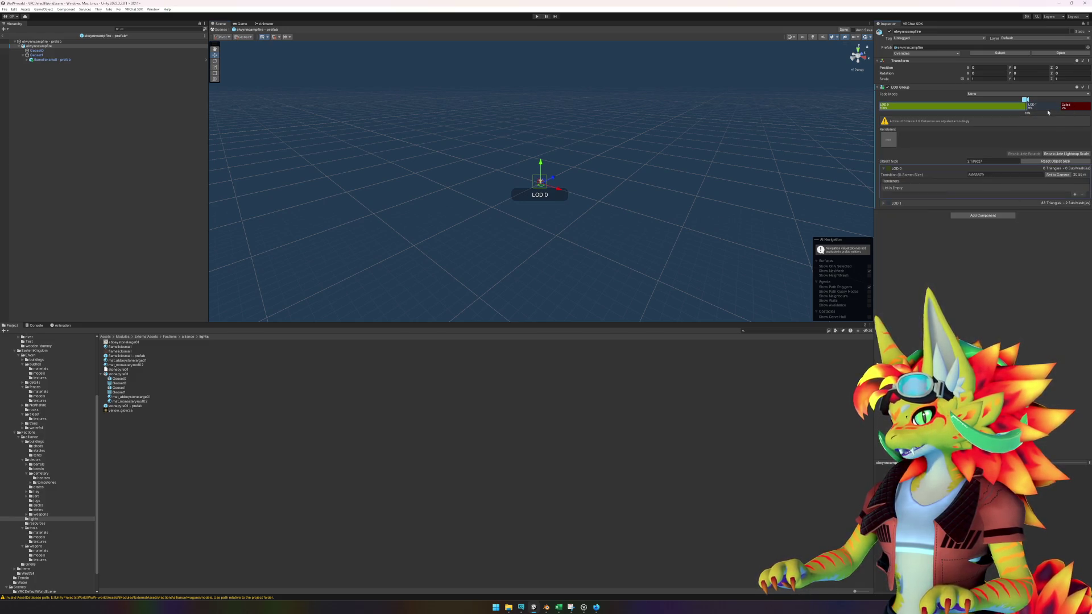
- Set LOD 0's transition to 10%, add the Particles renderer to it, and save the prefab
click(904, 204)
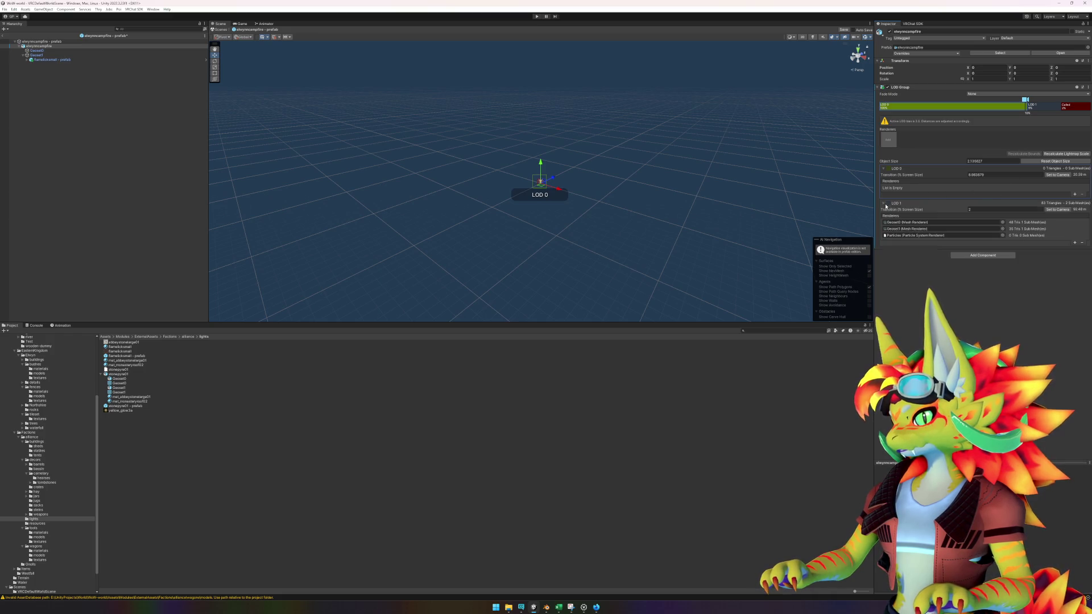
click(992, 175)
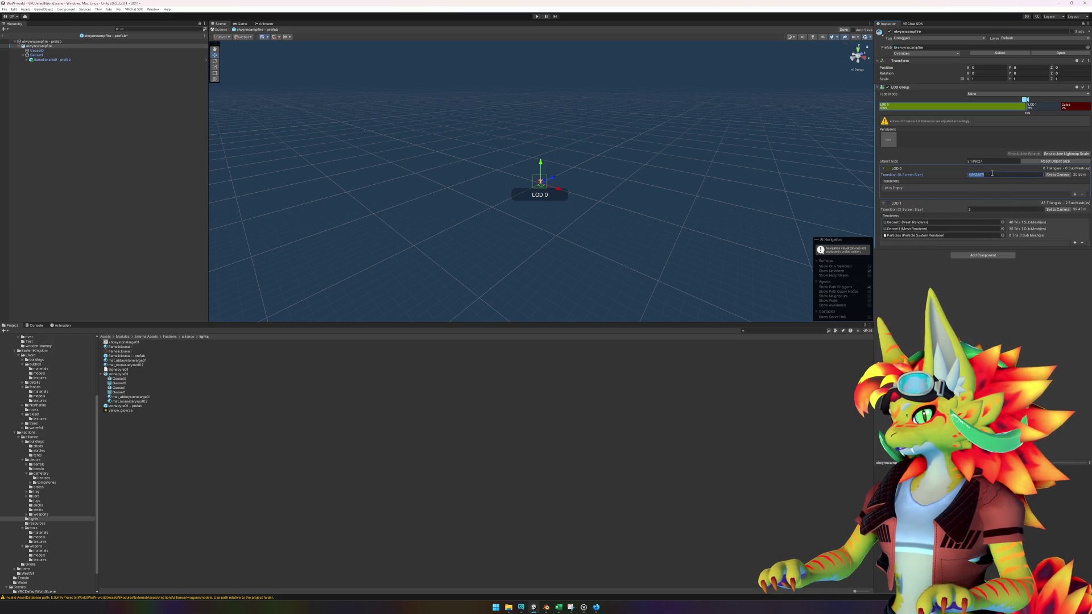
text(10)
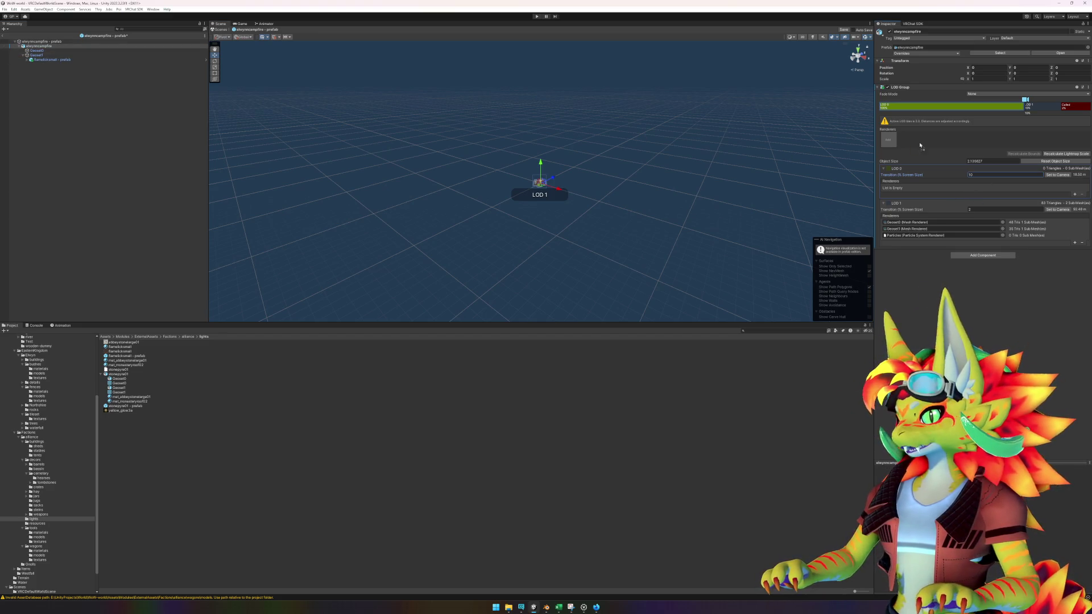
click(889, 140)
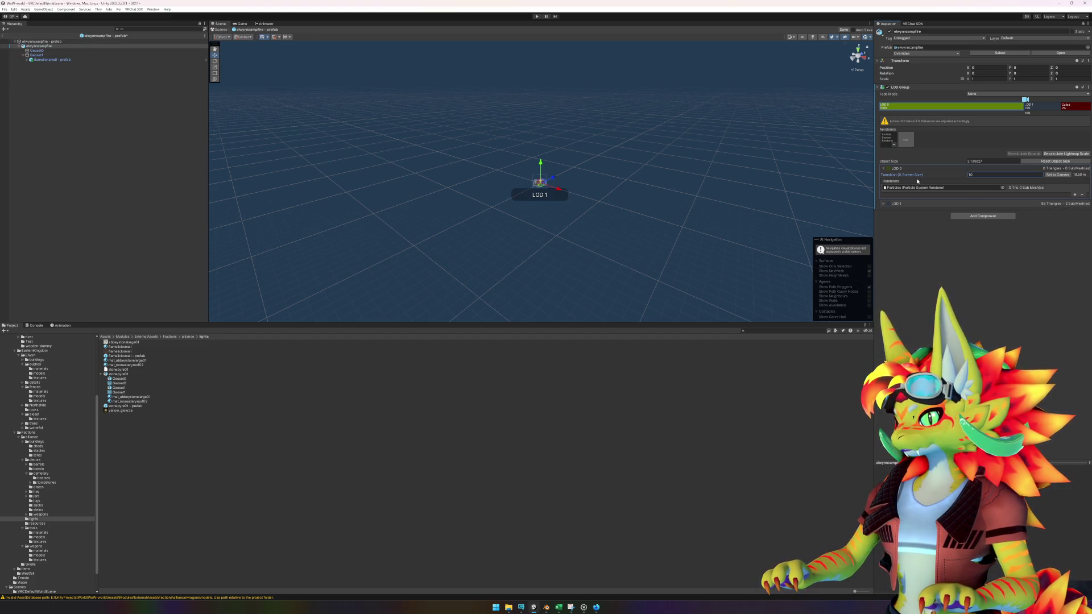
click(884, 204)
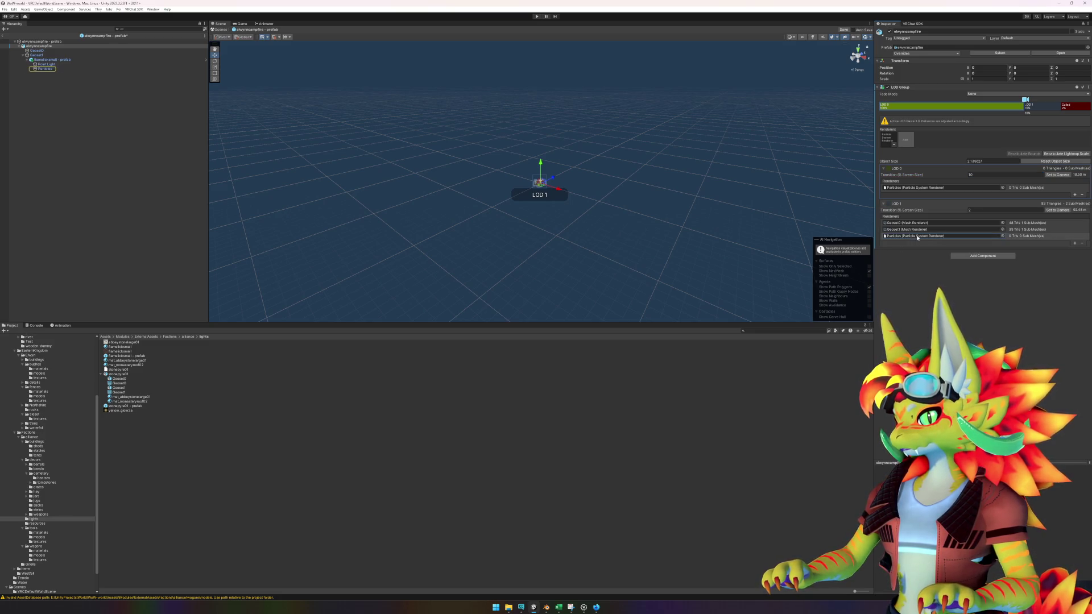
key(ctrl+s)
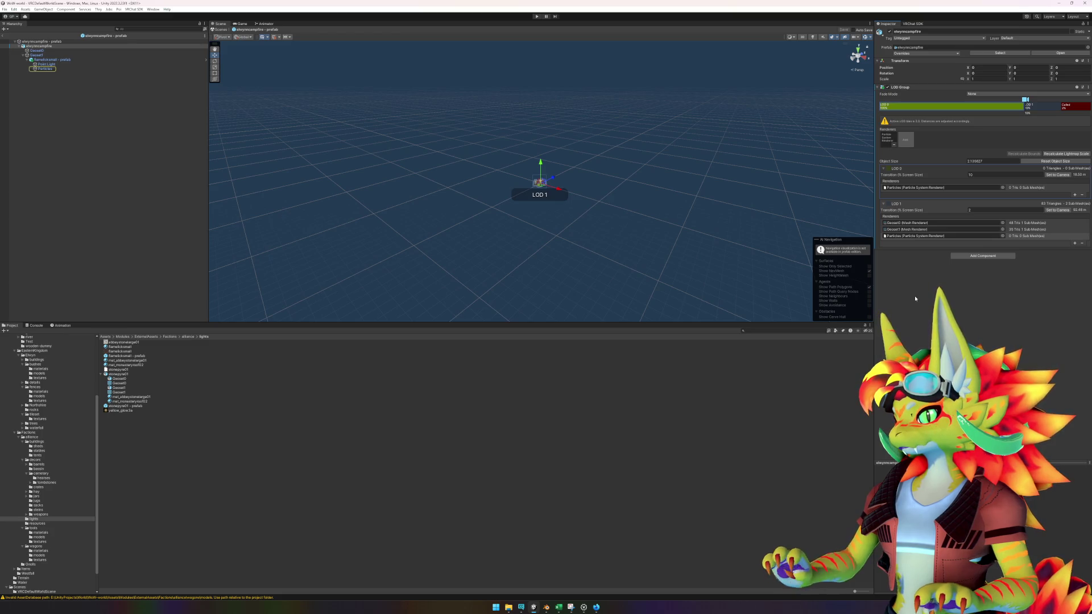
- Reselect elwynncampfire and pick LOD 0 to edit its renderers
scroll(653, 216, up, 5)
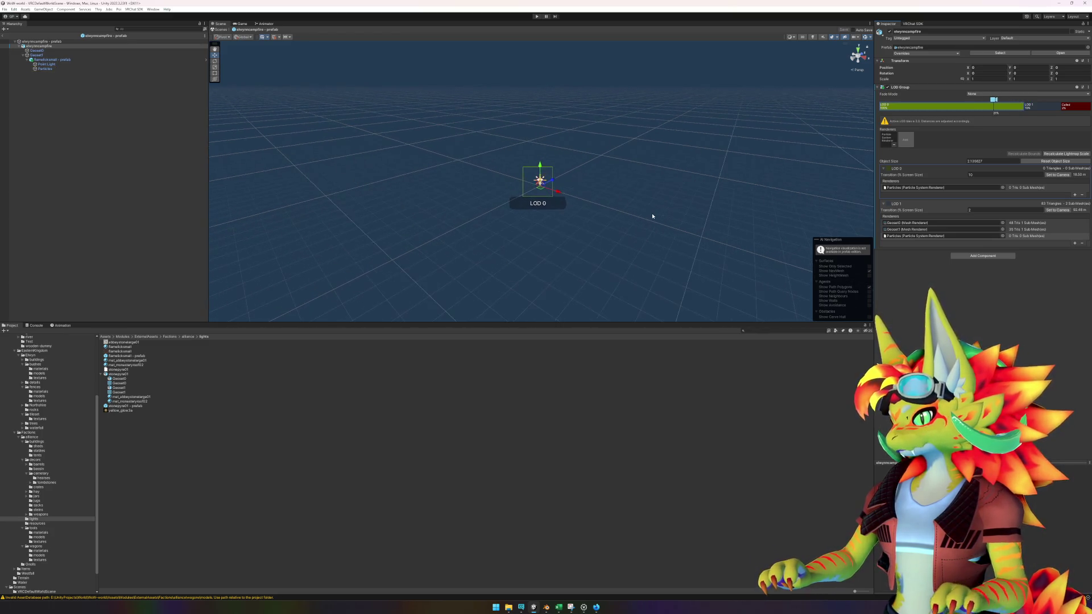
scroll(654, 218, up, 2)
click(103, 163)
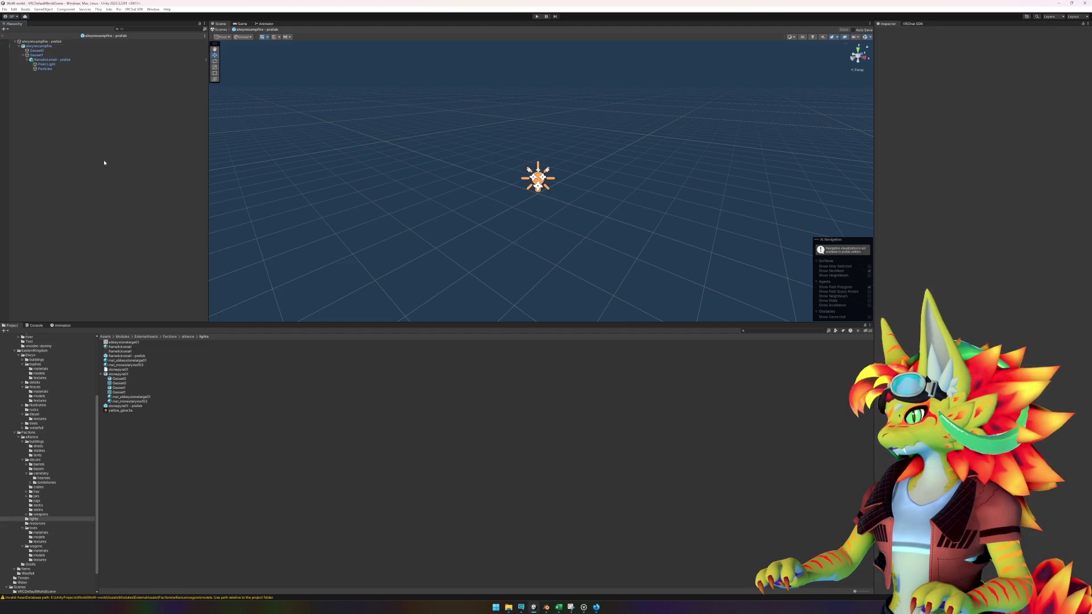
click(58, 59)
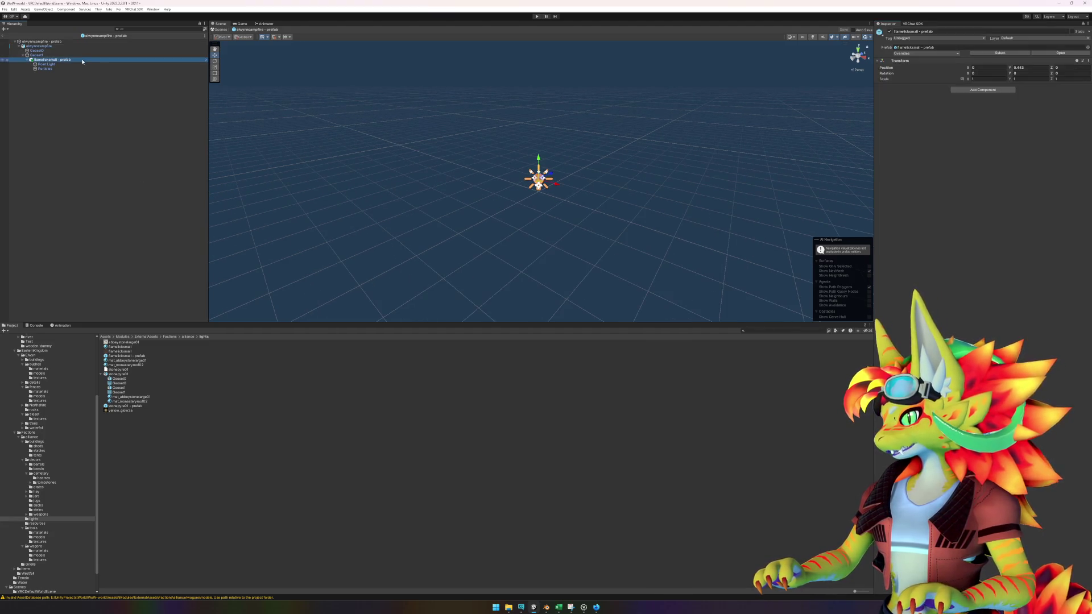
click(39, 46)
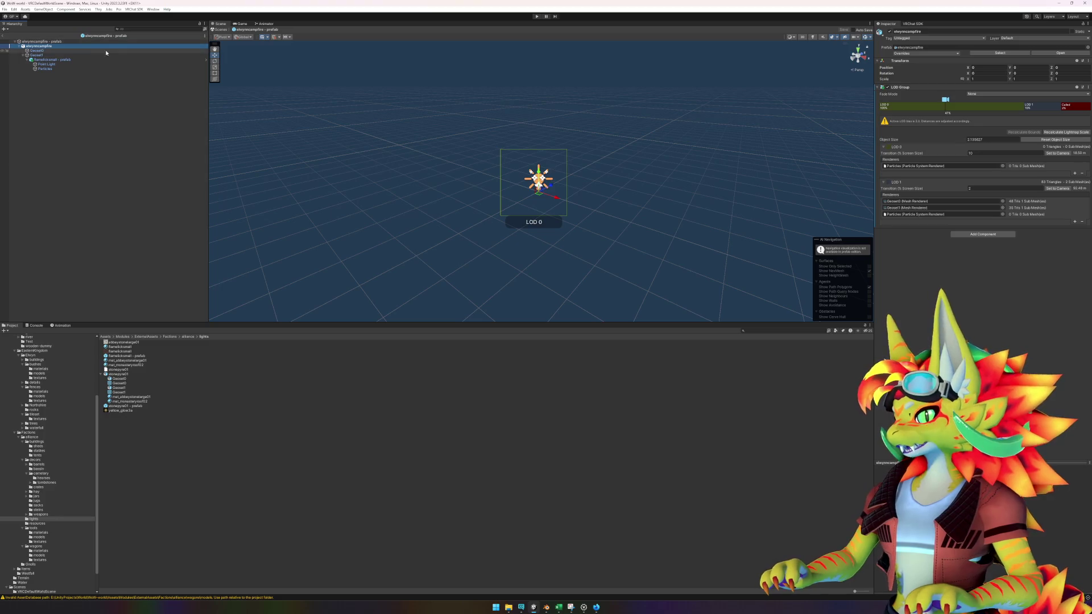
click(933, 108)
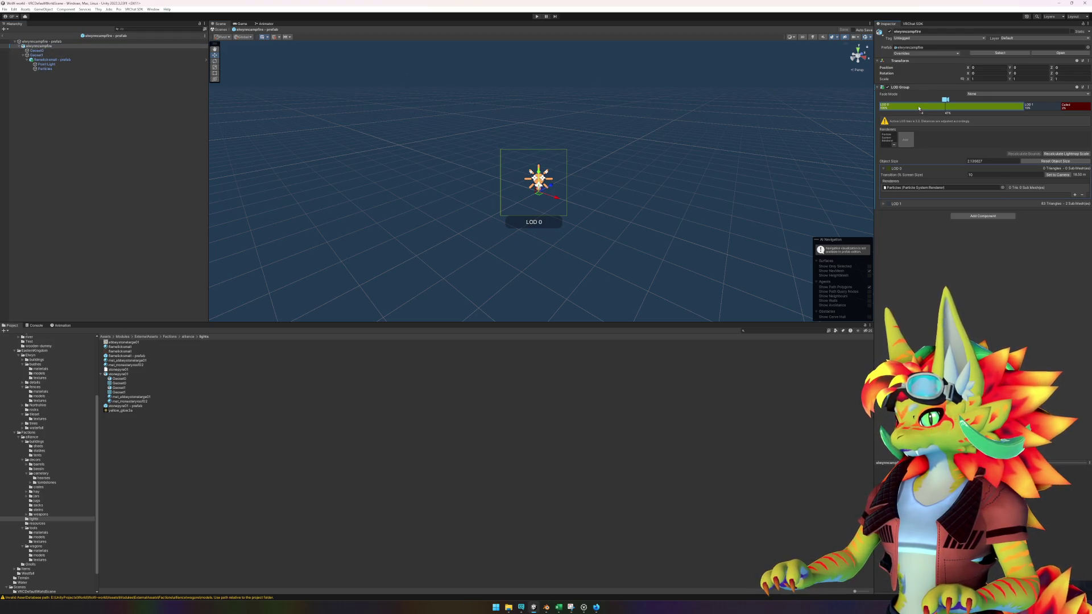
- Add Geoset0 and Geoset1 to LOD 0 and remove Particles from LOD 1
drag(918, 108, 945, 111)
click(1040, 108)
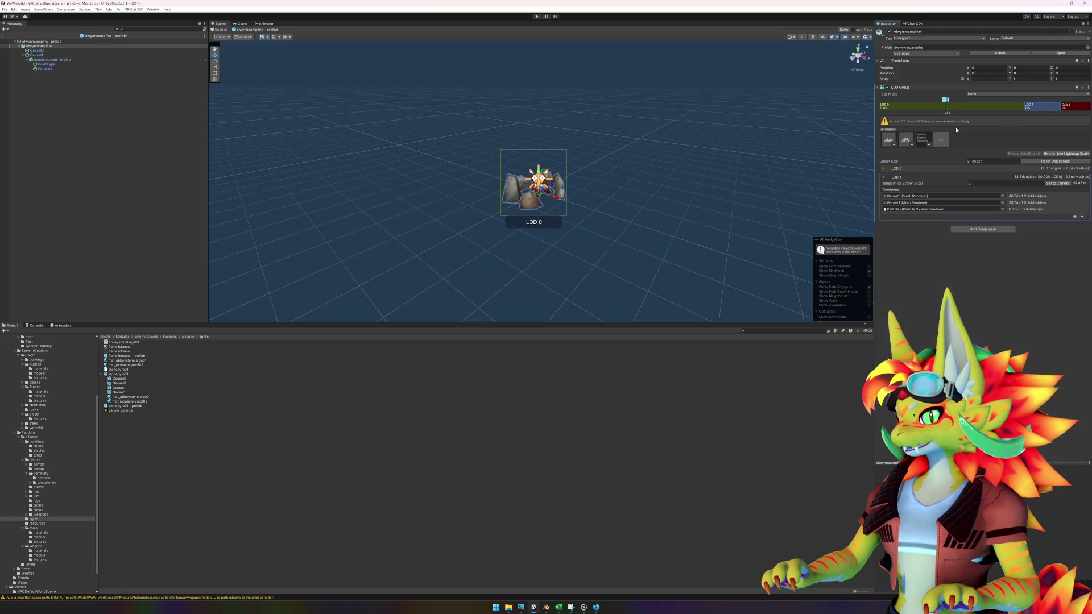
click(929, 145)
scroll(699, 224, down, 5)
scroll(695, 225, down, 4)
scroll(695, 225, down, 3)
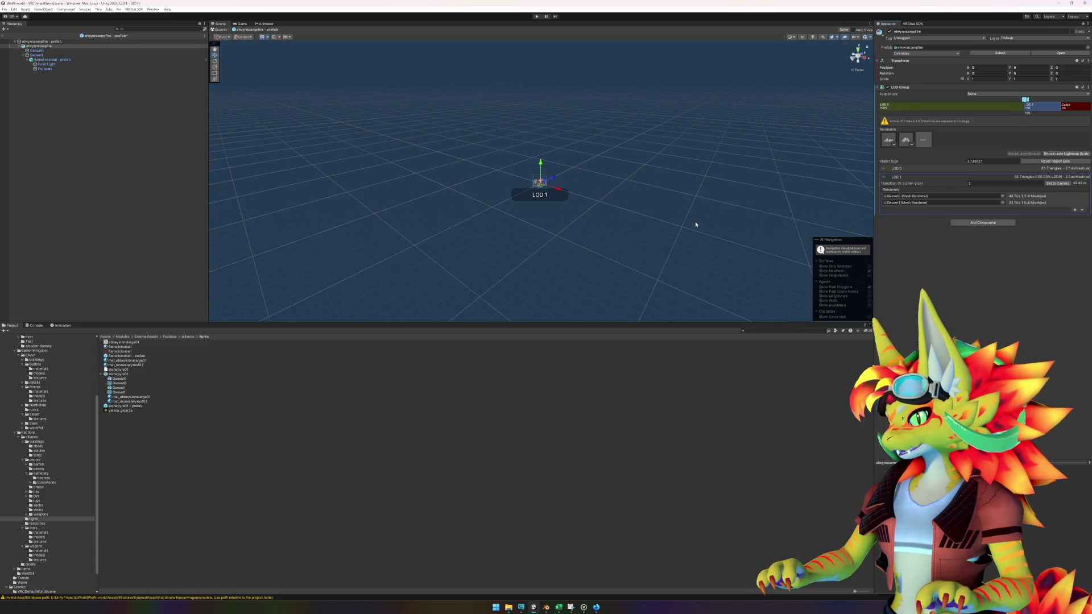
scroll(694, 224, up, 3)
scroll(696, 224, up, 1)
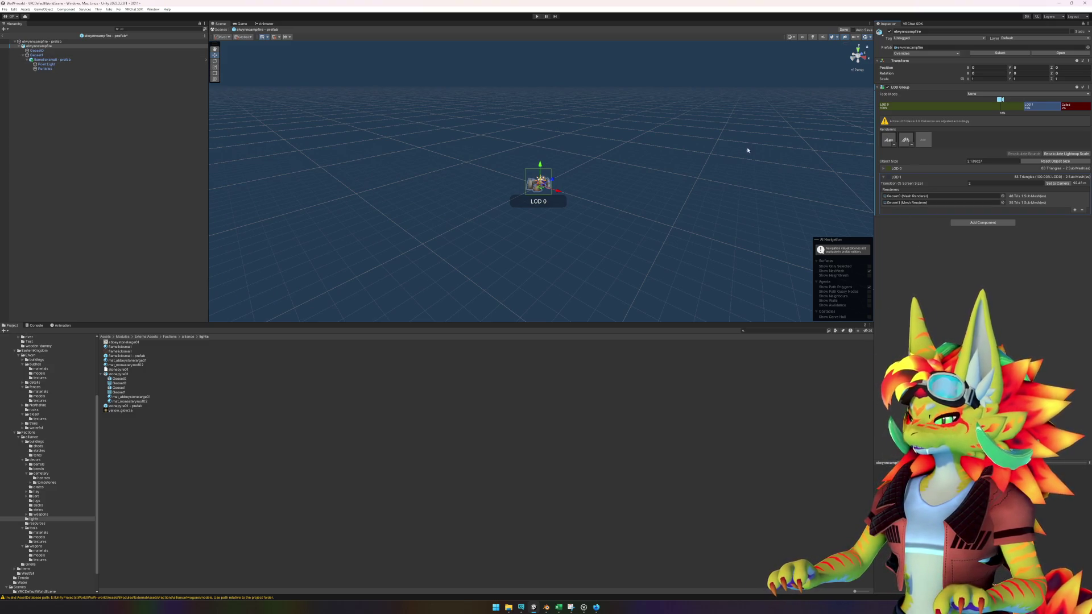
- After checking the Point Light, delete LOD 1 from elwynncampfire's LOD Group
click(57, 66)
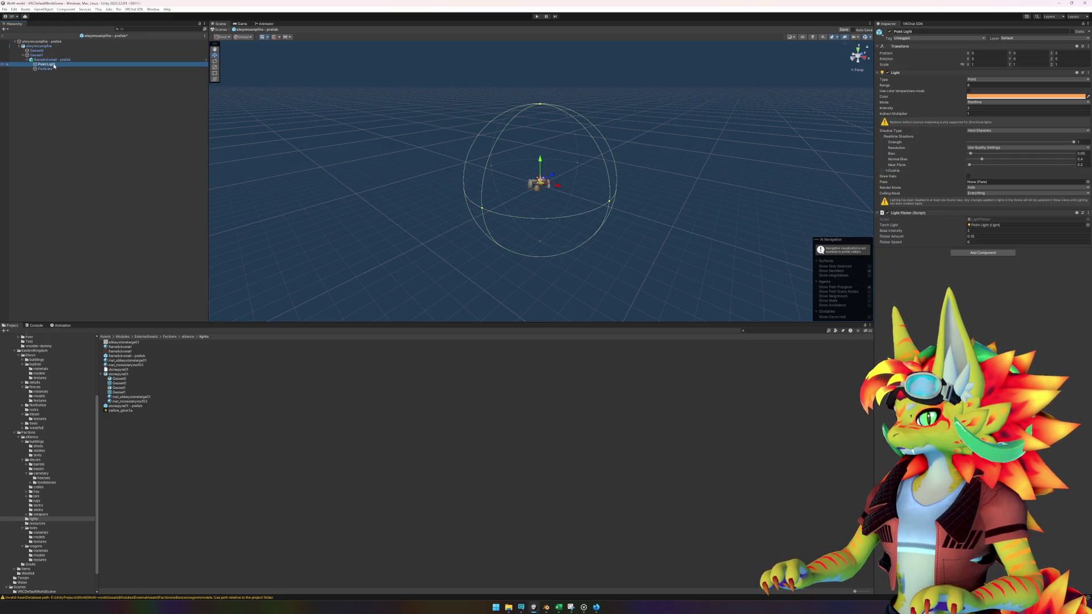
click(49, 59)
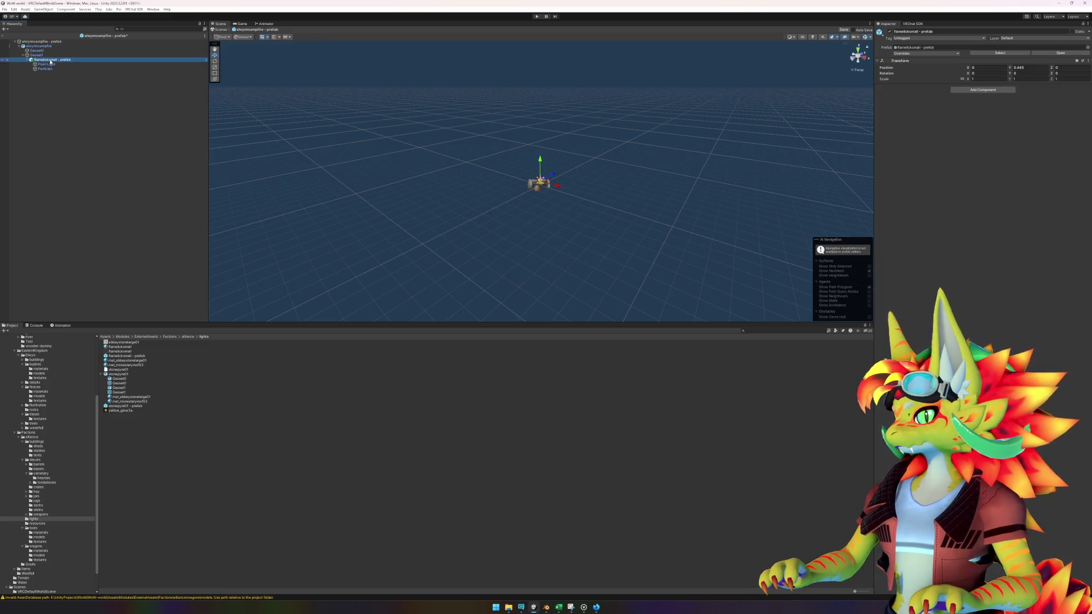
click(39, 45)
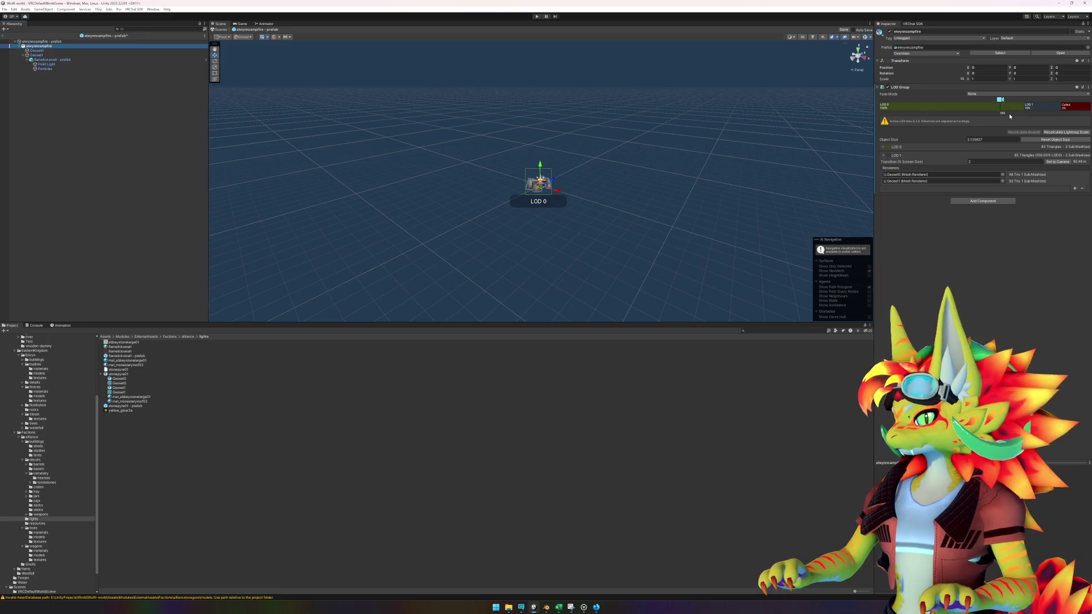
right_click(1033, 109)
click(1044, 118)
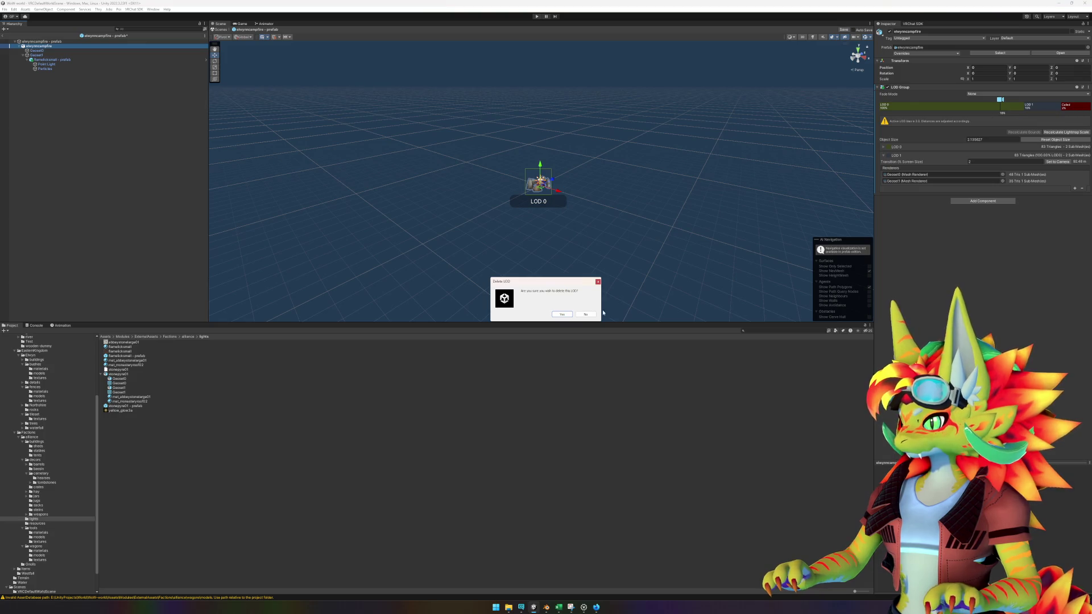
click(562, 315)
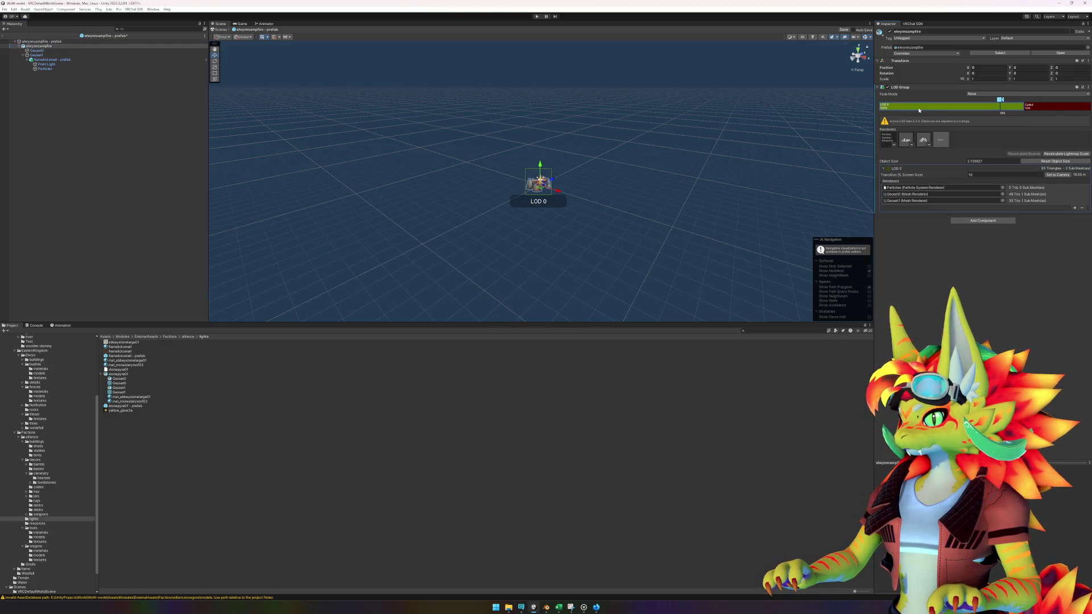
- Save the campfire prefab, return to the scene framed on the campfire, then show the WoW video
key(ctrl+s)
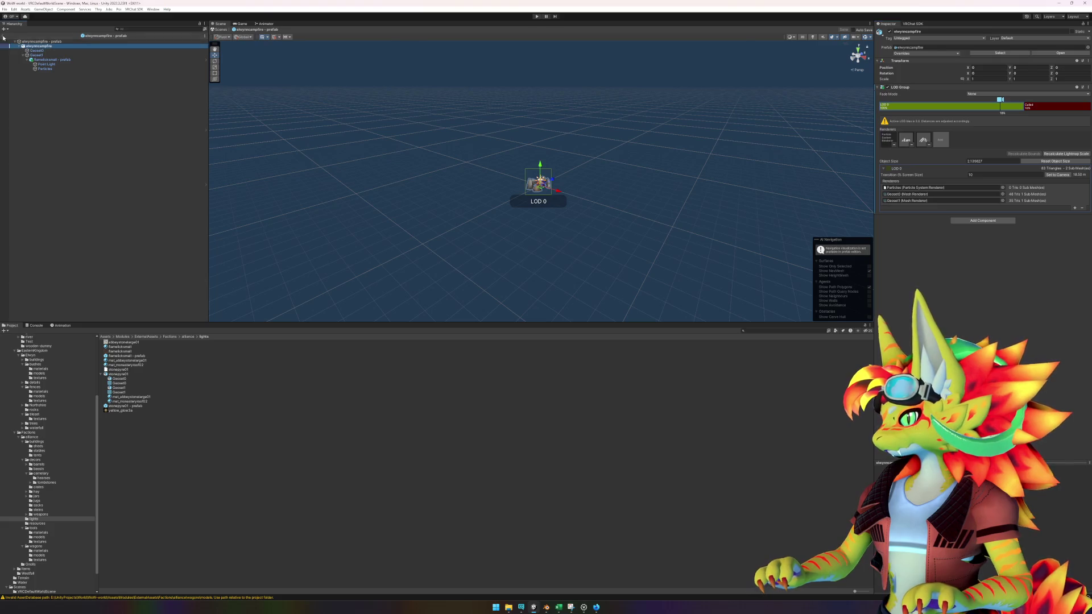
click(4, 38)
key(f)
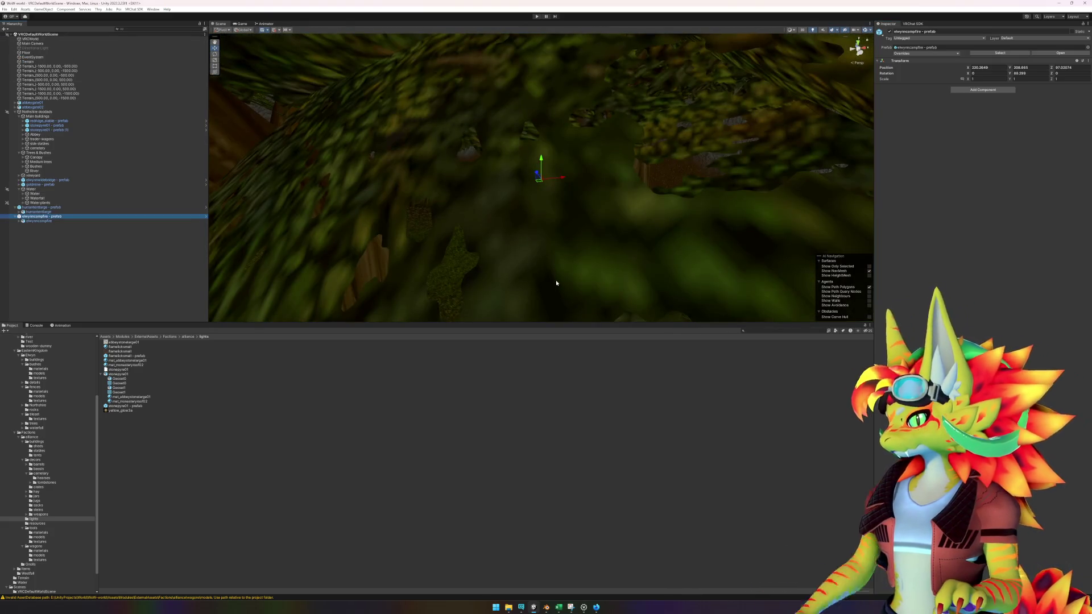
click(606, 288)
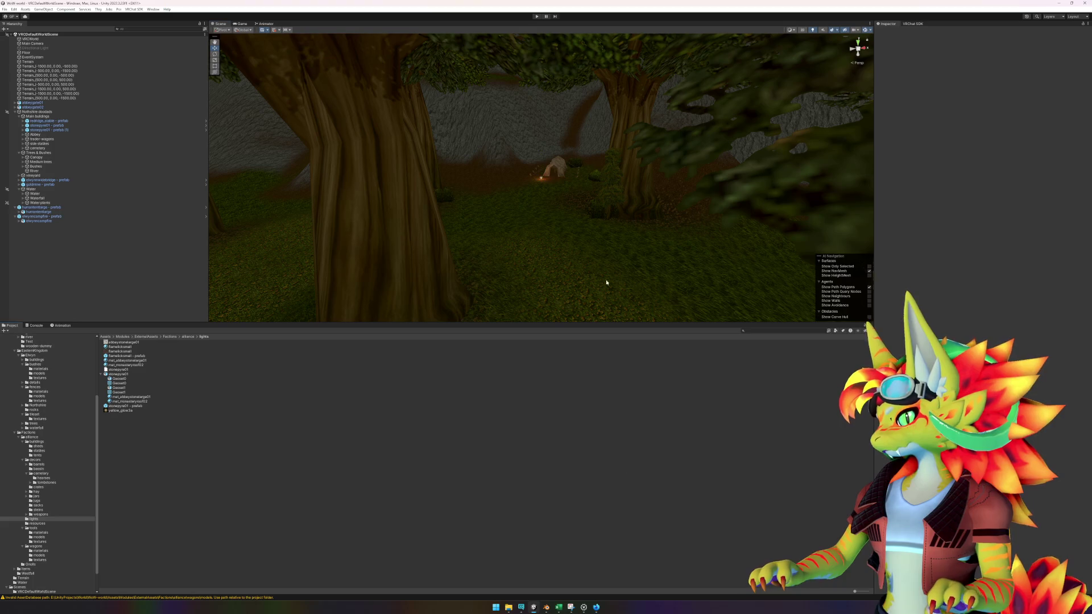
scroll(606, 288, up, 10)
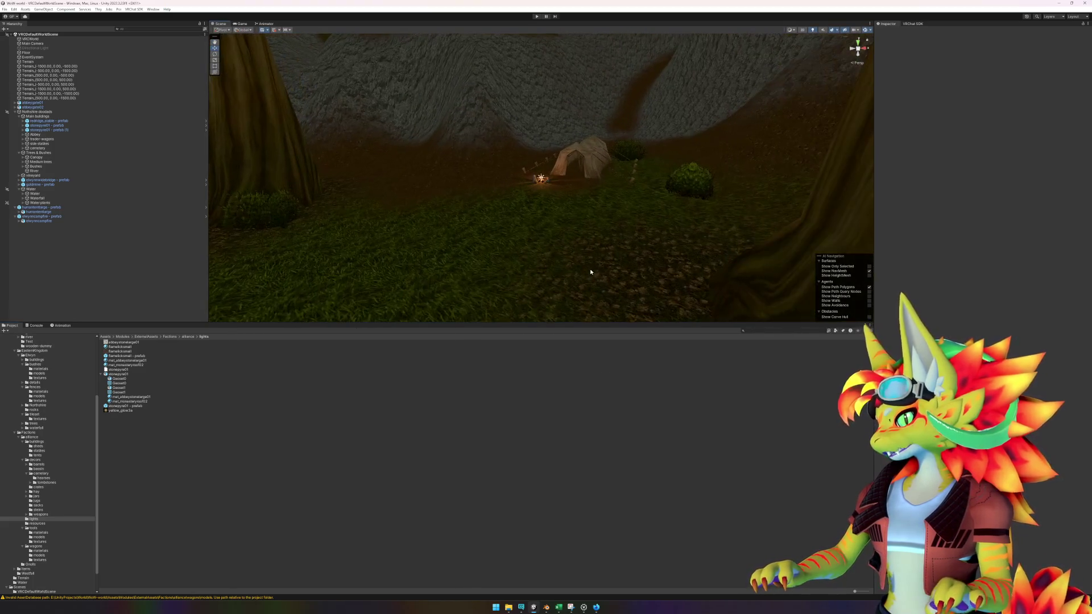
click(596, 607)
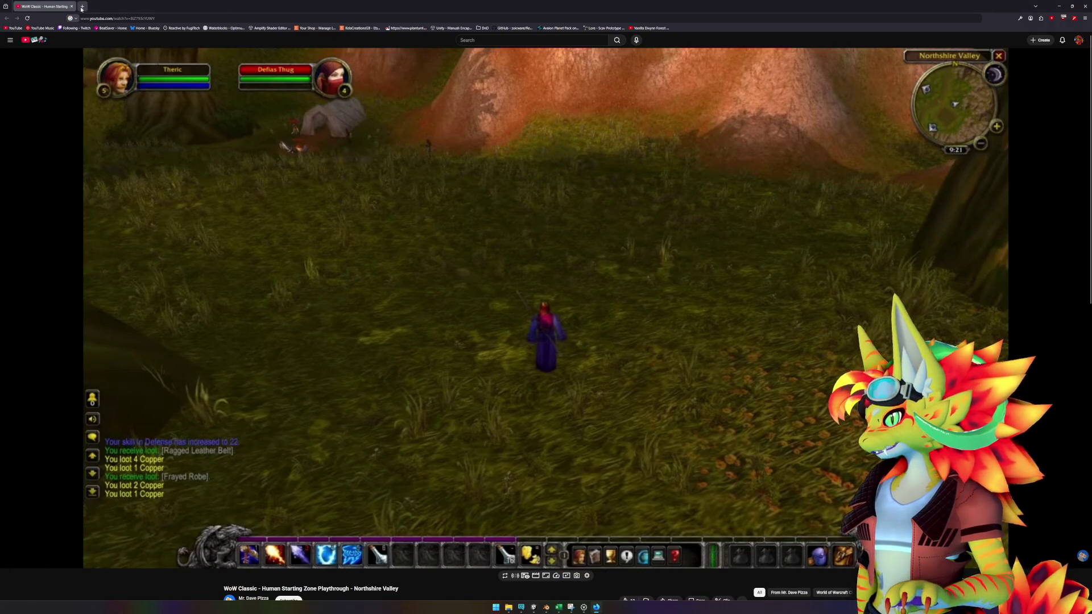
- Search 'unity LOD lights', open the LOD Your Lights tutorial thread, and play its video on YouTube
click(81, 6)
text(unit)
text(y l)
text(lights)
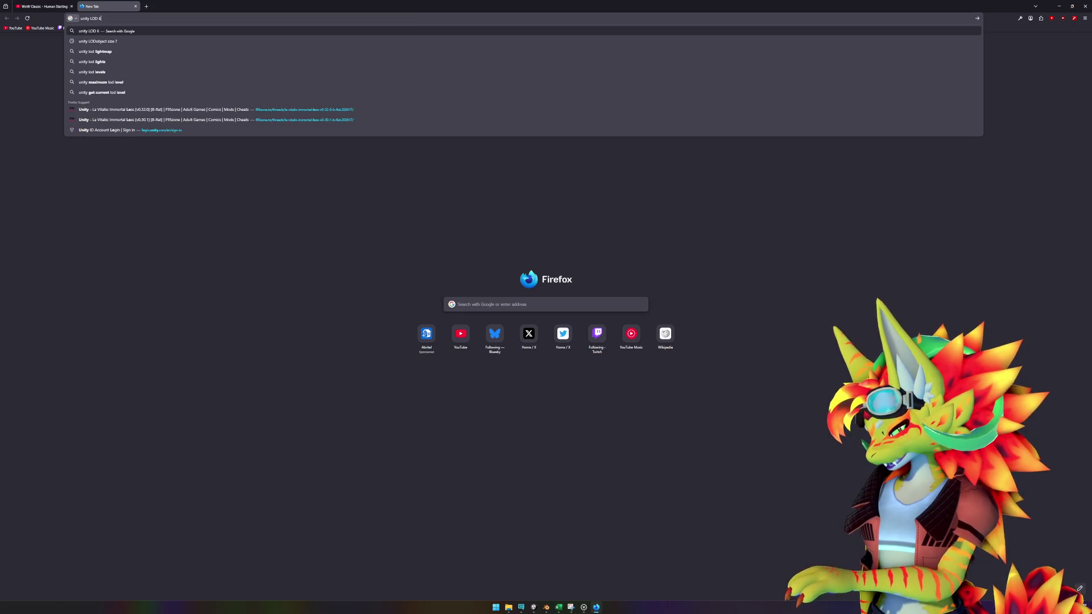
key(Return)
middle_click(135, 95)
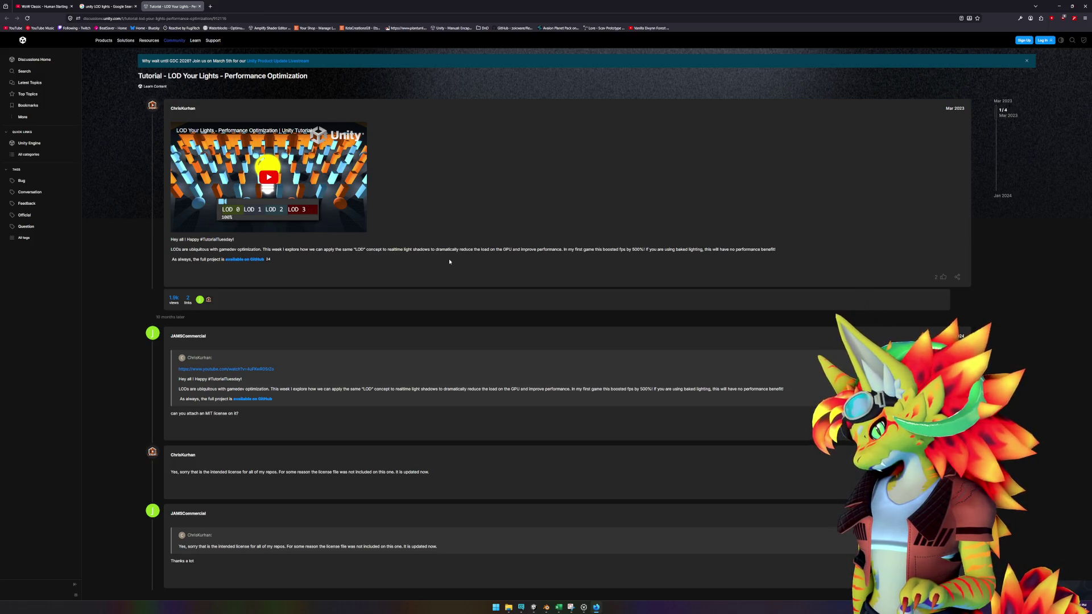
click(333, 168)
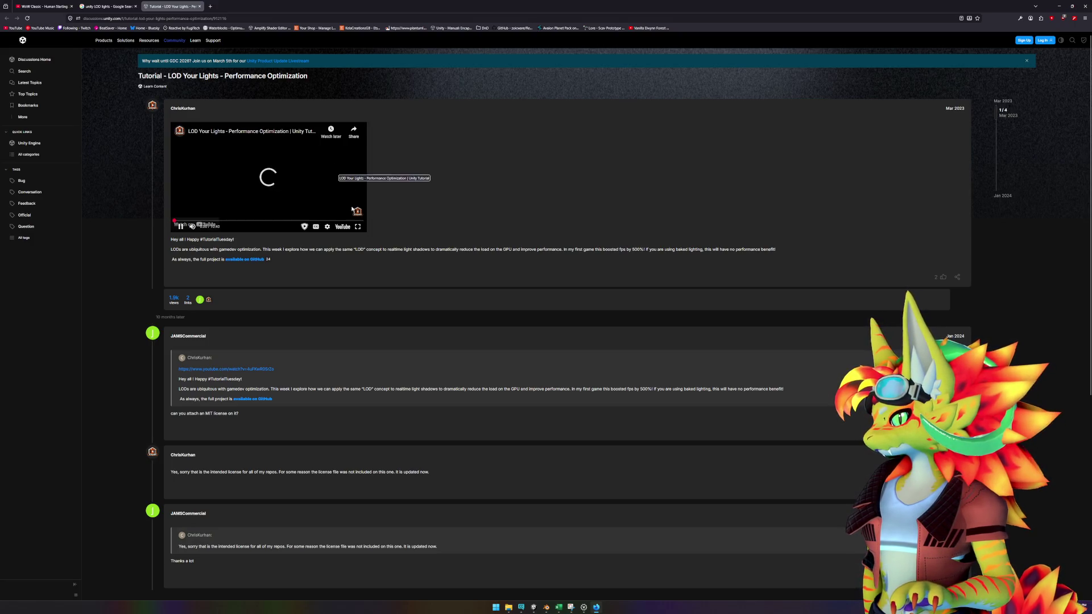
click(285, 131)
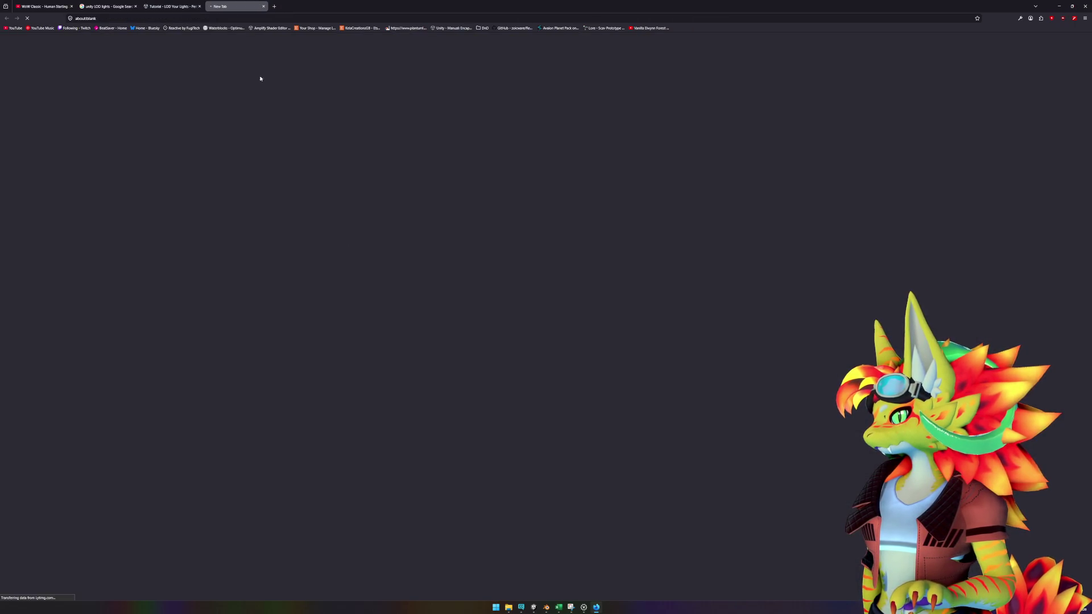
- Close the discussion tab, seek the tutorial to the LightLODCamera code, and pause it
middle_click(186, 5)
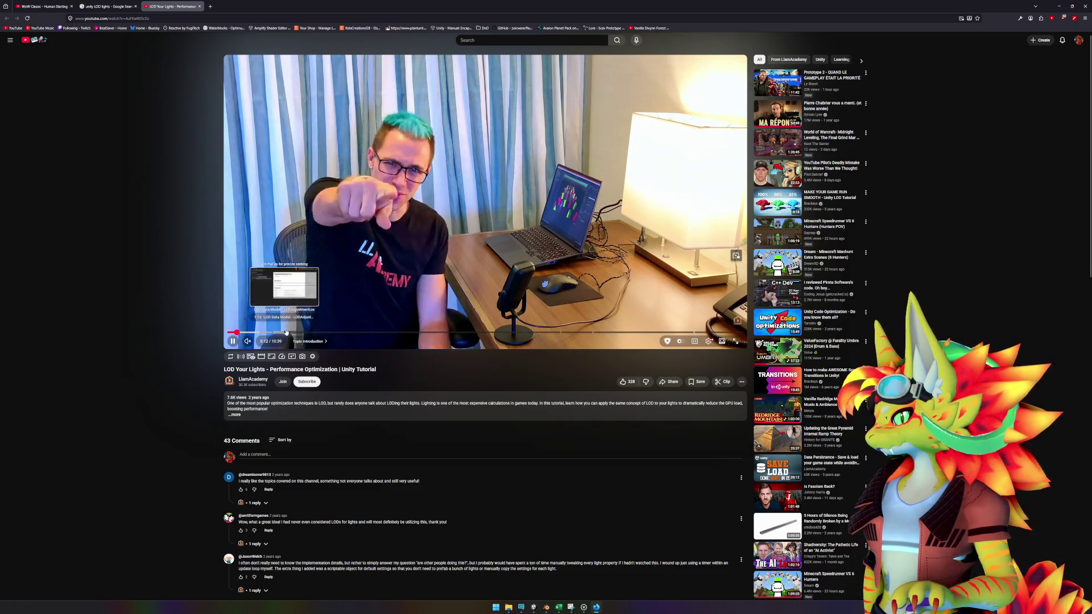
click(290, 332)
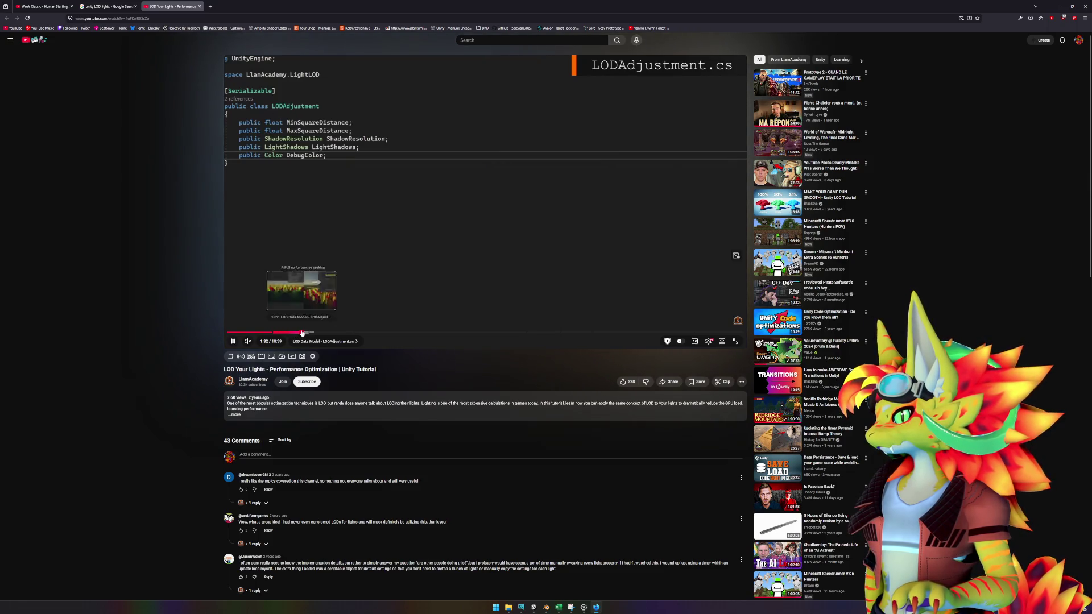
click(307, 332)
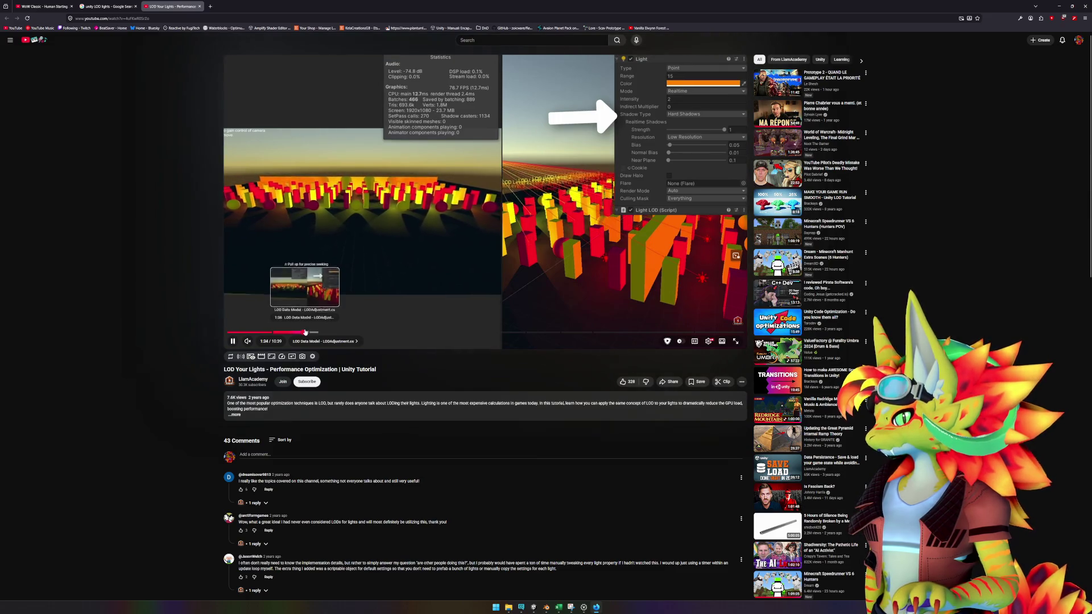
click(298, 332)
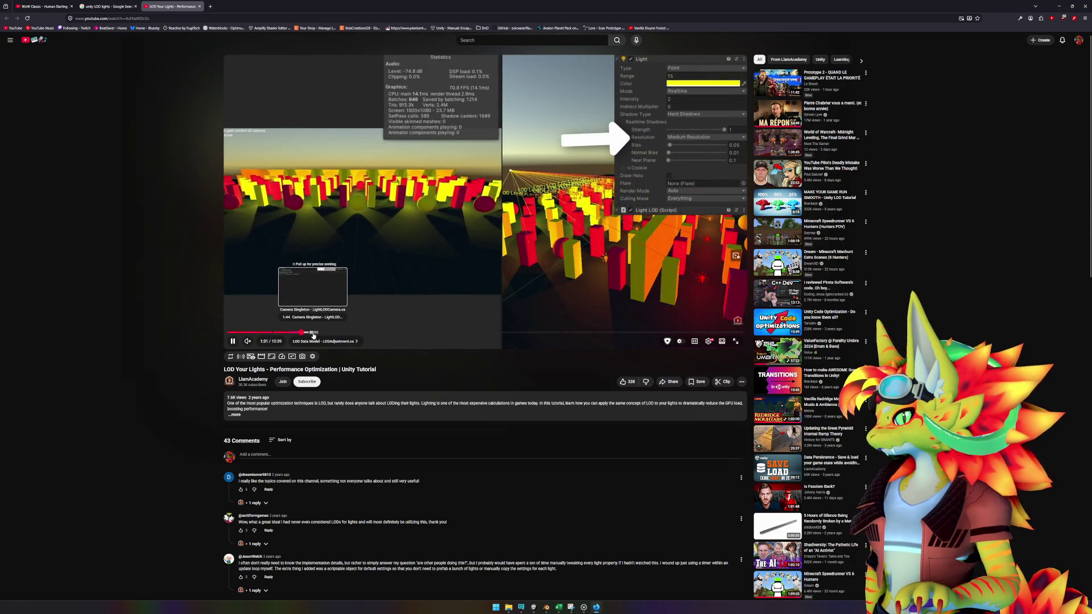
click(313, 332)
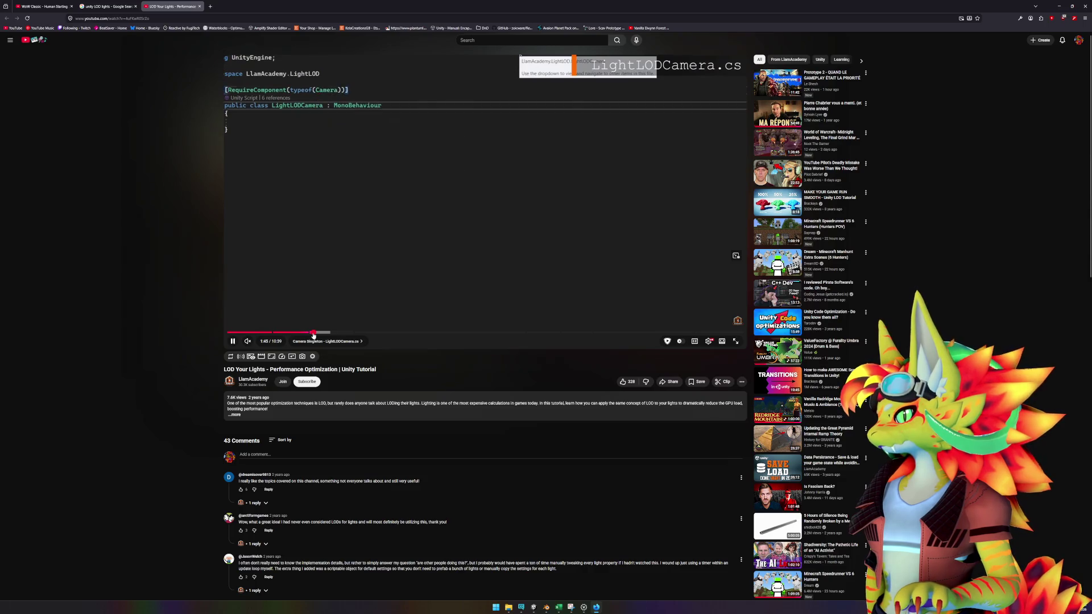
click(342, 298)
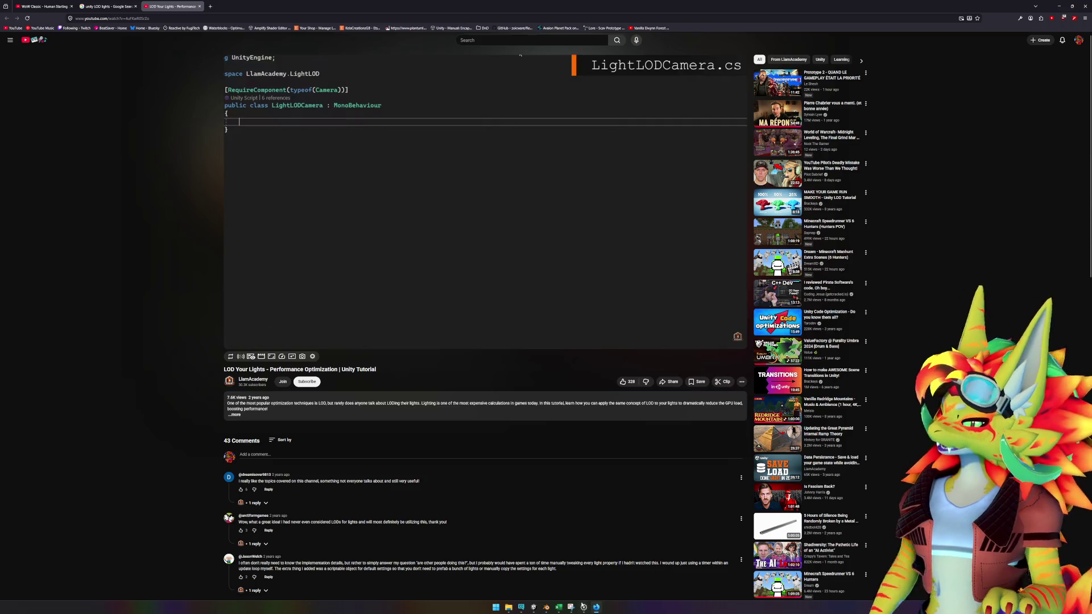
- Open the Unity manual's Lightmaps and LOD page from the search results
mouse_move(545, 609)
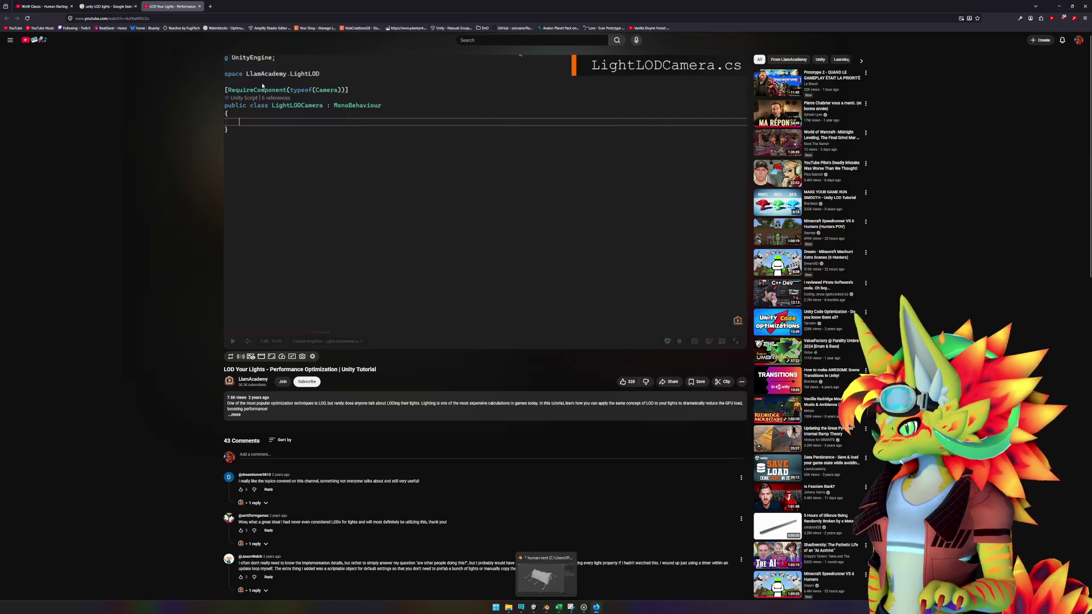
click(108, 6)
middle_click(94, 333)
click(169, 7)
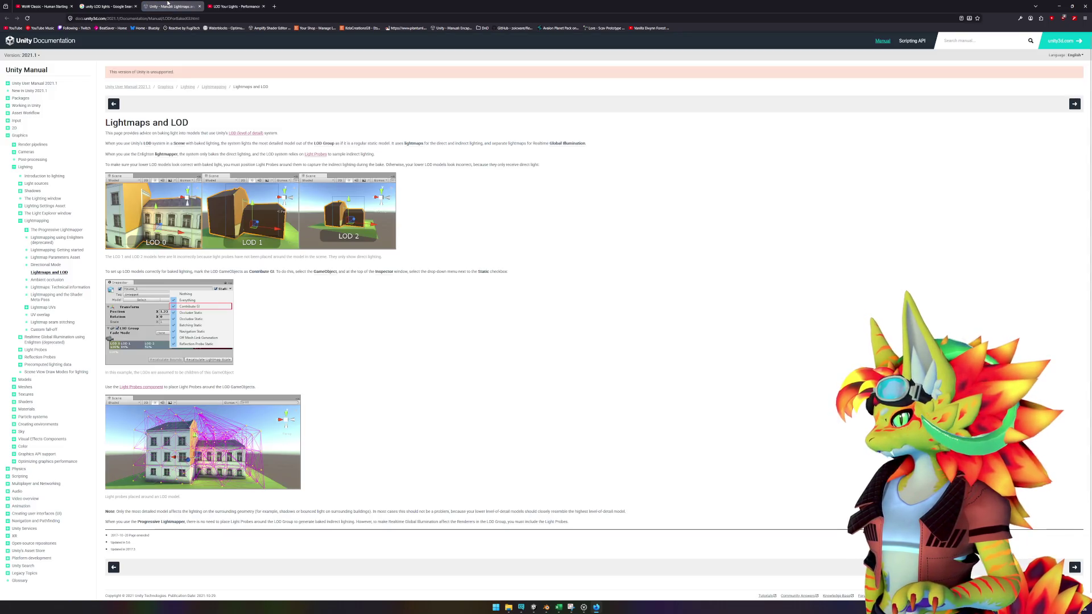
- Close the manual tab and refine the search to 'unity LOD point lights'
middle_click(169, 4)
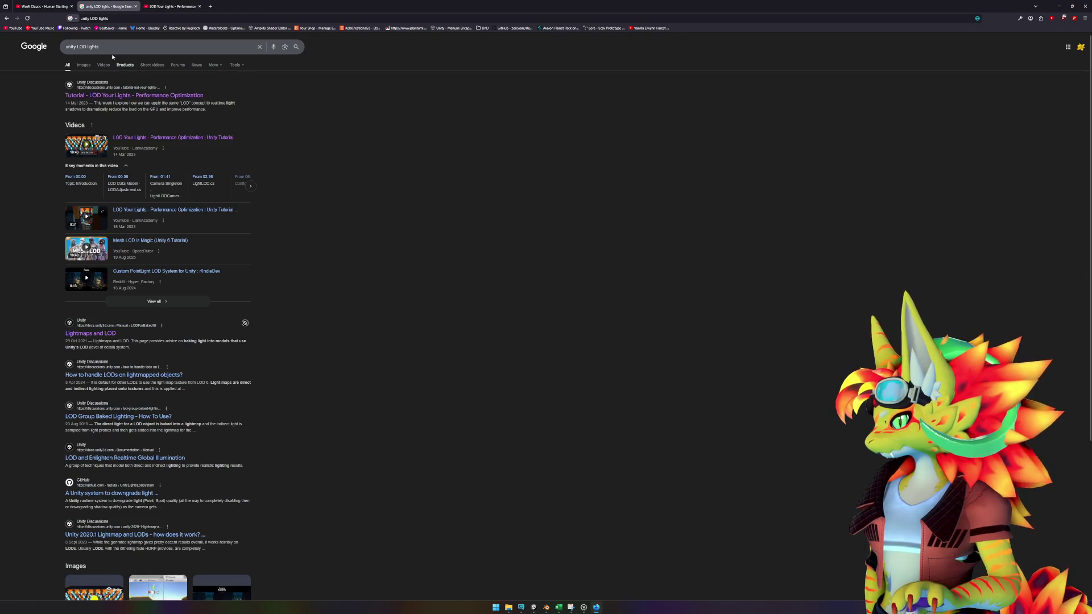
click(87, 47)
text(point)
key(Return)
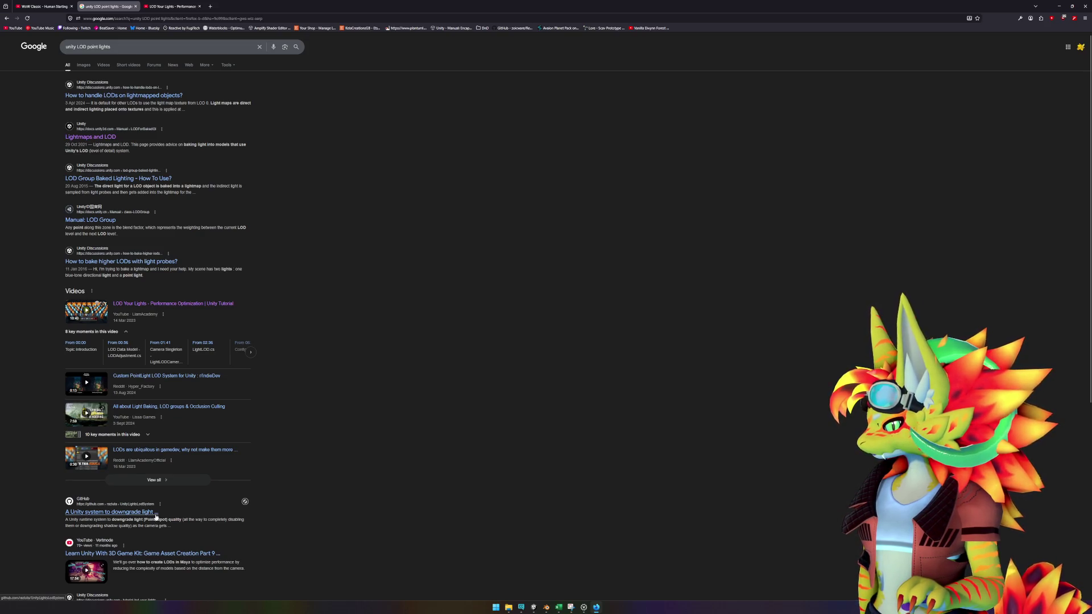
- Open the 'How to handle LODs on lightmapped objects?' Unity Discussions thread
scroll(256, 514, down, 4)
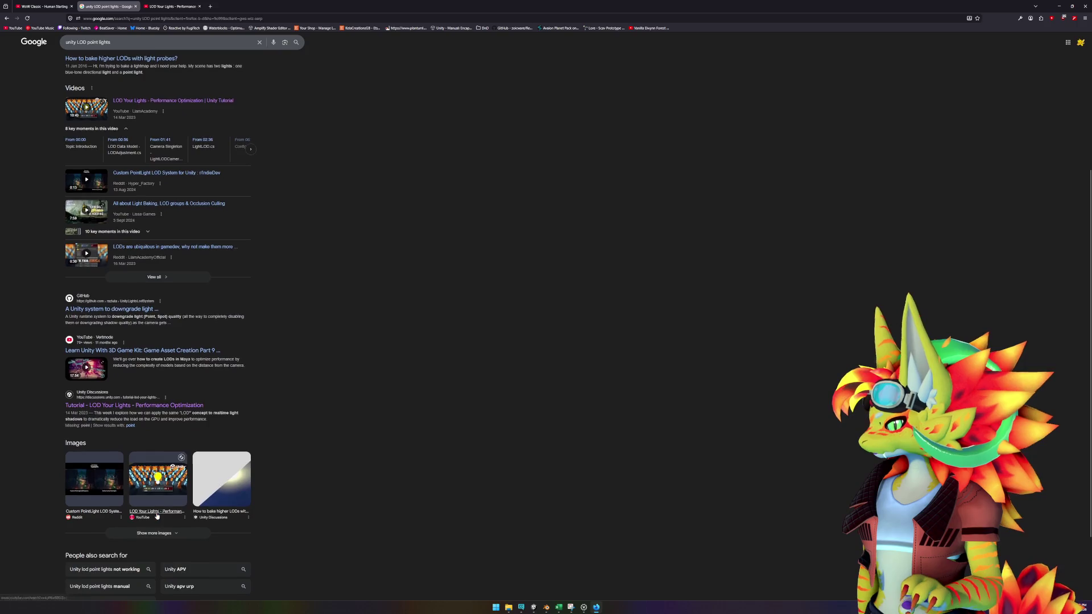
scroll(360, 512, up, 4)
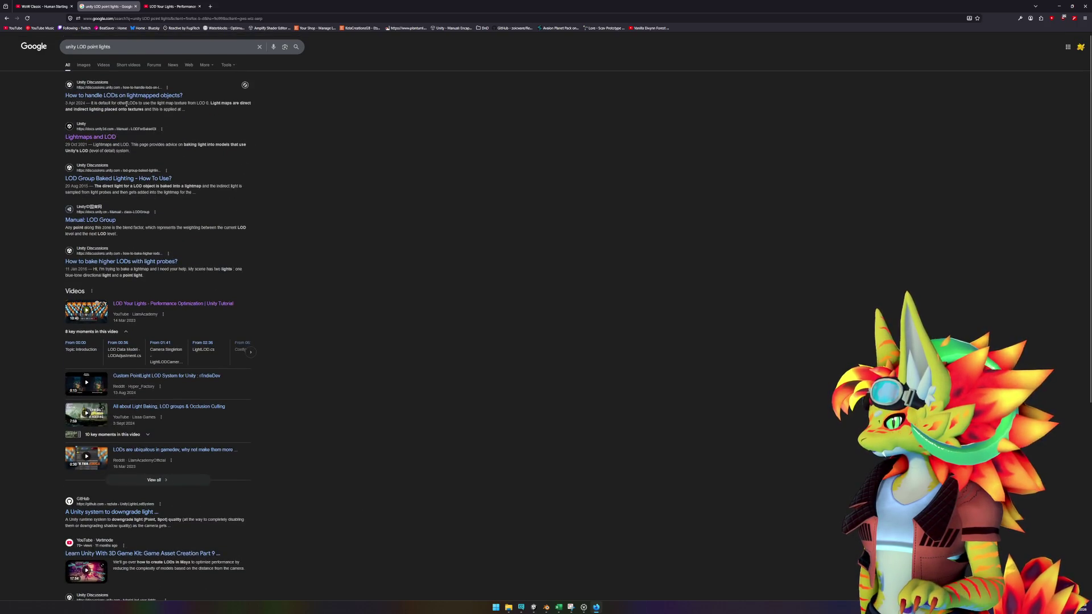
middle_click(128, 98)
click(175, 6)
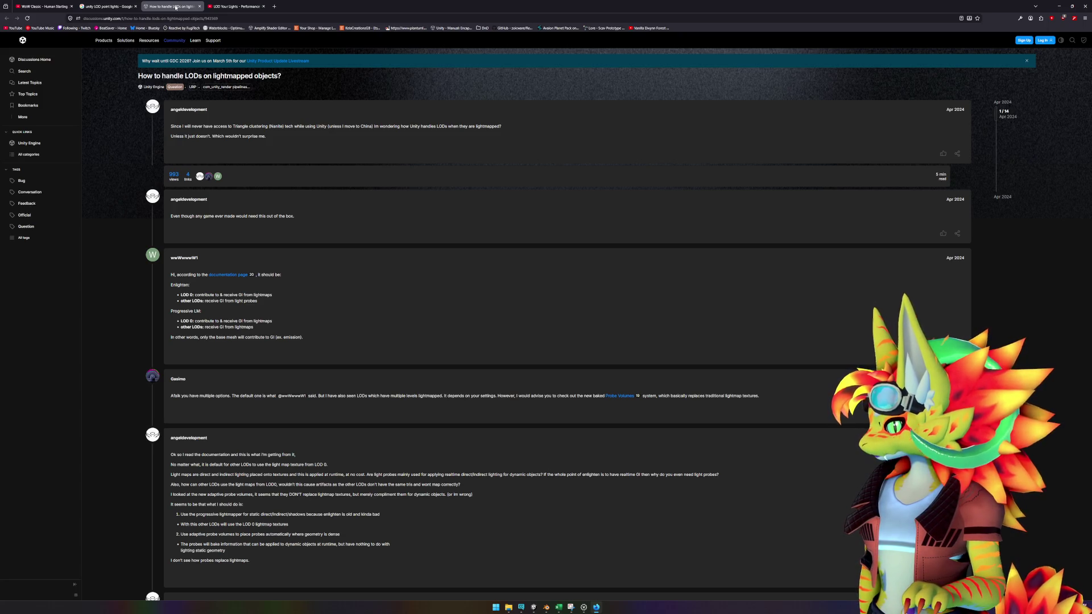
- Glance at the camp scene in Unity, then return to the WoW Classic playthrough tab in Firefox
mouse_move(544, 608)
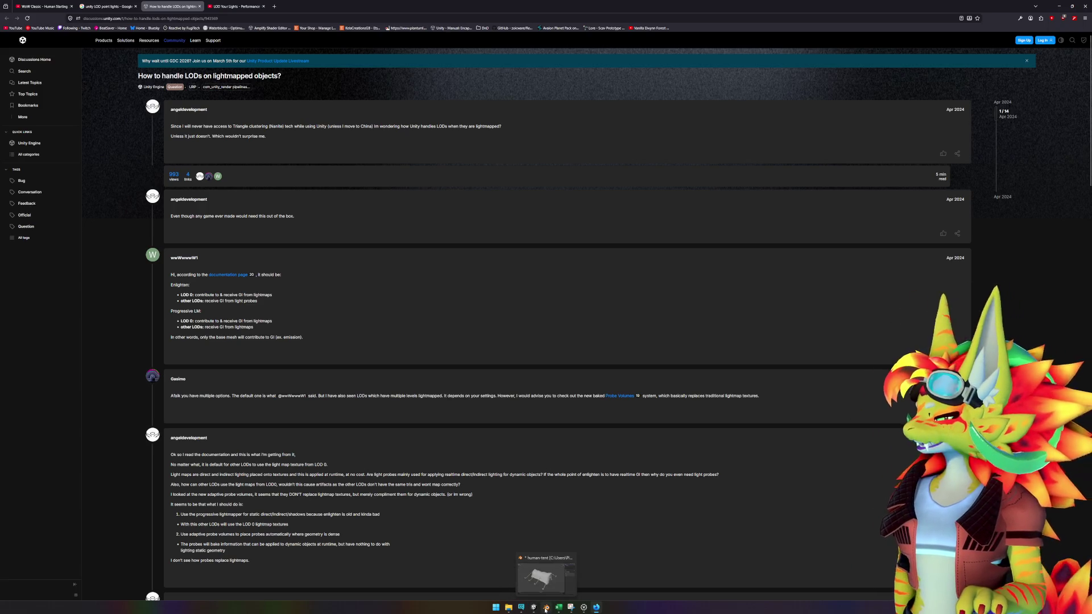
click(533, 608)
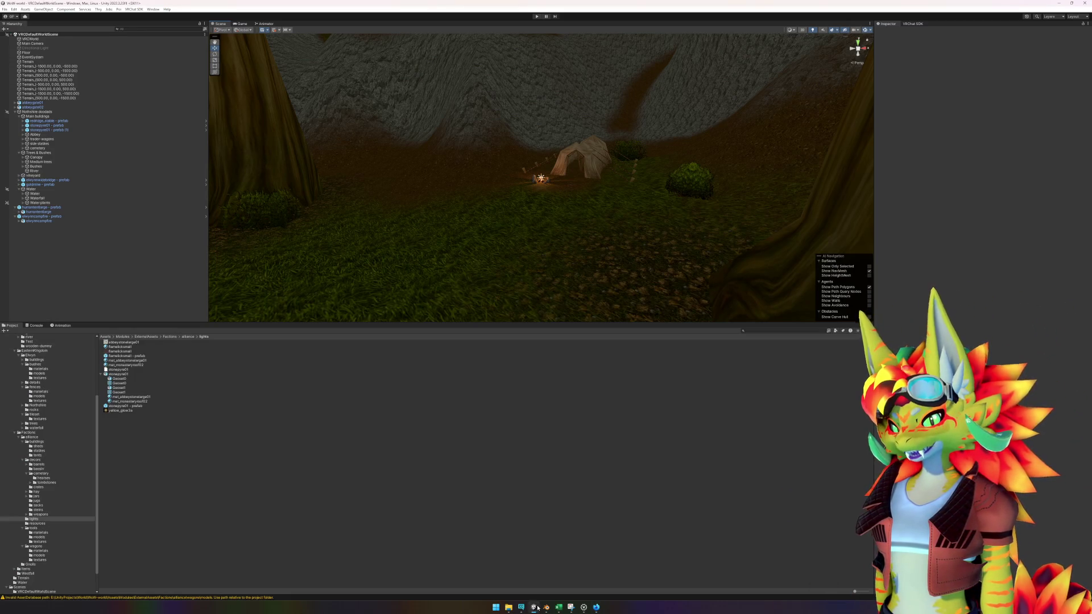
click(597, 608)
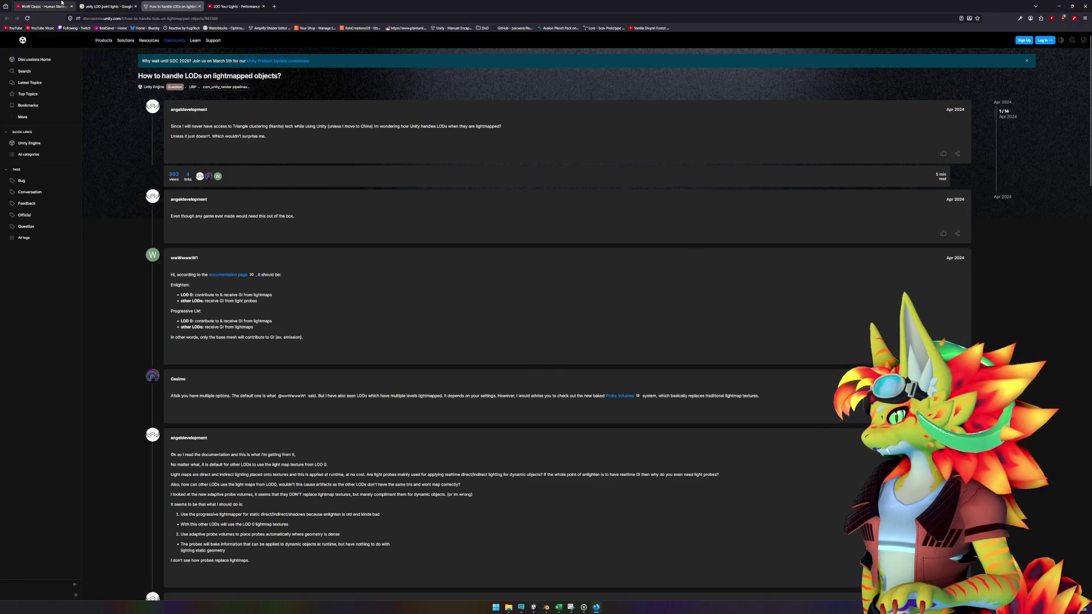
click(42, 6)
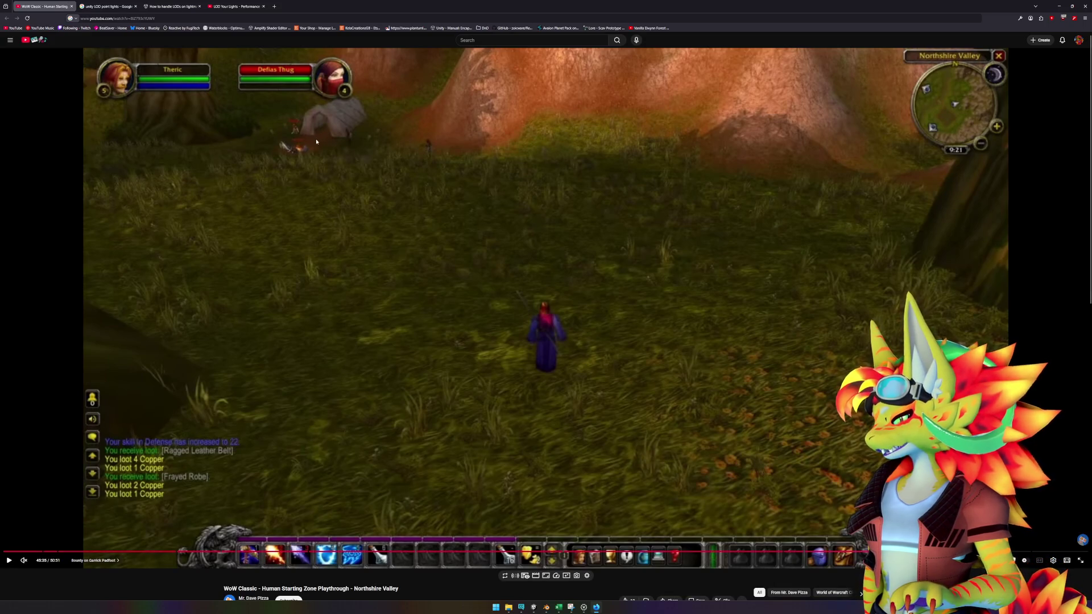
- Play the Northshire video to the Northshire Vineyards view, pause it, and bring wow.export forward
click(341, 165)
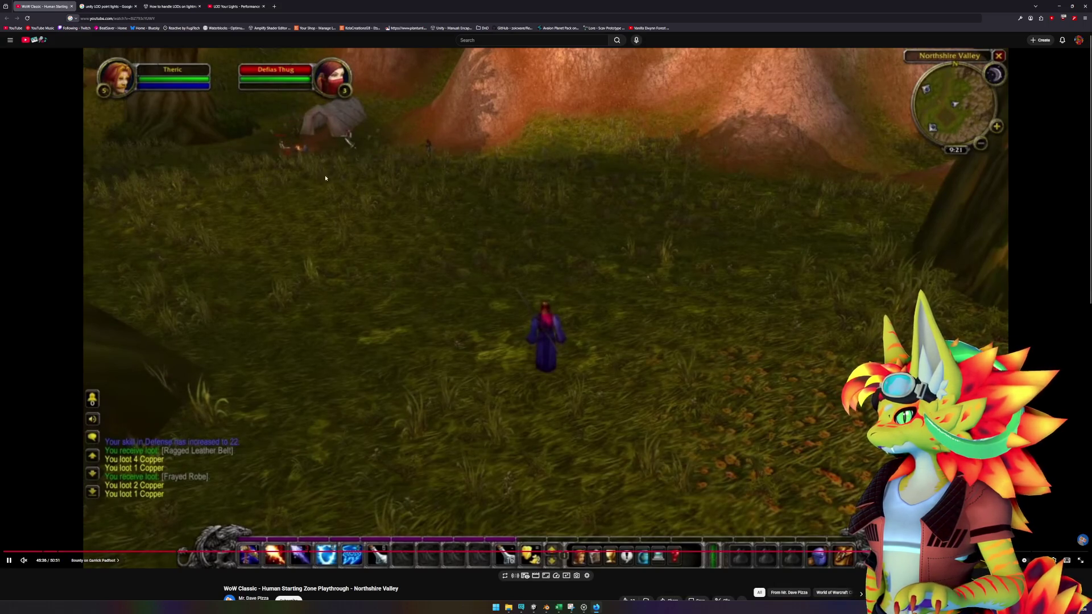
click(306, 145)
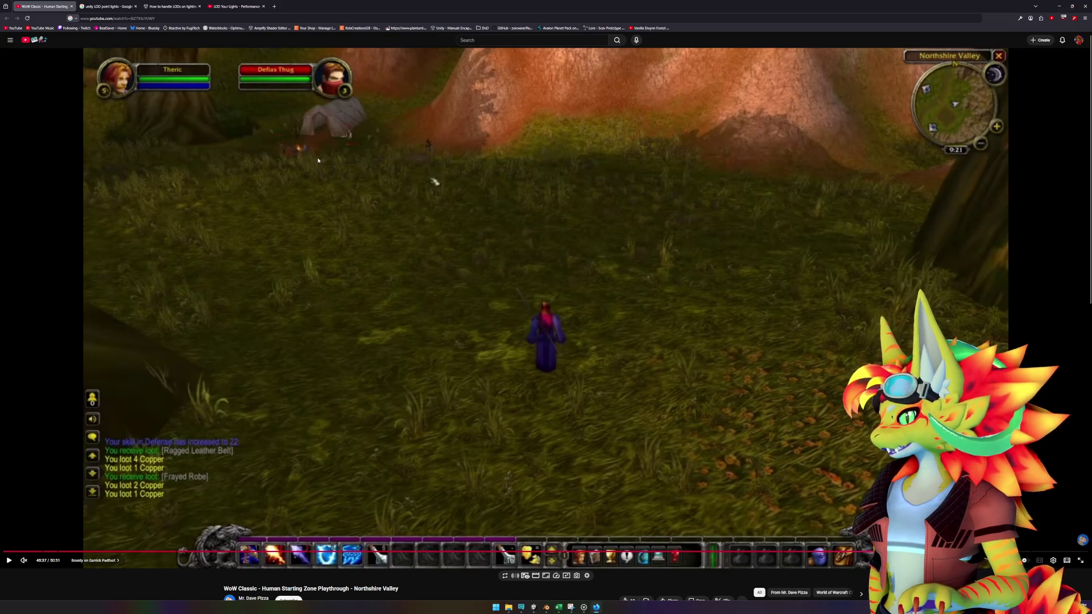
click(318, 177)
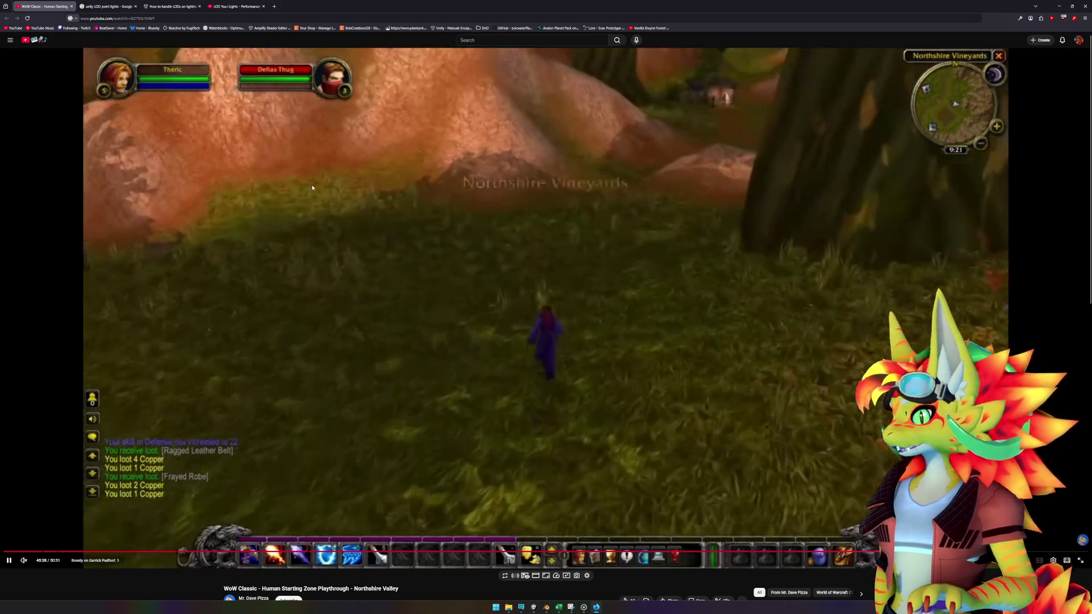
click(311, 188)
mouse_move(546, 609)
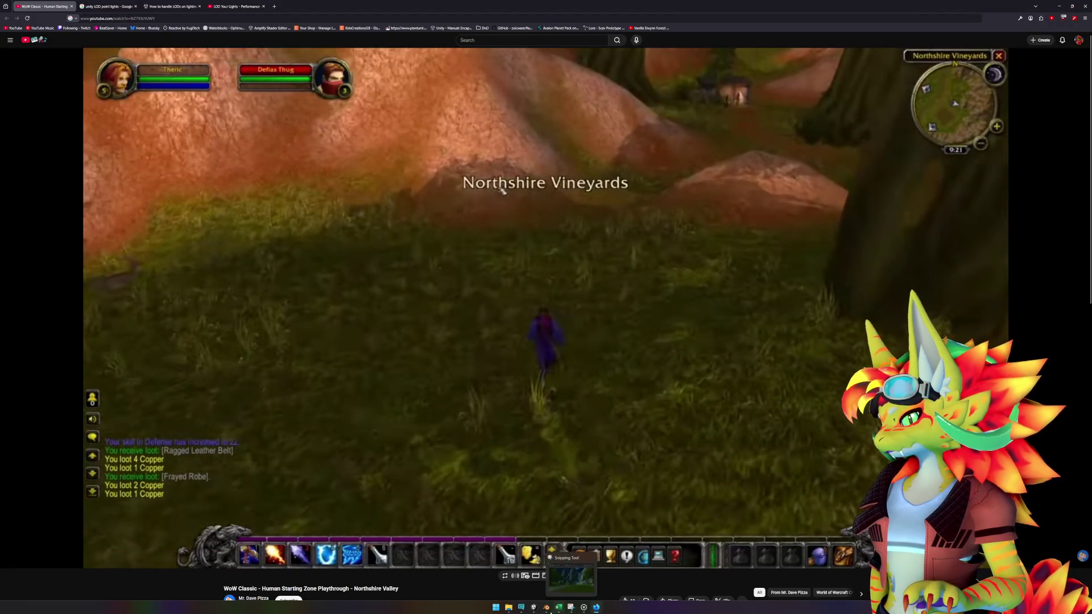
click(584, 607)
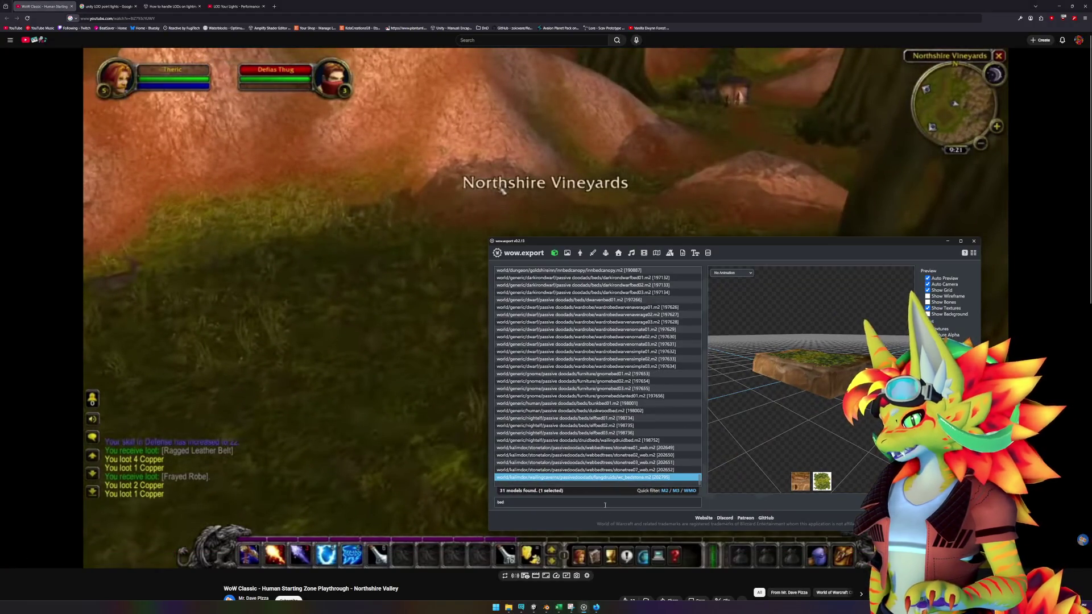
- Filter wow.export's model list for 'stool' and preview the stone stool from above
key(BackSpace)
key(BackSpace)
key(BackSpace)
text(st)
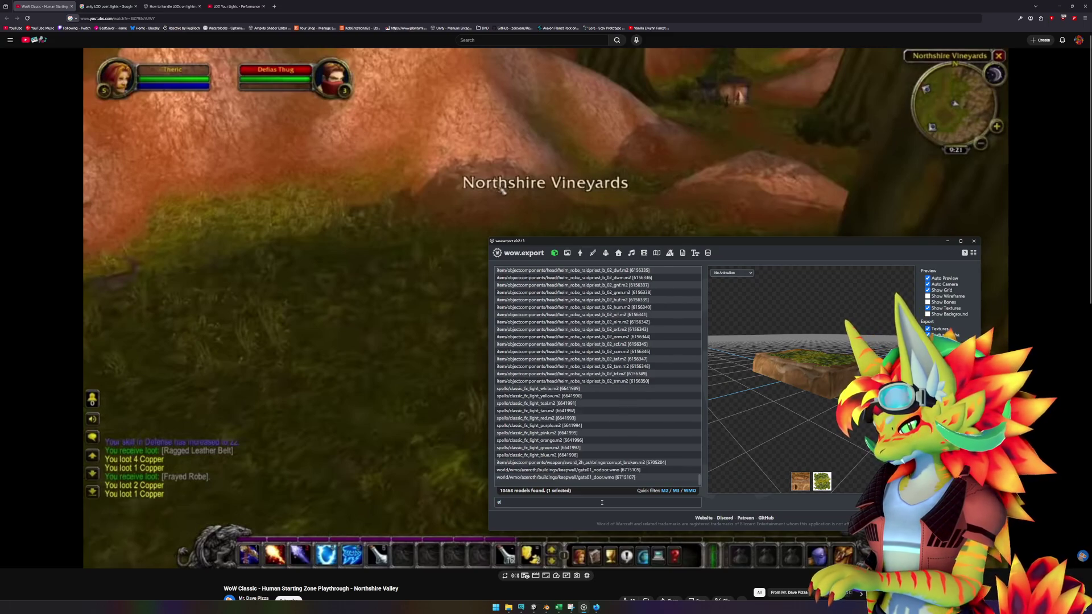
text(ool)
click(630, 271)
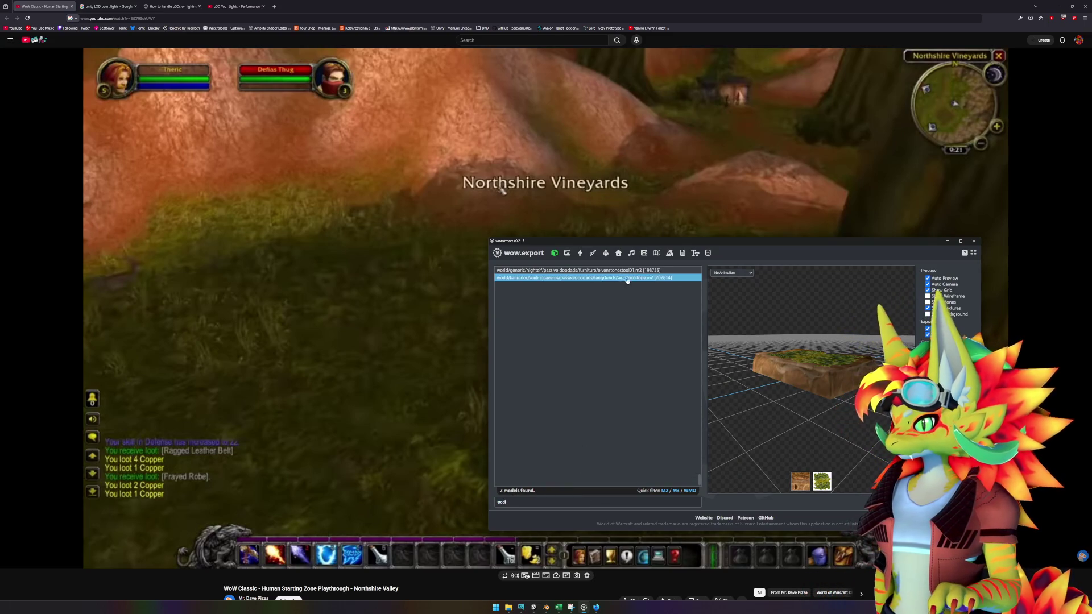
click(635, 277)
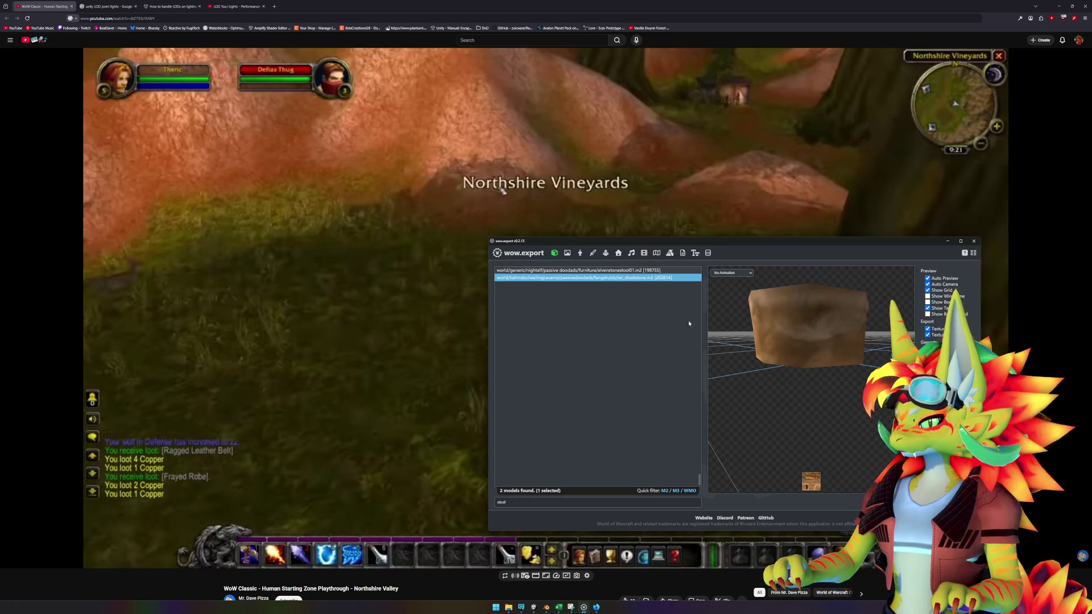
drag(784, 347, 803, 377)
- Filter for 'chair', preview bfd_stonechair03, then clear the filter to list all models
key(BackSpace)
key(BackSpace)
key(BackSpace)
text(chair)
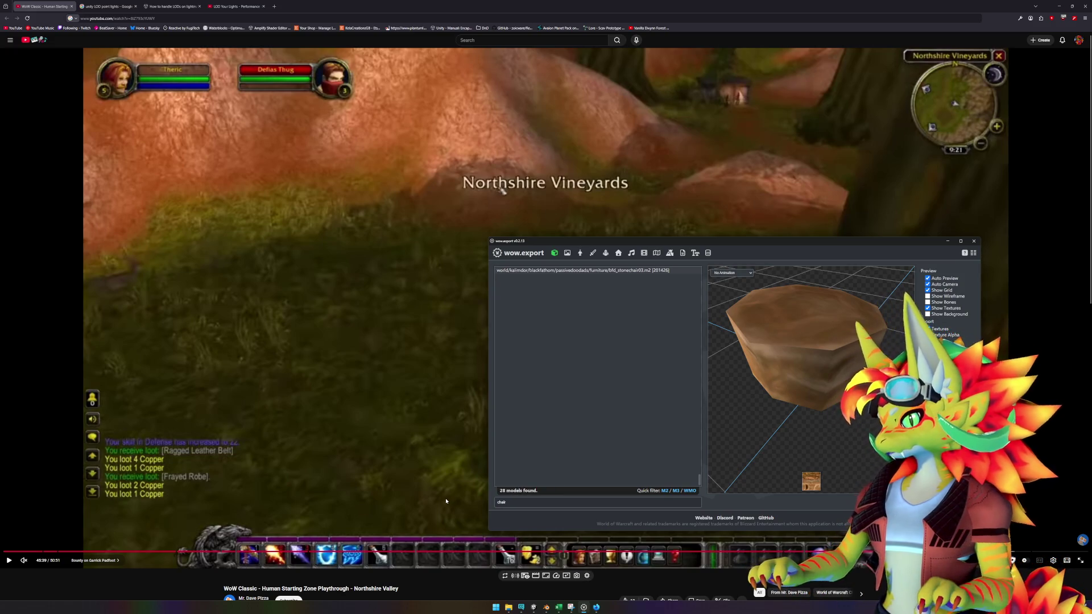
click(604, 271)
drag(540, 503, 479, 502)
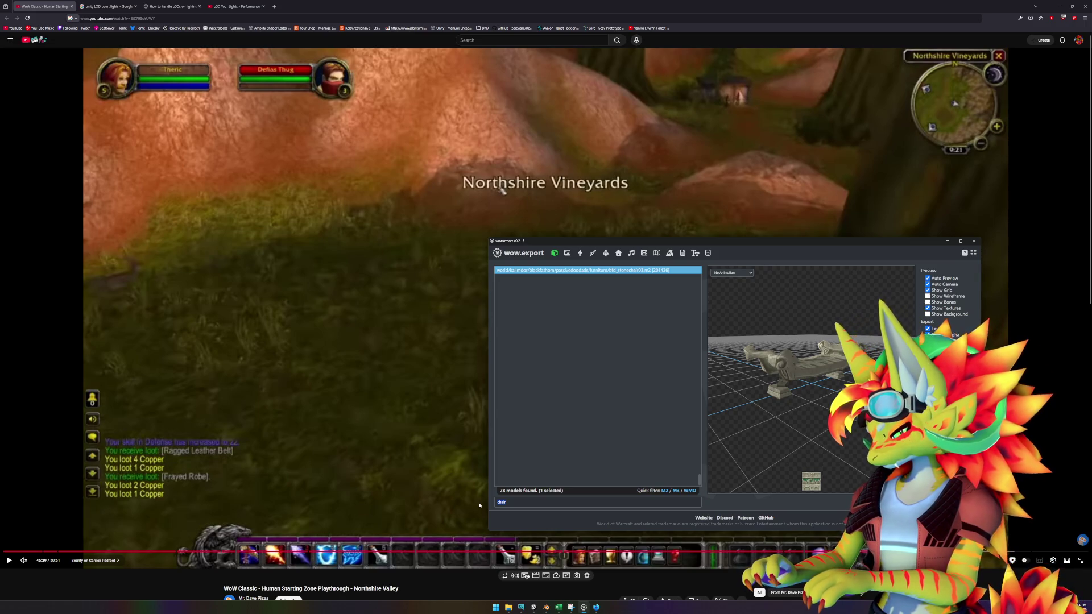
text(bfd)
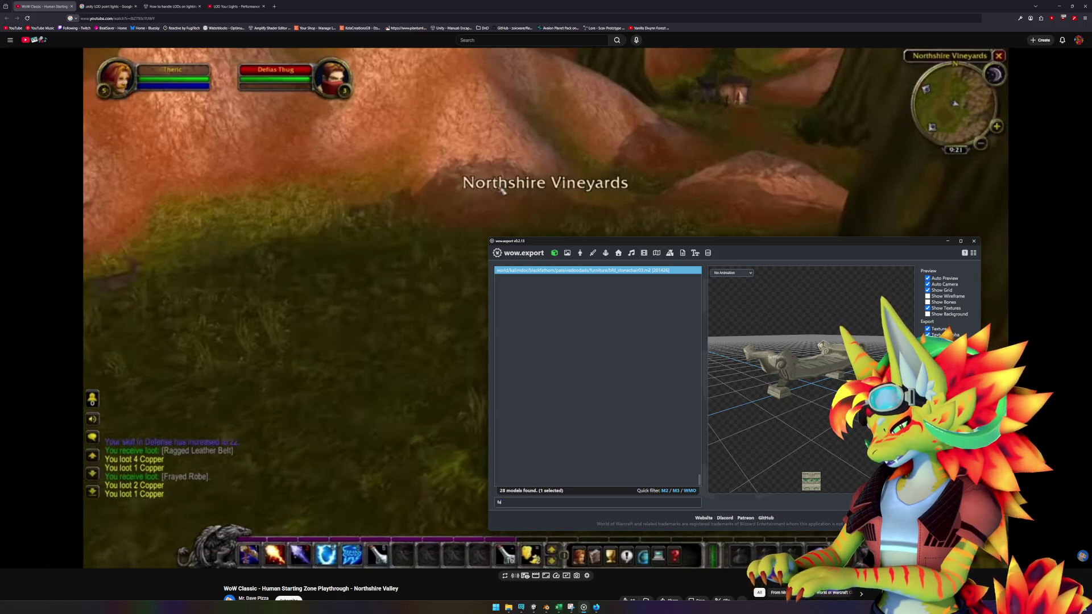
key(BackSpace)
key(BackSpace)
text(()
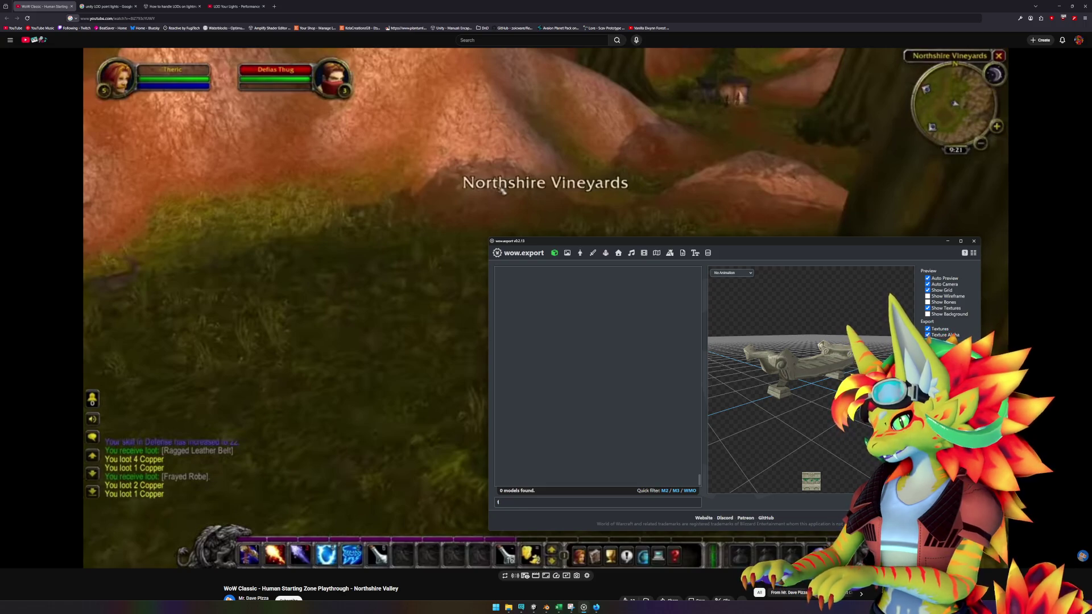
key(BackSpace)
- Browse the purple light and nearby models, then bring the Excel placement workbook forward
click(561, 427)
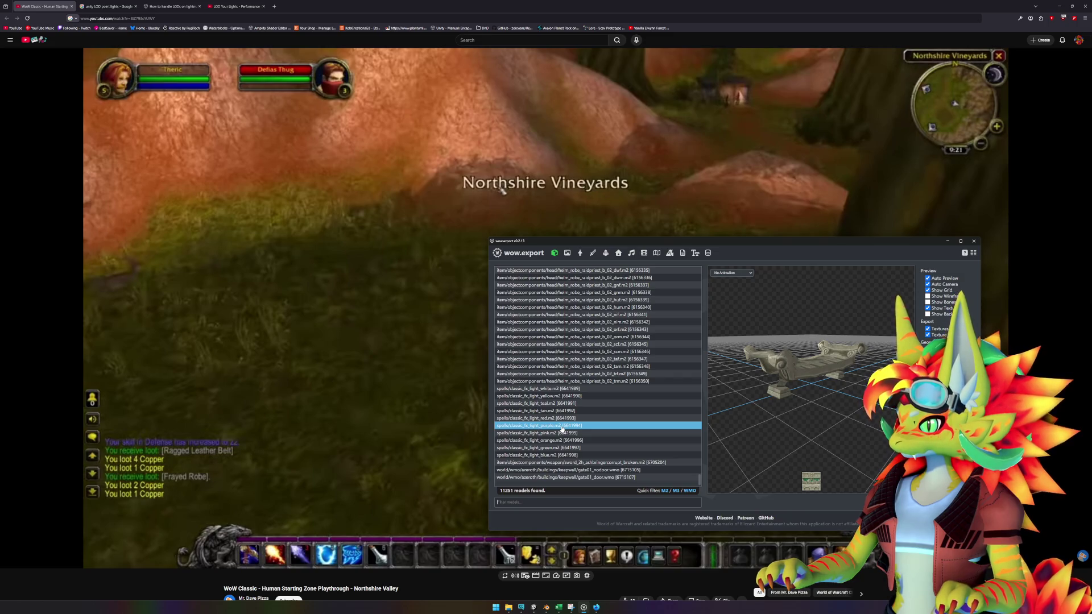
key(Down)
key(Down)
scroll(562, 429, up, 10)
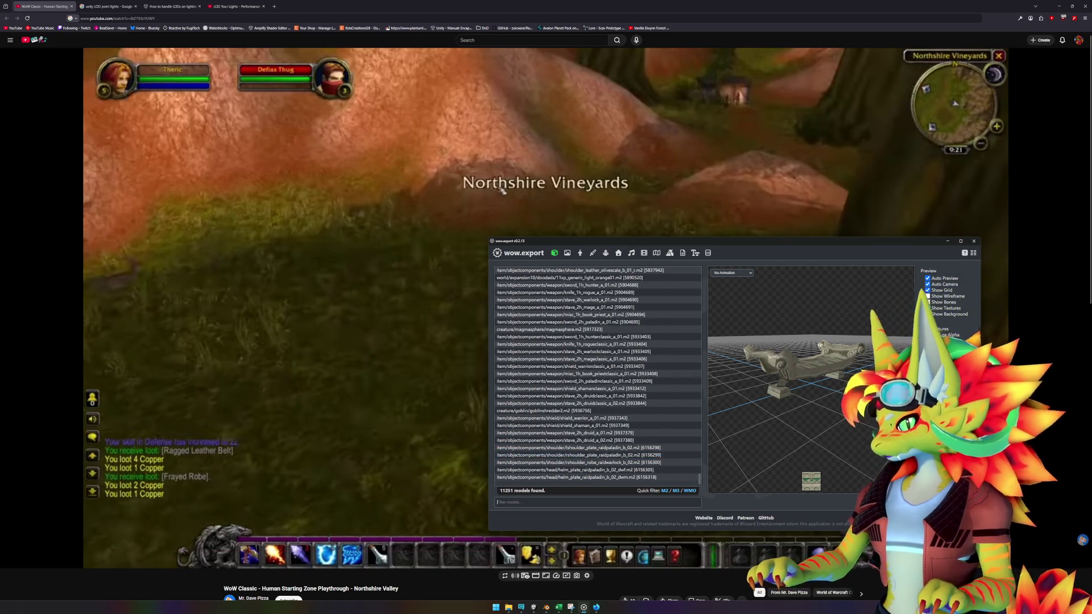
click(566, 610)
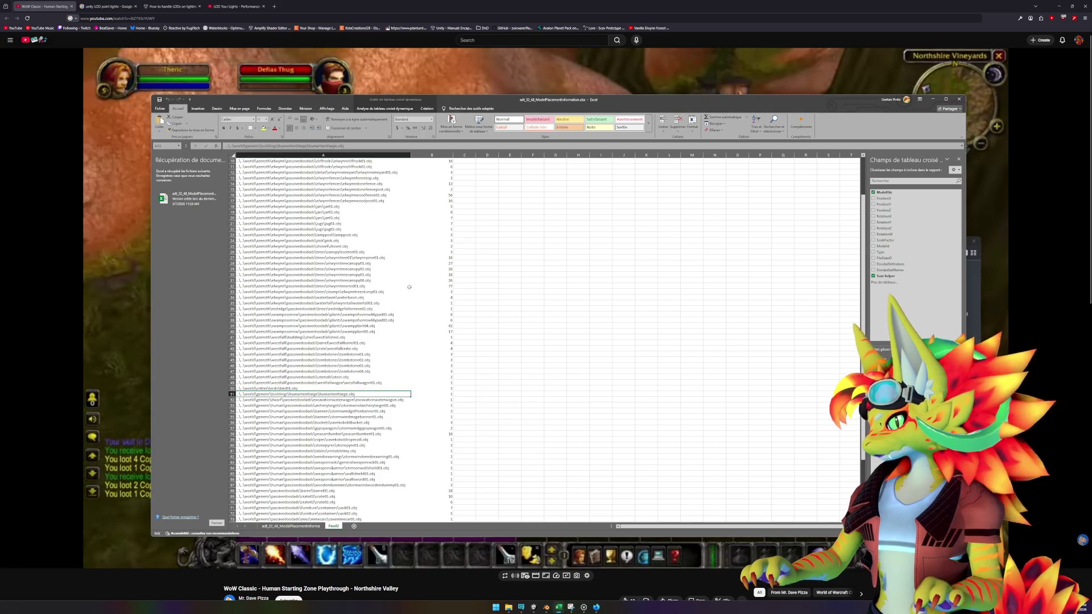
key(ctrl+f)
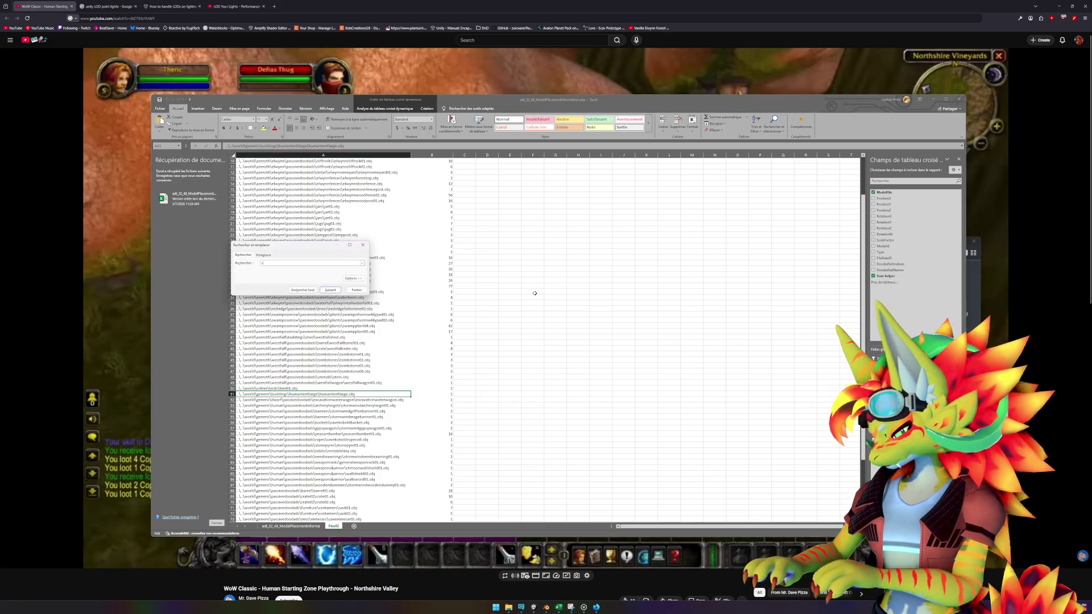
key(Return)
key(Return)
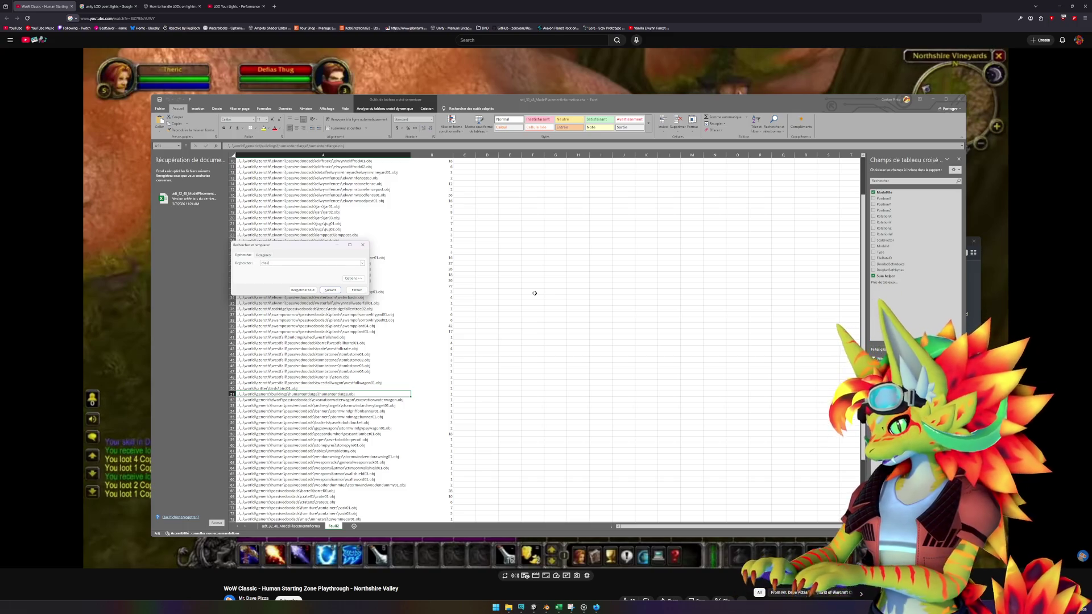
key(Return)
key(Return)
key(Escape)
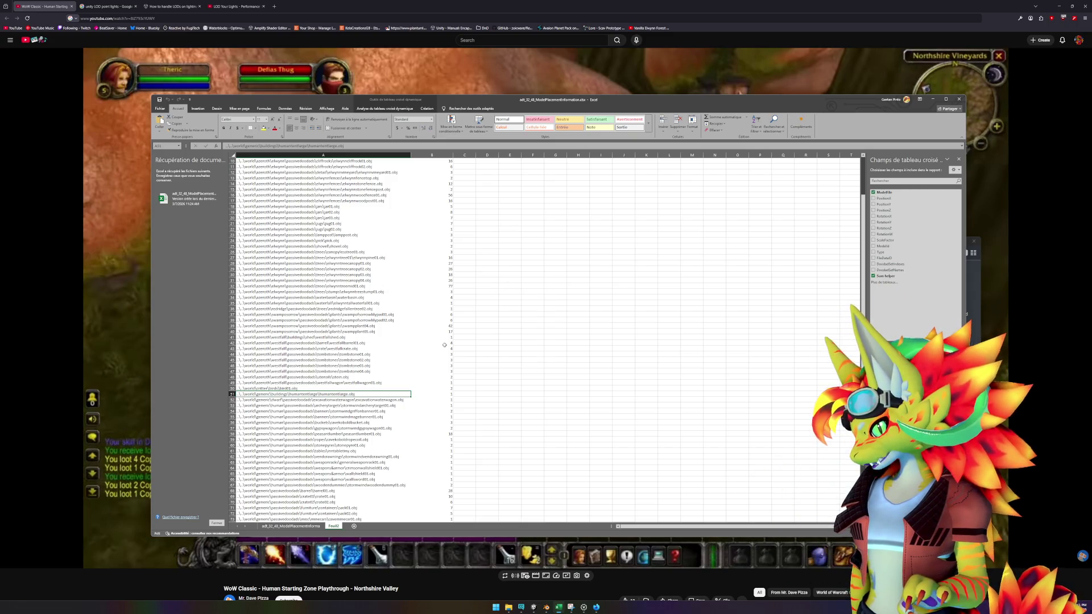
scroll(440, 345, down, 6)
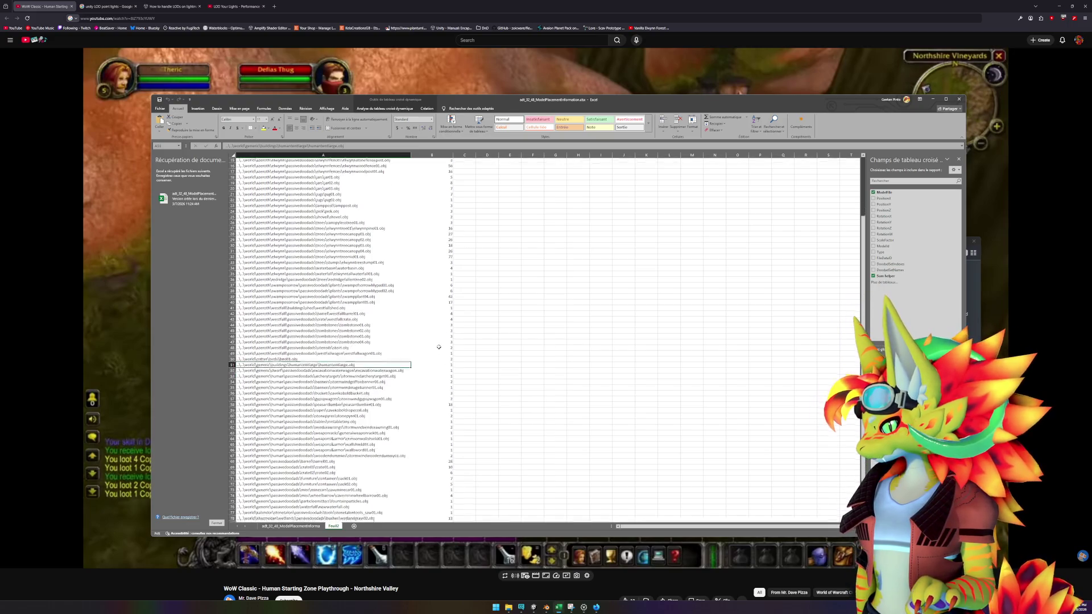
scroll(439, 347, down, 1)
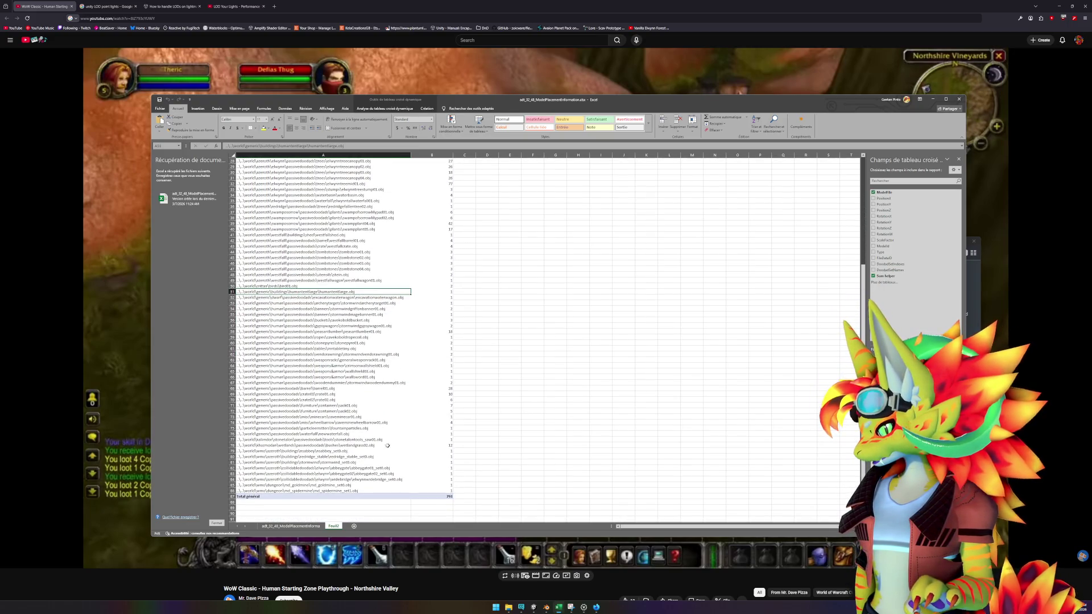
scroll(408, 406, up, 9)
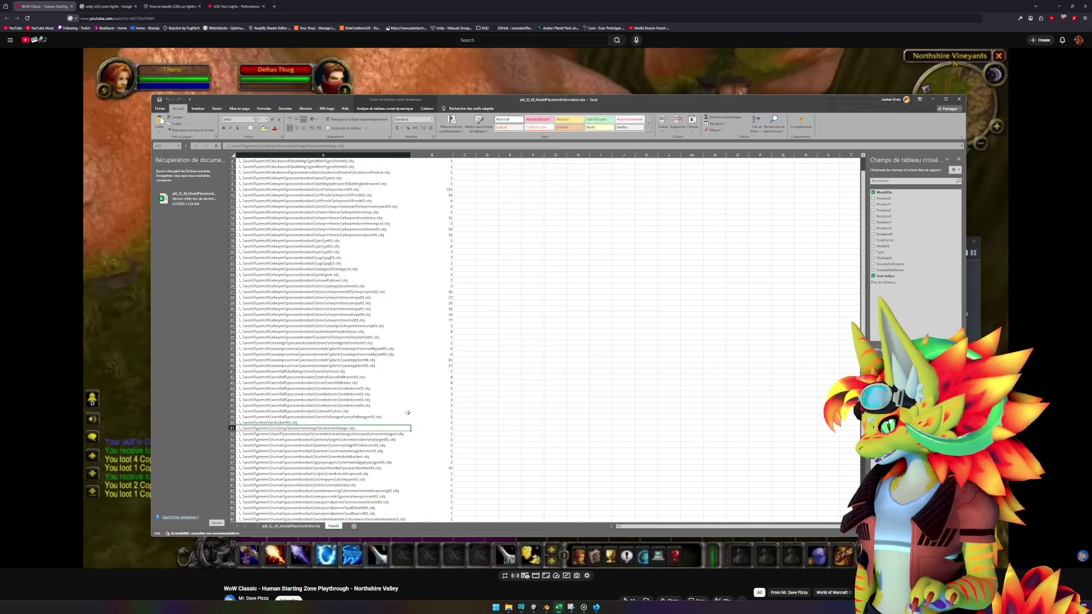
key(alt+Tab)
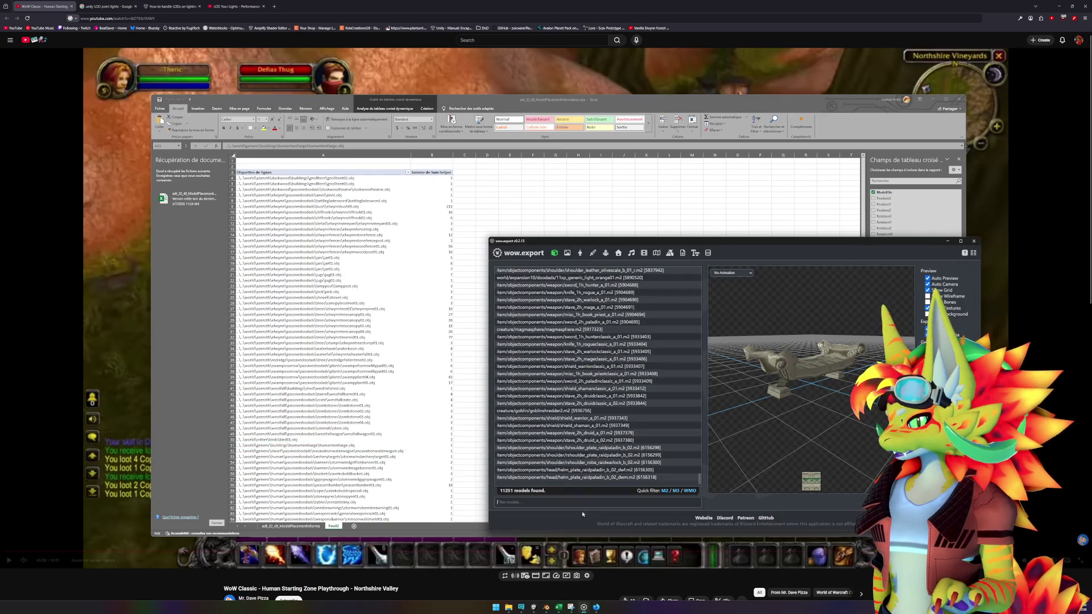
- Filter the model list for 'fountain' and preview fountainparticles.m2 from above
text(fountain)
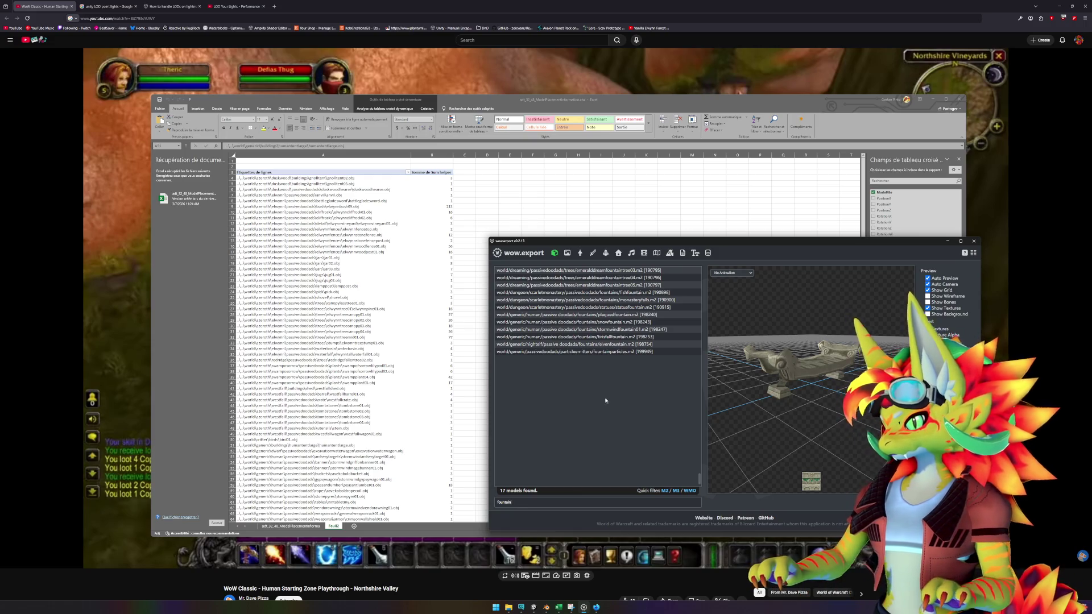
click(625, 352)
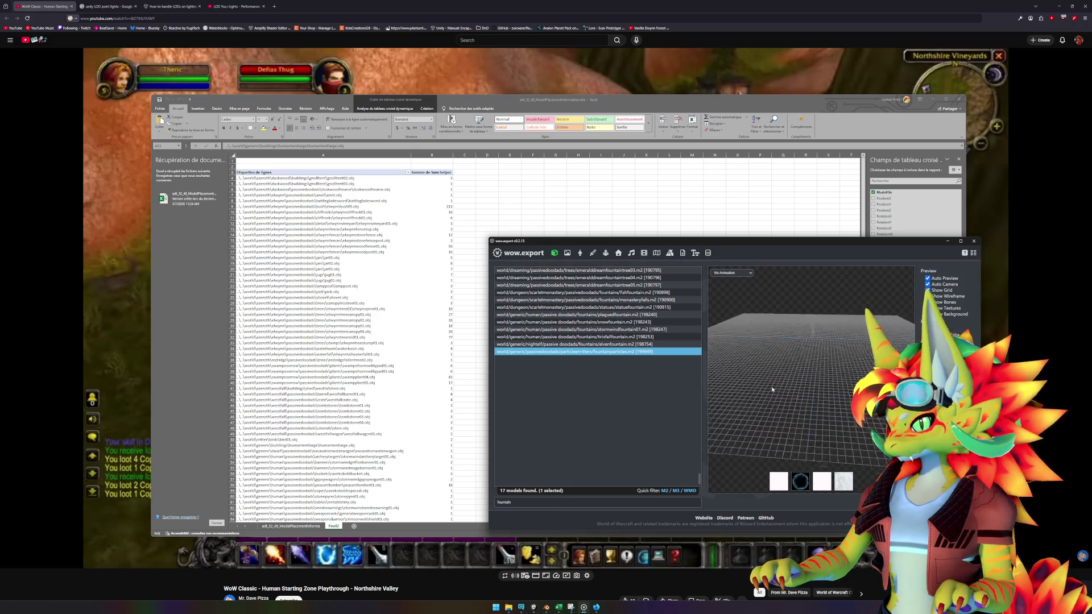
mouse_move(807, 351)
mouse_down()
mouse_move(793, 326)
mouse_move(837, 326)
mouse_move(794, 339)
mouse_move(841, 335)
mouse_up()
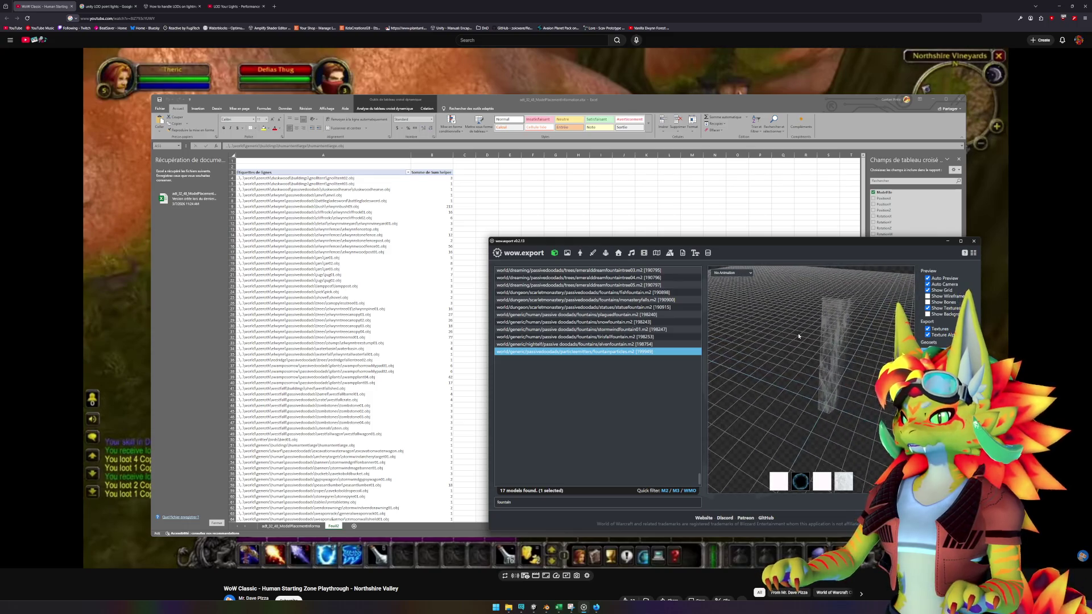
- Toggle the Stand animation in the preview on and off, then return to Excel
click(732, 273)
click(733, 281)
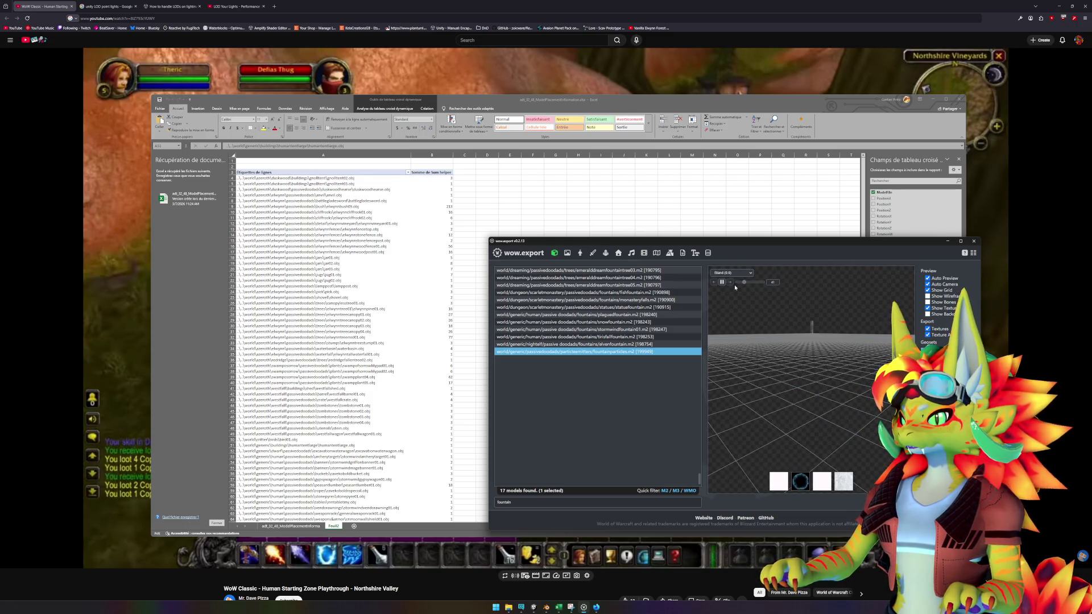
click(732, 273)
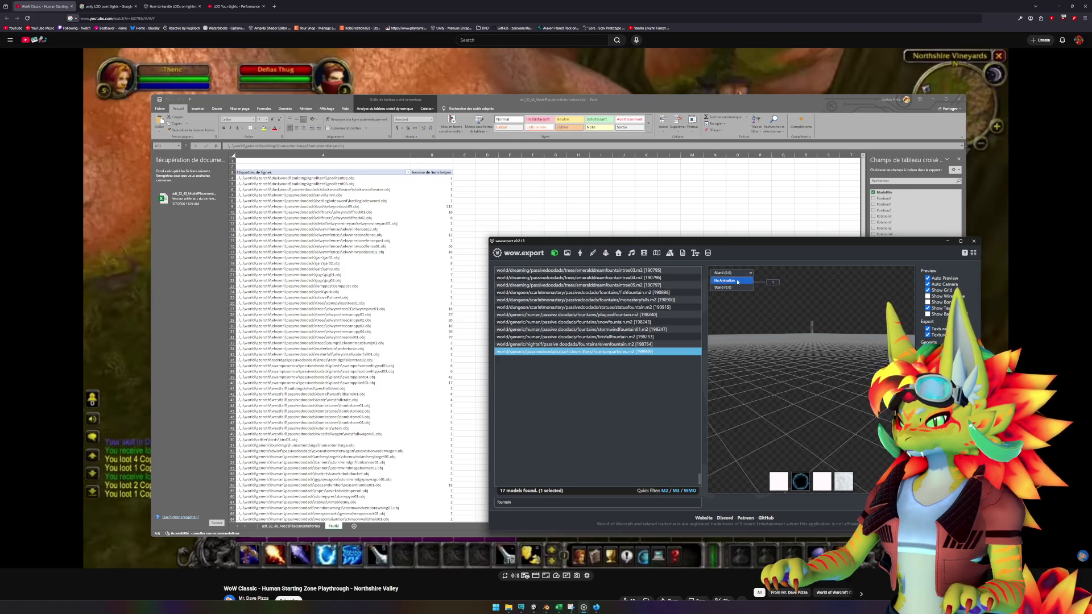
click(738, 281)
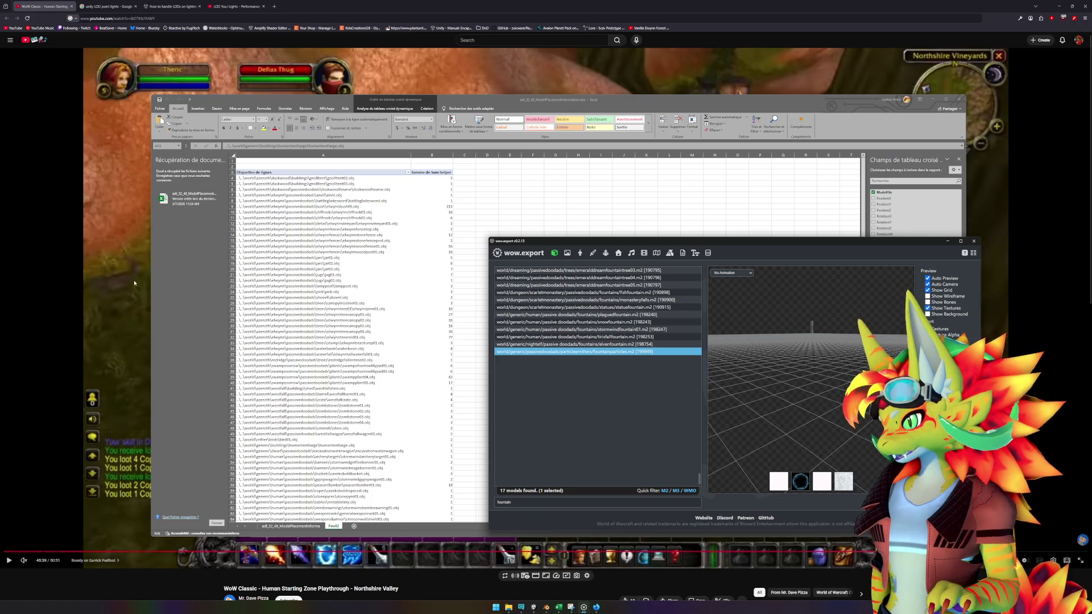
click(197, 315)
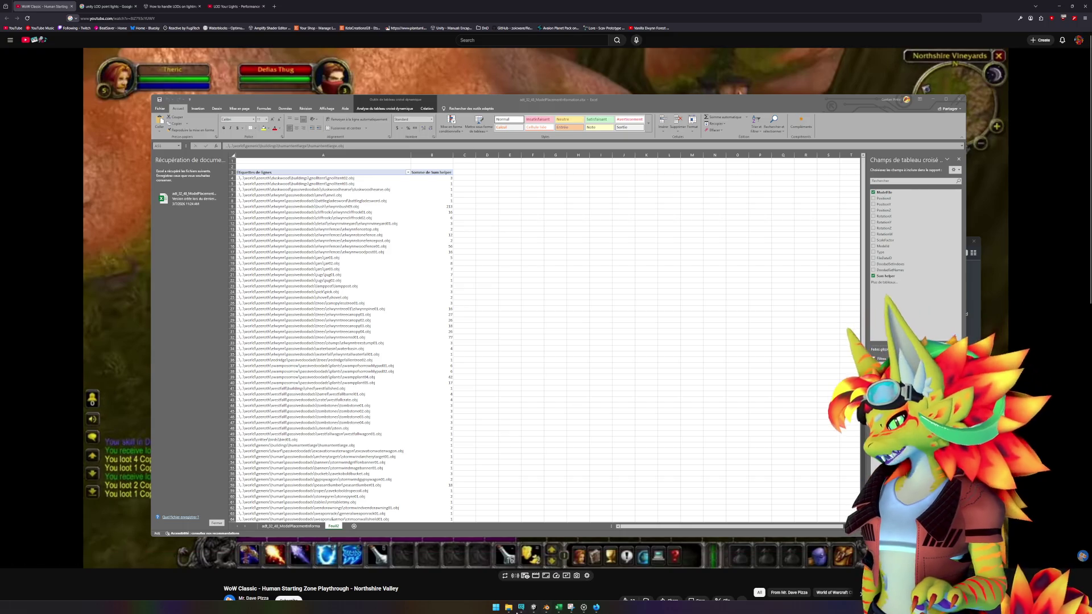
- Create an empty object named 'Deflas camp' inside the Northshire doodads group
click(533, 608)
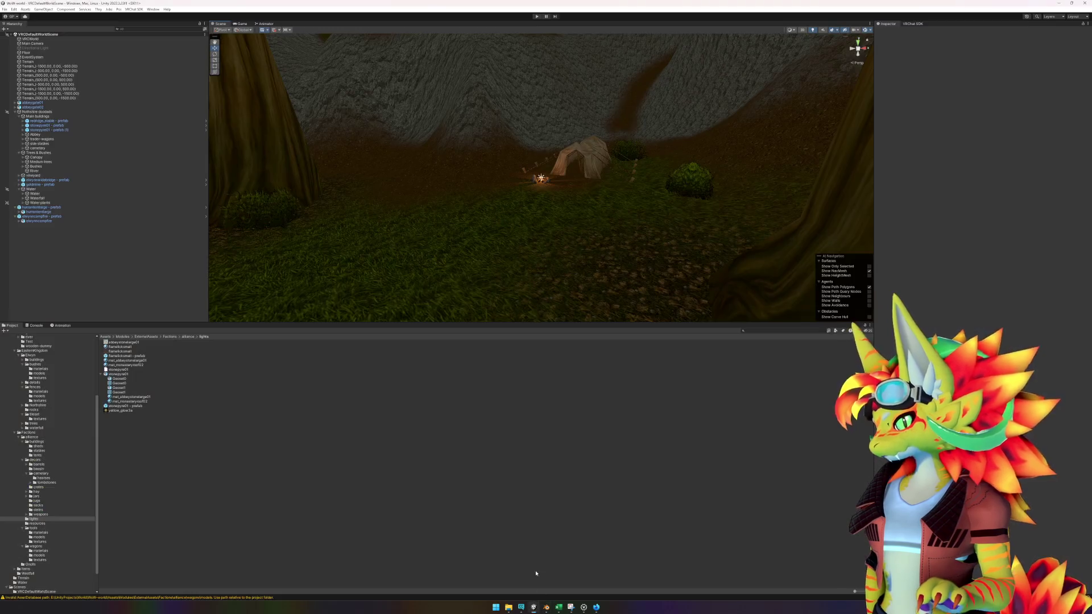
right_click(61, 236)
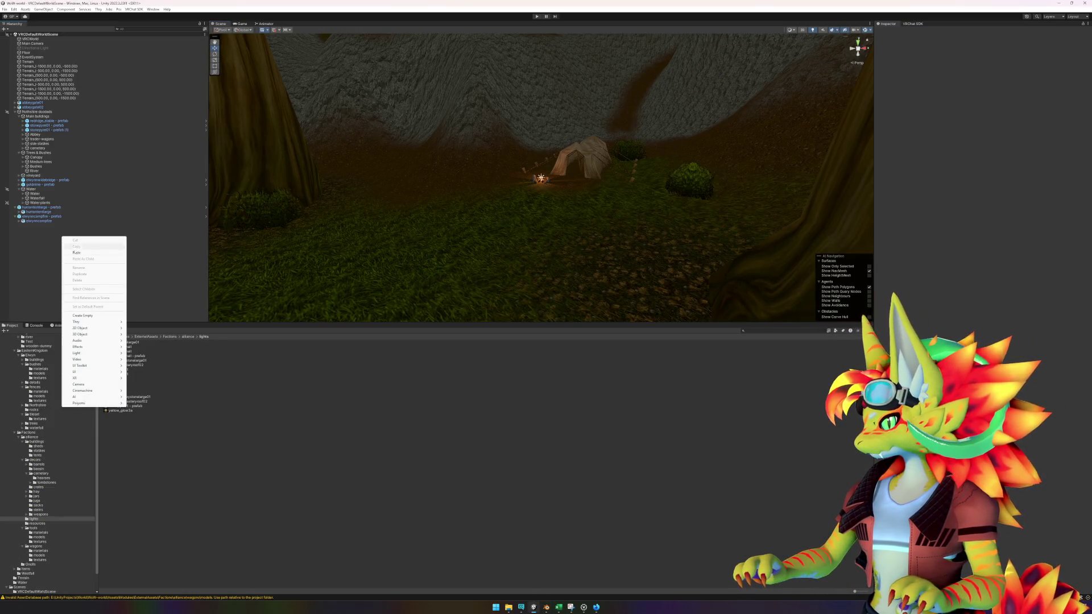
click(22, 117)
click(19, 117)
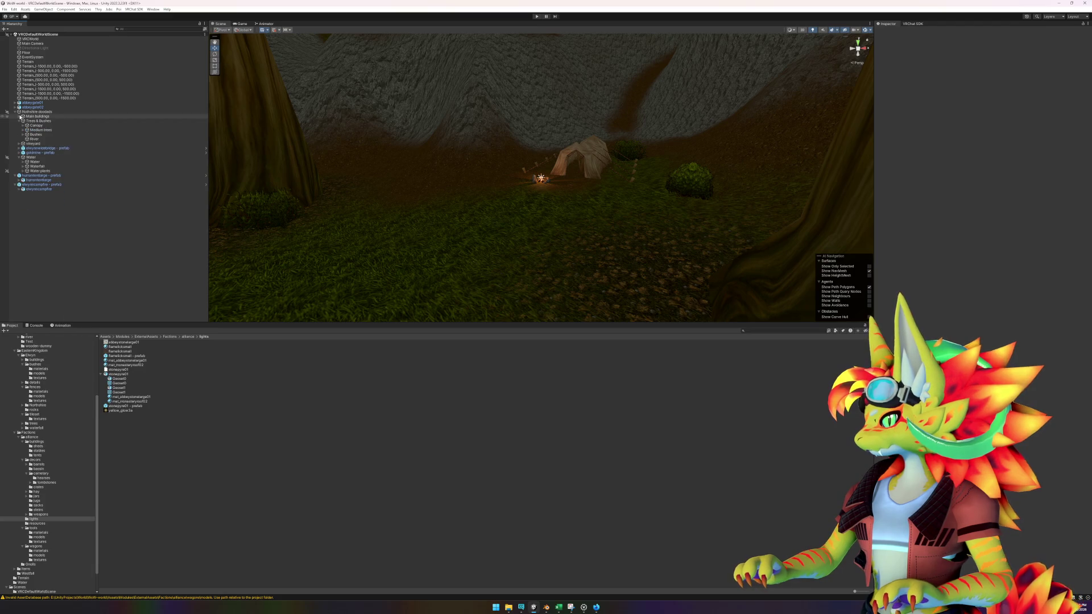
click(20, 122)
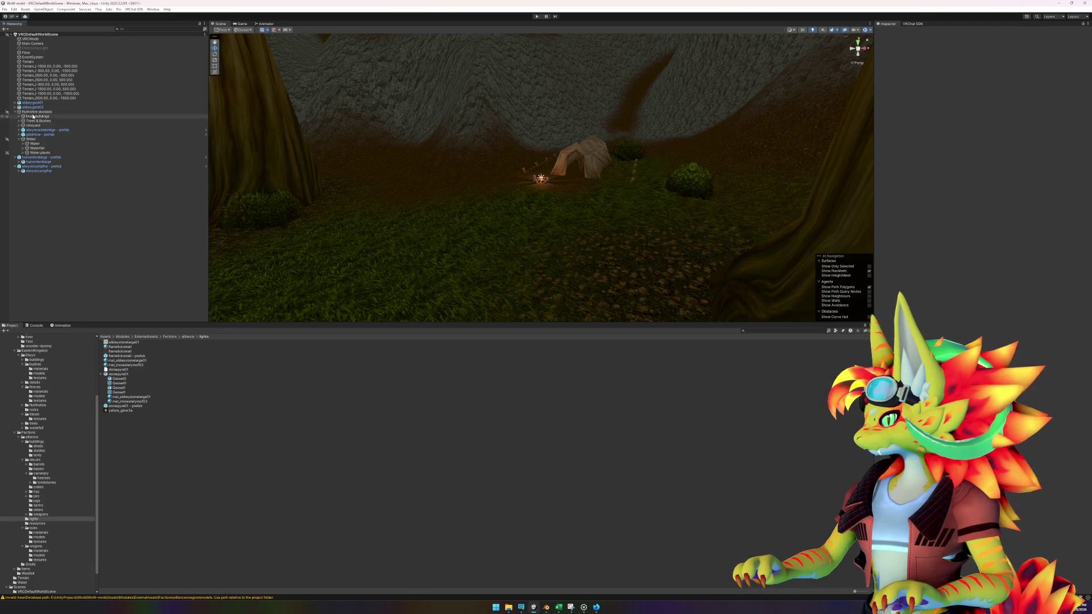
right_click(36, 111)
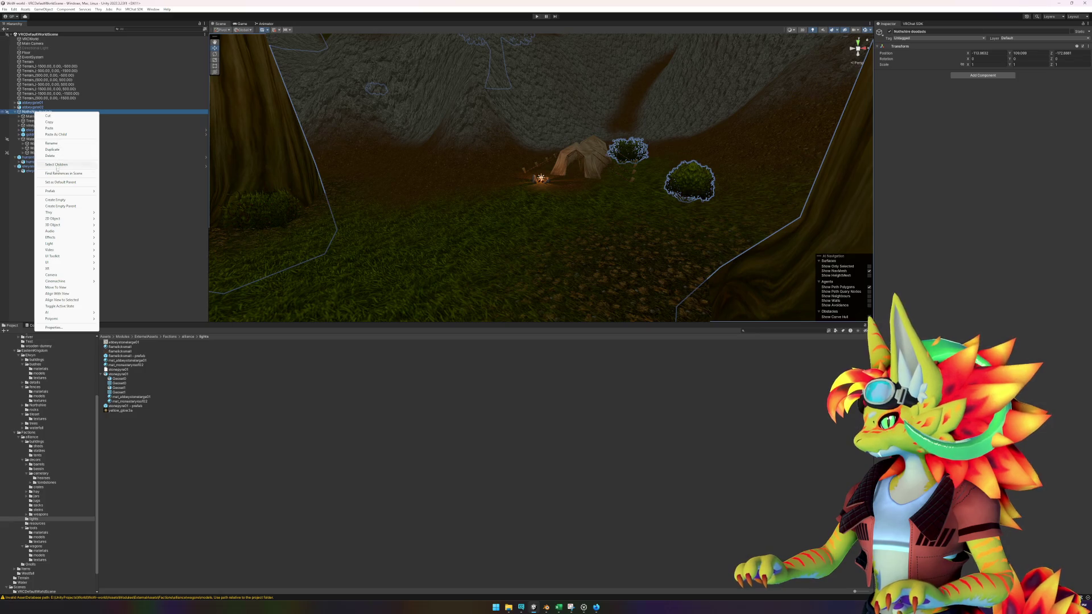
click(60, 200)
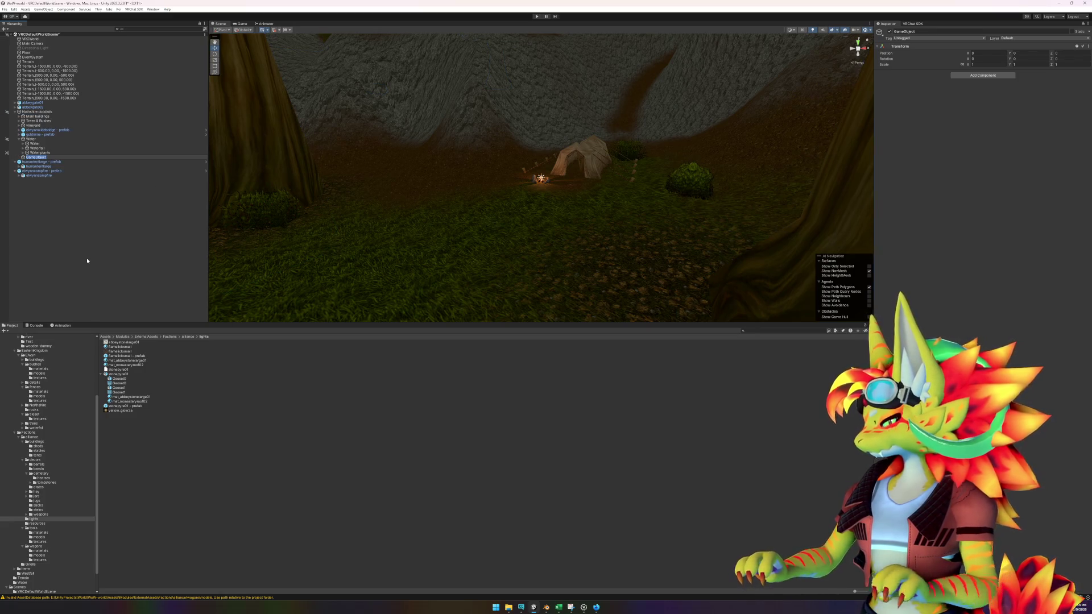
text(G)
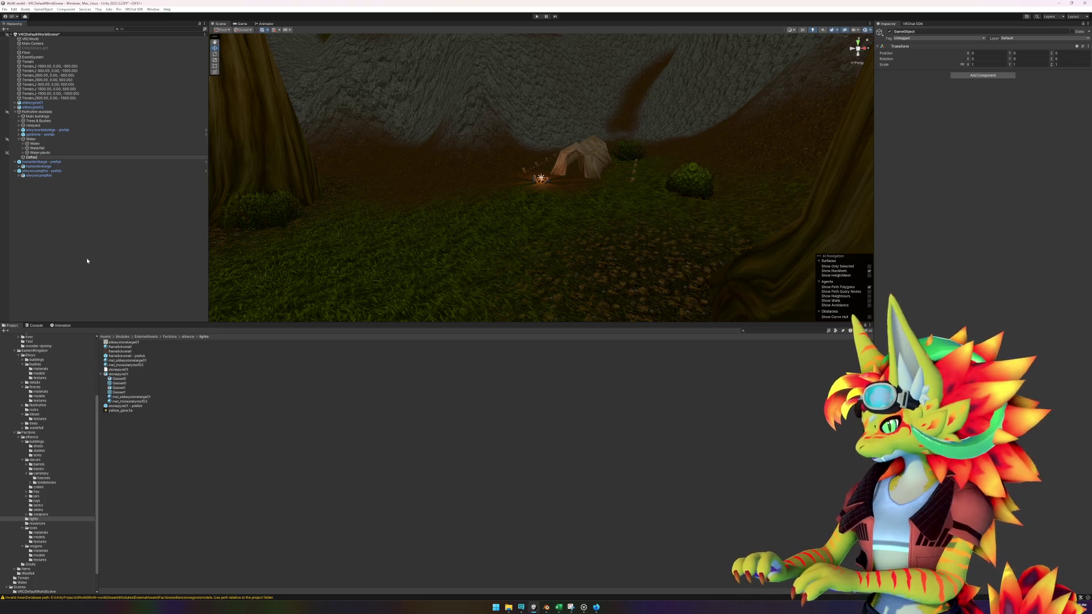
text( camp)
key(Return)
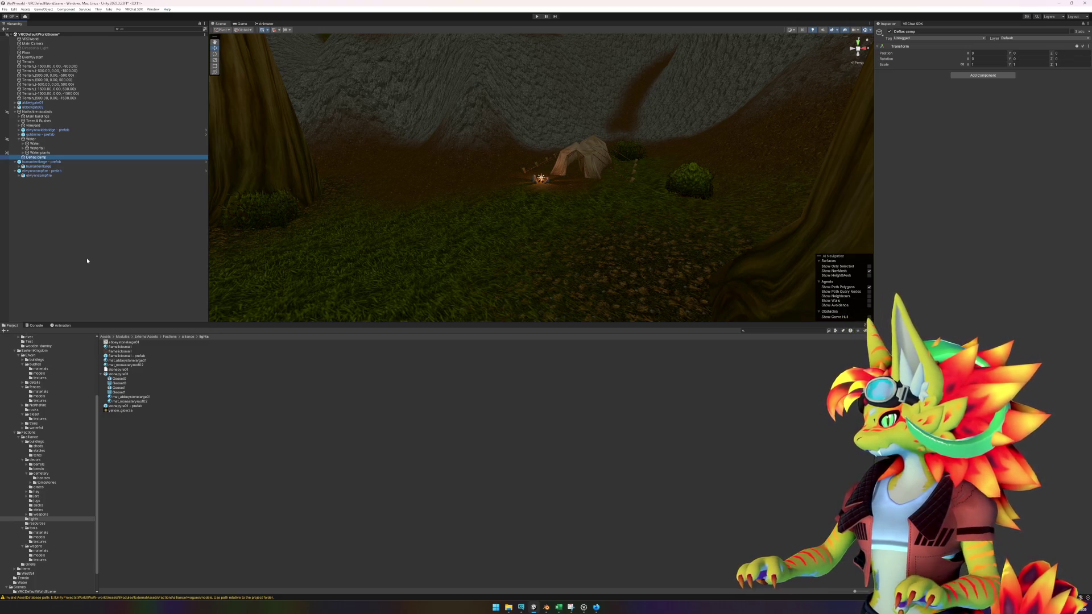
- Move the tent and campfire prefabs into Deflas camp and frame the view on the campfire
click(14, 162)
click(14, 166)
click(40, 161)
shift+click(39, 166)
drag(40, 163, 36, 157)
scroll(589, 195, down, 5)
key(f)
mouse_move(590, 195)
mouse_down()
mouse_move(612, 203)
mouse_move(533, 215)
mouse_move(572, 204)
mouse_up()
scroll(541, 211, down, 3)
click(108, 436)
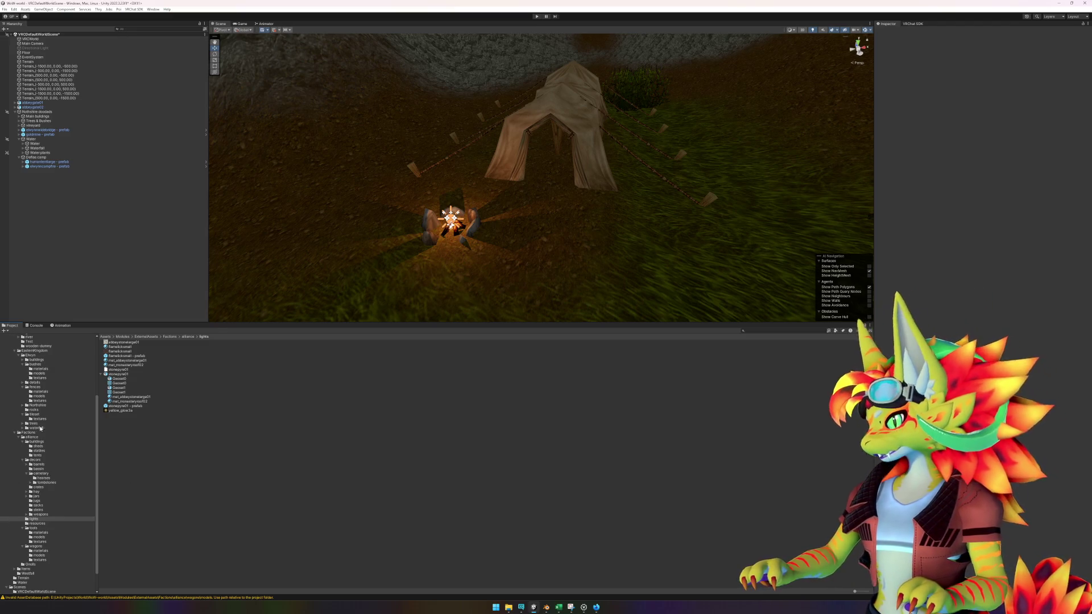
- Drag the crate01 prefab from the crates folder into the scene by the tent
click(40, 488)
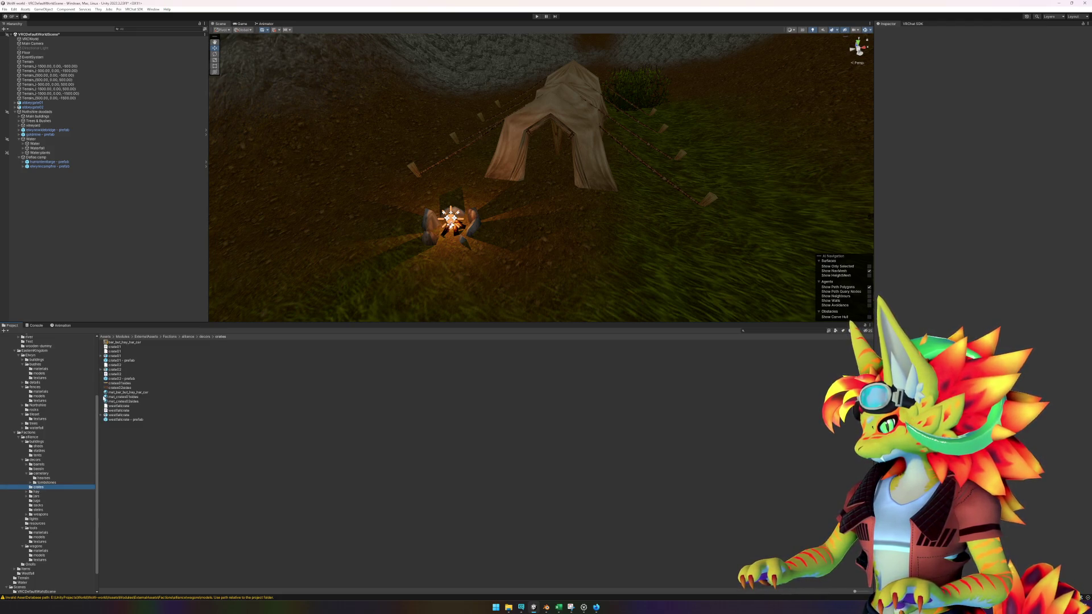
click(117, 419)
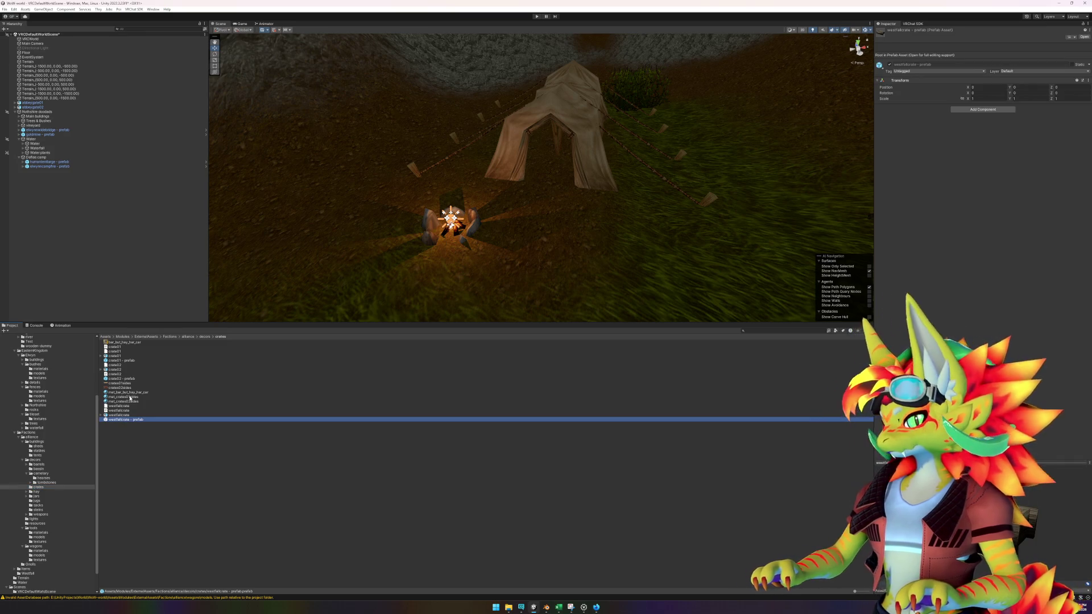
click(119, 379)
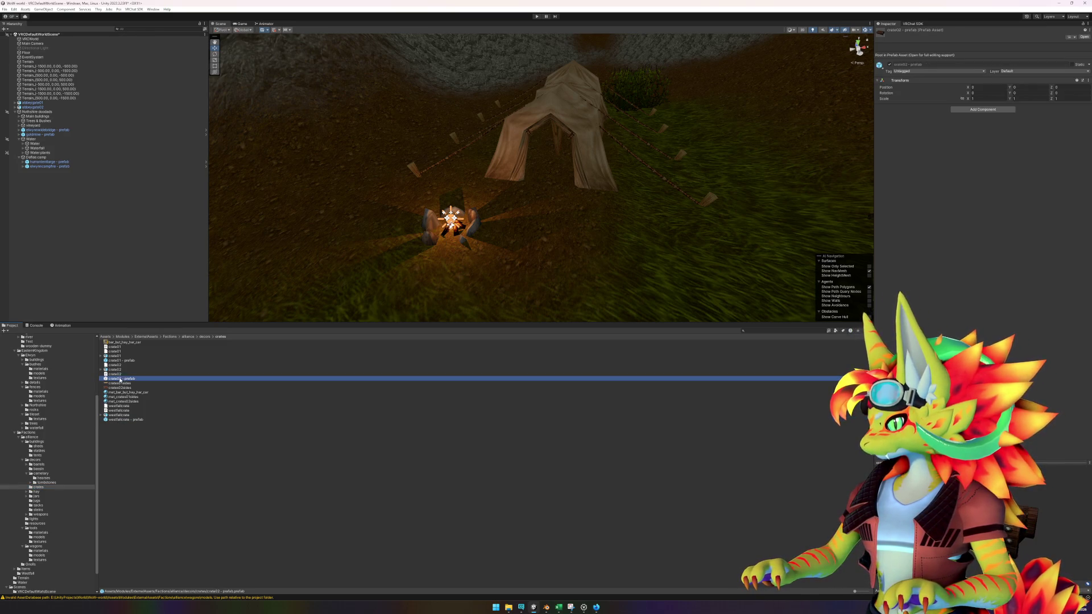
click(121, 361)
mouse_move(122, 363)
mouse_down()
mouse_move(506, 271)
mouse_move(654, 199)
mouse_move(643, 193)
mouse_move(640, 216)
mouse_move(648, 183)
mouse_move(538, 164)
mouse_up()
- Rotate the crate about 32 degrees around Y and nudge it into place inside the tent
key(f)
key(e)
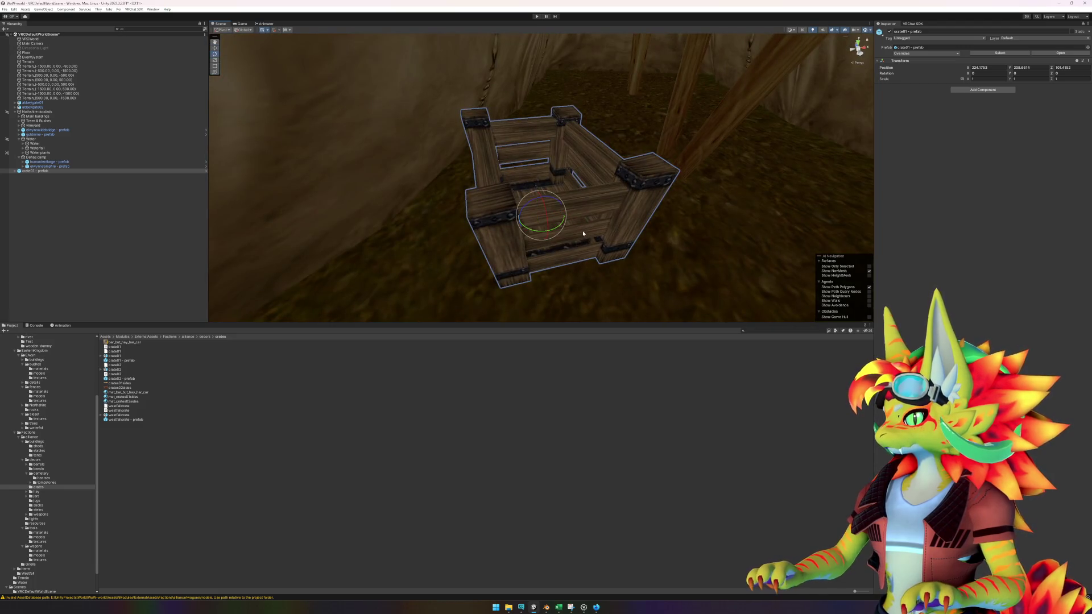
drag(546, 231, 535, 234)
key(w)
scroll(541, 239, up, 3)
scroll(597, 249, down, 5)
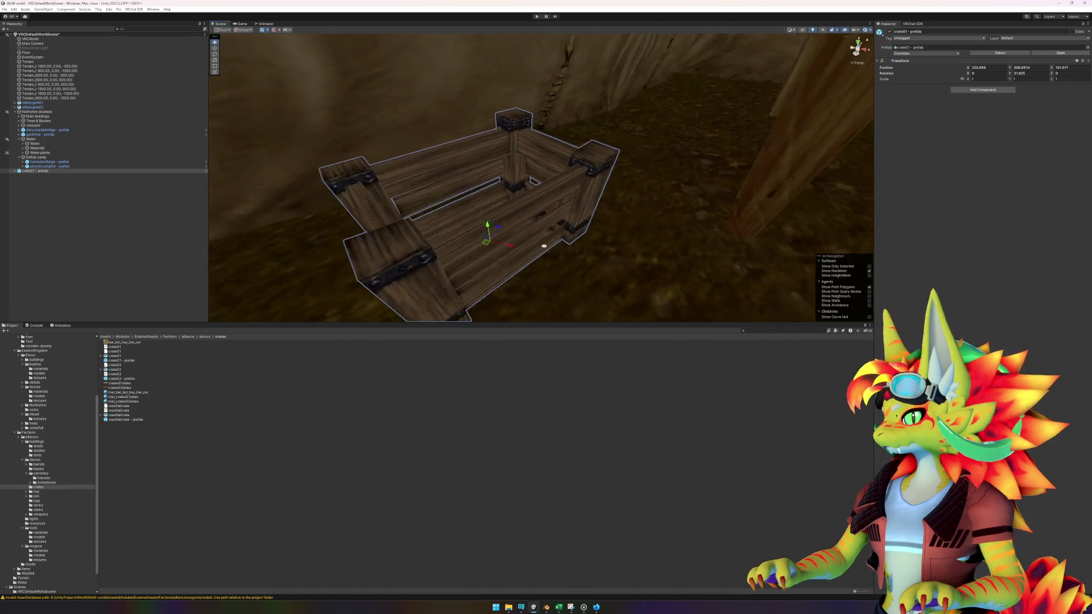
mouse_move(516, 219)
mouse_down()
mouse_move(519, 233)
mouse_move(550, 186)
mouse_move(544, 247)
mouse_up()
click(106, 230)
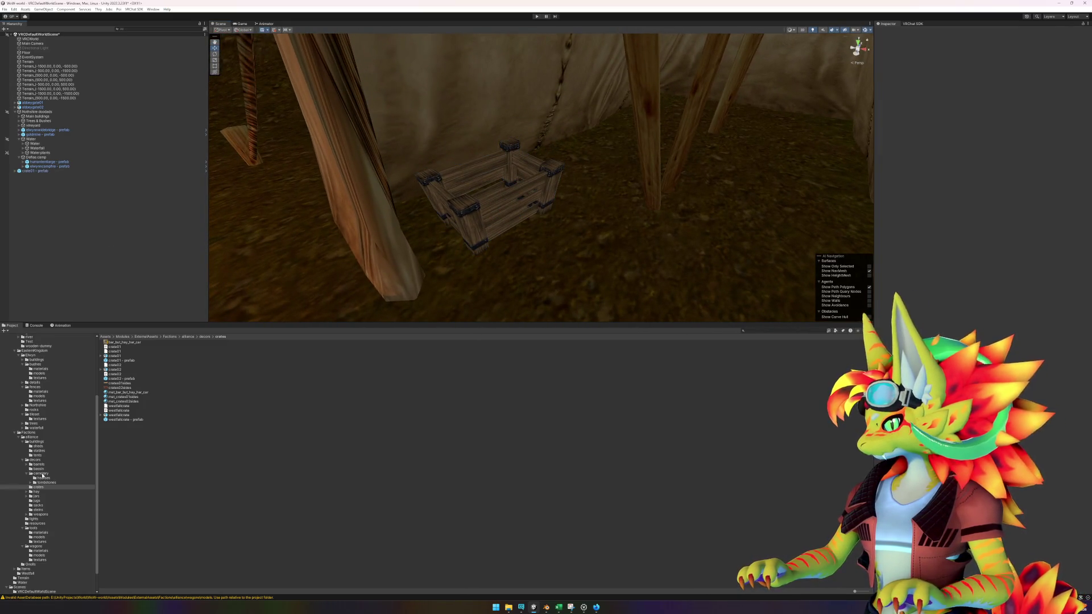
- Place a sack01 prefab from the sacks folder beside the crate
click(39, 504)
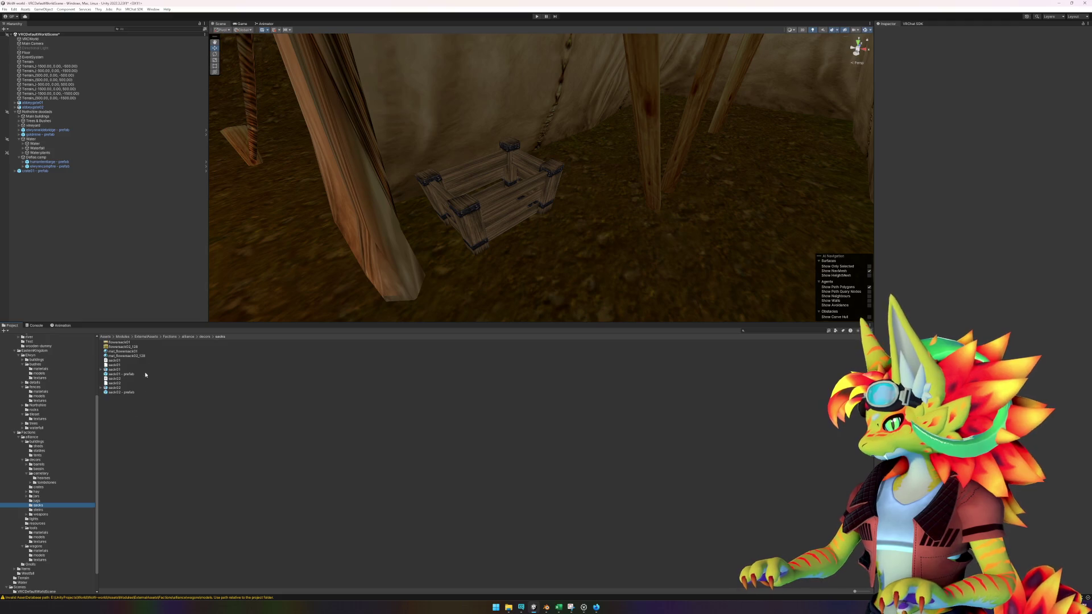
click(121, 373)
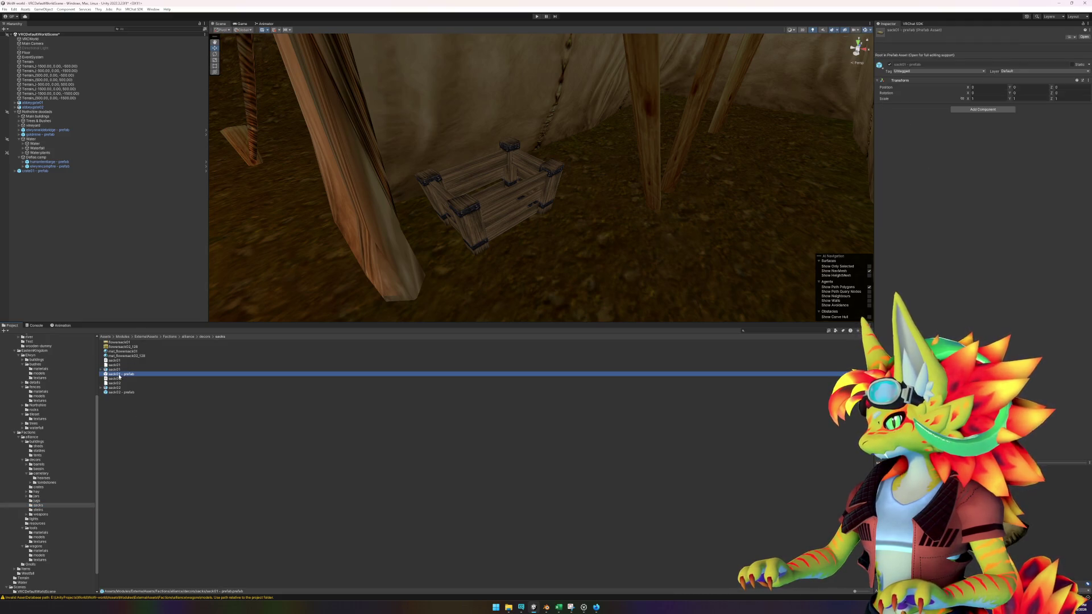
mouse_move(118, 376)
mouse_down()
mouse_move(510, 183)
mouse_move(562, 179)
mouse_up()
key(f)
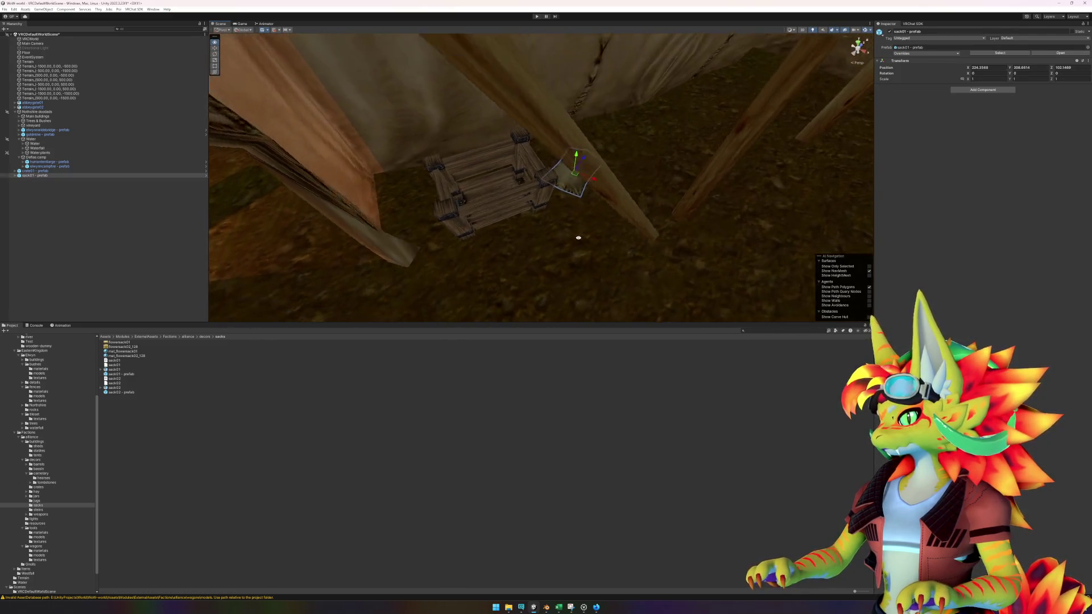
drag(571, 221, 497, 258)
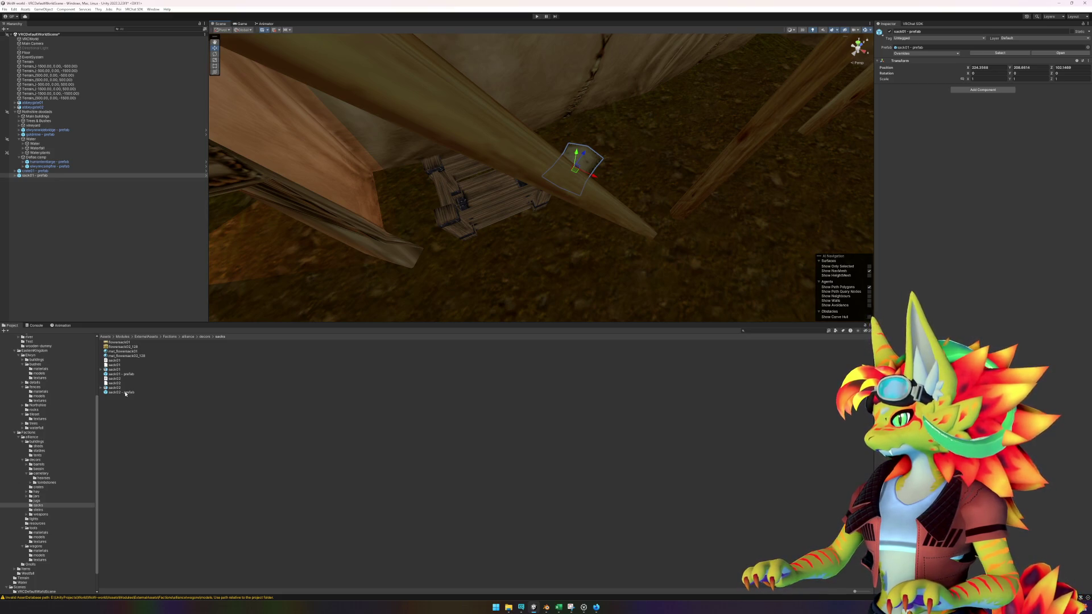
- Place a second sack01 next to the crate and tilt it slightly
mouse_move(121, 374)
mouse_down()
mouse_move(626, 170)
mouse_move(615, 178)
mouse_move(625, 193)
mouse_move(670, 212)
mouse_move(692, 178)
mouse_move(685, 159)
mouse_up()
key(e)
mouse_move(597, 167)
mouse_down()
mouse_move(610, 166)
mouse_move(591, 182)
mouse_move(589, 169)
mouse_move(621, 193)
mouse_move(620, 246)
mouse_move(507, 288)
mouse_up()
key(w)
click(232, 462)
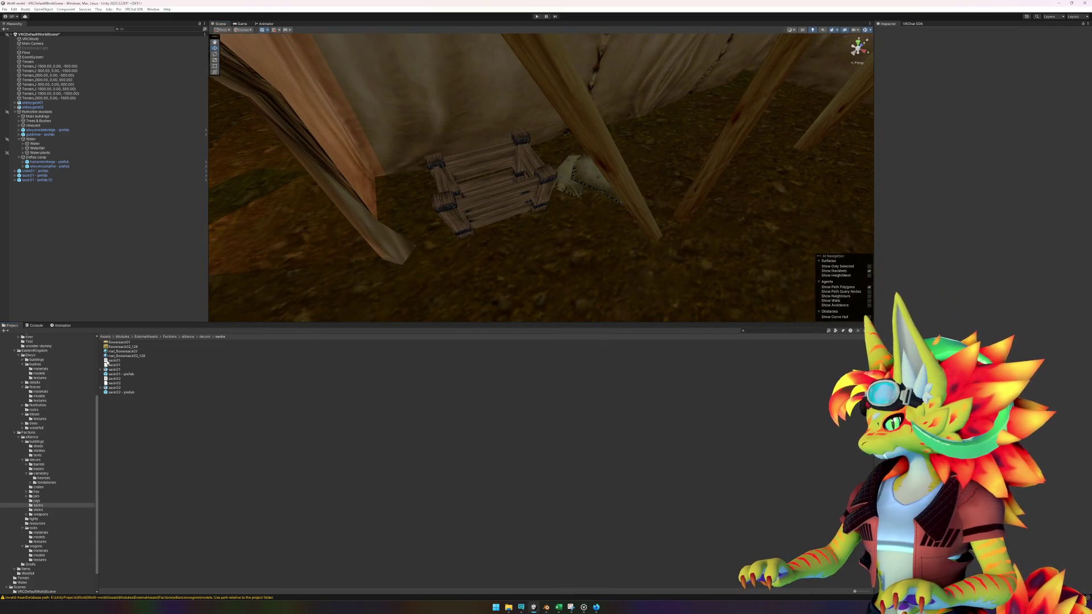
click(38, 496)
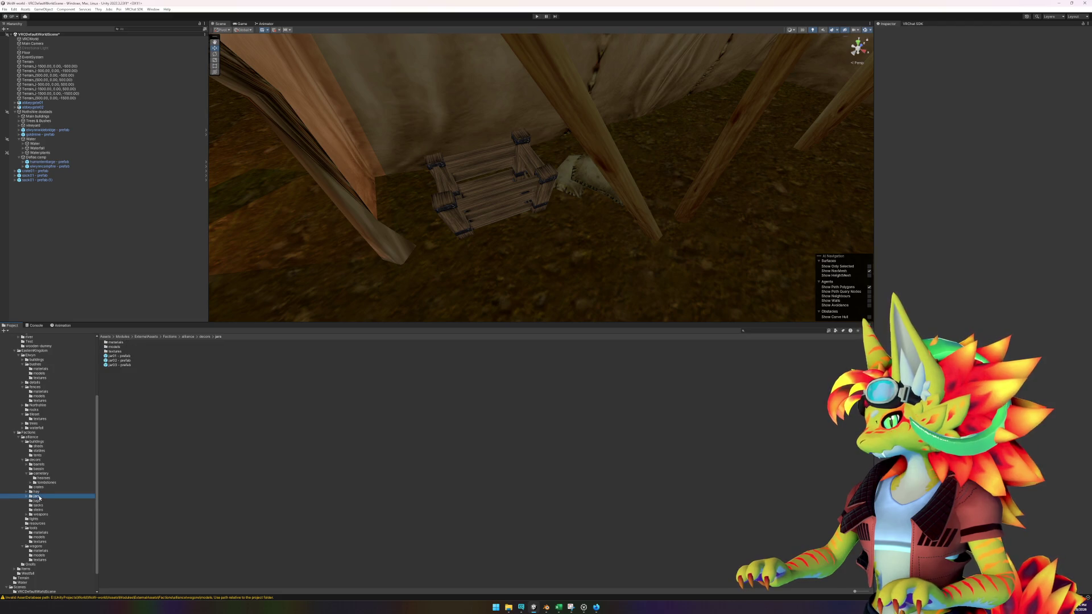
- Place jar03 on top of the crate and jar01 beside it
click(129, 361)
click(127, 365)
mouse_move(127, 365)
mouse_down()
mouse_move(352, 230)
mouse_move(475, 190)
mouse_up()
mouse_move(475, 190)
mouse_down()
mouse_move(505, 256)
mouse_move(514, 238)
mouse_up()
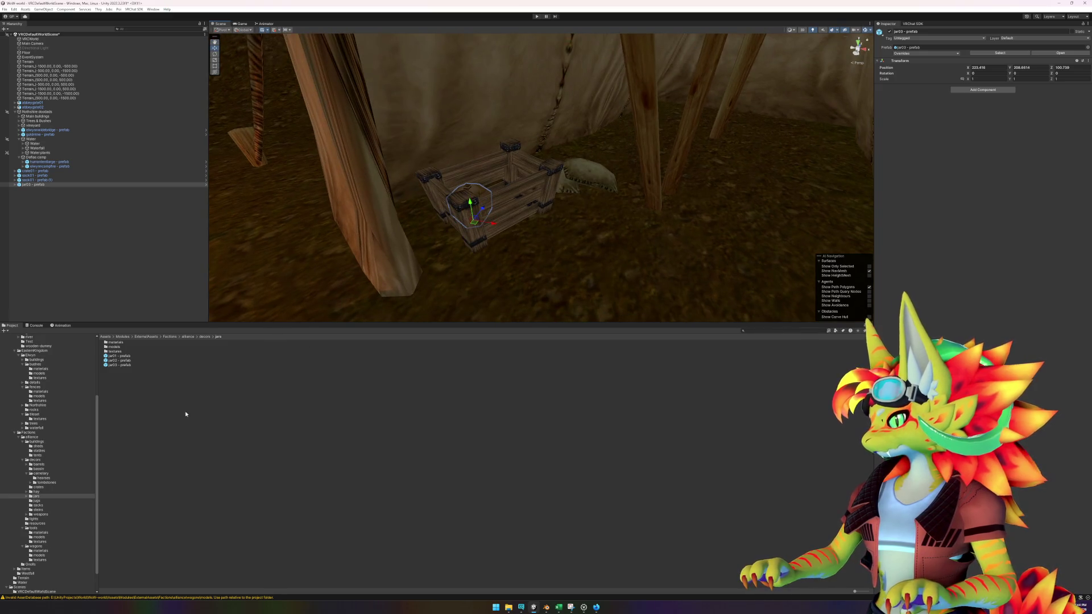
click(122, 356)
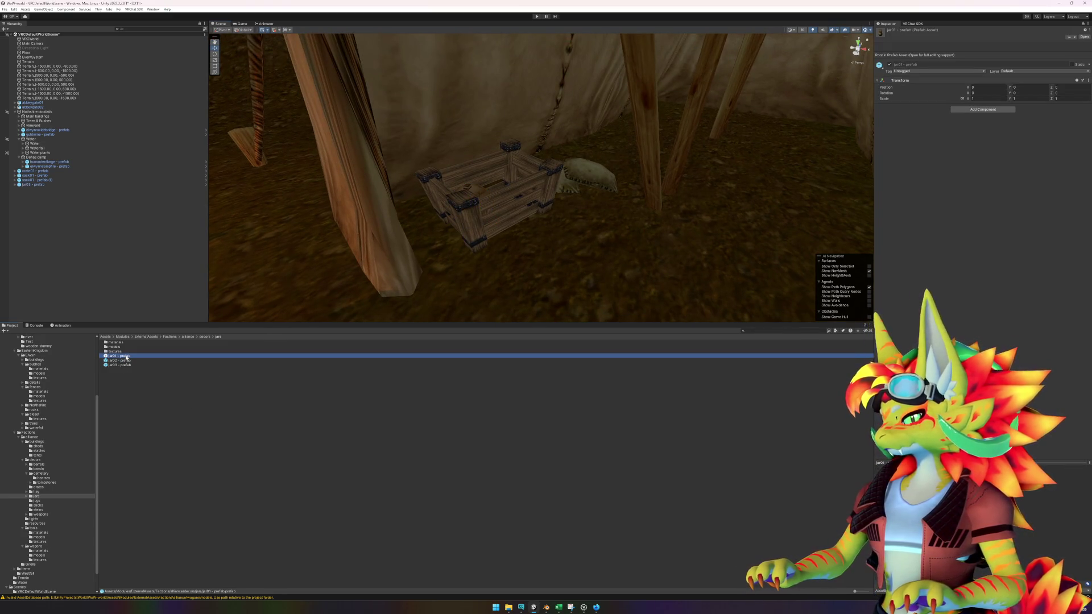
mouse_move(126, 359)
mouse_down()
mouse_move(531, 237)
mouse_move(576, 209)
mouse_up()
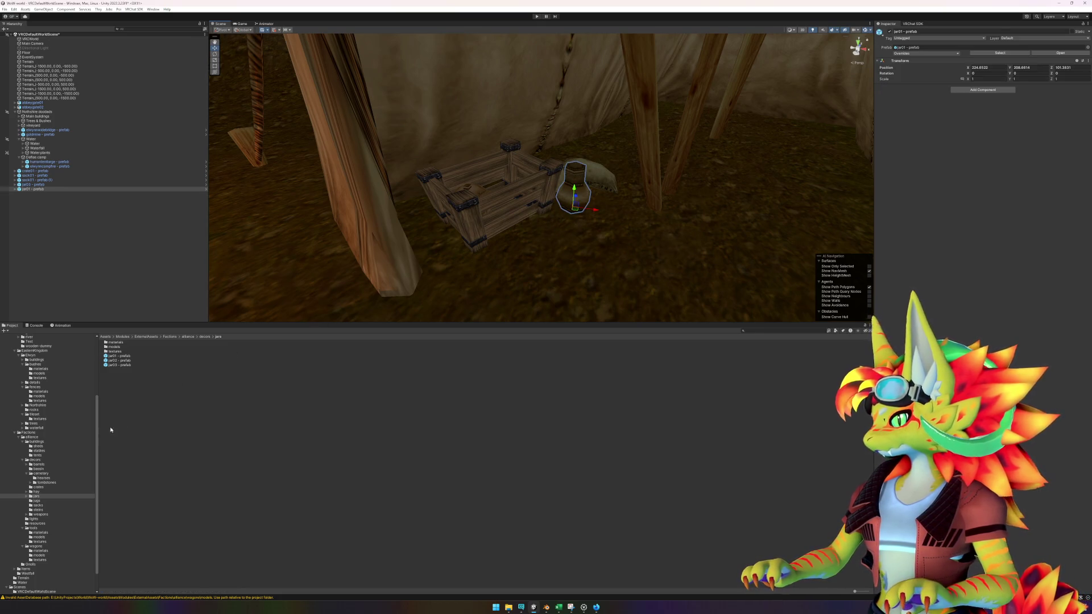
- Place jug01 from the jugs folder to the right of the crate, nudged closer
click(37, 500)
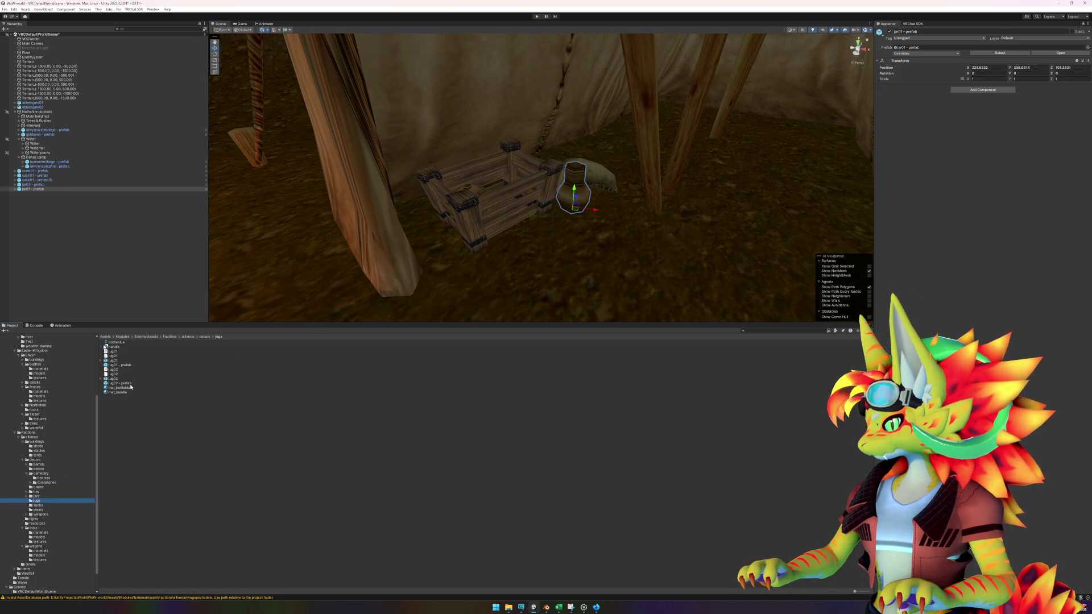
click(137, 445)
click(120, 382)
click(123, 365)
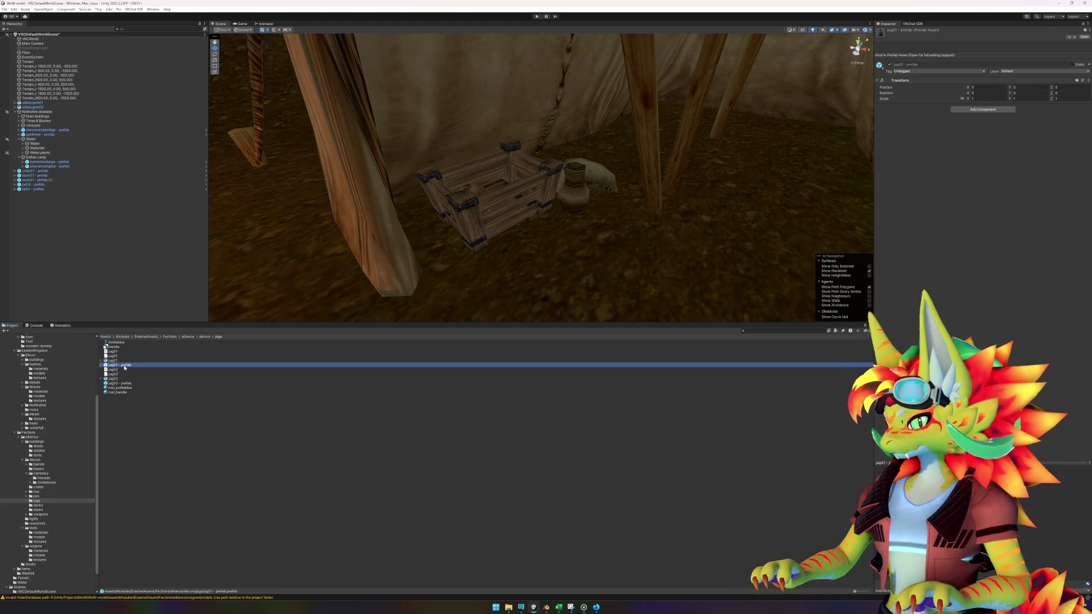
mouse_move(124, 368)
mouse_down()
mouse_move(438, 250)
mouse_move(517, 259)
mouse_move(675, 238)
mouse_move(711, 272)
mouse_move(784, 250)
mouse_up()
scroll(711, 273, up, 3)
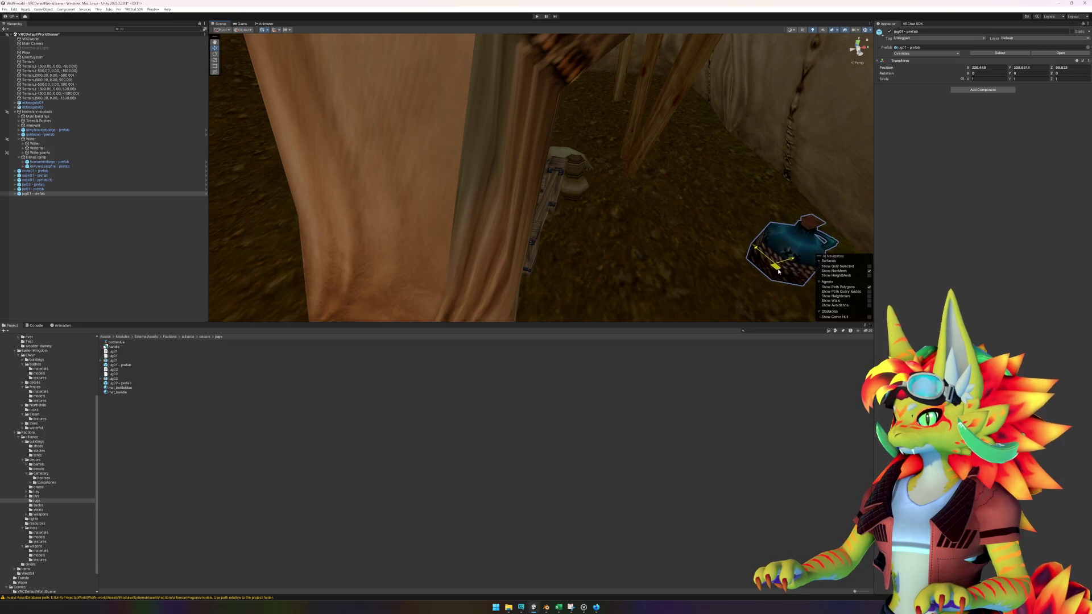
drag(693, 236, 708, 258)
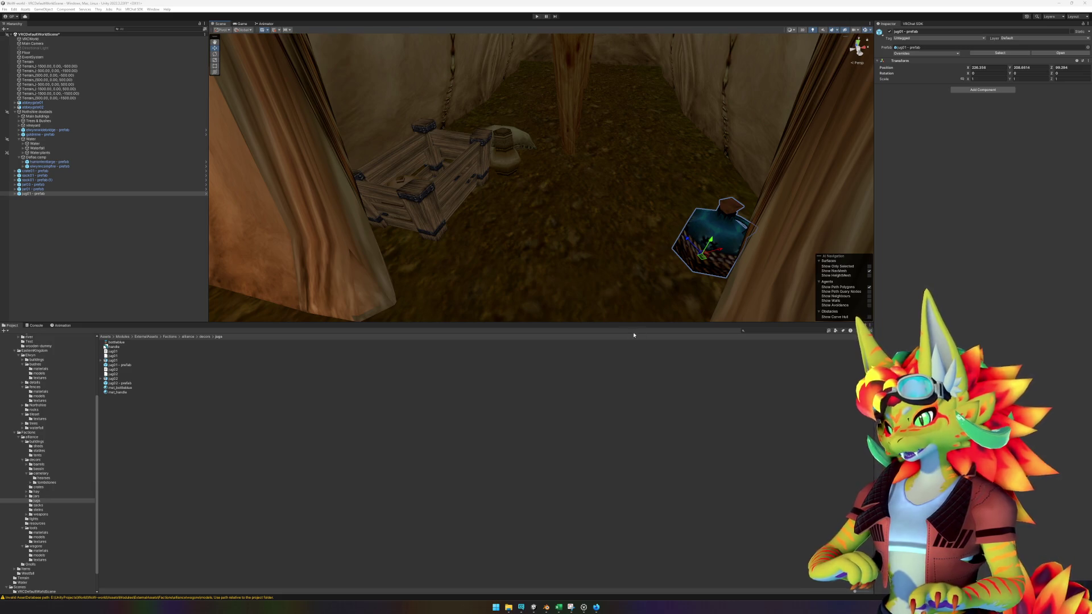
scroll(531, 272, down, 10)
mouse_move(650, 232)
mouse_down()
mouse_move(322, 207)
mouse_move(368, 199)
mouse_move(419, 240)
mouse_move(585, 236)
mouse_move(587, 204)
mouse_up()
mouse_move(695, 189)
mouse_down()
mouse_move(819, 224)
mouse_move(365, 214)
mouse_move(429, 237)
mouse_move(562, 201)
mouse_move(419, 231)
mouse_move(555, 220)
mouse_move(575, 200)
mouse_move(310, 290)
mouse_up()
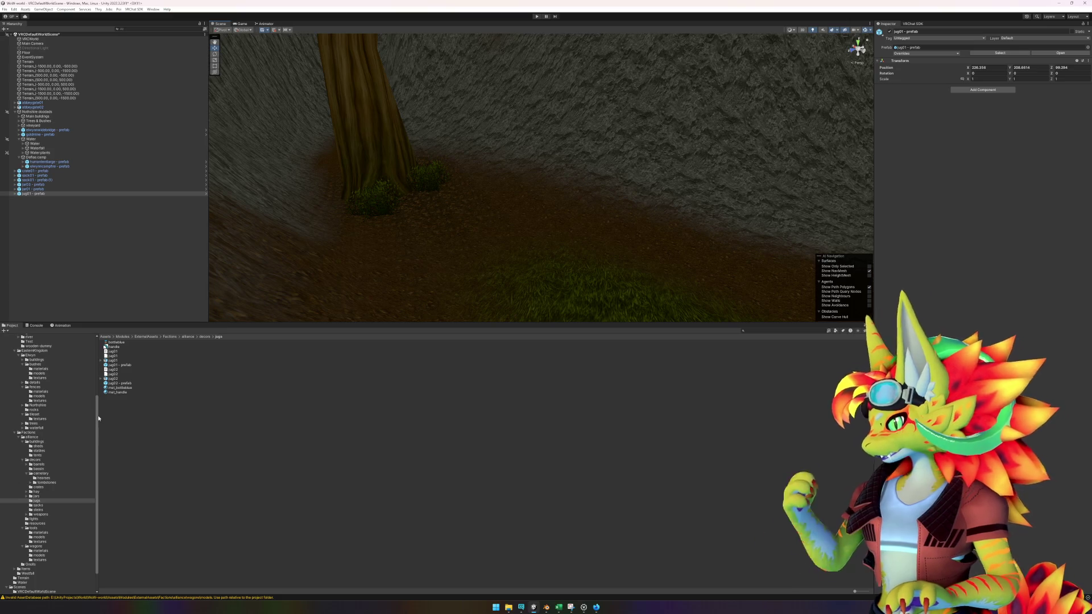
- Open the sheds folder, expand westfallshed to show its meshes and materials, and open its context menu
click(38, 446)
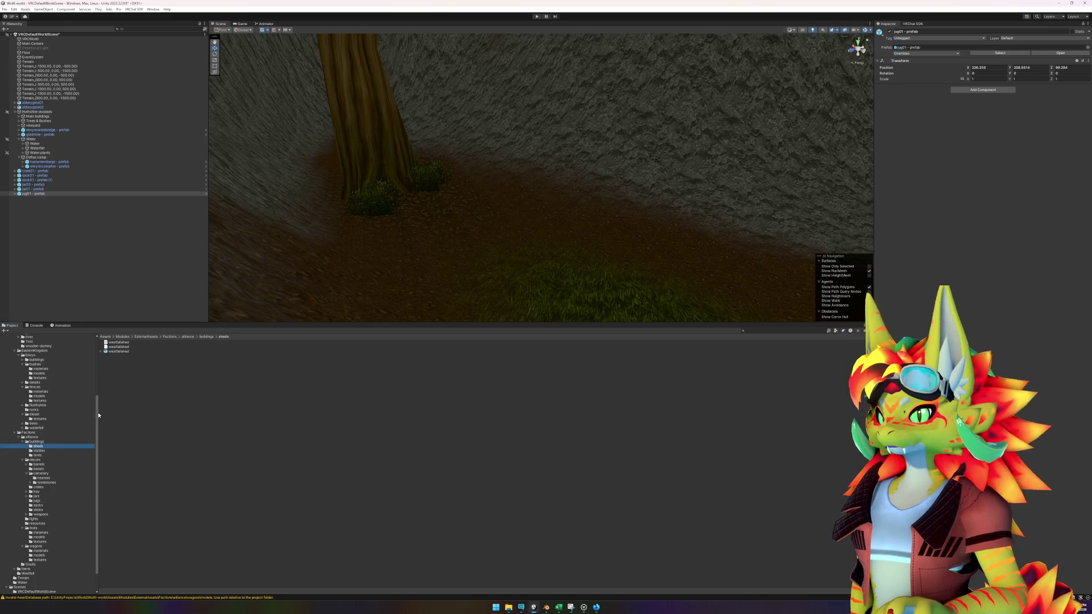
click(119, 352)
click(102, 352)
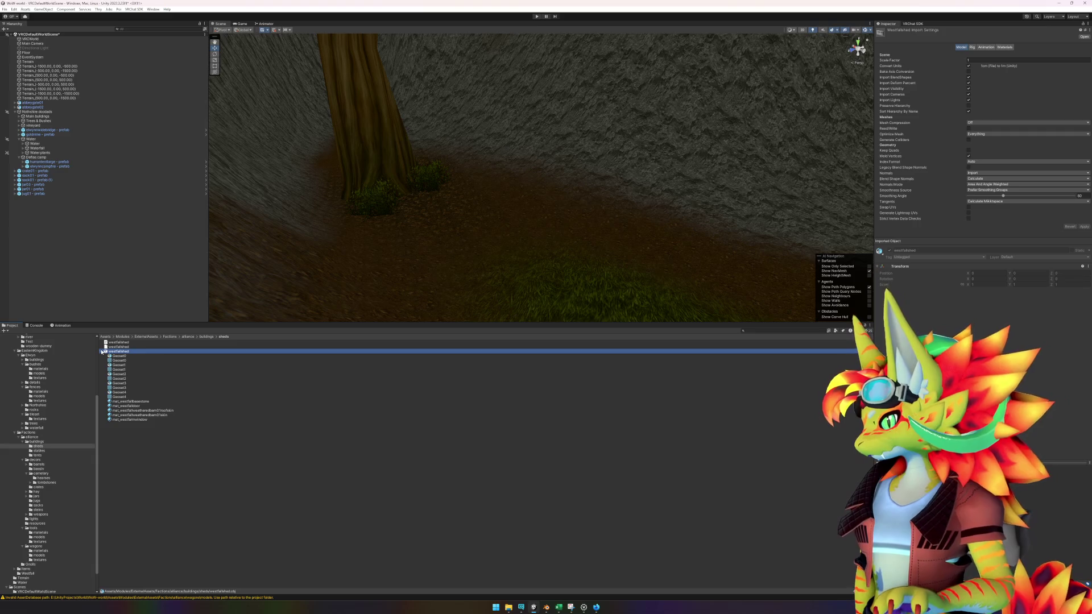
mouse_move(105, 352)
mouse_down()
mouse_move(373, 276)
mouse_move(466, 227)
mouse_move(259, 427)
mouse_up()
right_click(258, 478)
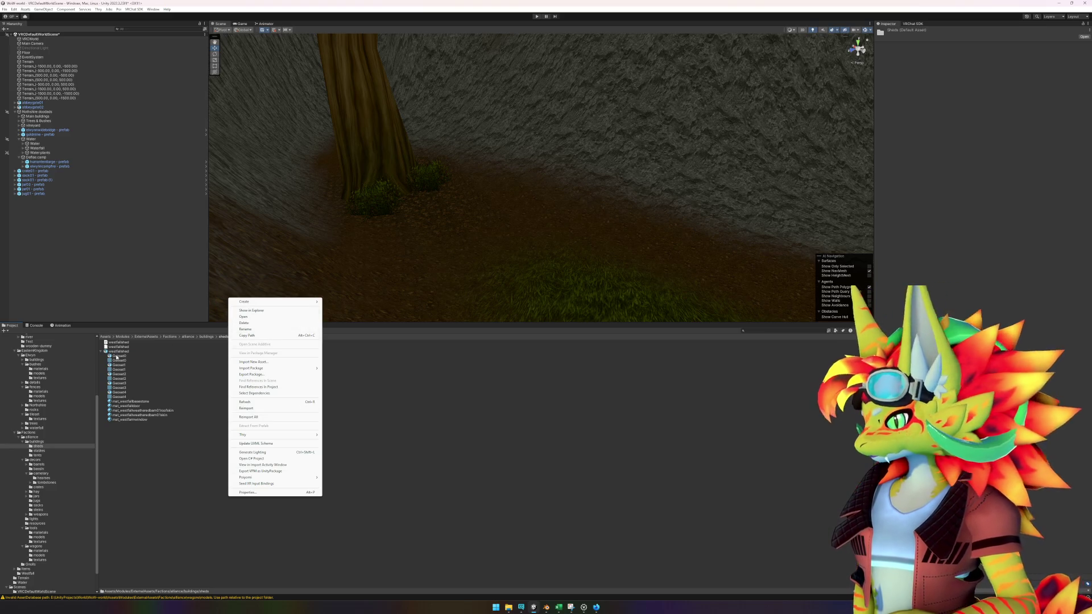
right_click(118, 352)
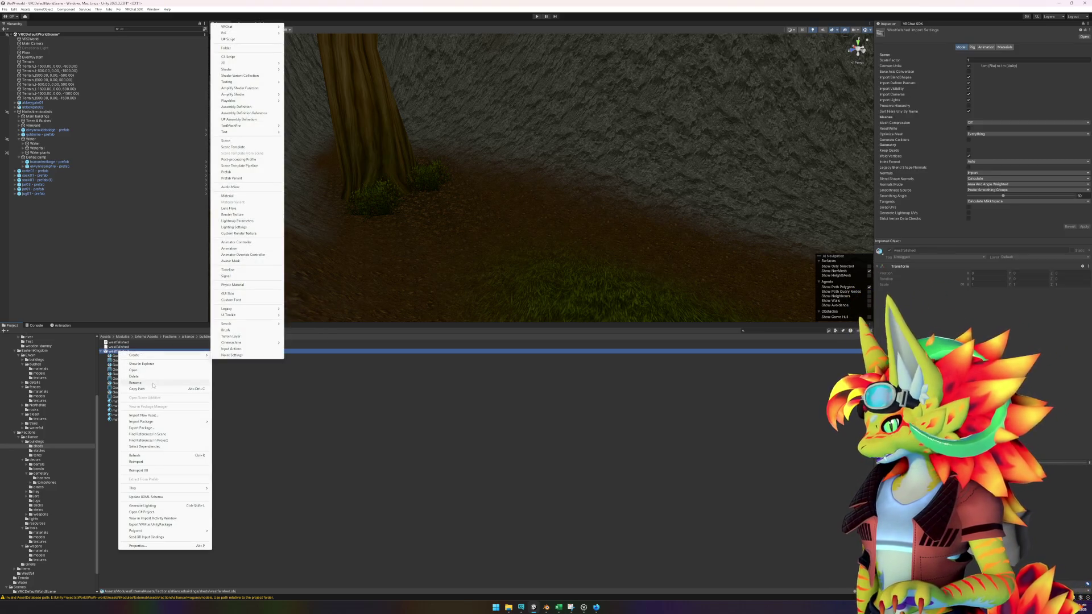
- Start a new General scene in Blender, closing the tent file
key(Escape)
click(547, 607)
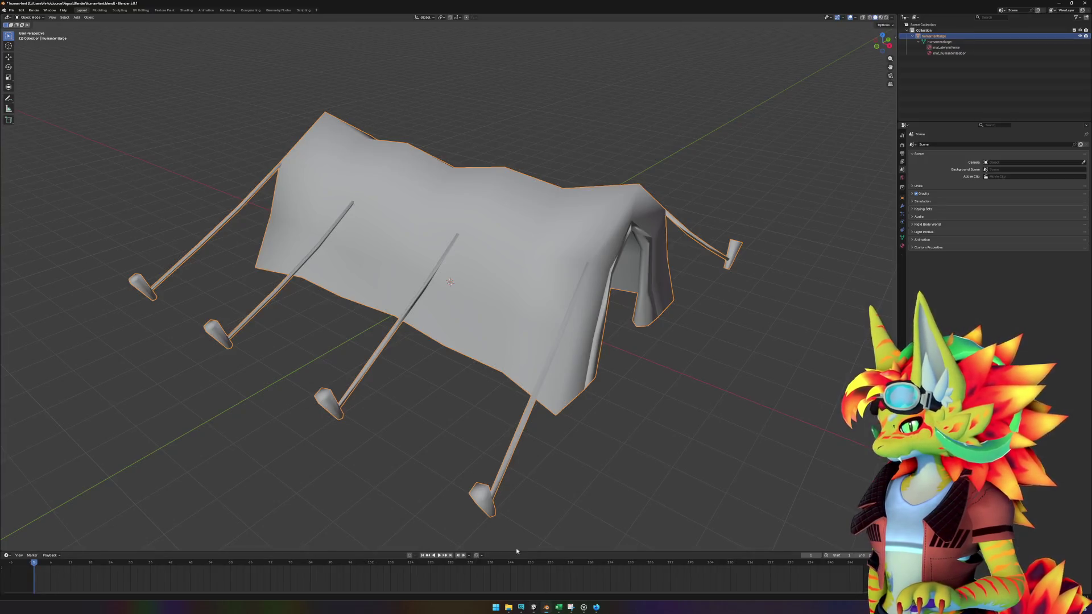
click(12, 10)
mouse_move(18, 16)
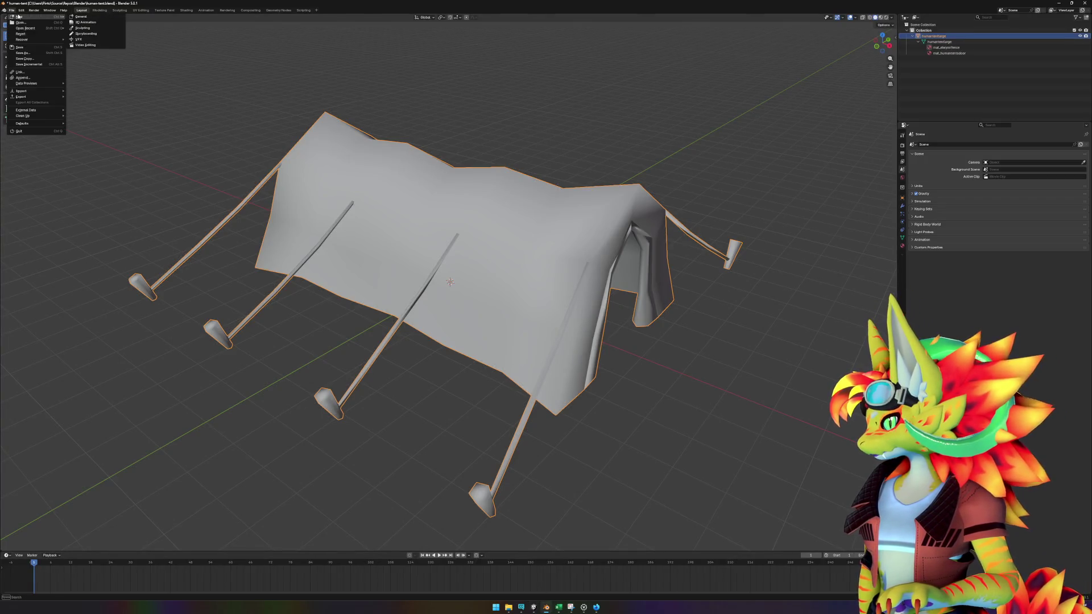
click(75, 16)
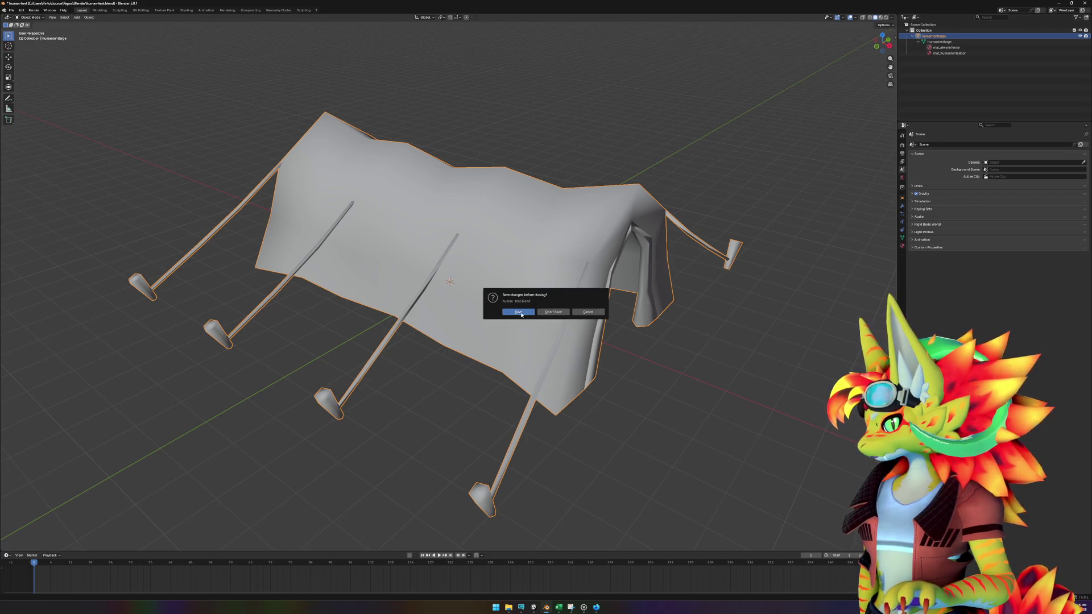
click(519, 312)
- Delete the default camera, cube and light from the Outliner
click(12, 10)
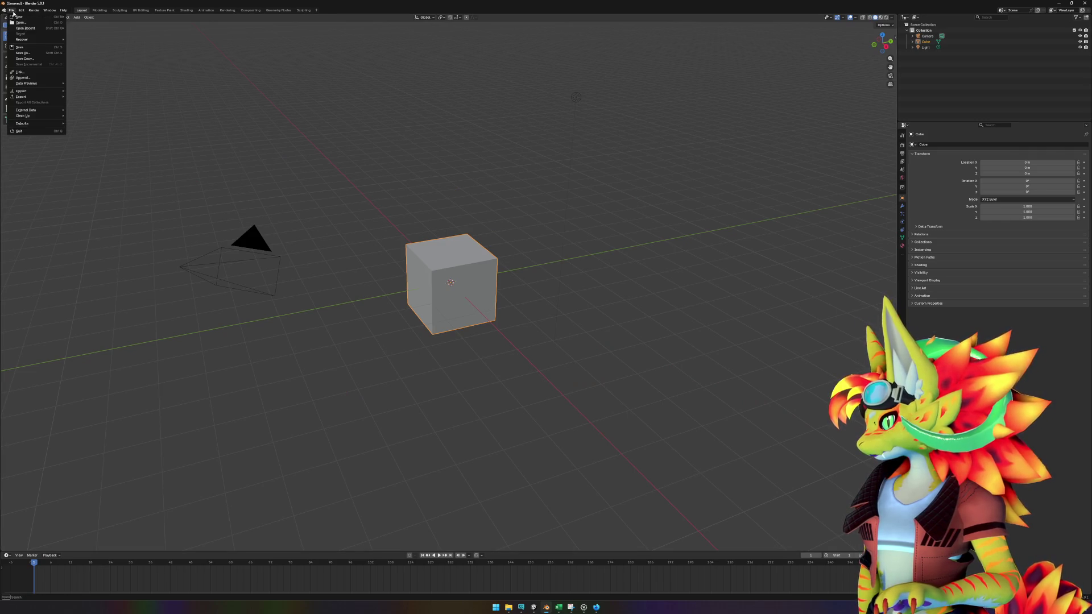
click(927, 36)
click(933, 68)
drag(933, 68, 927, 35)
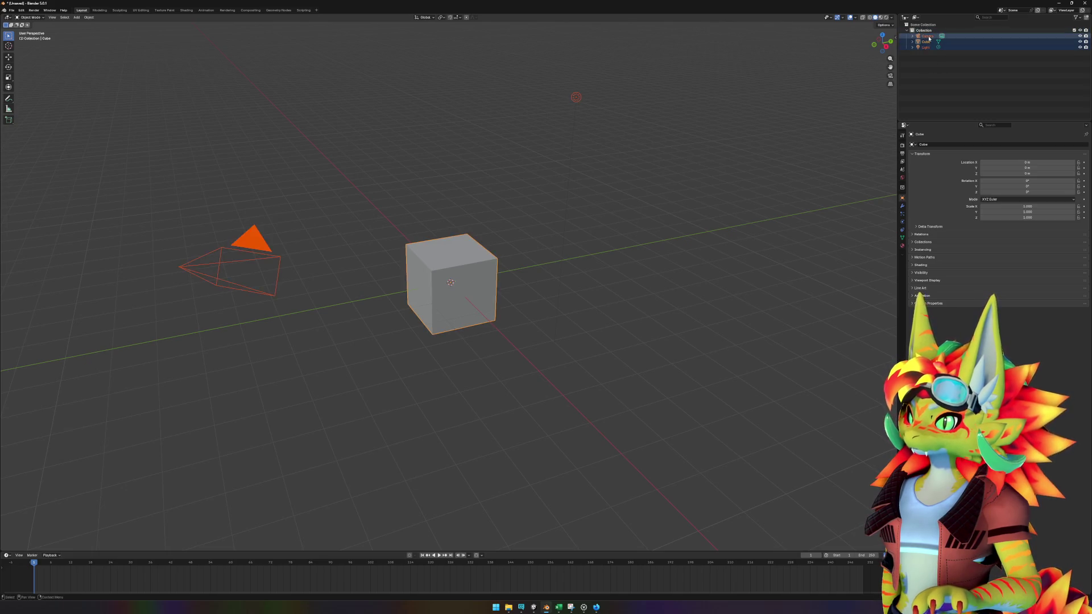
key(Delete)
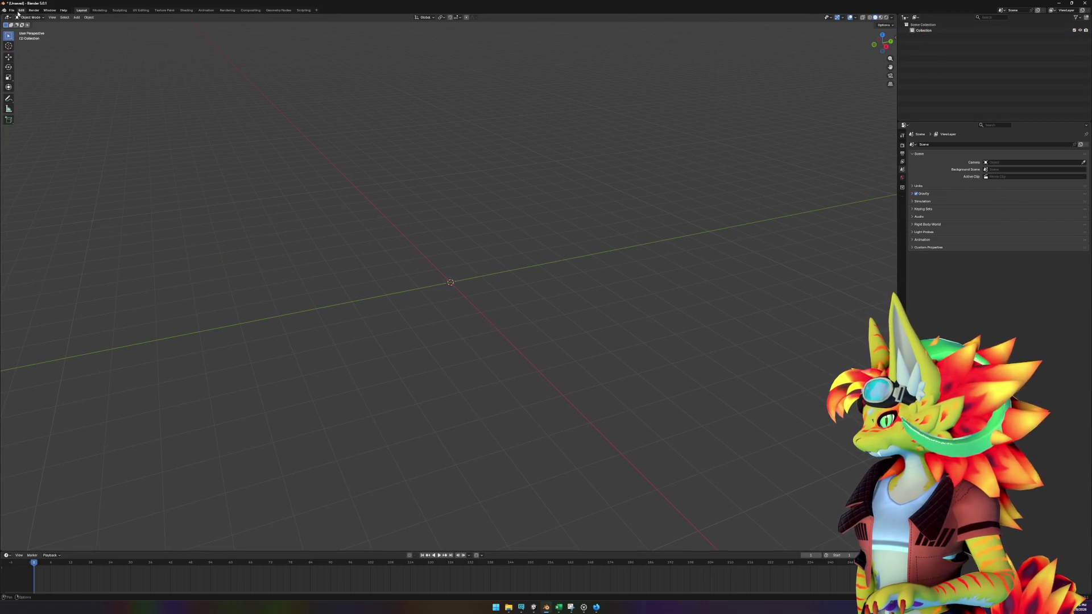
- Open the Wavefront OBJ import browser with the westfallshed file name pasted, then return to Unity
click(11, 10)
mouse_move(31, 94)
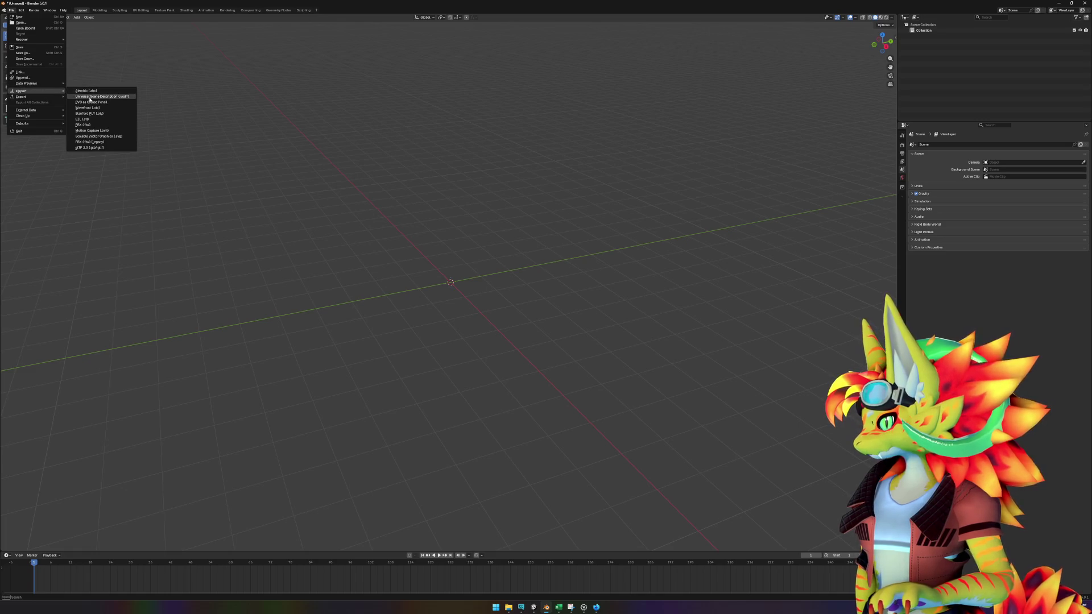
click(94, 105)
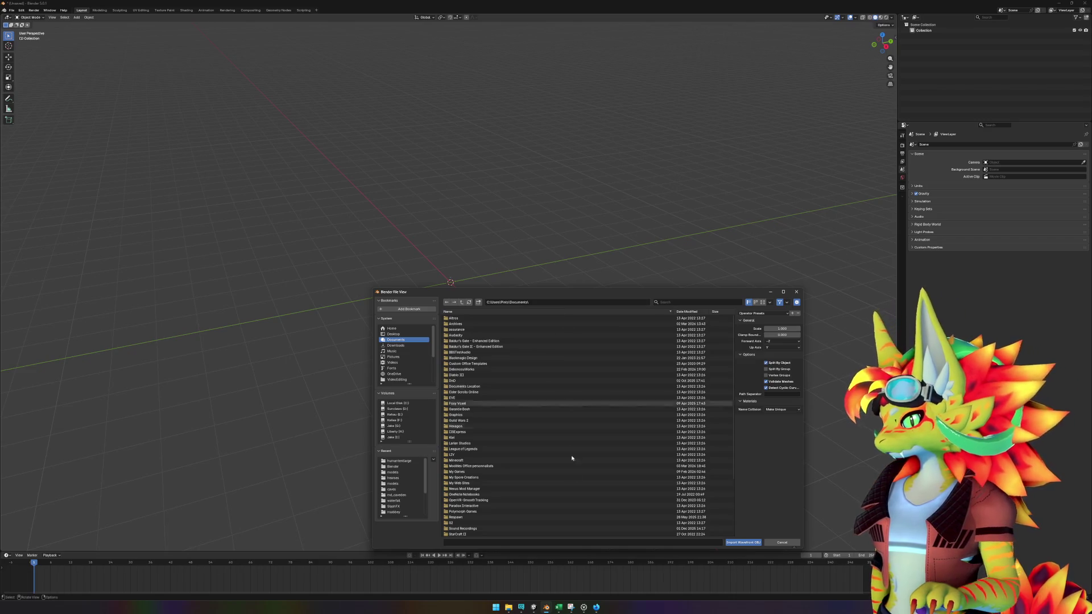
click(520, 541)
text(Assets_Modules_ExternalAssets_Factions_alliance_buildings_sheds_westfallshed.obj)
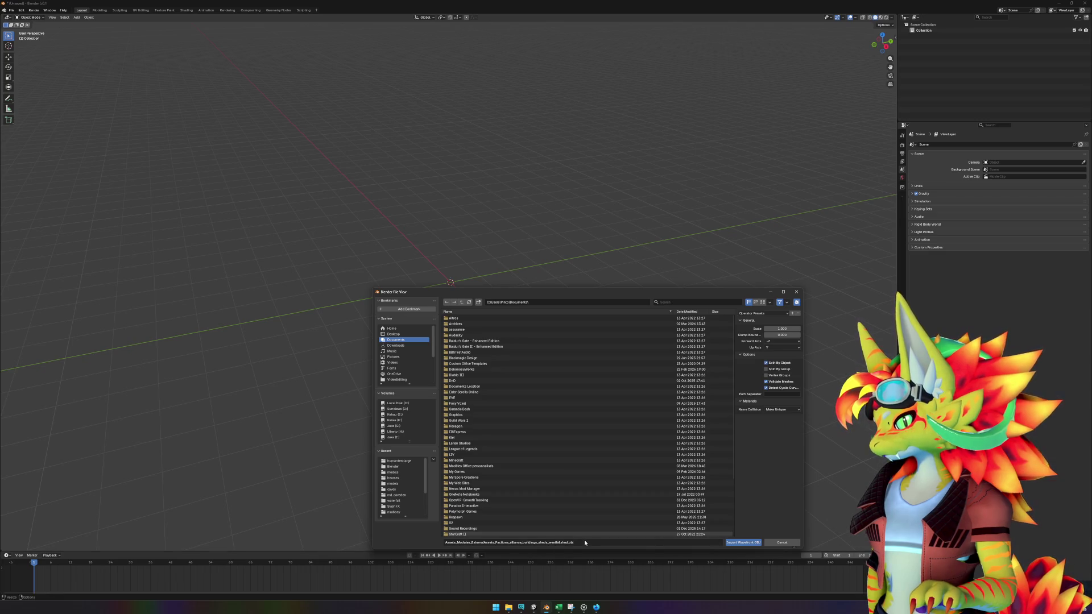
key(Return)
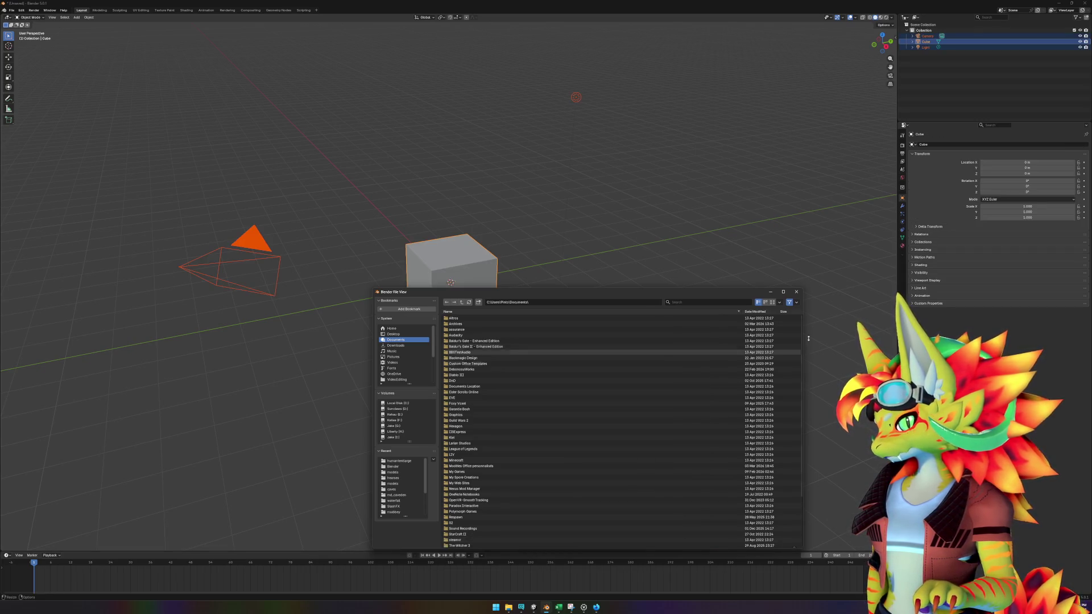
key(Delete)
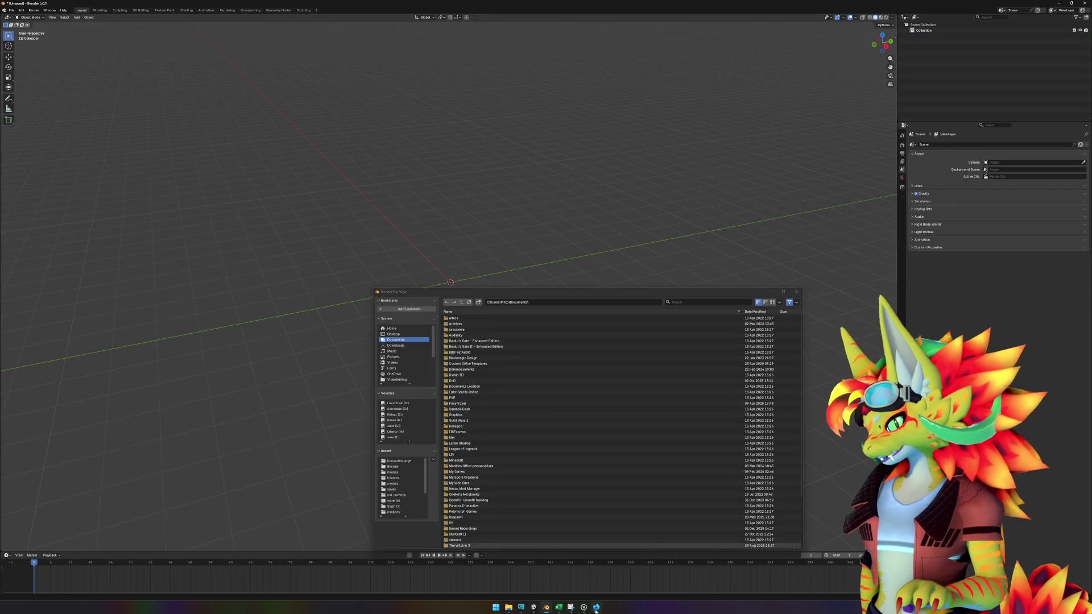
key(alt+Tab)
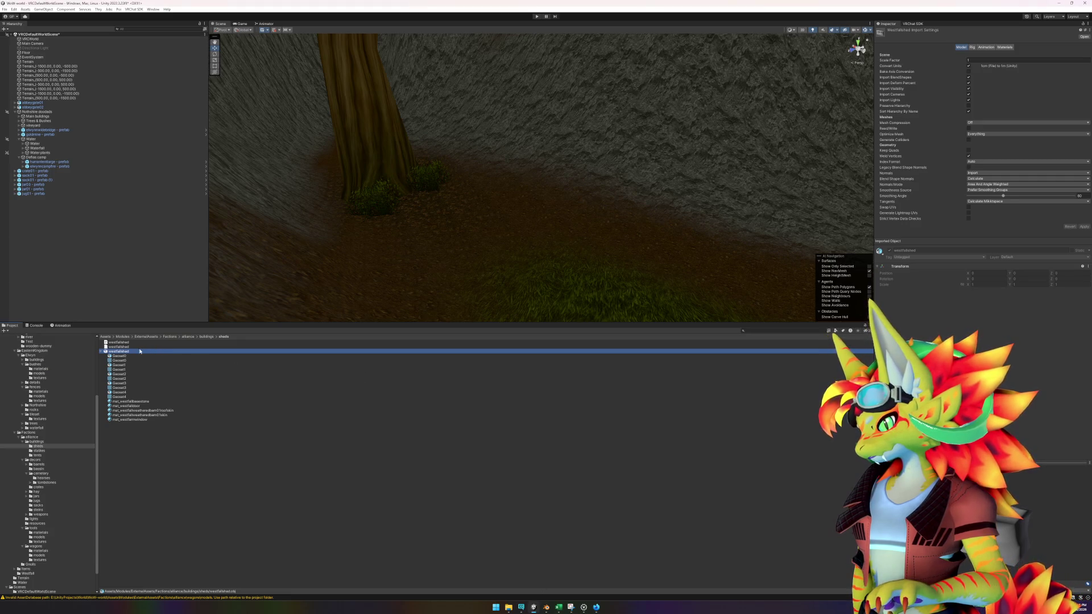
- Copy the Unity sheds folder path from Explorer and browse Blender's file browser there
right_click(132, 352)
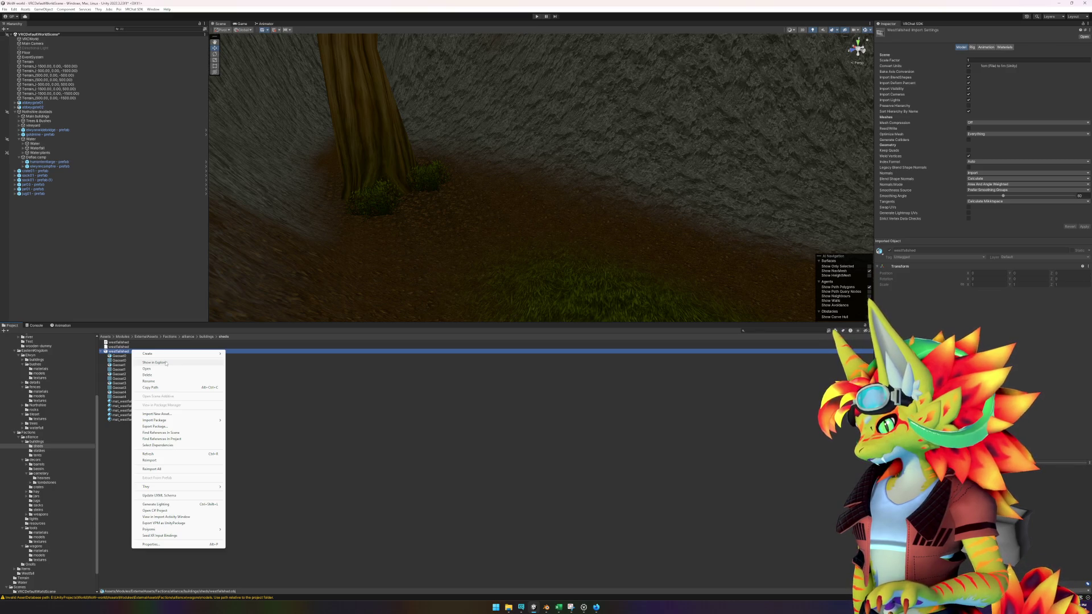
click(166, 363)
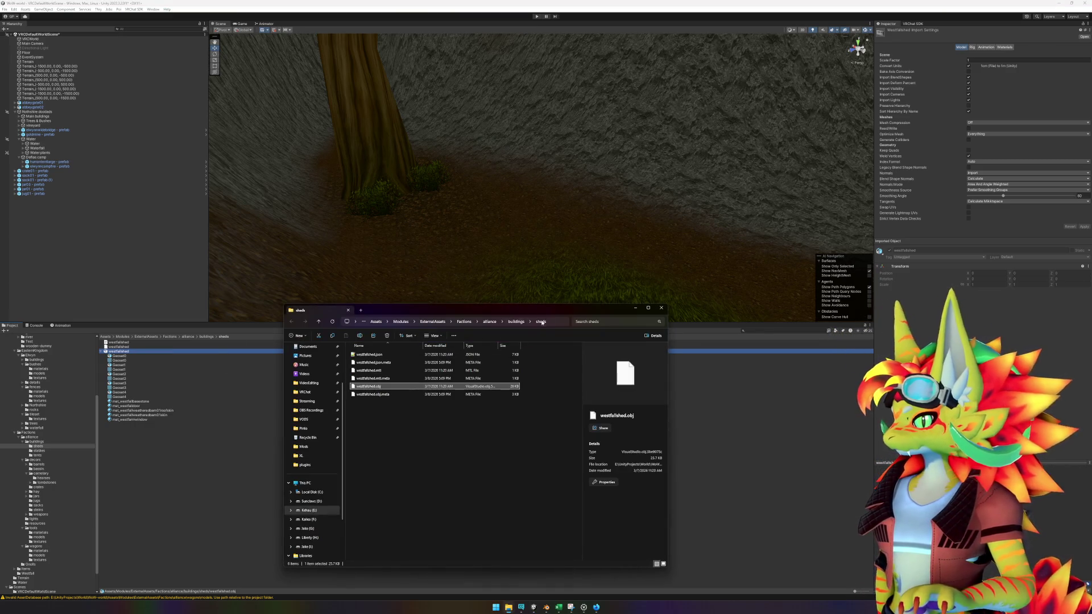
key(ctrl+l)
click(546, 608)
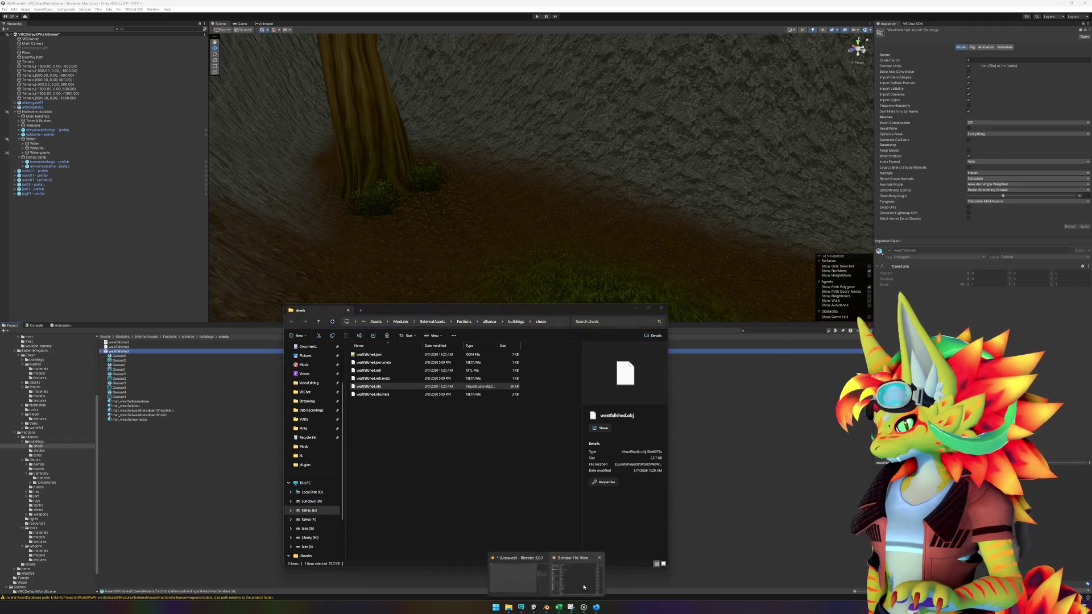
click(575, 572)
click(576, 300)
text(E:\UnityProjects\World\WoW-world\Assets\Modules\ExternalAssets\Factions\alliance\buildings\sheds\)
key(Return)
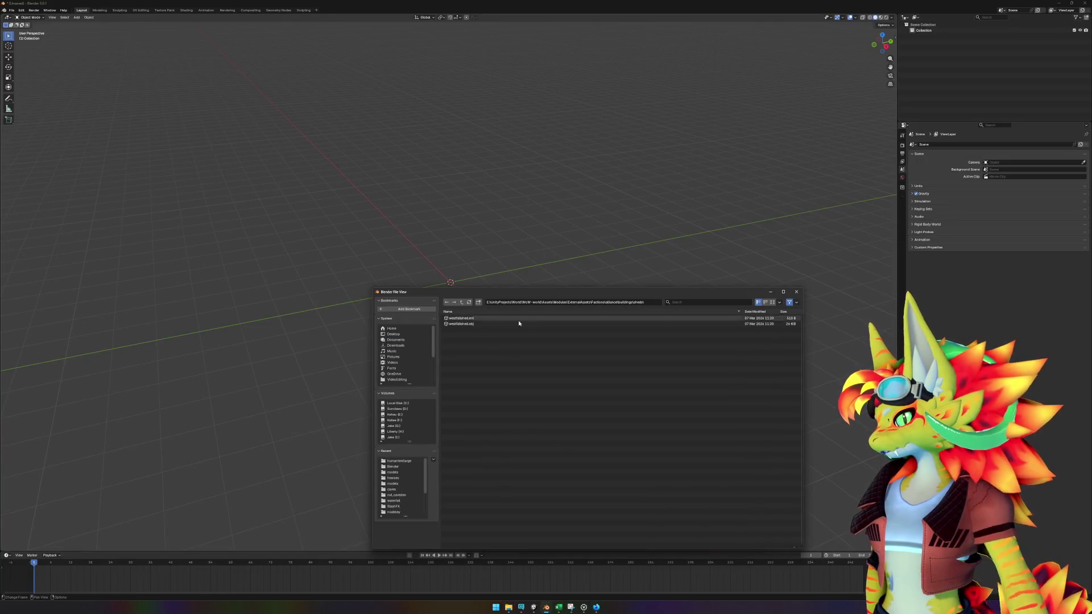
click(479, 324)
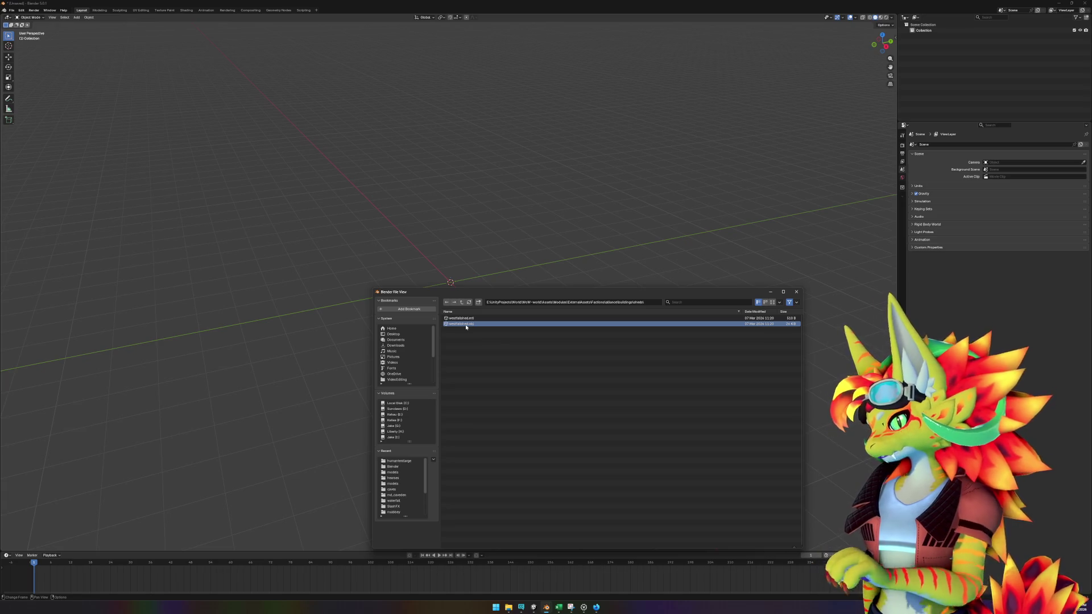
mouse_move(524, 291)
mouse_down()
mouse_move(550, 352)
mouse_move(604, 288)
mouse_move(586, 276)
mouse_up()
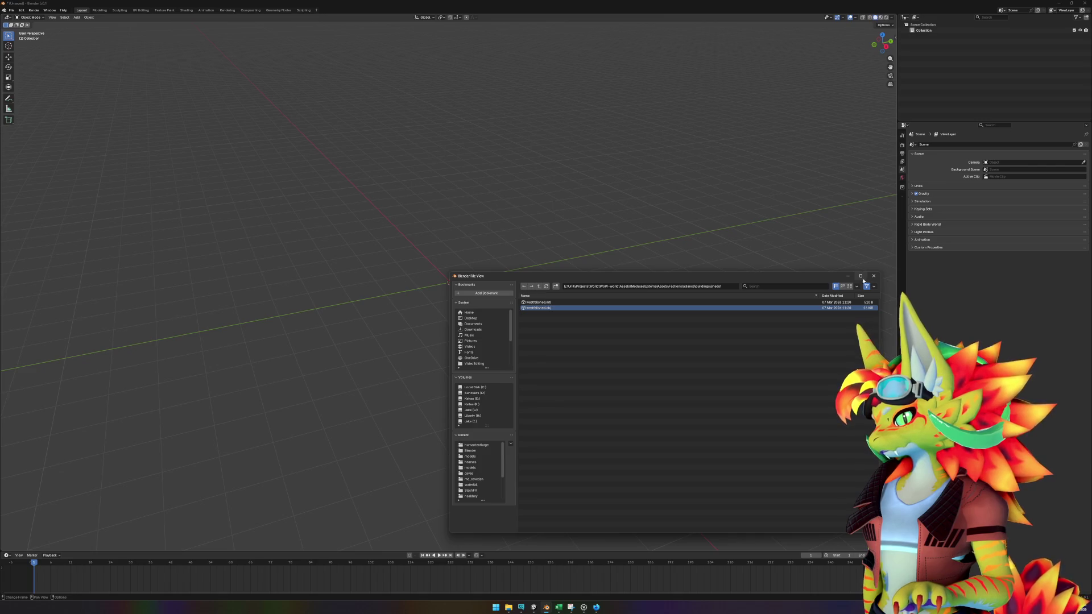
click(873, 275)
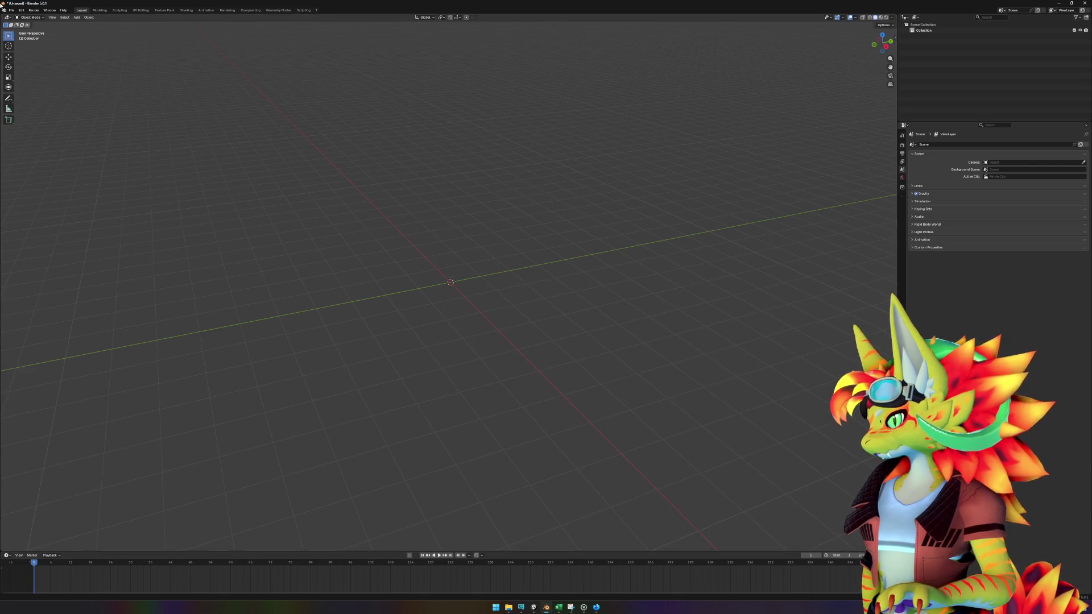
- Import westfallshed.obj into the Blender scene as a Wavefront OBJ
click(12, 10)
mouse_move(39, 91)
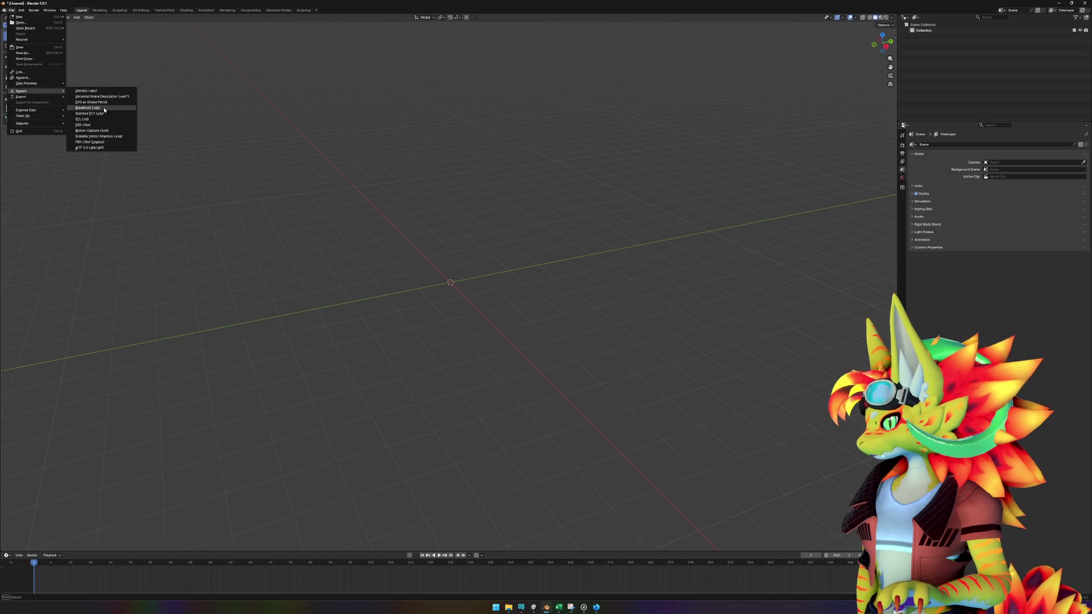
click(88, 108)
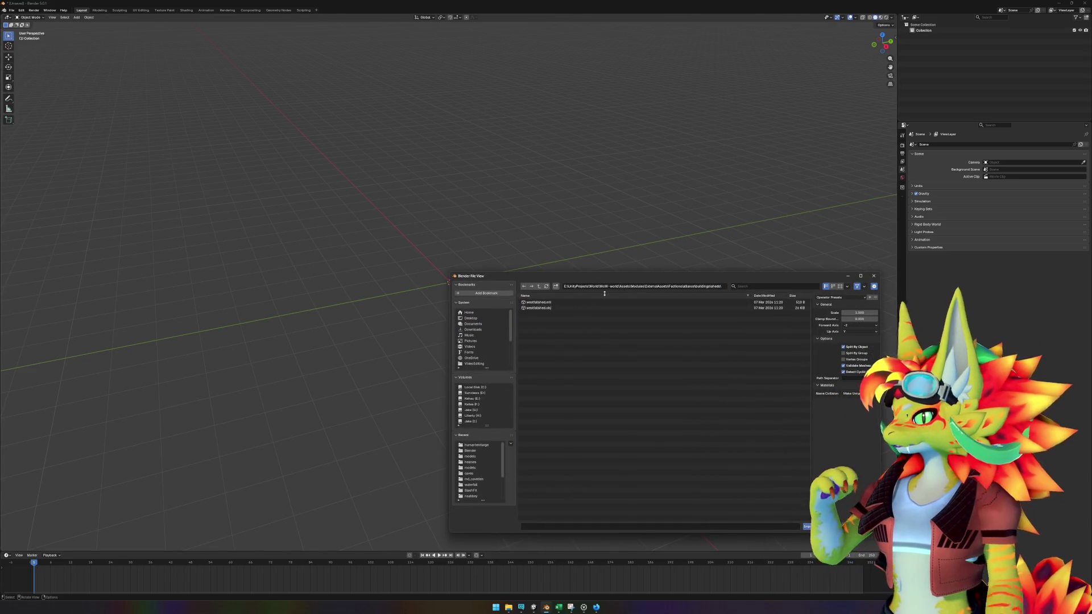
double_click(619, 307)
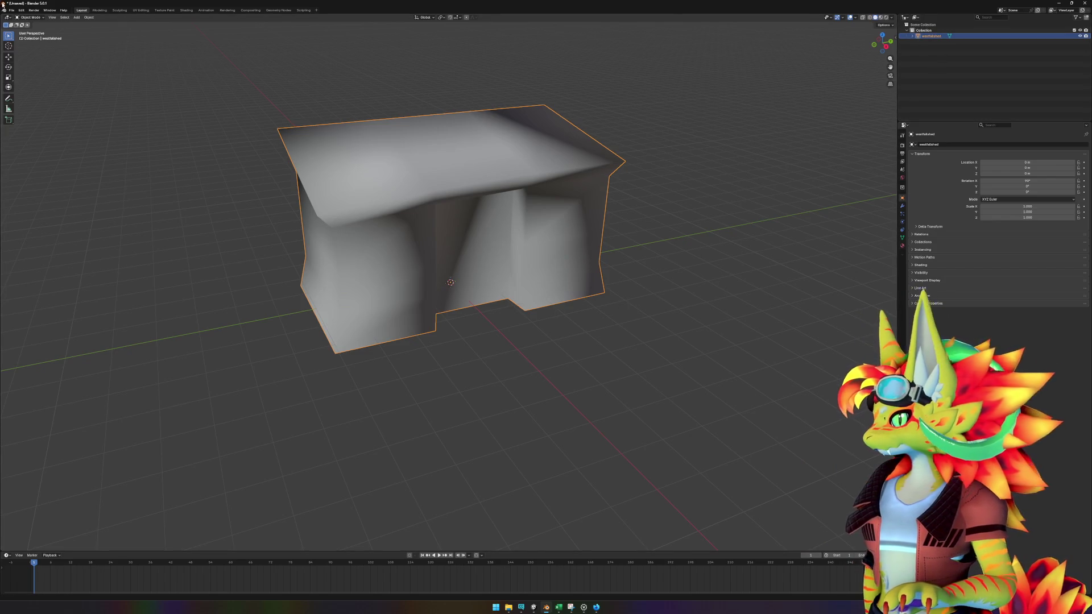
- Name the object westfallshed and save the scene as westfallshed.blend
key(F2)
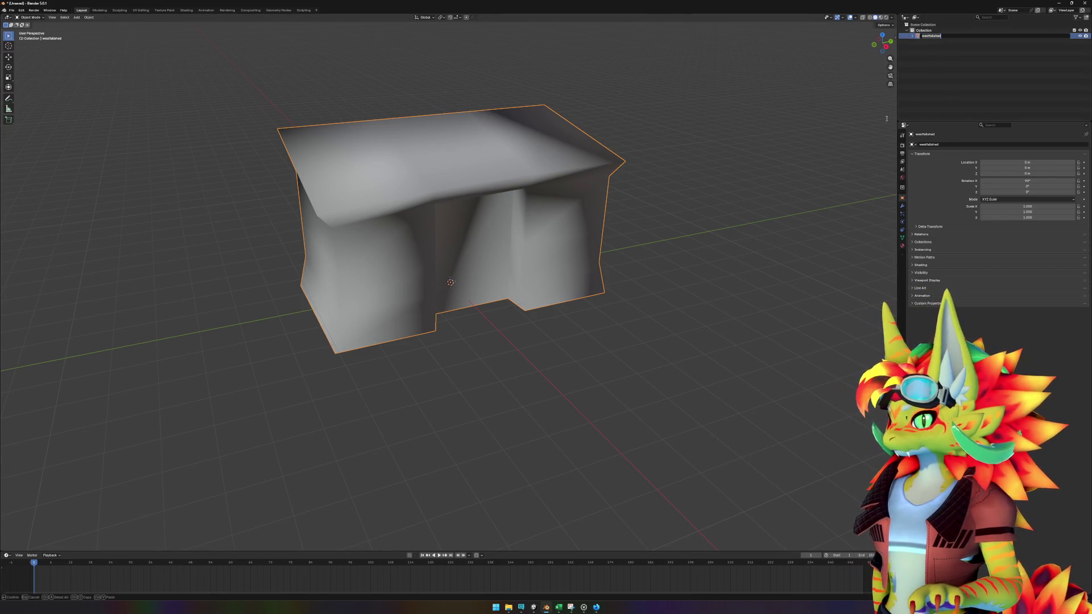
key(Return)
click(29, 18)
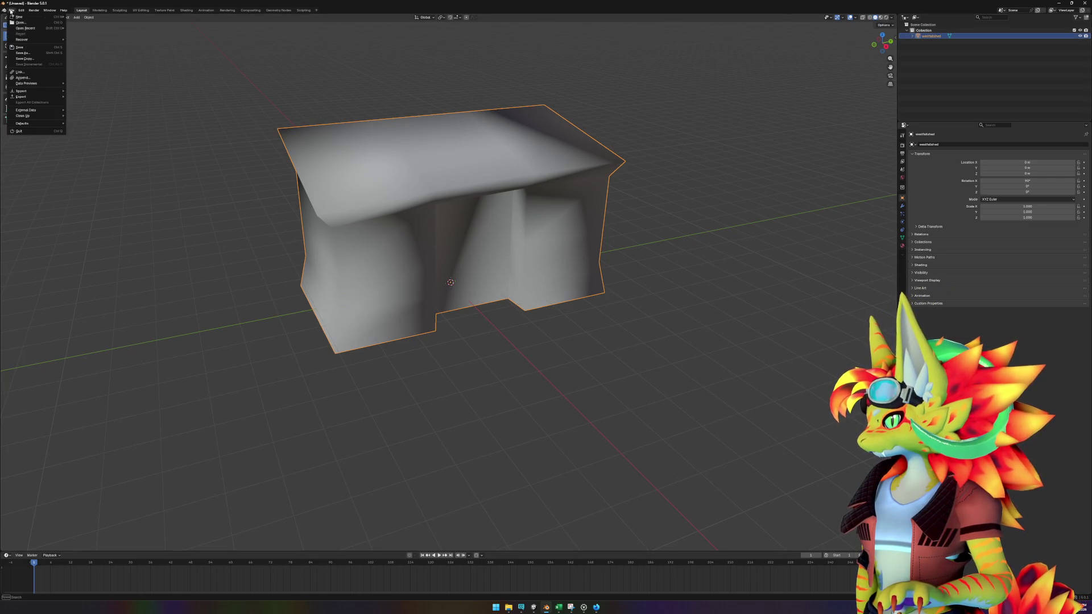
key(ctrl+s)
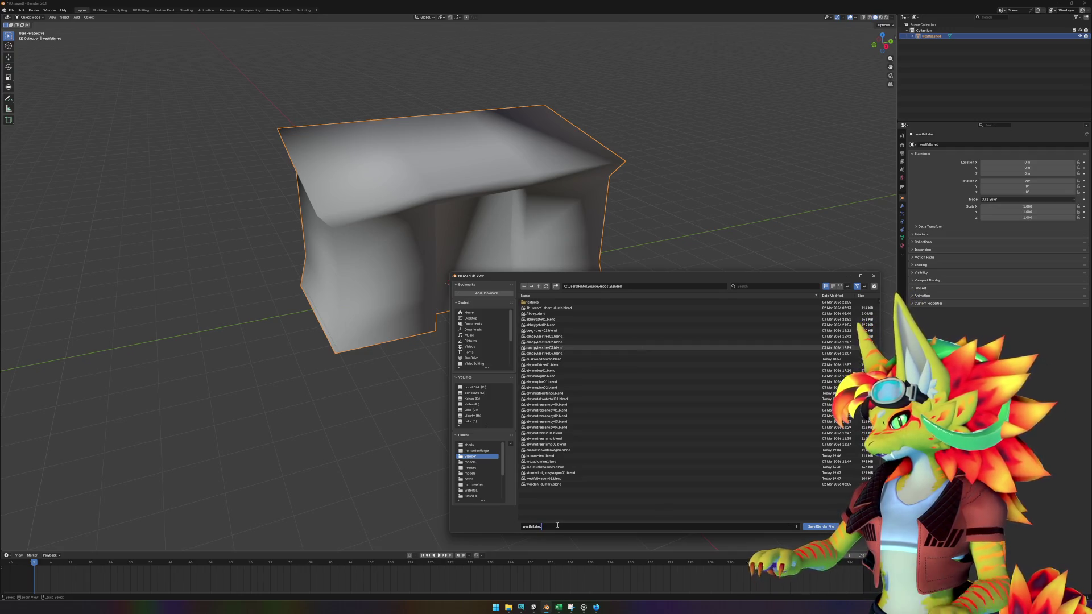
key(Return)
click(14, 10)
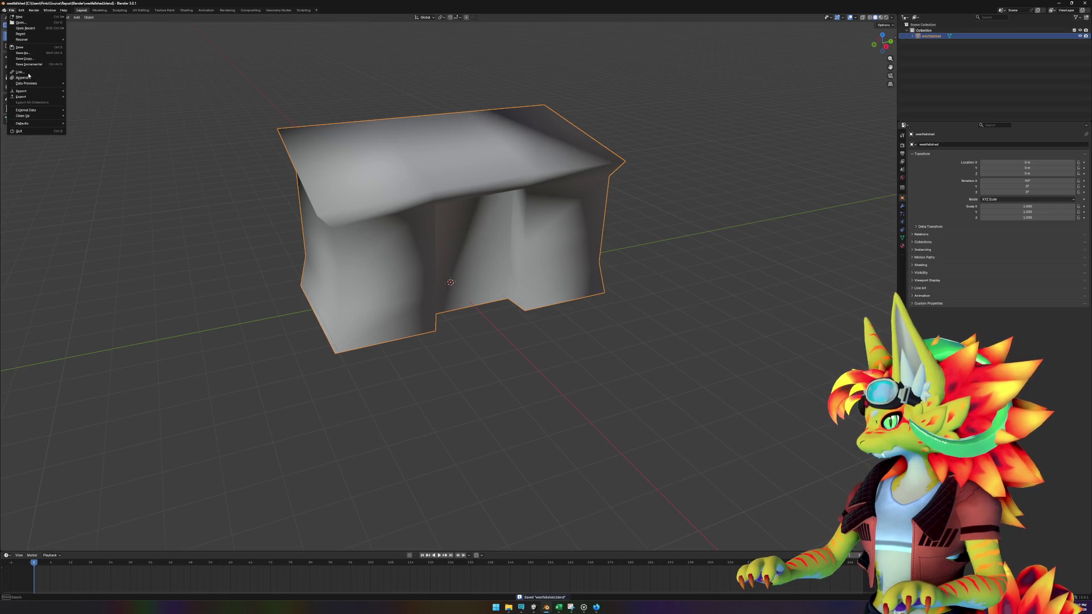
key(Escape)
- Export the shed as Wavefront OBJ, targeting the pasted Unity sheds folder path
click(12, 10)
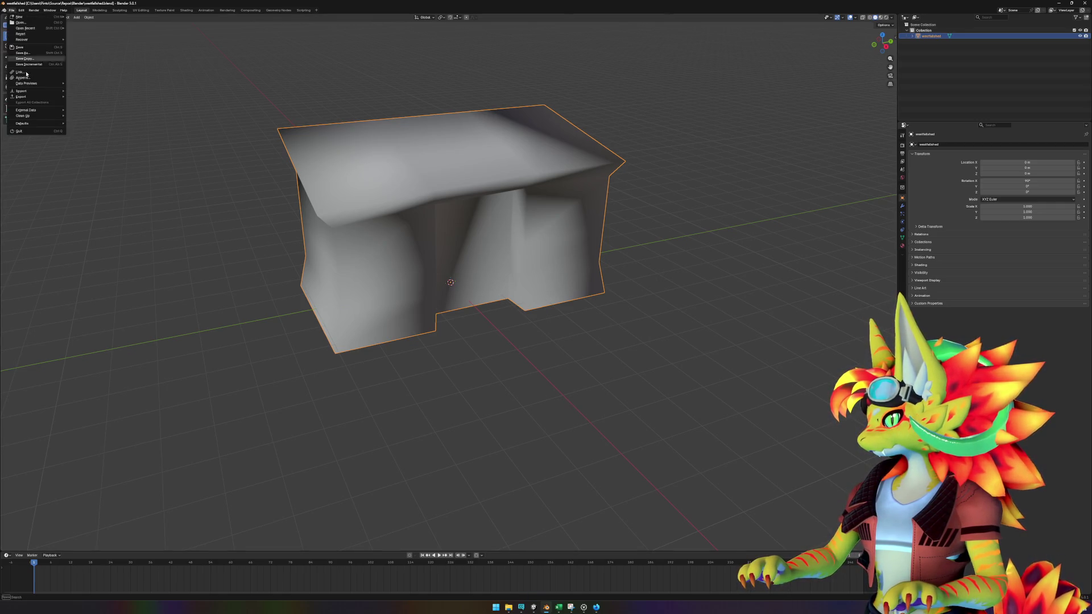
mouse_move(27, 97)
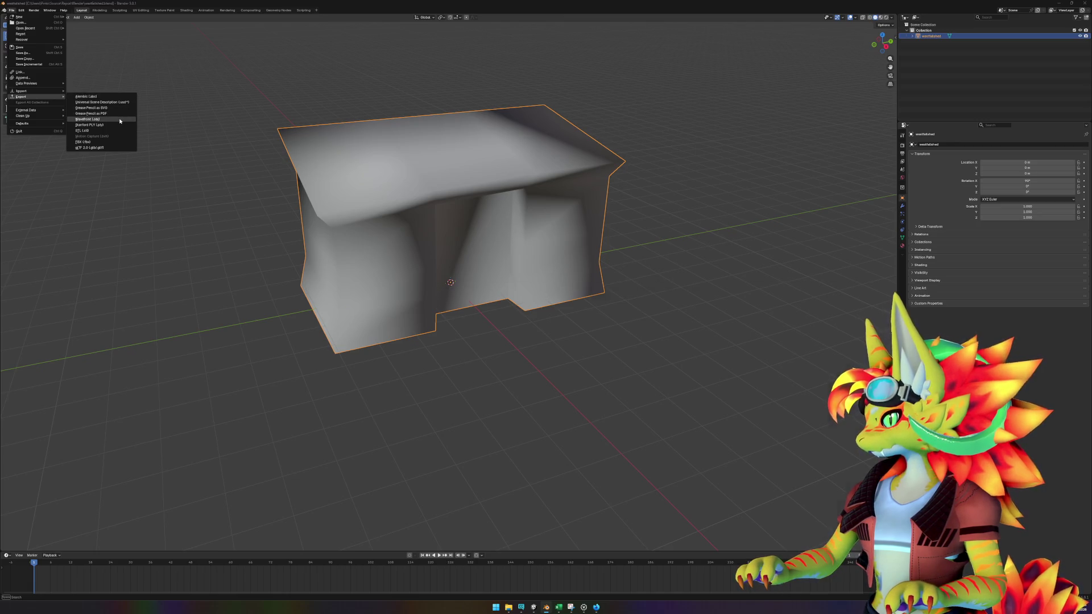
click(114, 118)
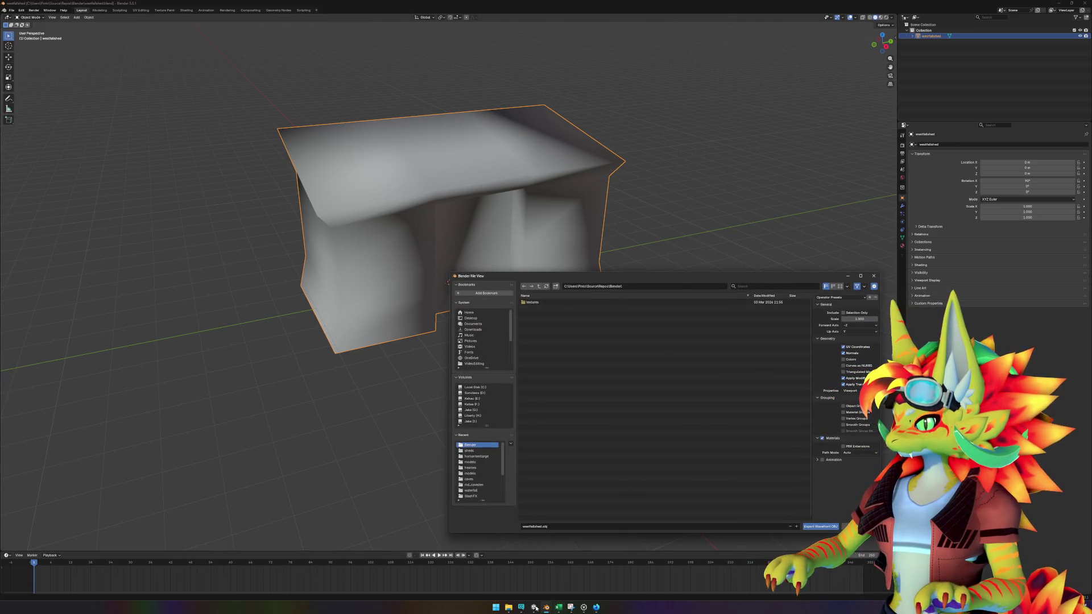
mouse_move(509, 606)
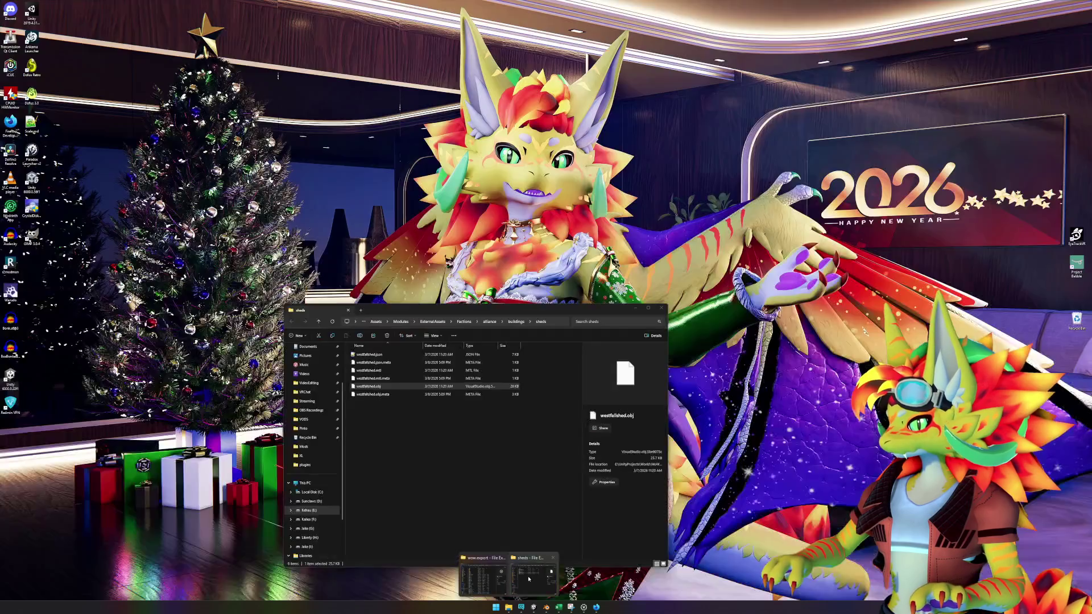
click(529, 578)
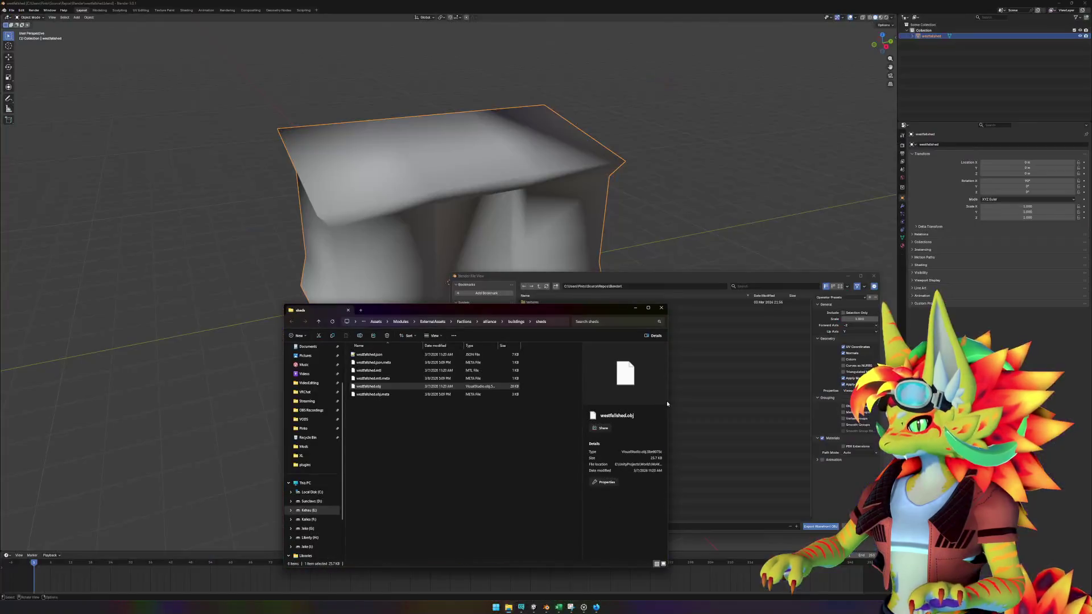
click(559, 322)
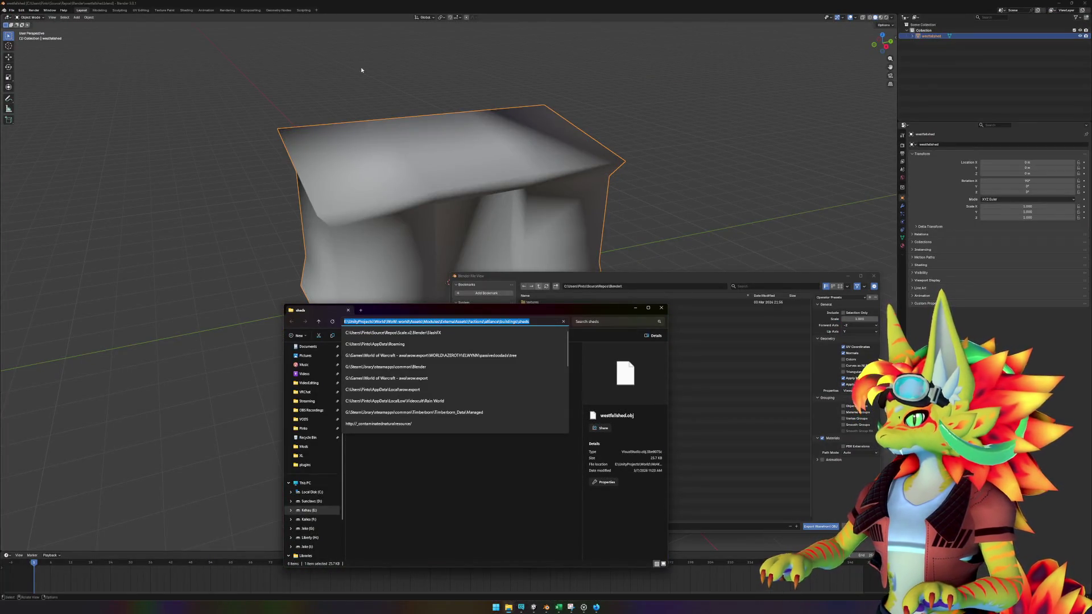
click(675, 292)
click(673, 288)
key(ctrl+v)
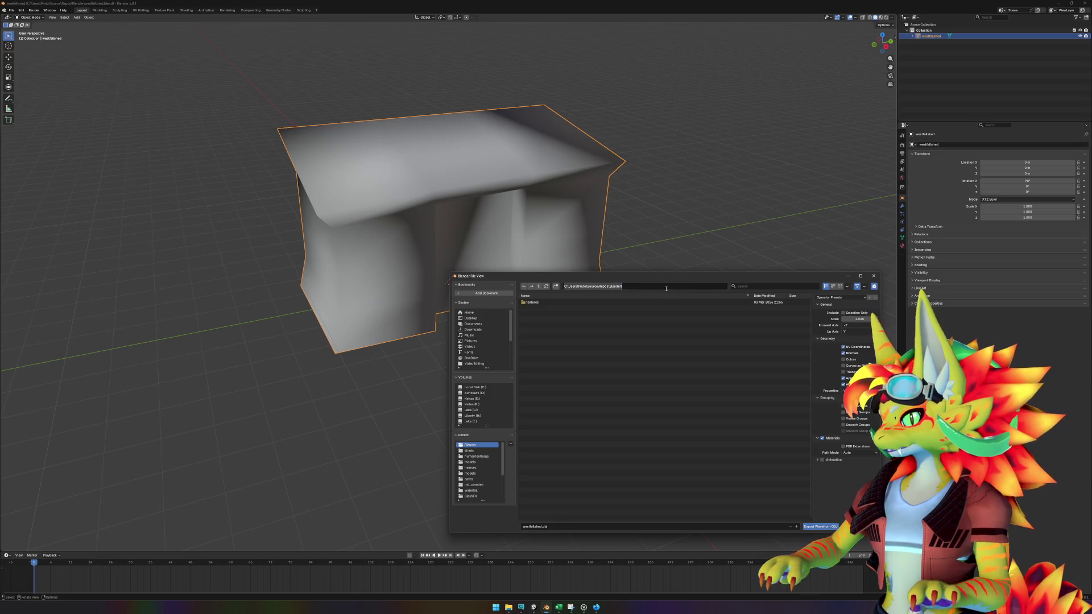
key(Return)
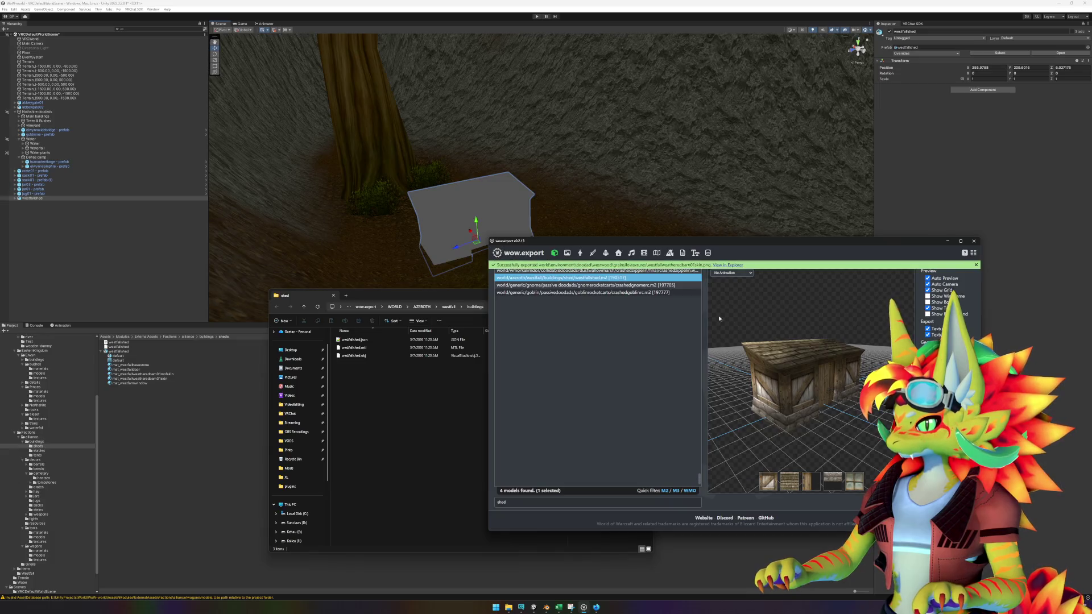
- Export the westfalldoor texture and drag the shed's barn and door PNGs into Unity
click(730, 265)
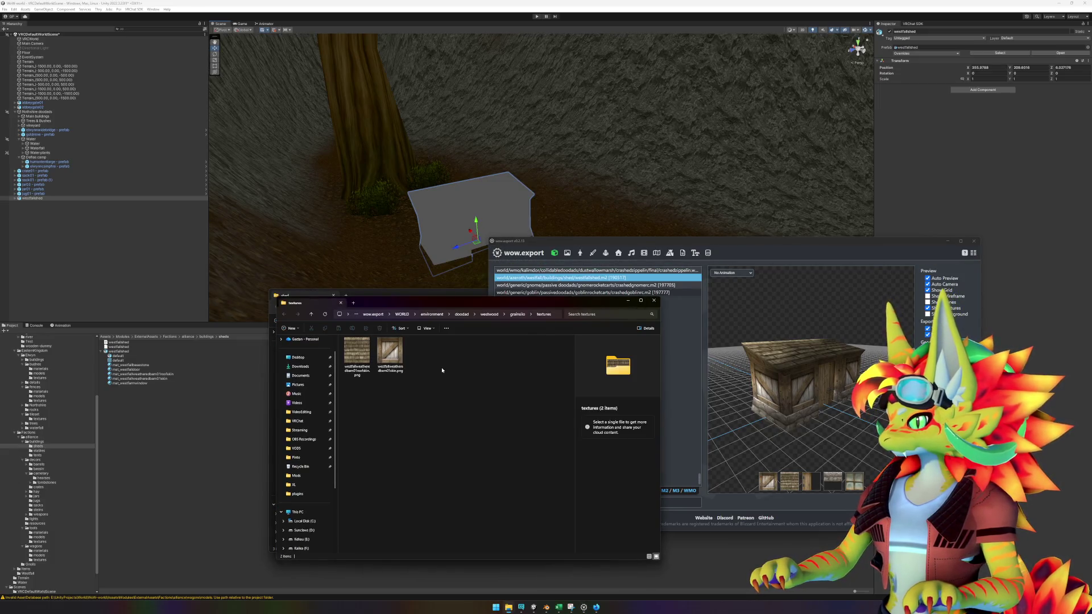
ctrl+click(362, 355)
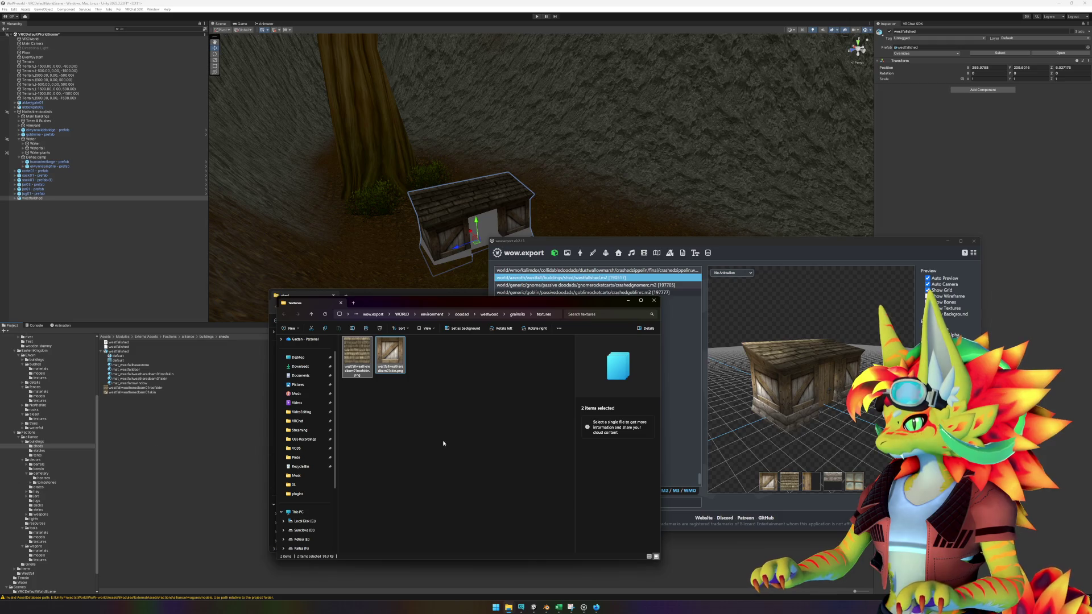
click(810, 485)
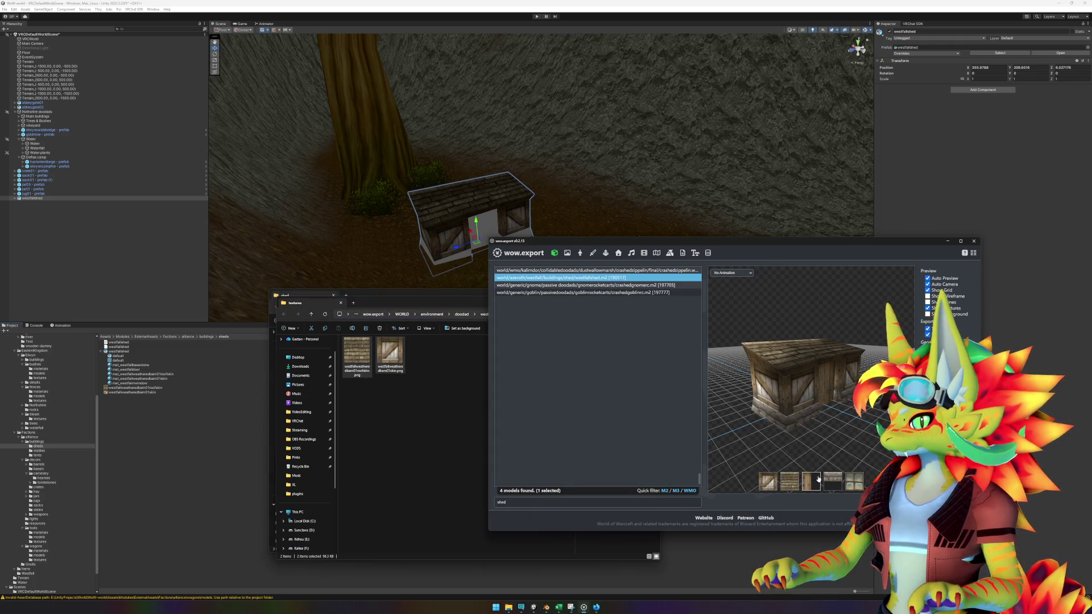
right_click(808, 478)
click(771, 424)
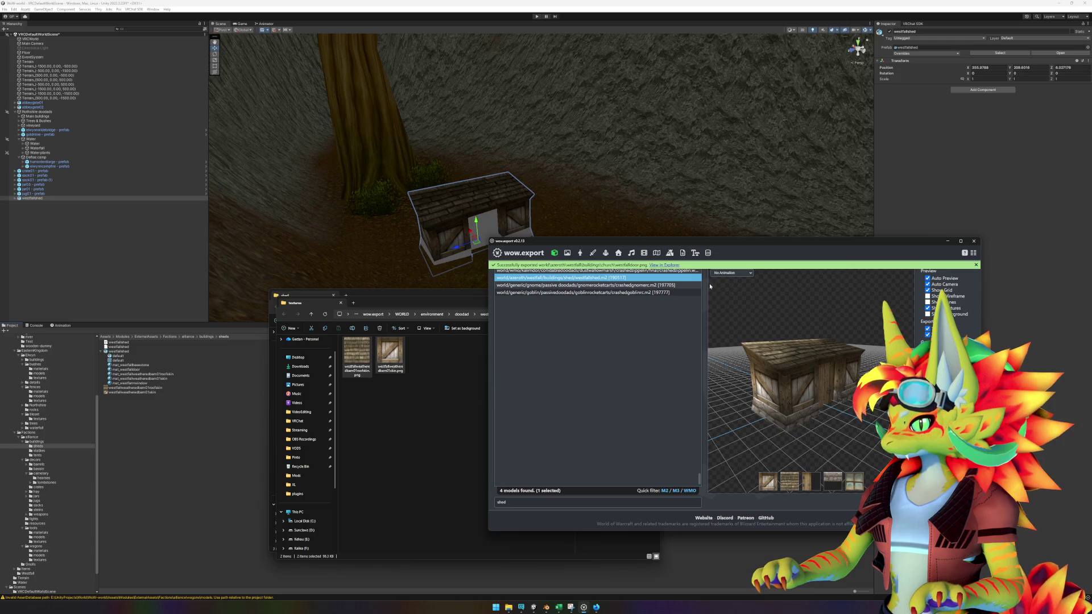
click(677, 266)
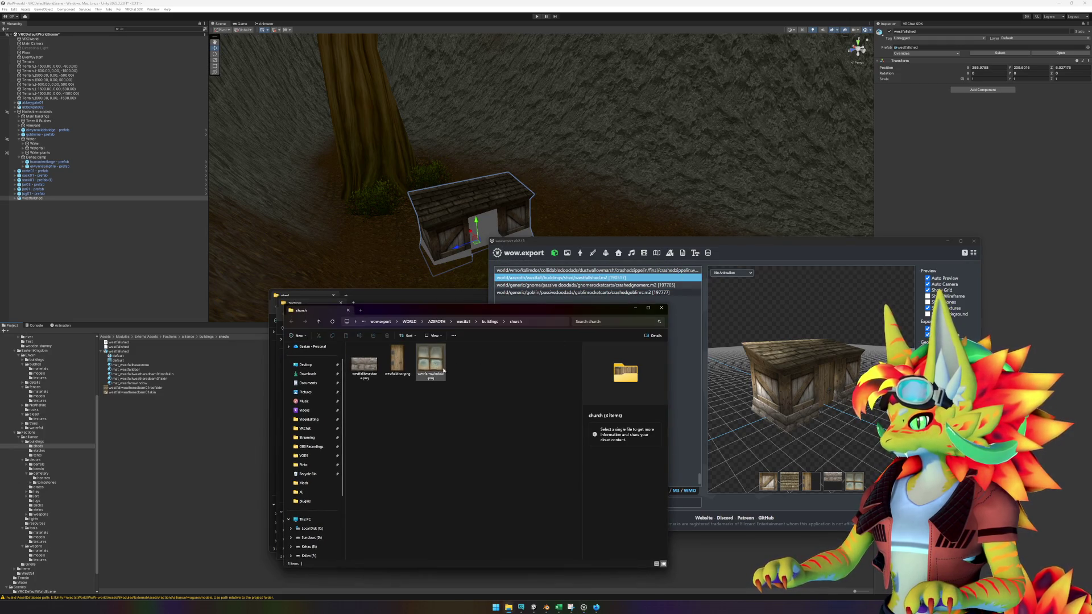
mouse_move(478, 381)
mouse_down()
mouse_move(350, 349)
mouse_move(323, 401)
mouse_move(190, 456)
mouse_up()
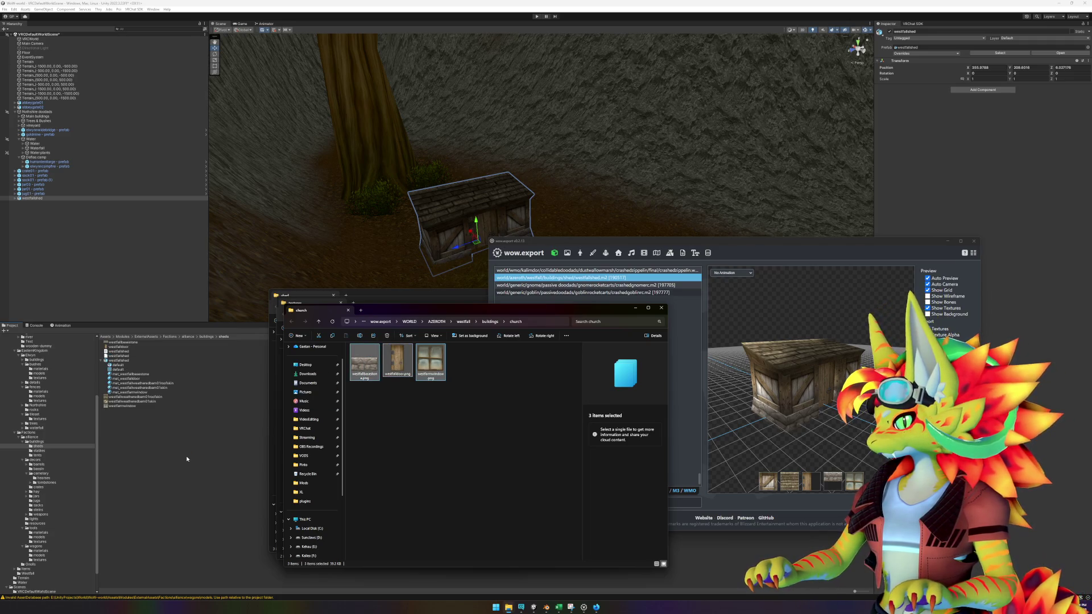
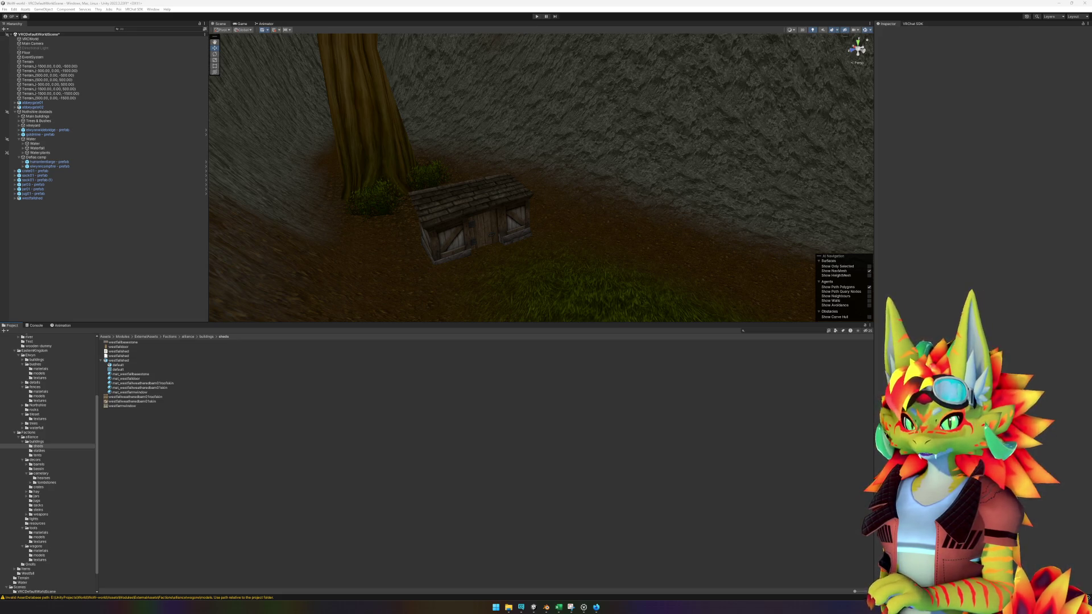
- Nudge the shed slightly right and parent the props crate01 through jug01 under Deflas camp
click(474, 238)
mouse_move(475, 238)
mouse_down()
mouse_move(512, 246)
mouse_move(513, 234)
mouse_up()
click(186, 231)
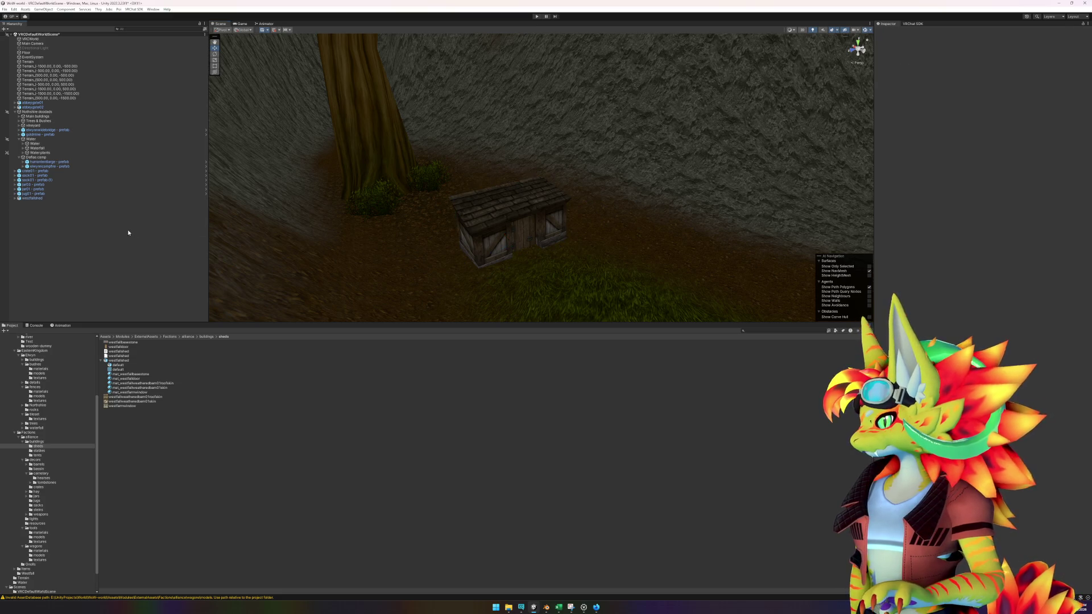
click(27, 157)
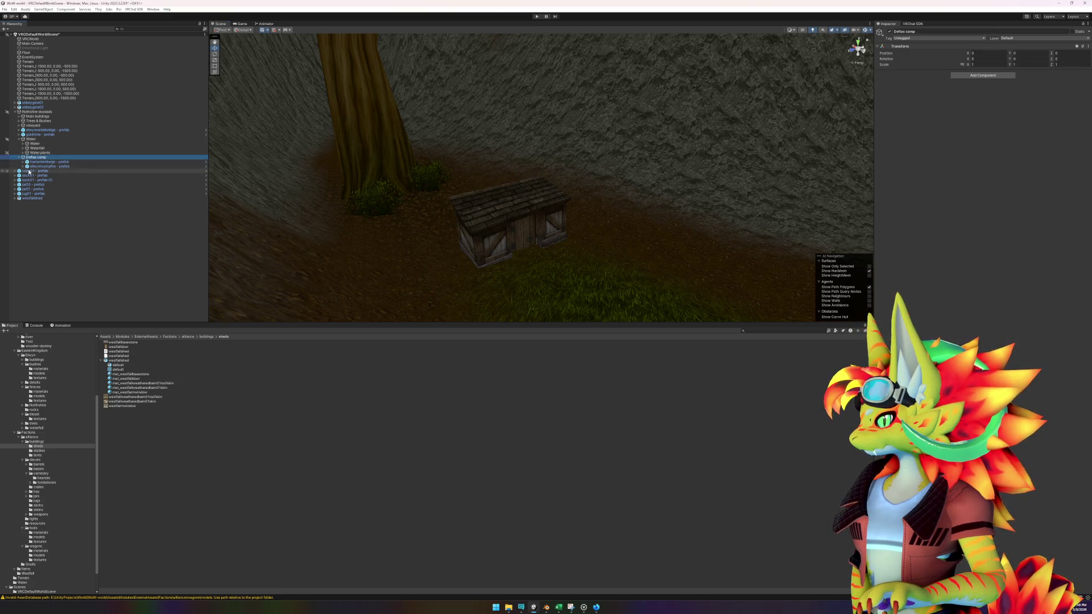
click(30, 171)
shift+click(32, 194)
drag(34, 168, 19, 160)
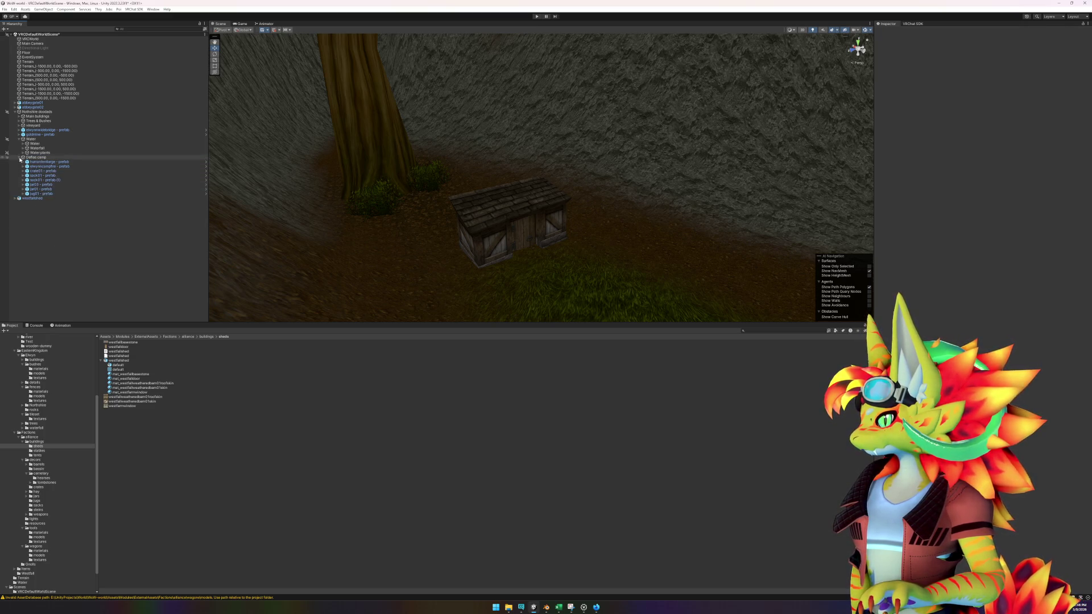
click(23, 158)
- Create an empty child 'Wyard shed' under Nothshire doodads and move westfallshed into it
click(20, 140)
right_click(35, 112)
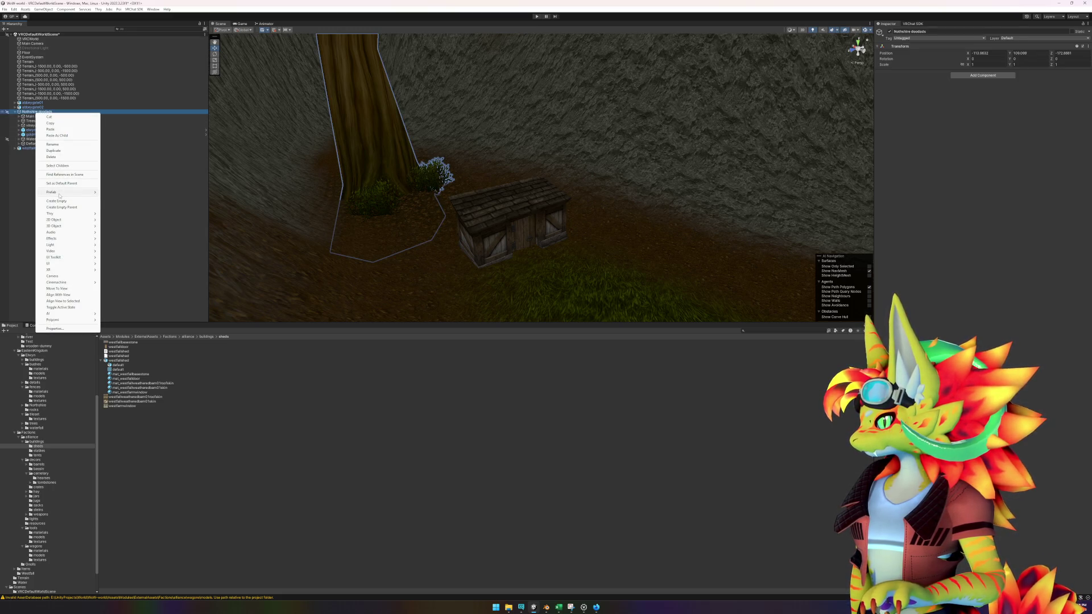
mouse_move(60, 196)
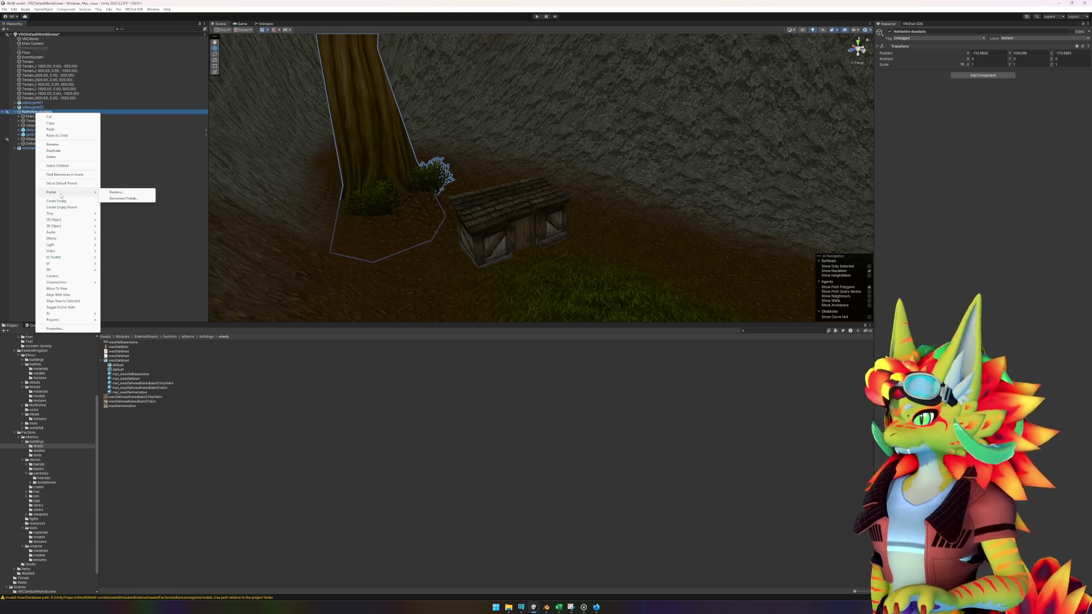
click(57, 201)
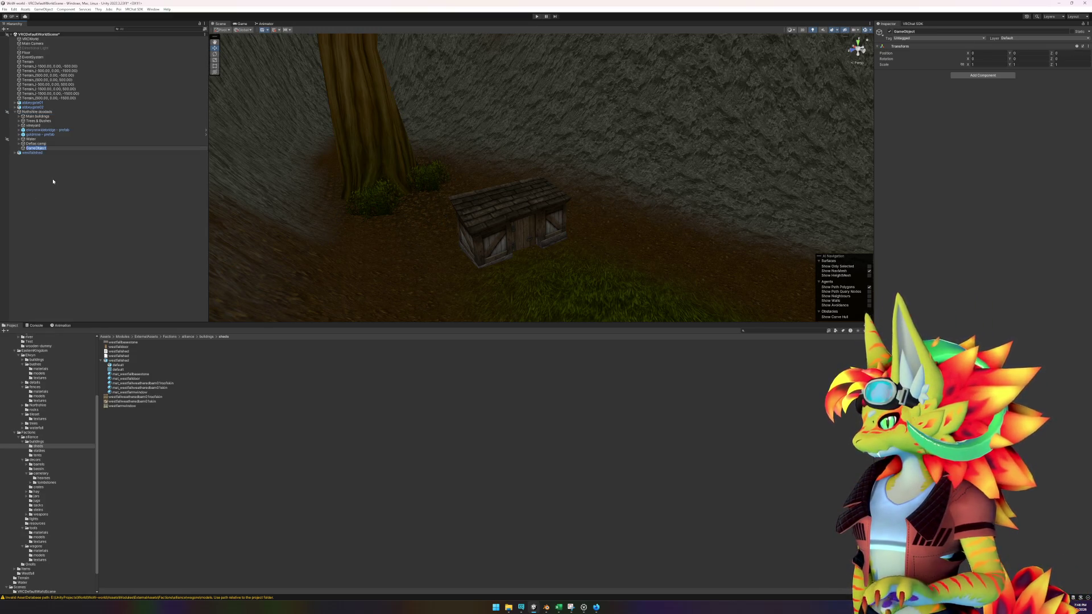
key(BackSpace)
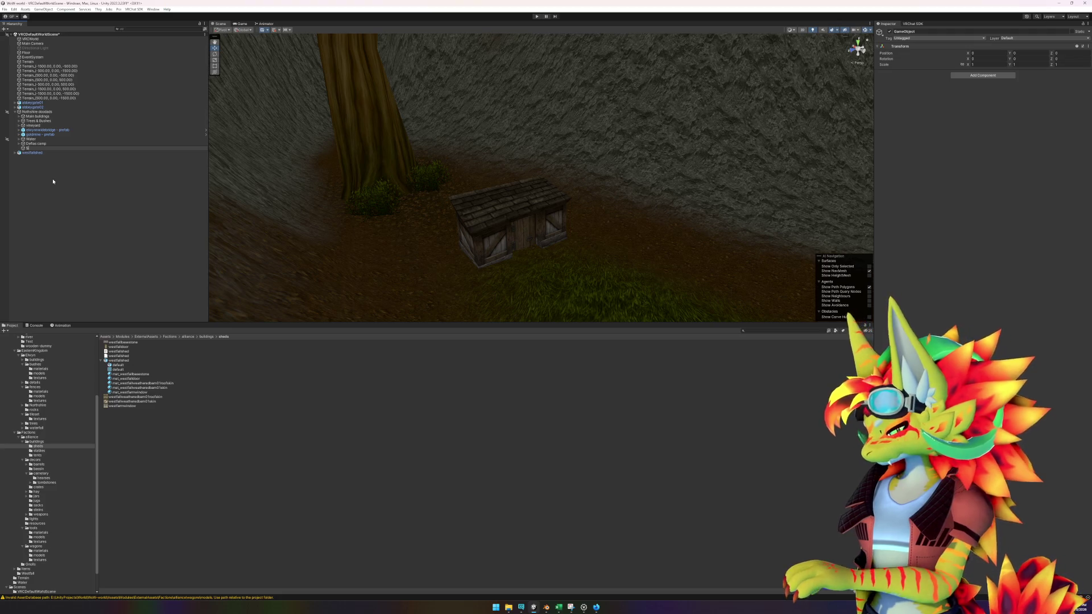
text(W)
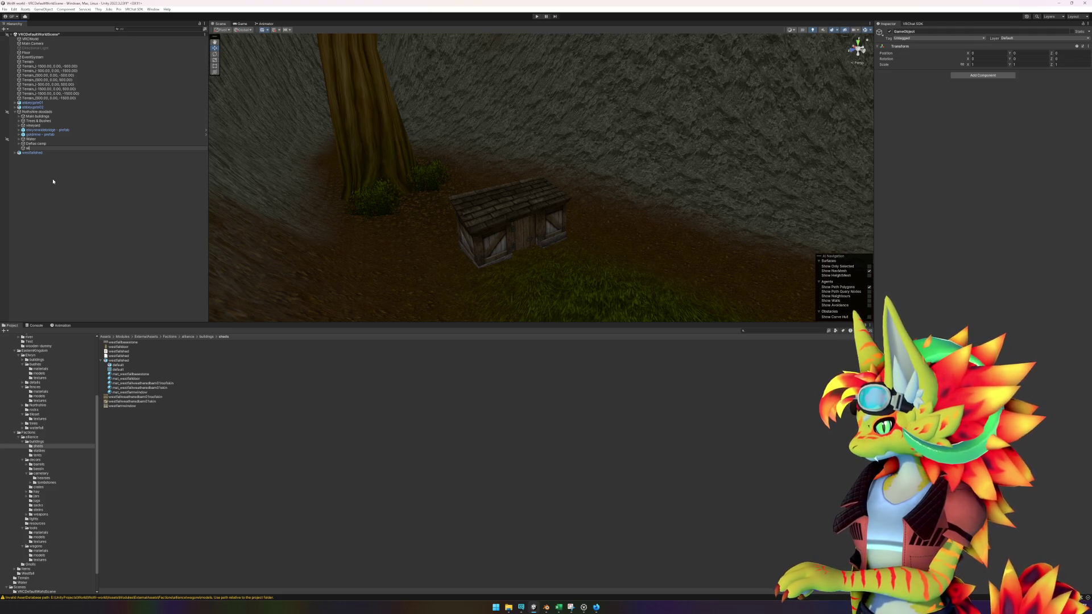
text(yard shed)
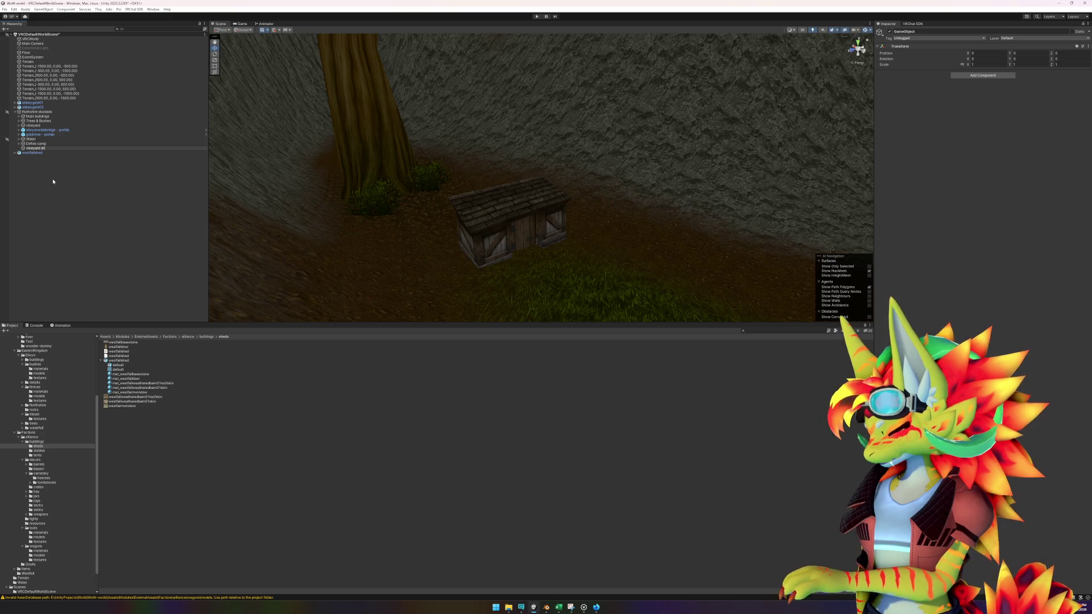
key(Return)
drag(38, 153, 38, 148)
- Parent westfallshed to a new root object named 'westfallshed - prefab' and open the prefab
right_click(43, 170)
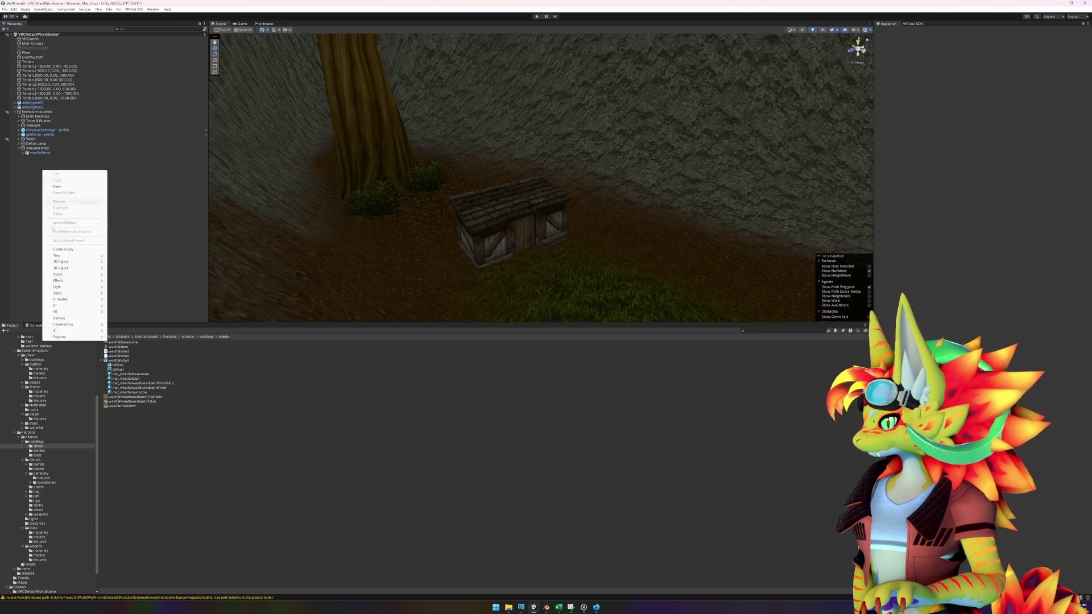
click(63, 249)
click(39, 152)
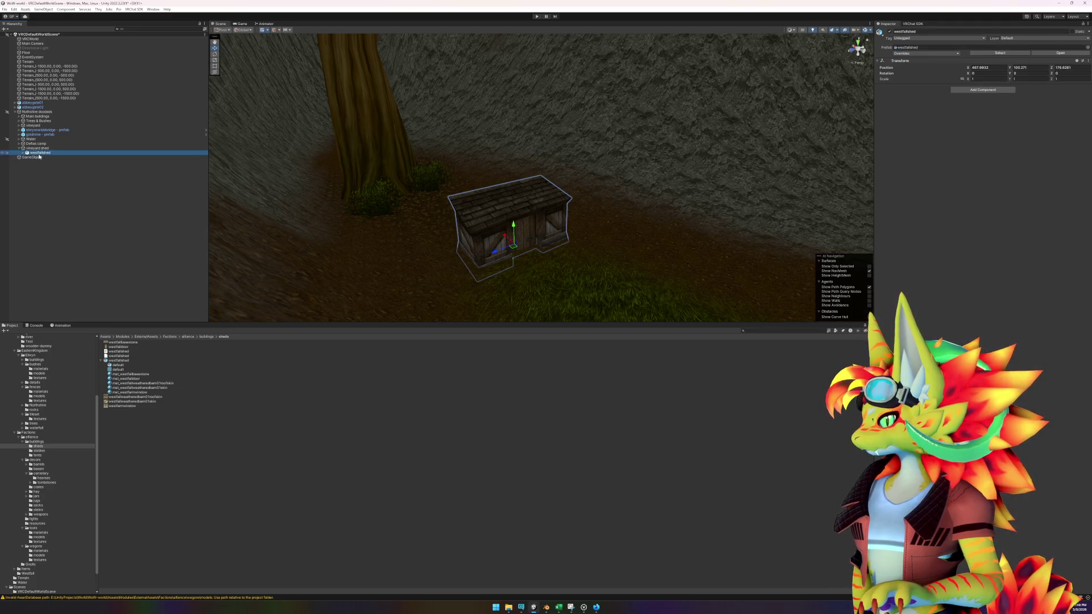
drag(37, 161, 40, 157)
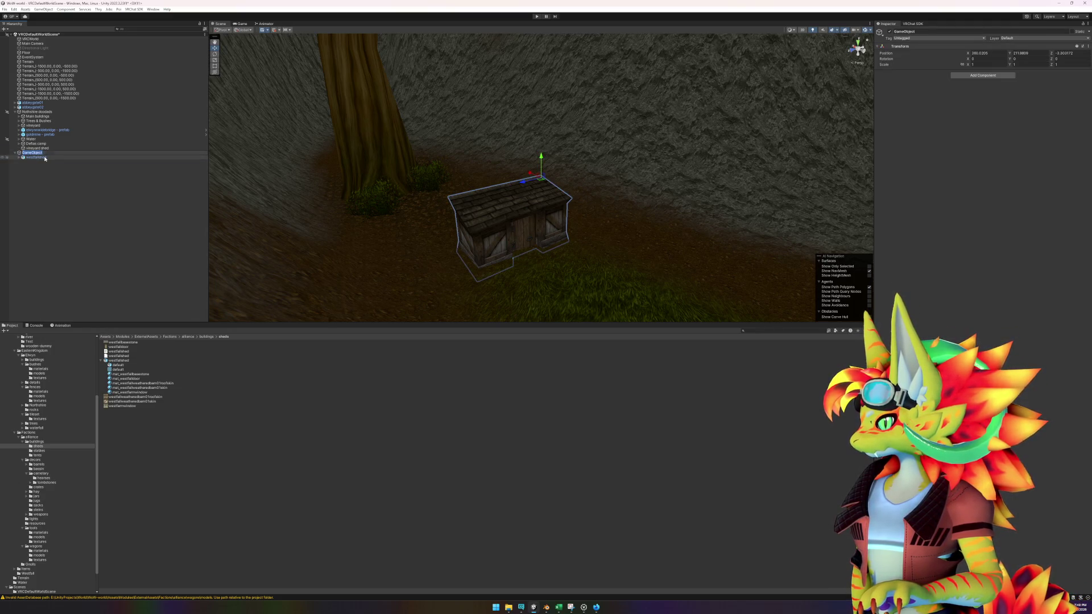
click(47, 153)
key(F2)
text(westfallshed - p)
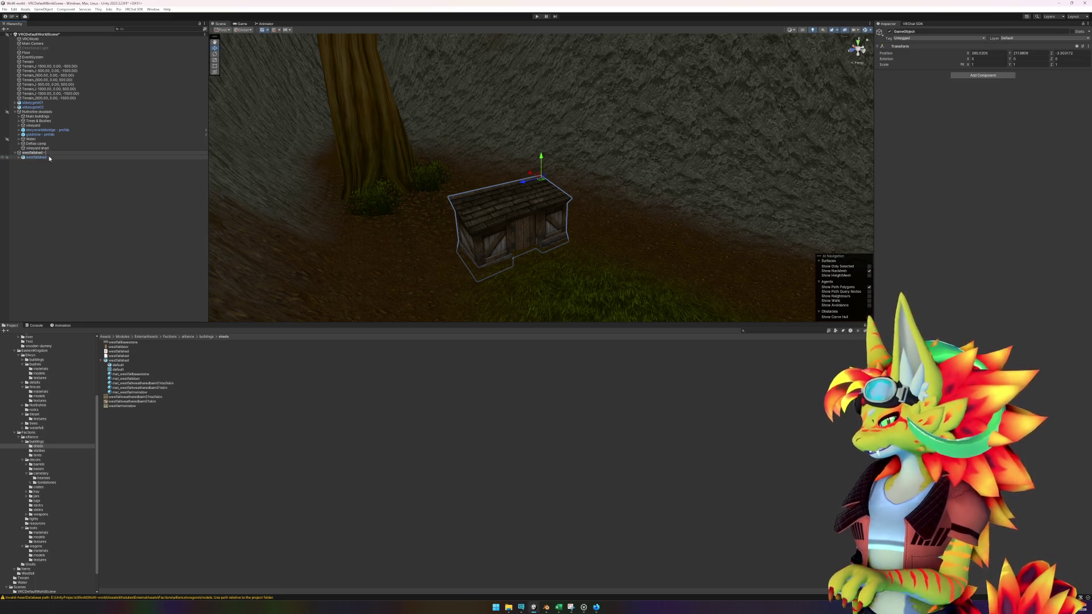
text(refab)
key(Return)
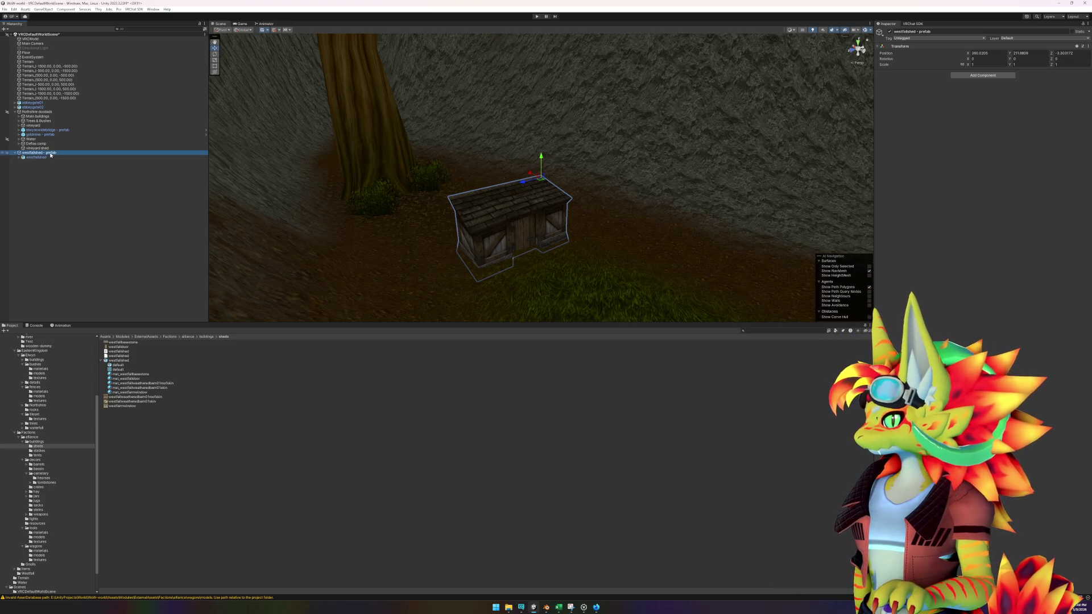
click(52, 192)
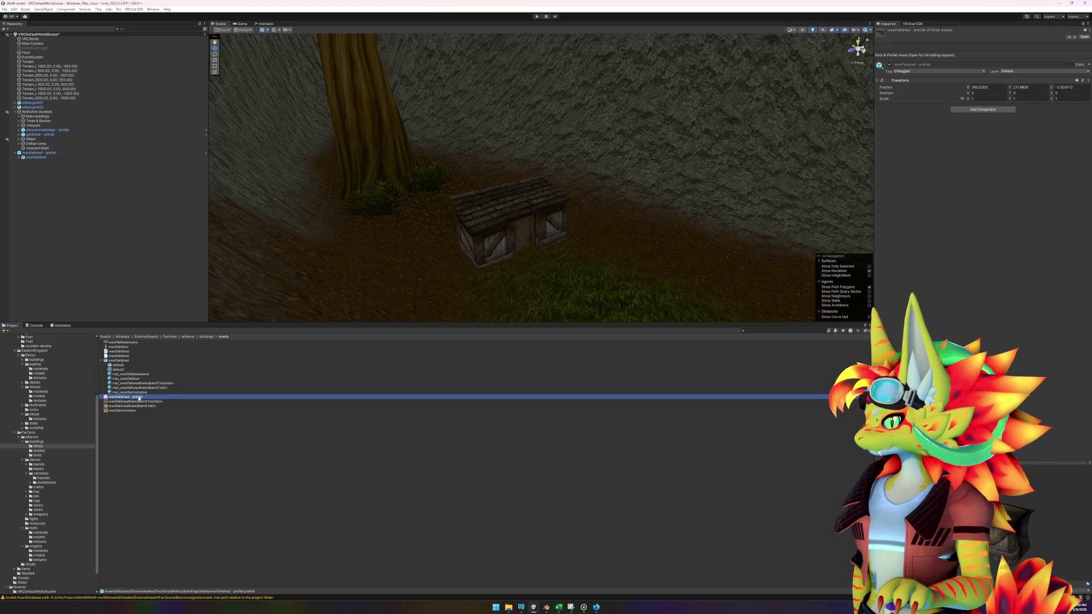
double_click(139, 397)
- Add an LOD Group with only LOD 0 holding the shed mesh, culling at 2%
click(20, 46)
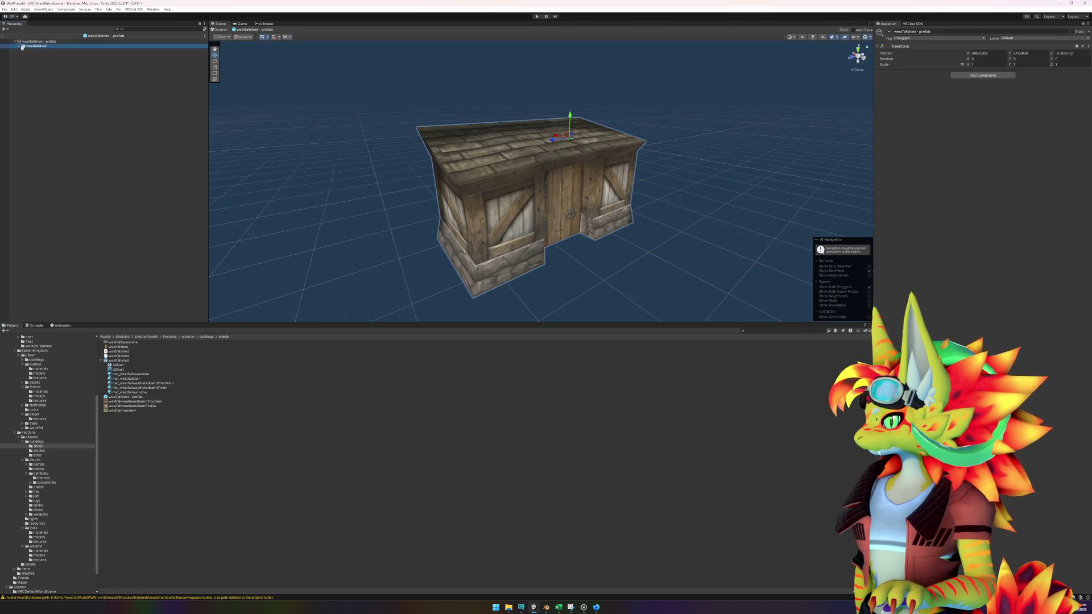
click(974, 90)
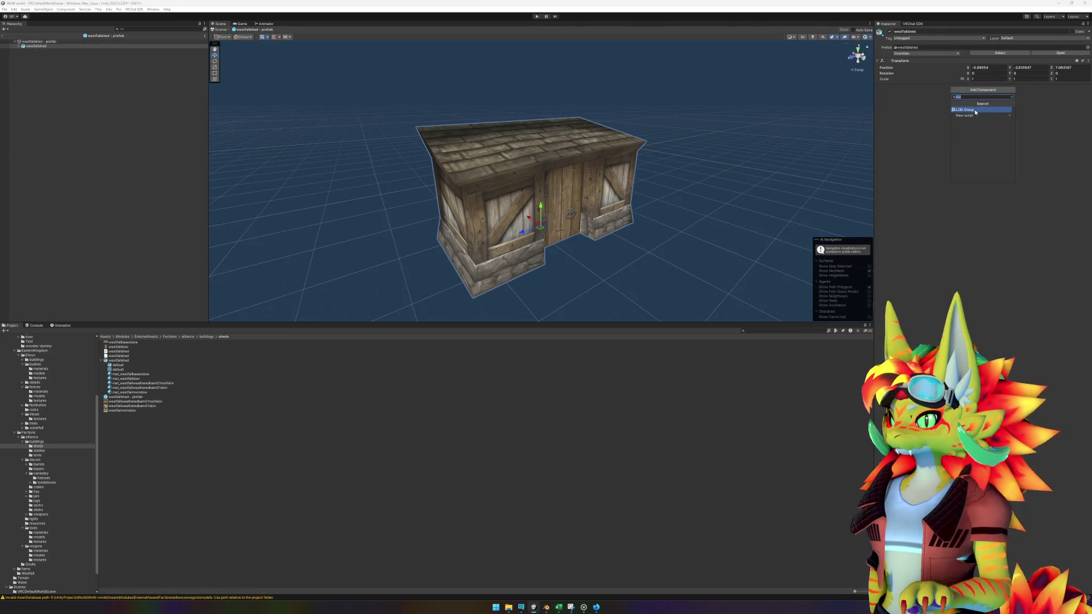
click(974, 110)
mouse_move(45, 48)
mouse_down()
mouse_move(717, 80)
mouse_move(901, 105)
mouse_up()
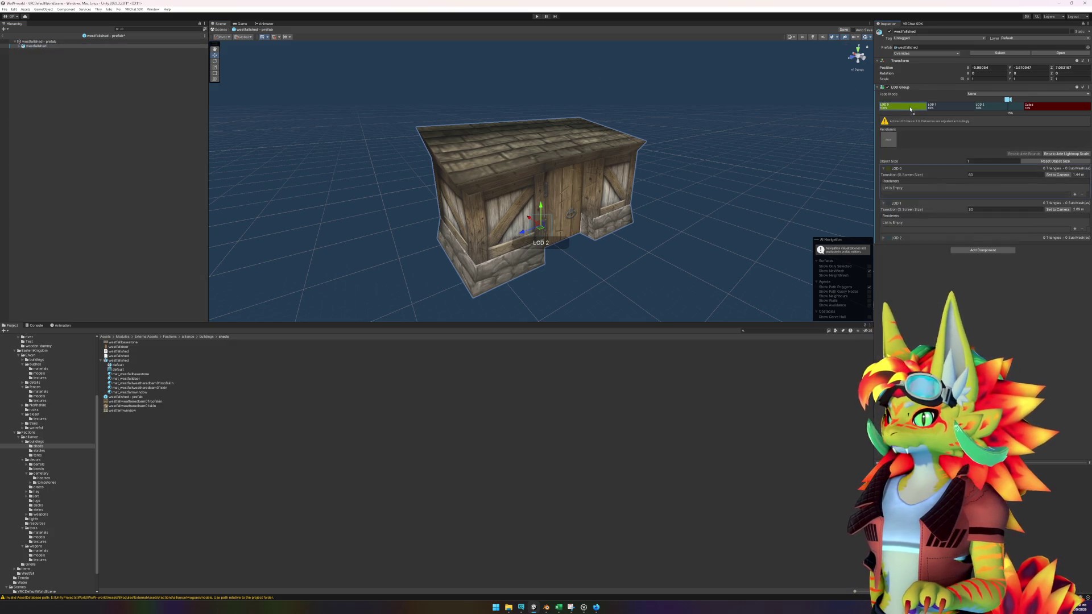
right_click(942, 107)
click(957, 115)
right_click(958, 107)
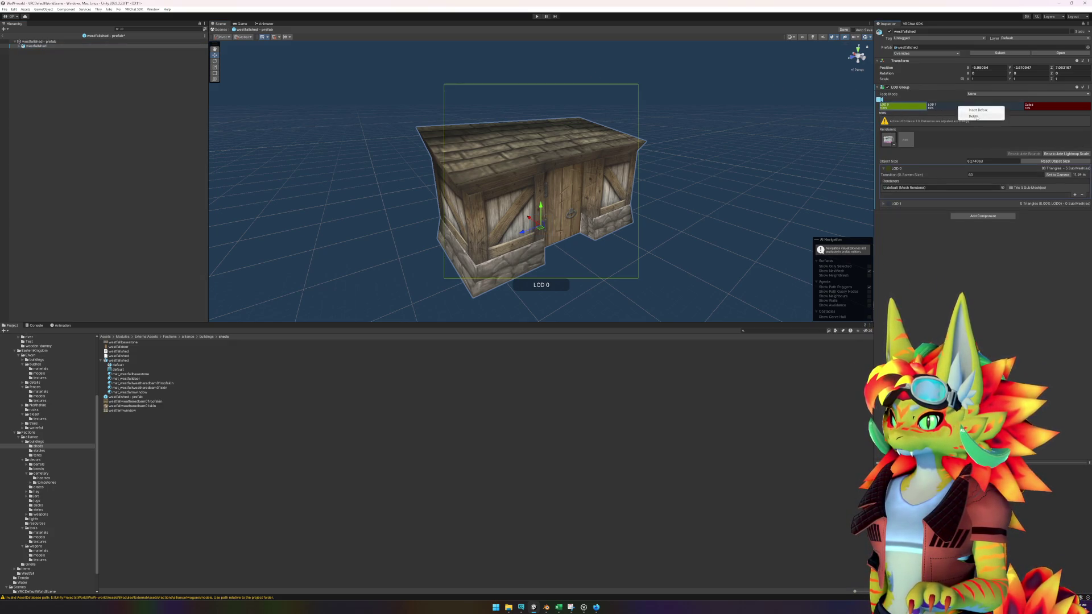
click(970, 115)
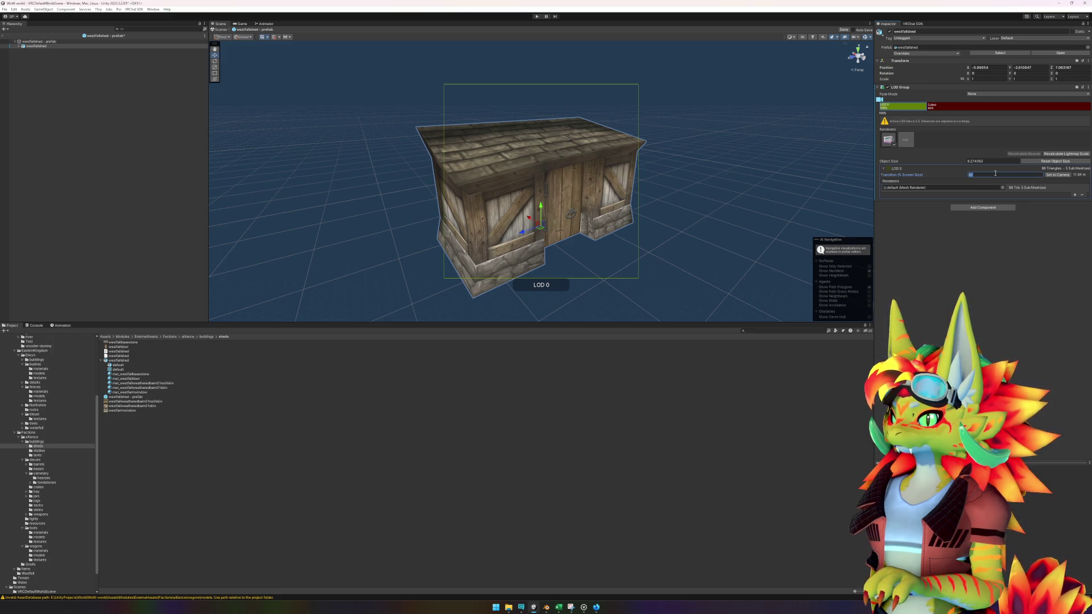
text(2)
- Set the westfallshed object's Position X and Y to 0
click(19, 46)
click(35, 50)
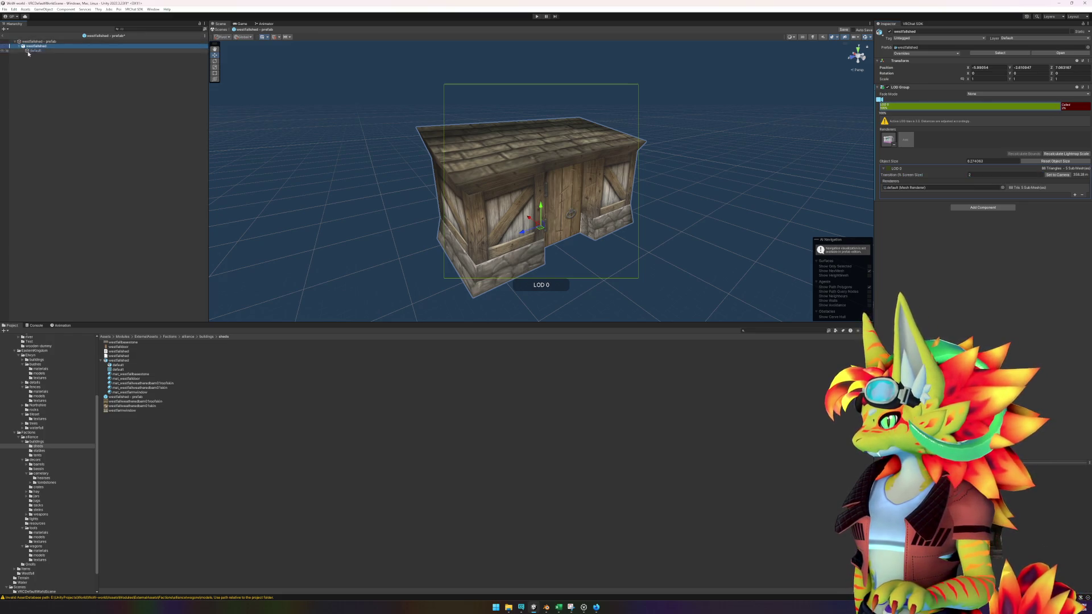
drag(796, 236, 629, 255)
click(639, 255)
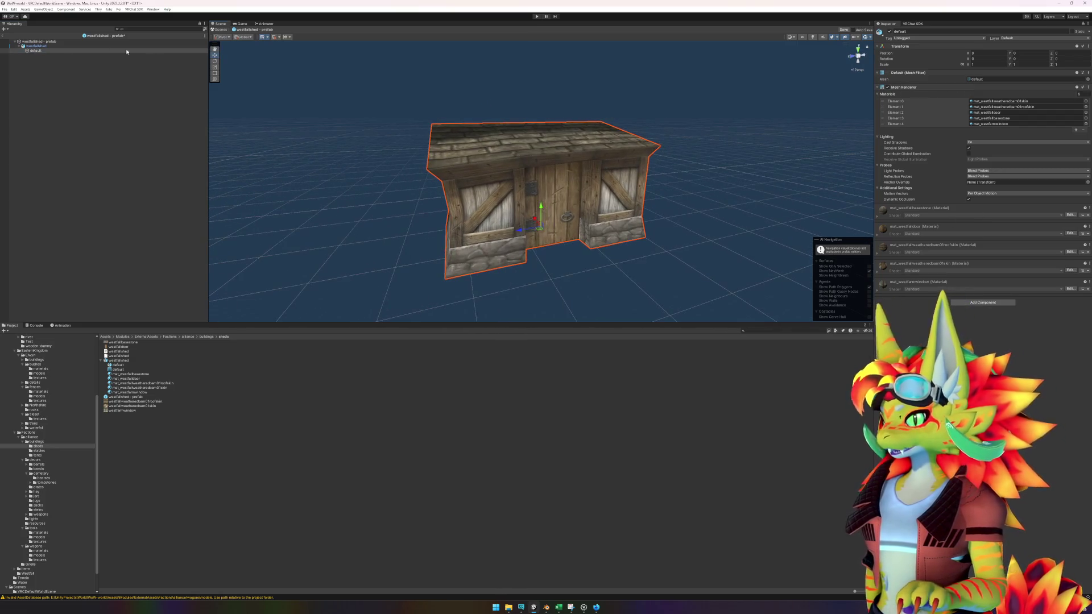
click(995, 67)
text(0)
key(Tab)
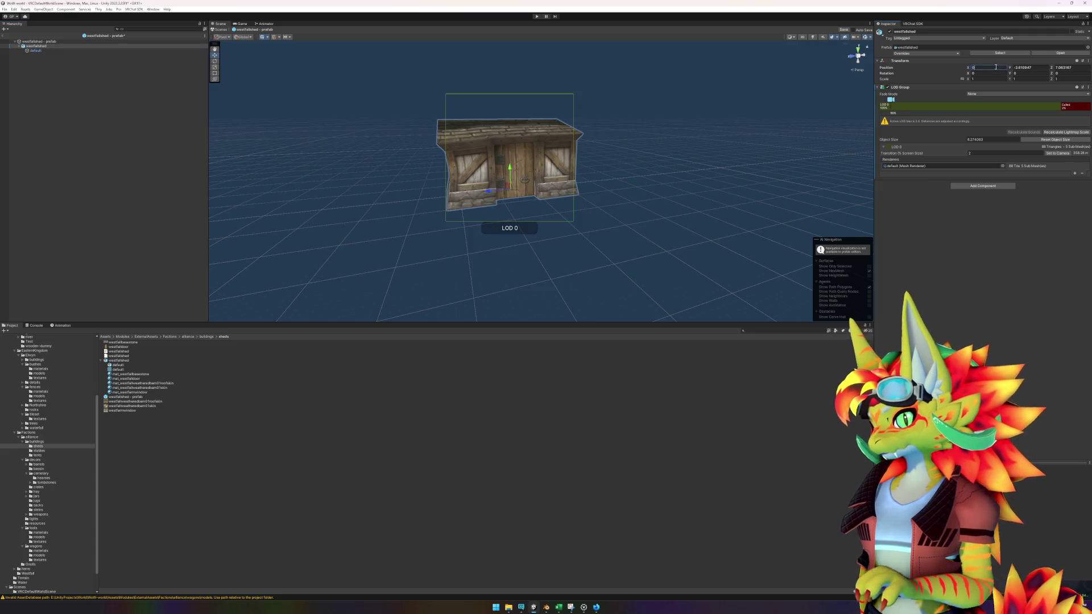
text(0)
key(Tab)
- Zero the 'westfallshed - prefab' root's Position X, Y and Z, then return to the main scene
text(0)
click(654, 114)
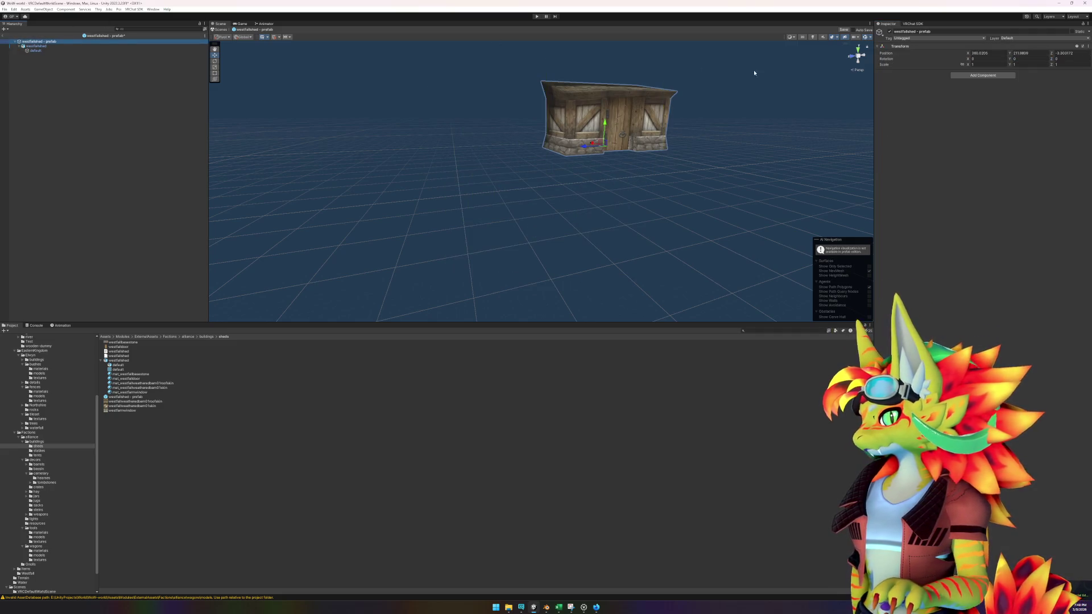
click(991, 54)
text(0)
key(Tab)
text(0)
key(Tab)
text(0)
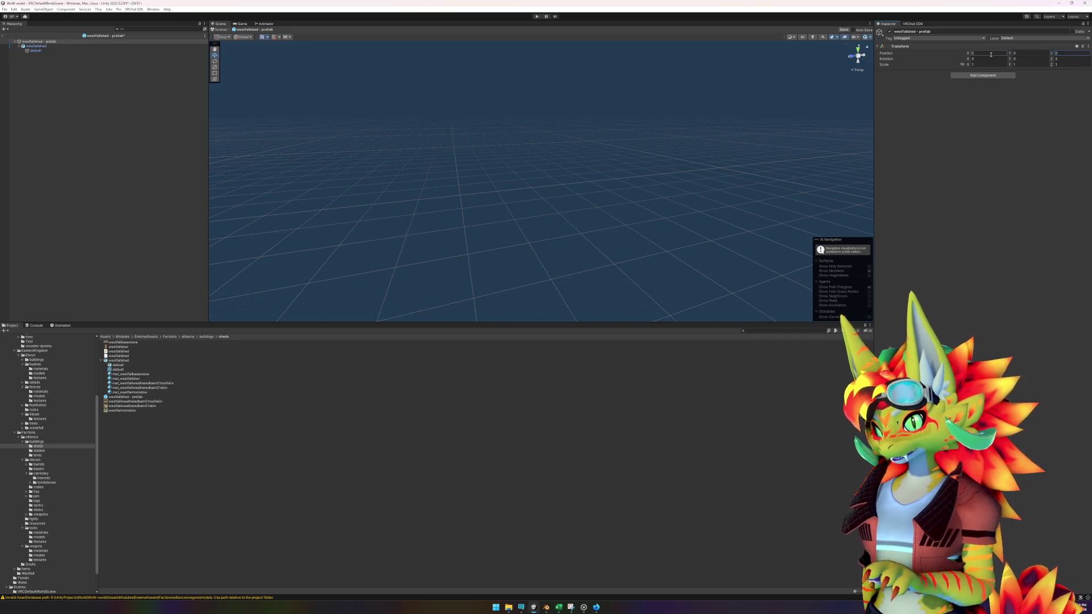
text(f)
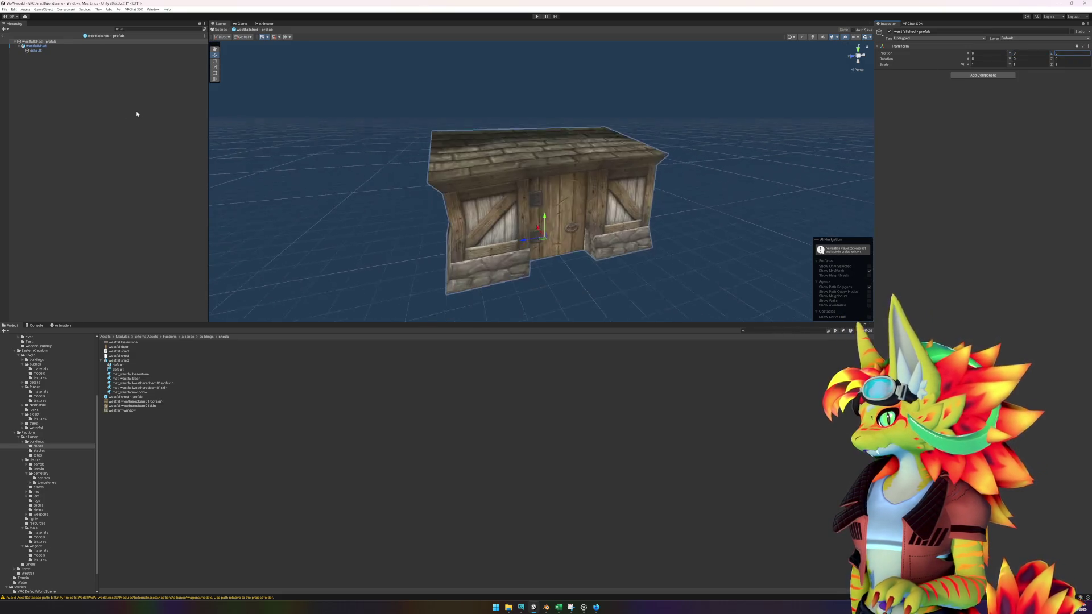
click(7, 36)
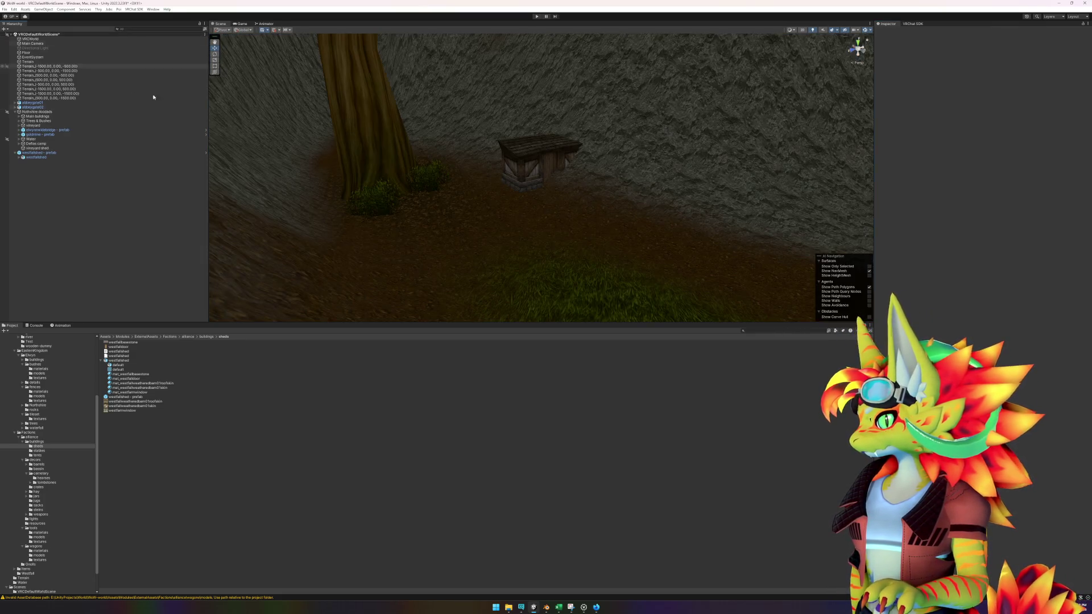
- Move the shed forward in front of the large tree, frame it, and show the Elwyn trees prefabs
click(540, 181)
mouse_move(541, 181)
mouse_down()
mouse_move(500, 182)
mouse_move(424, 214)
mouse_move(454, 208)
mouse_move(470, 230)
mouse_move(477, 222)
mouse_move(490, 238)
mouse_move(490, 219)
mouse_move(488, 235)
mouse_move(501, 233)
mouse_up()
key(f)
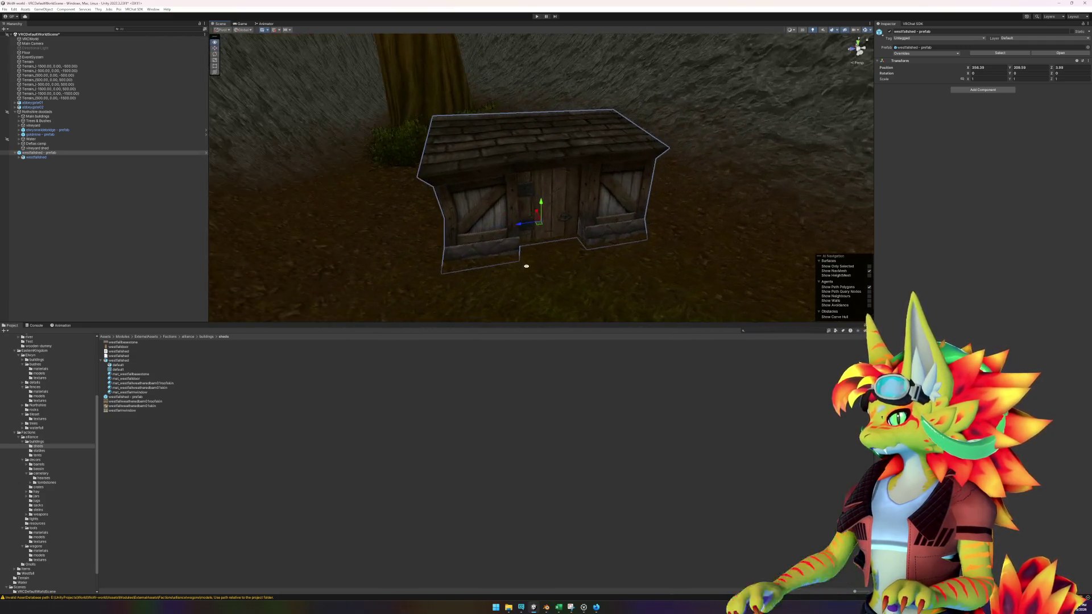
click(283, 518)
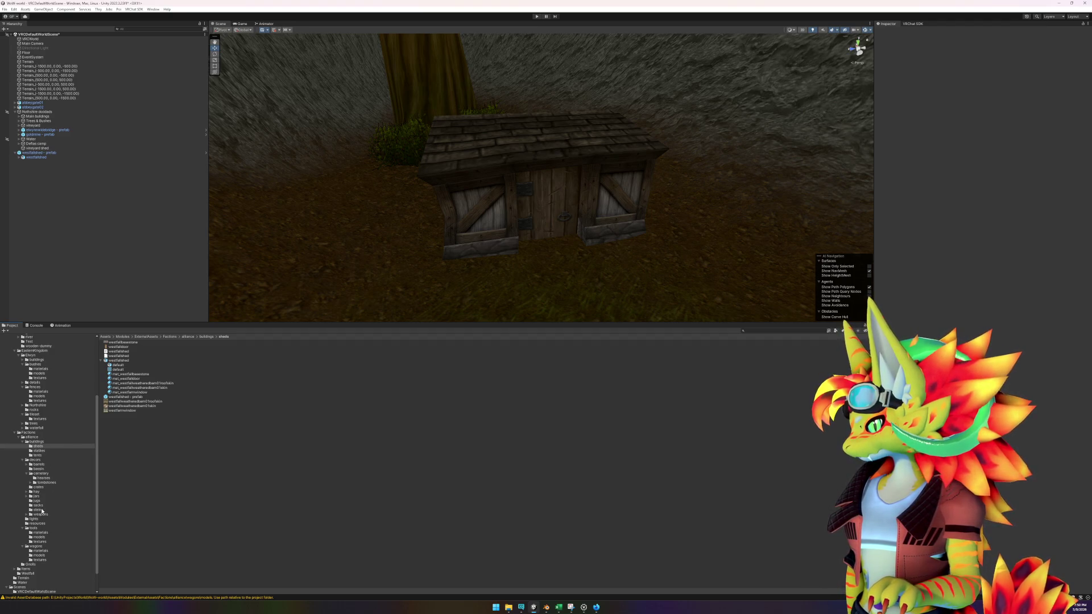
click(34, 423)
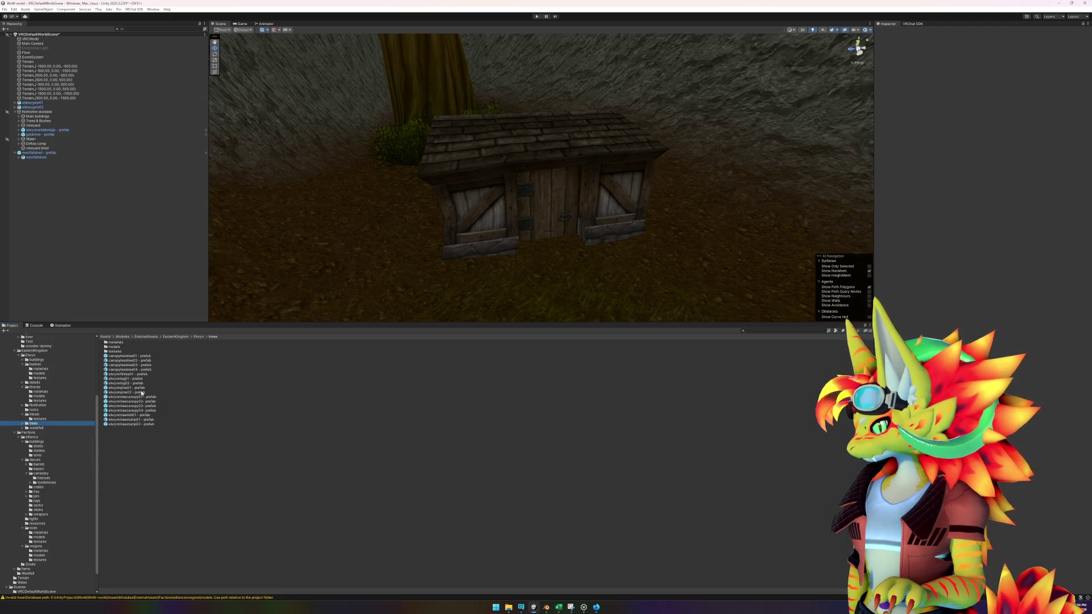
- Place a tree prefab beside the shed and nudge it slightly left
scroll(348, 293, down, 2)
mouse_move(149, 408)
mouse_down()
mouse_move(462, 268)
mouse_move(435, 293)
mouse_move(363, 296)
mouse_up()
key(w)
drag(459, 280, 444, 284)
drag(534, 284, 508, 282)
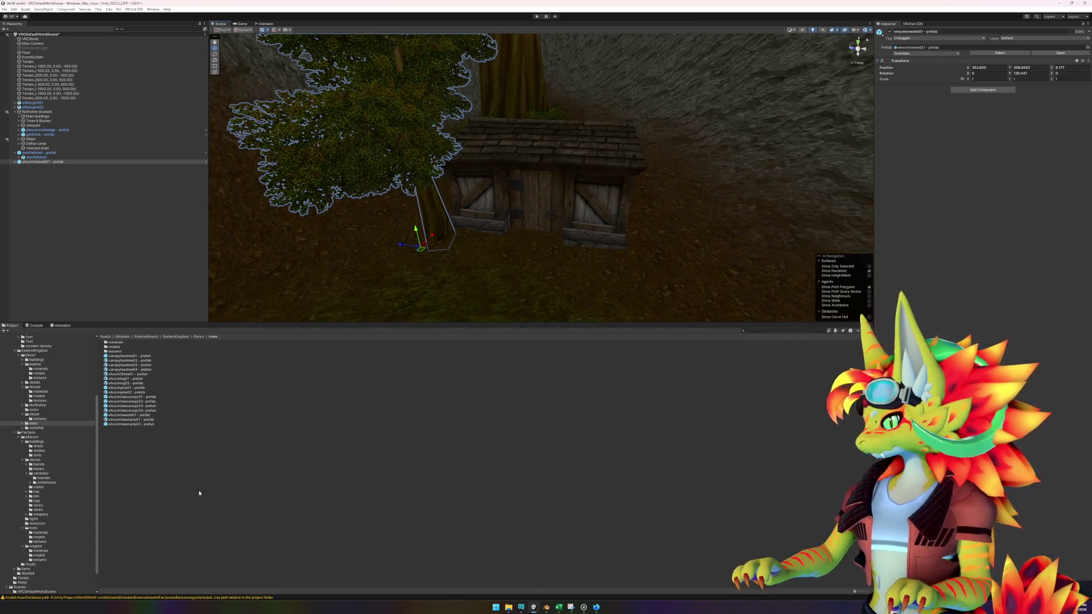
click(157, 436)
- Place the elwynntreestump02 prefab in front of the shed and resize it
click(146, 419)
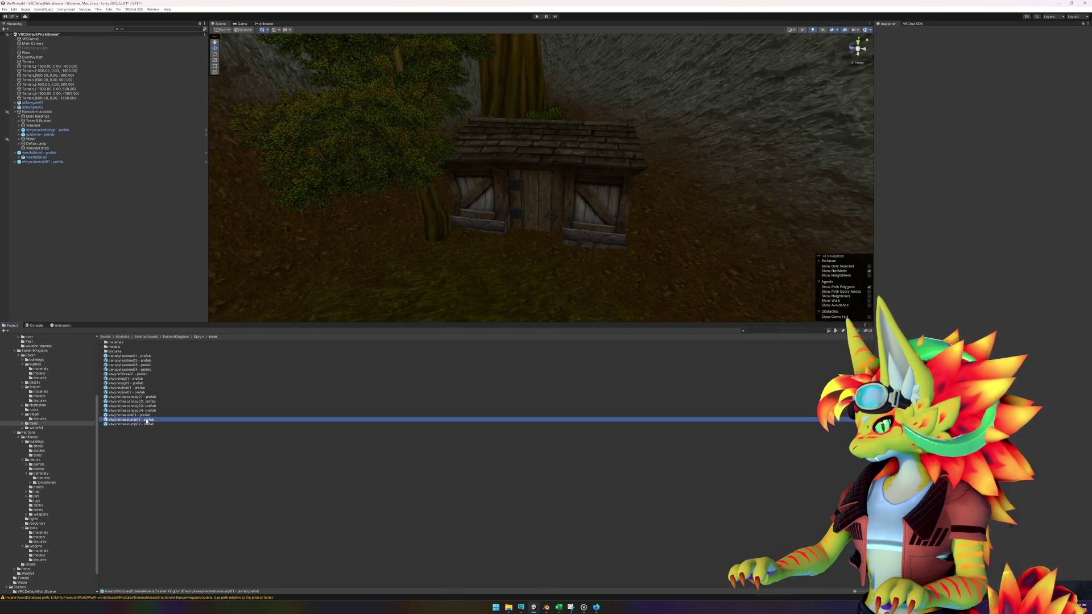
click(147, 424)
mouse_move(146, 426)
mouse_down()
mouse_move(407, 274)
mouse_move(402, 245)
mouse_move(385, 258)
mouse_move(495, 280)
mouse_up()
key(r)
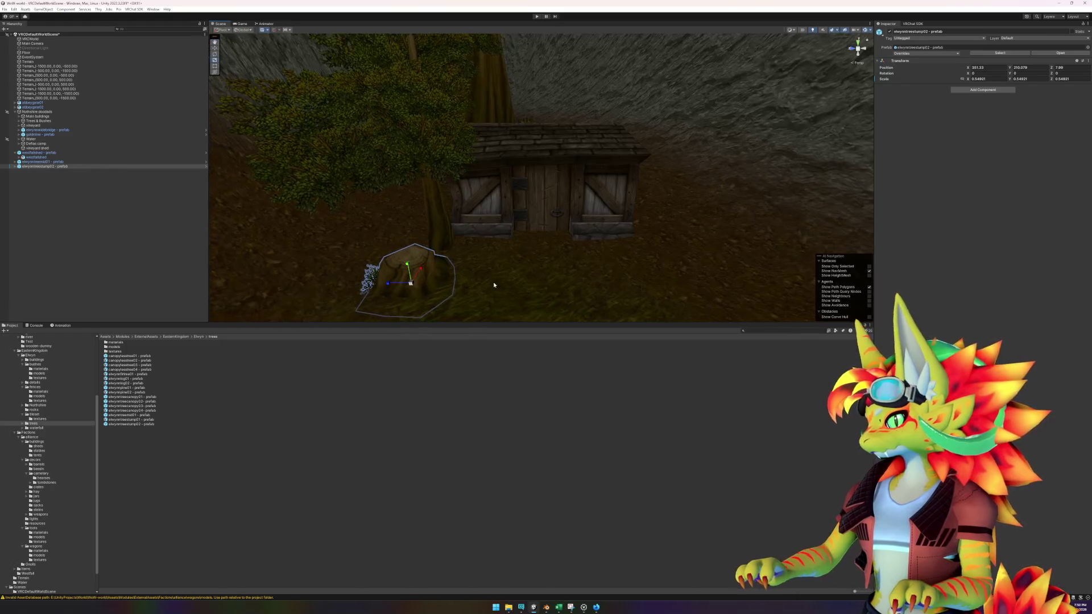
click(271, 462)
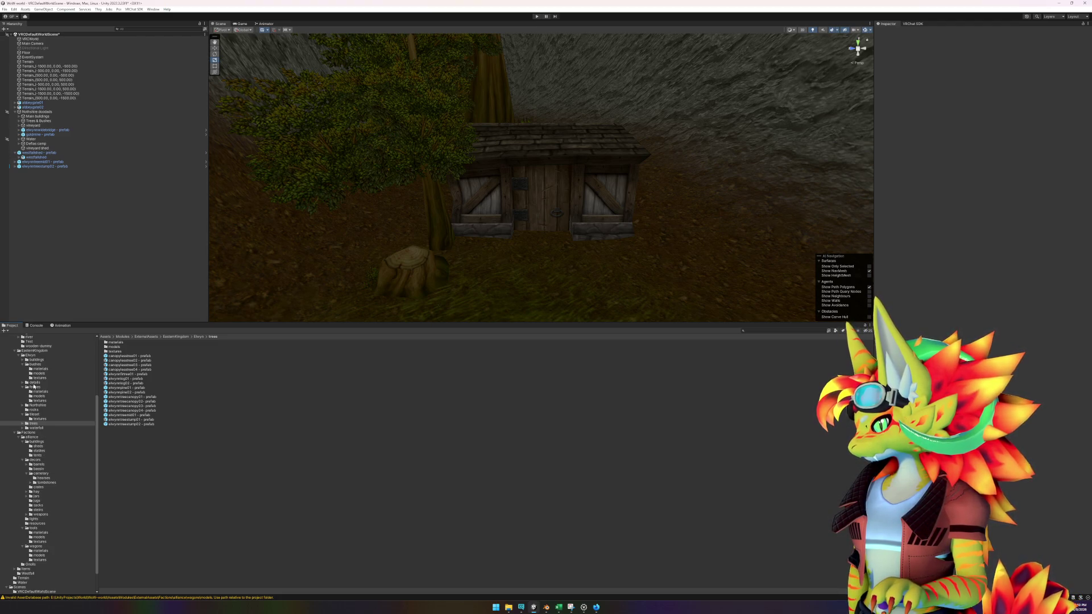
- Place two elwynnbush09 bushes around the shed, lowering the second beside the house
click(32, 364)
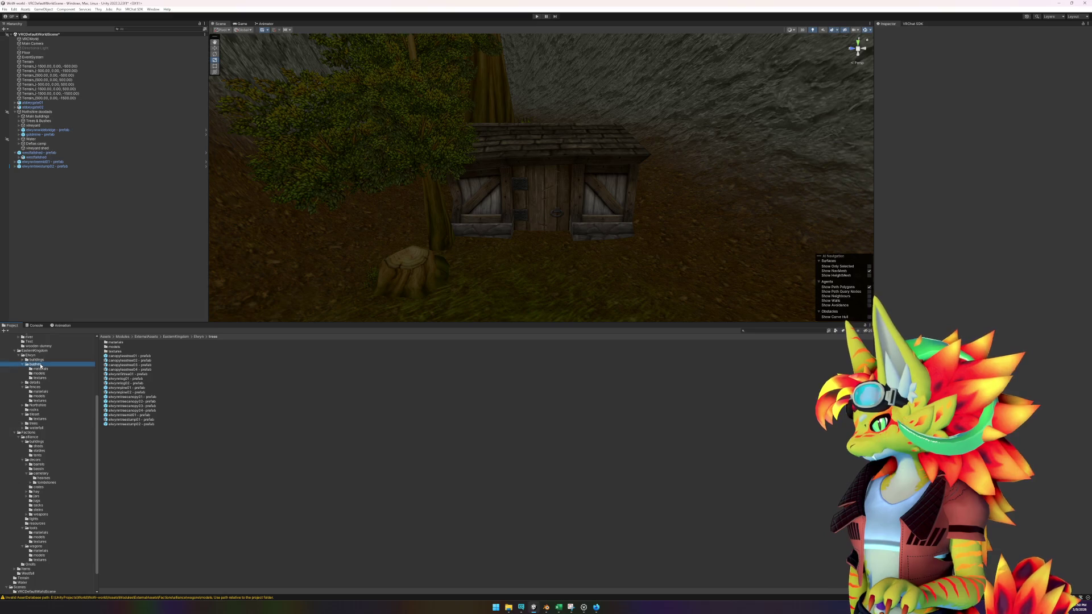
click(22, 365)
mouse_move(137, 393)
mouse_down()
mouse_move(390, 243)
mouse_move(400, 249)
mouse_move(390, 239)
mouse_up()
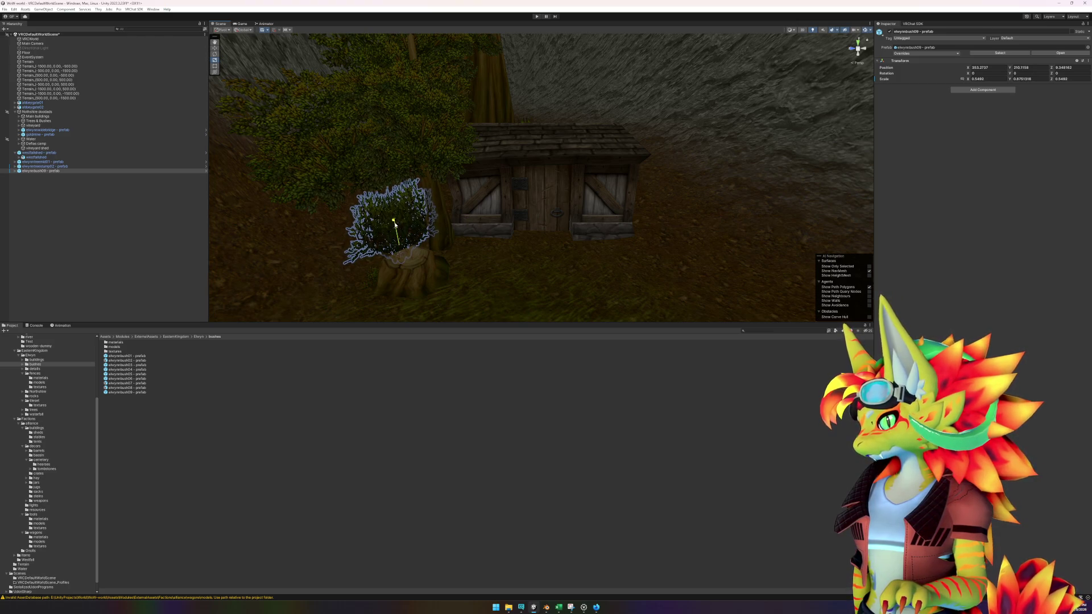
click(244, 448)
mouse_move(130, 394)
mouse_down()
mouse_move(561, 256)
mouse_move(671, 236)
mouse_move(666, 215)
mouse_move(674, 223)
mouse_move(678, 211)
mouse_up()
key(w)
mouse_move(665, 285)
mouse_down()
mouse_move(641, 268)
mouse_move(669, 271)
mouse_move(646, 280)
mouse_move(651, 288)
mouse_up()
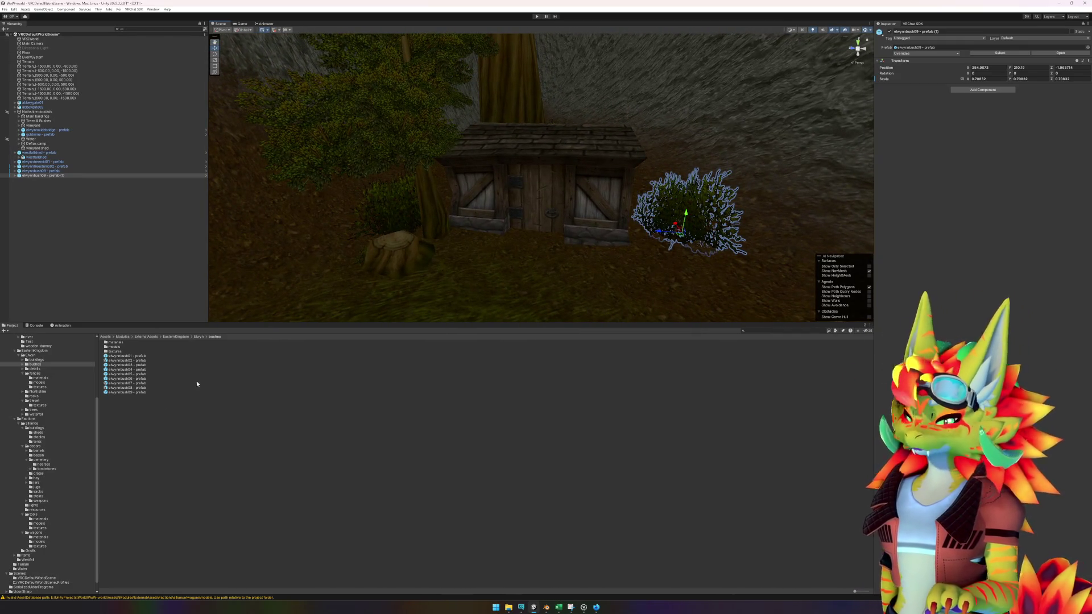
click(136, 482)
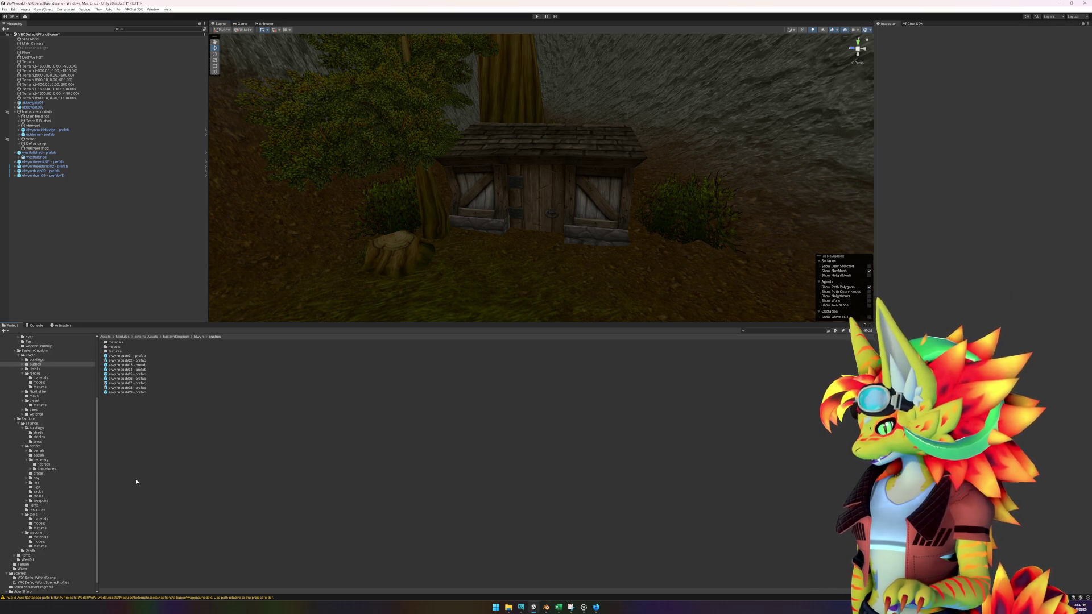
- Open the barrels prefab folder, inspect barrel01, and search wow.export for barrel models
click(22, 373)
click(23, 391)
click(23, 419)
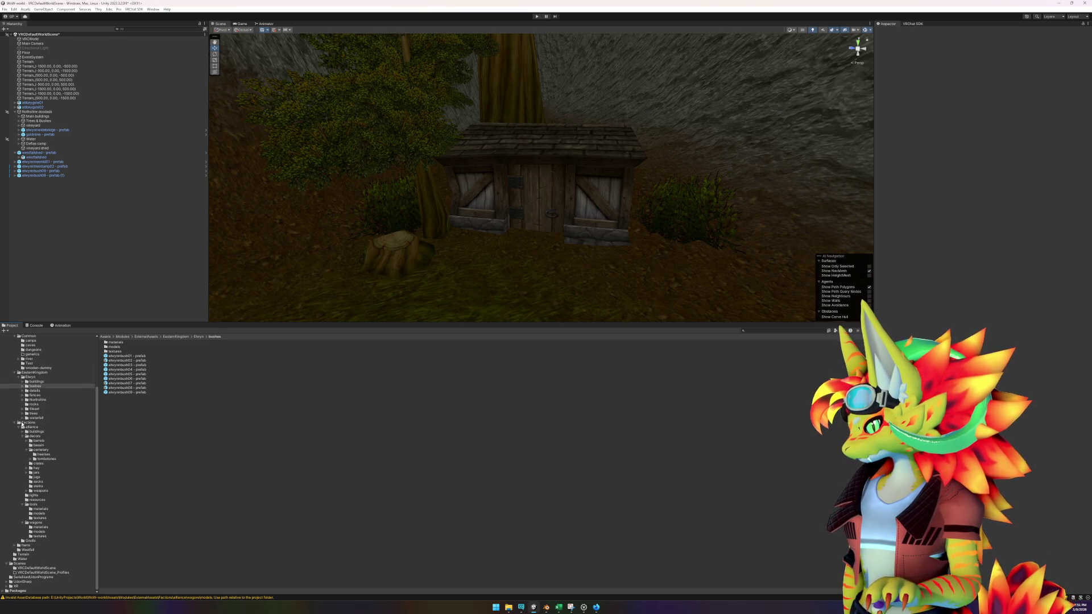
click(38, 441)
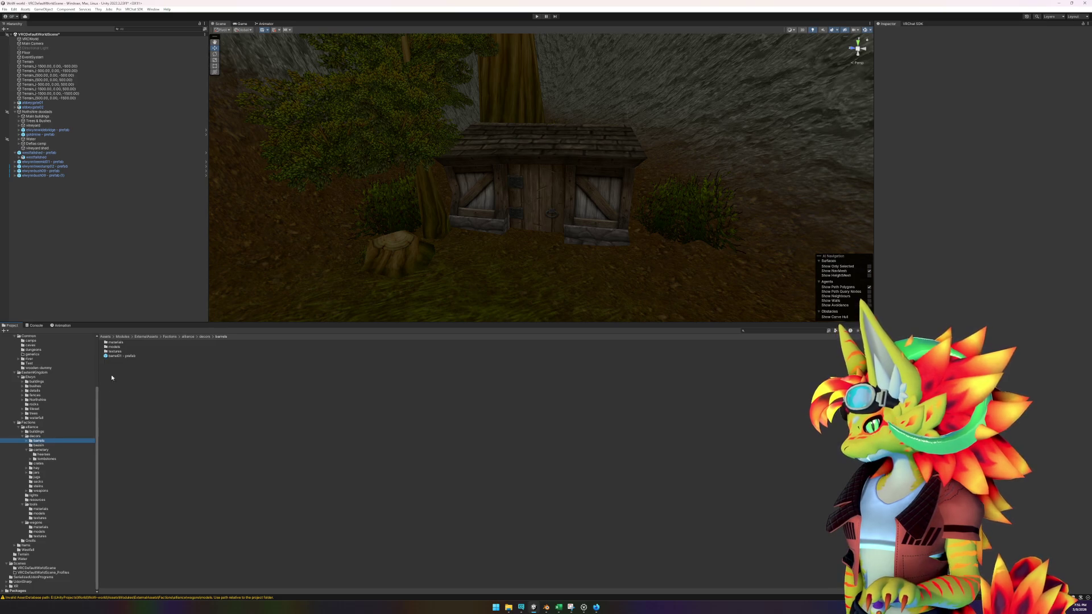
click(126, 356)
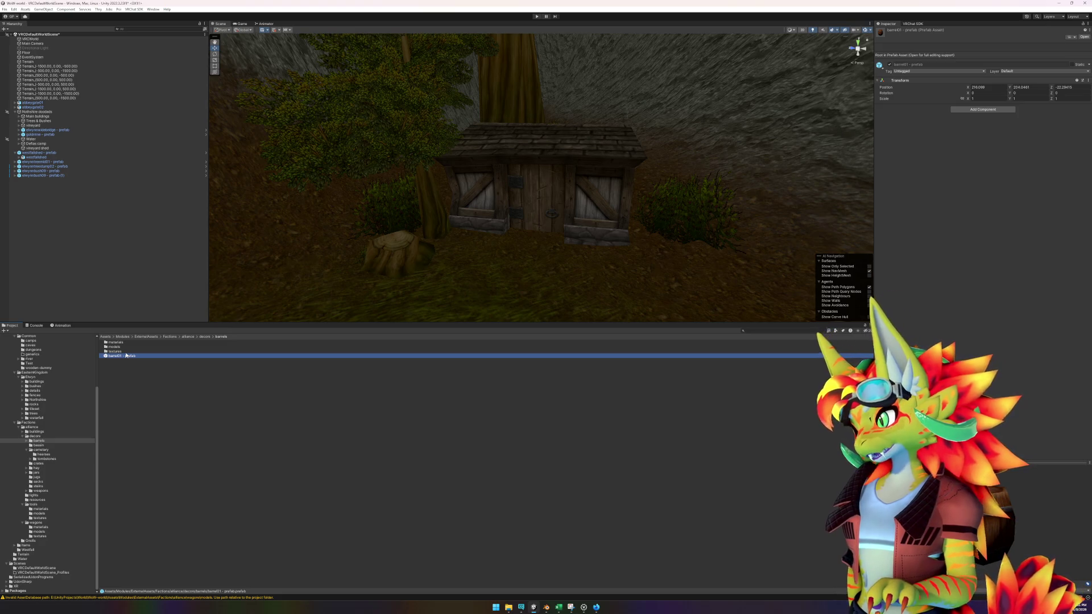
click(594, 607)
text(arrel)
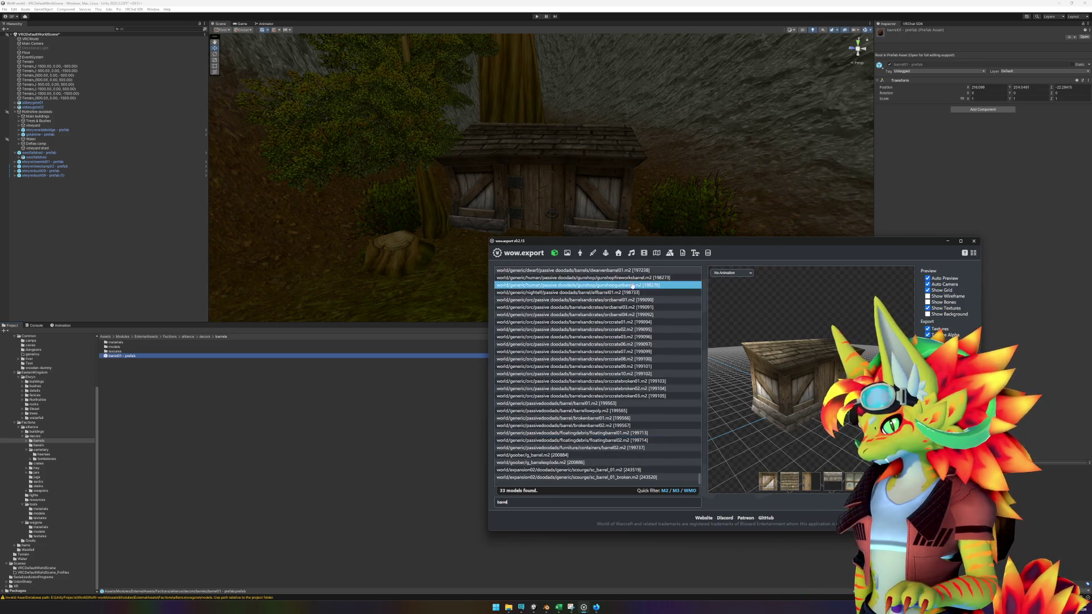
- Browse the barrel models in wow.export, from dwarvenbarrel01 through floatingbarrel02, settling on brokenbarrel01
click(654, 278)
click(657, 271)
key(Down)
key(Down)
key(Down)
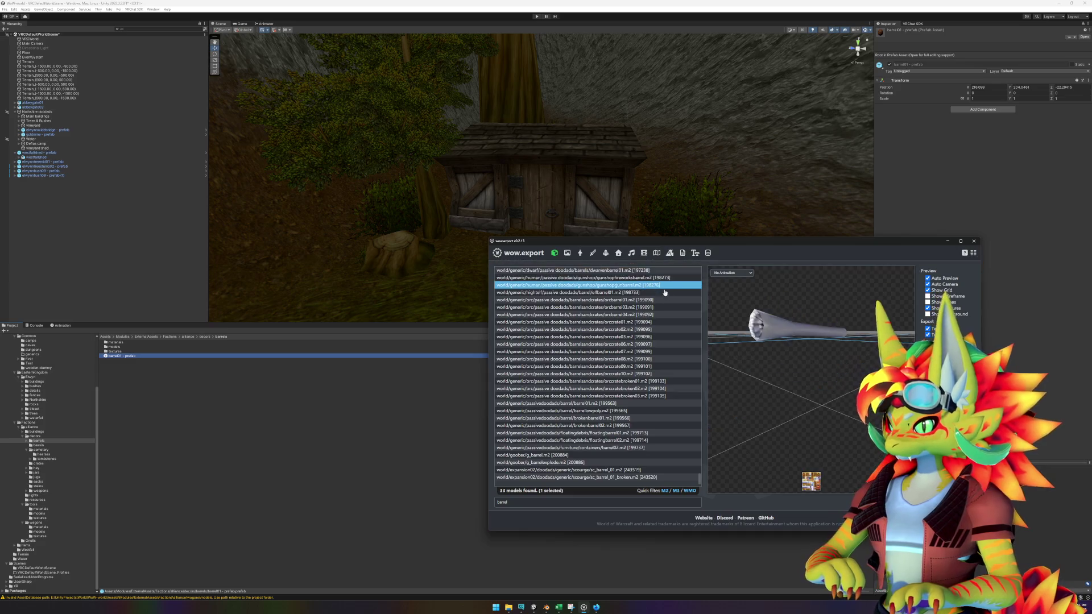
key(Down)
key(Down)
key(Down)
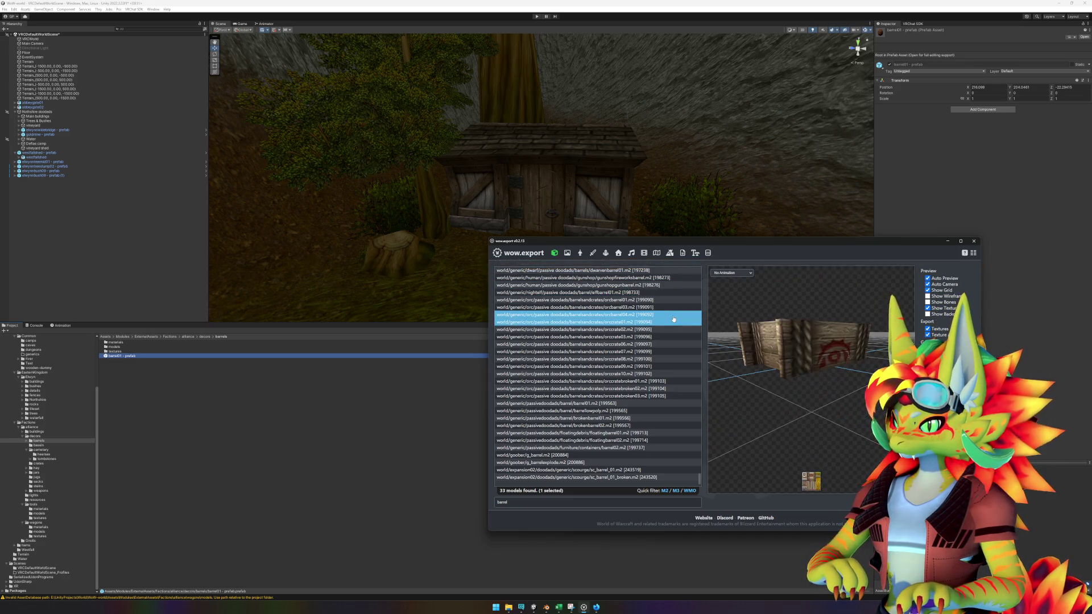
key(Down)
key(Down)
key(Down)
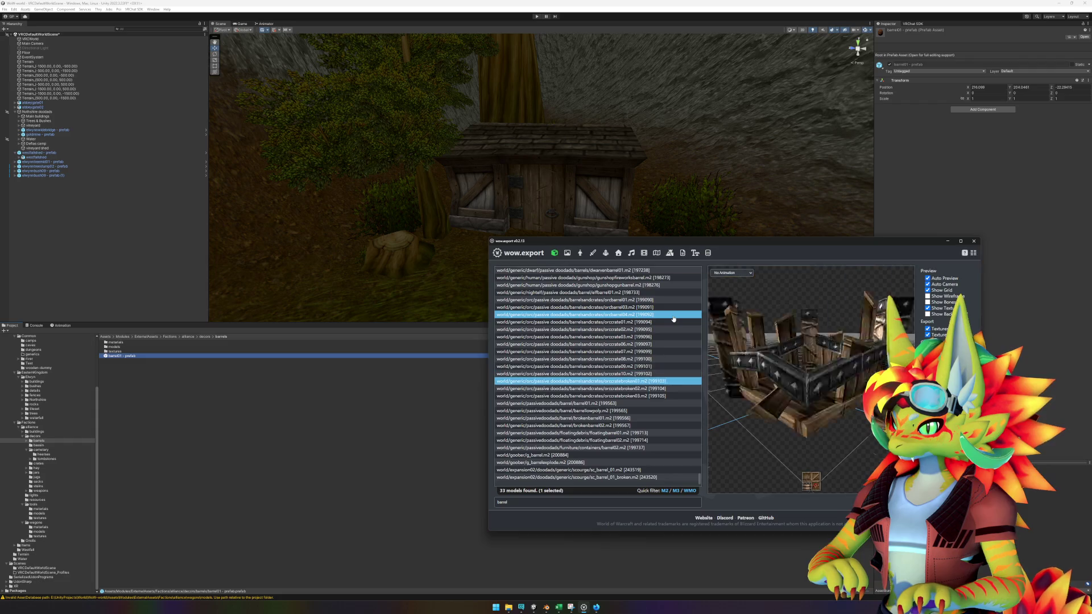
key(Up)
key(Up)
key(Down)
key(Down)
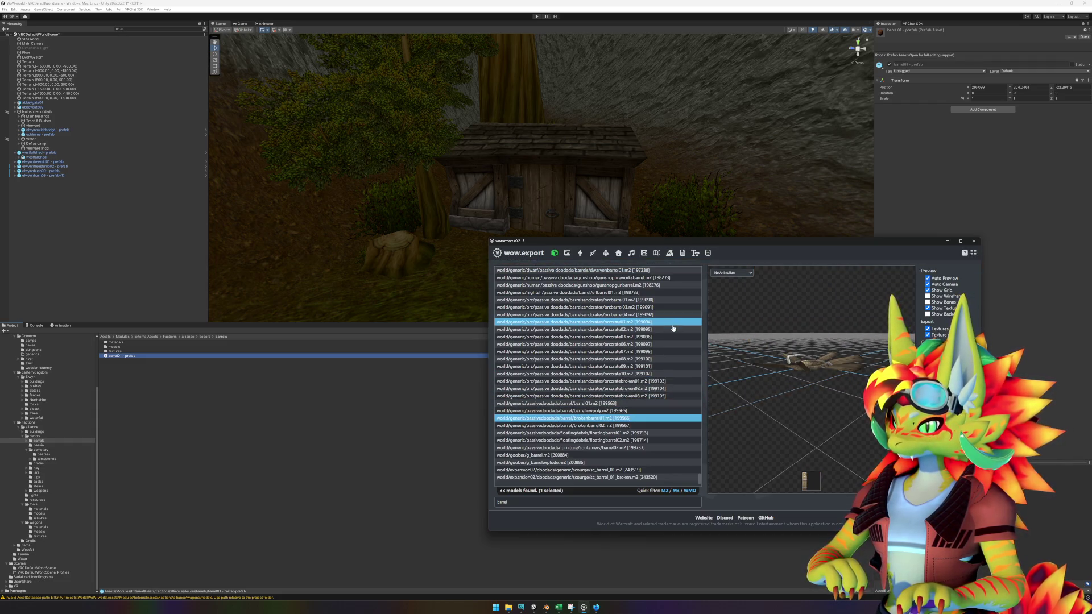
key(Up)
key(Down)
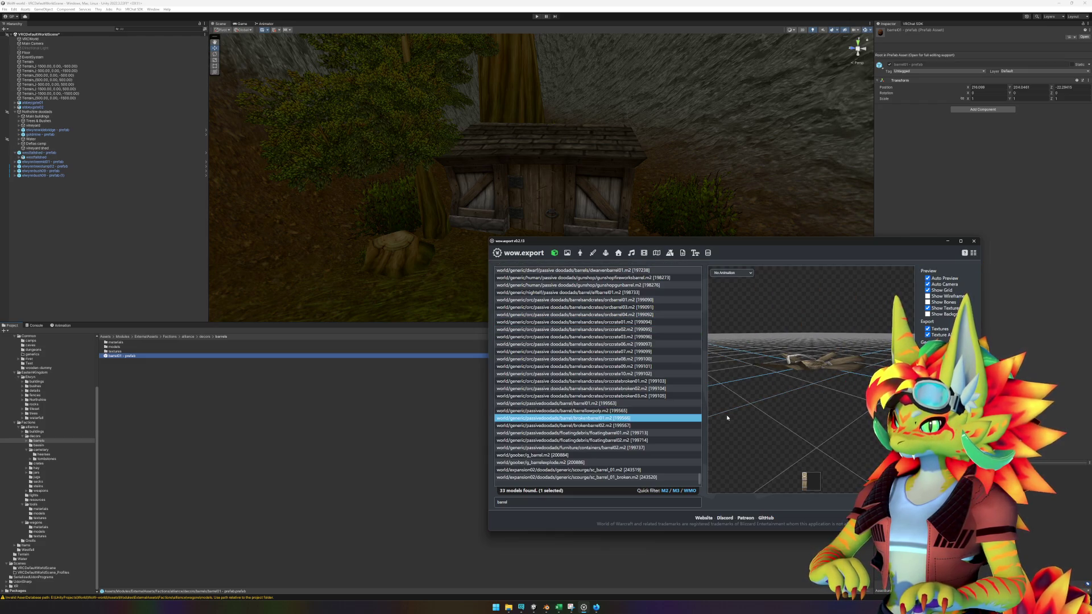
key(Up)
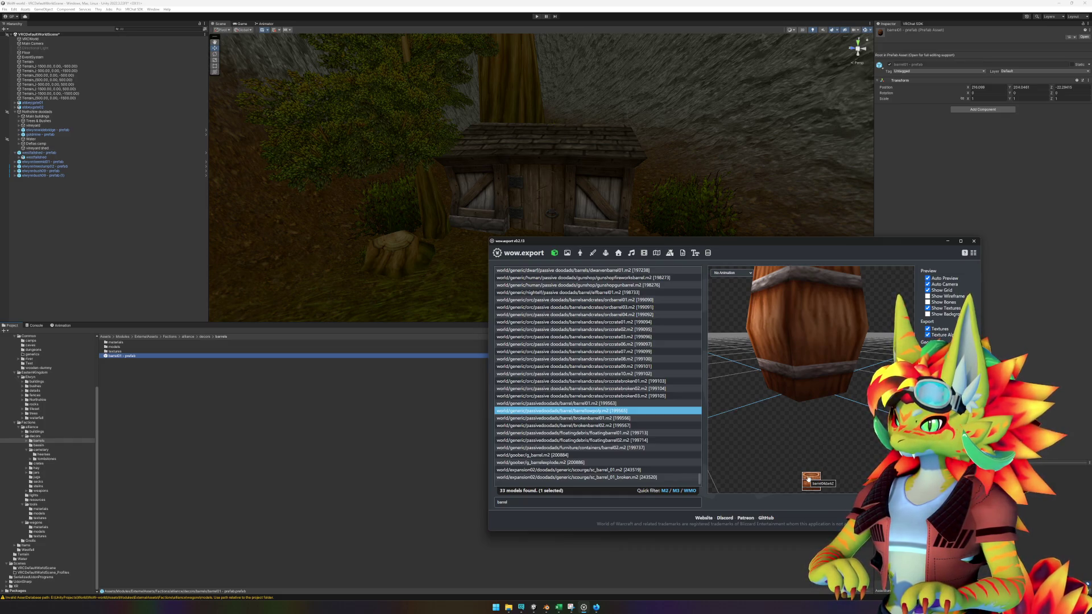
key(Down)
key(Down)
key(Down)
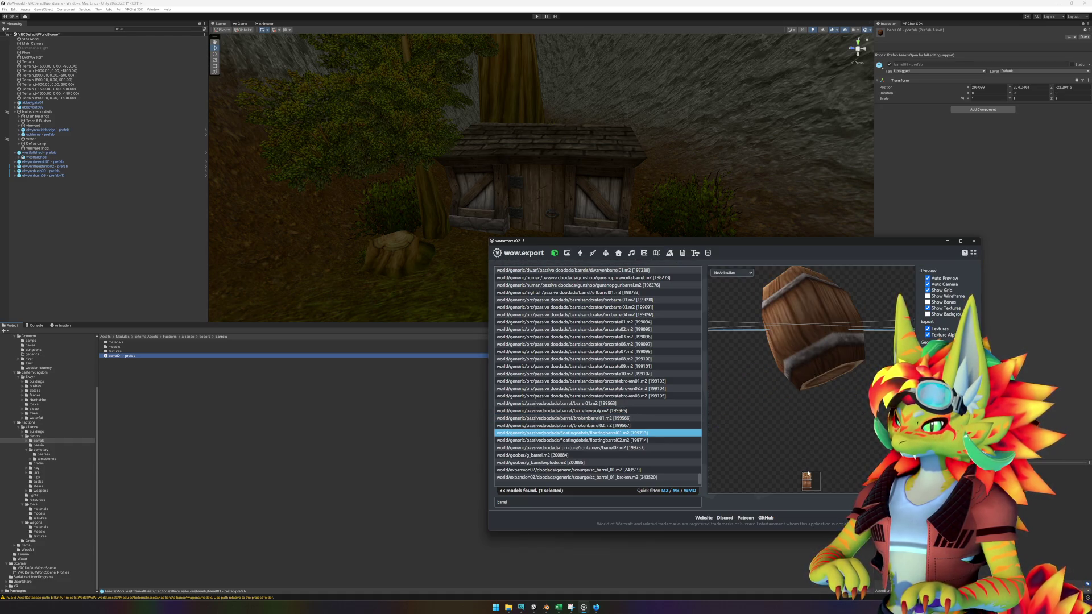
key(Down)
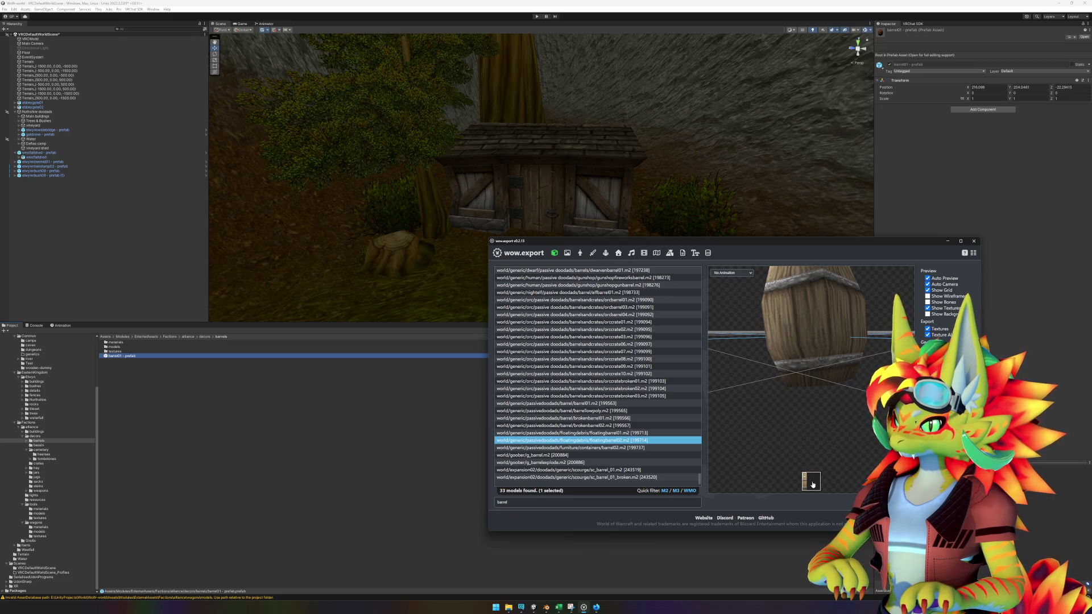
key(Up)
key(Up)
key(Up)
key(Down)
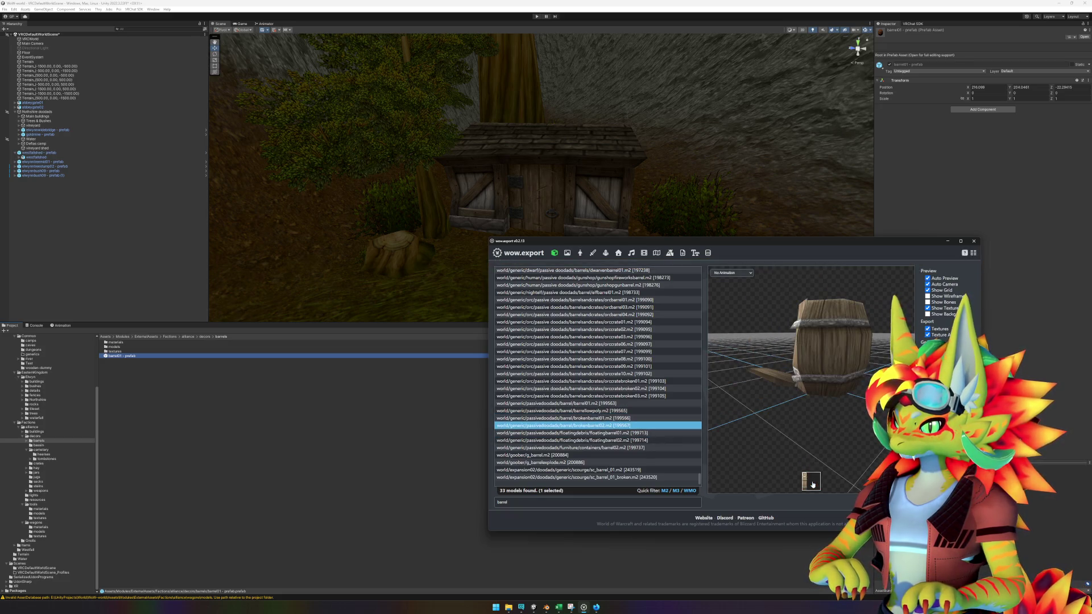
- Export the westfallbarrel01skin texture, verify the PNG, and open Unity's barrels materials folder
click(812, 484)
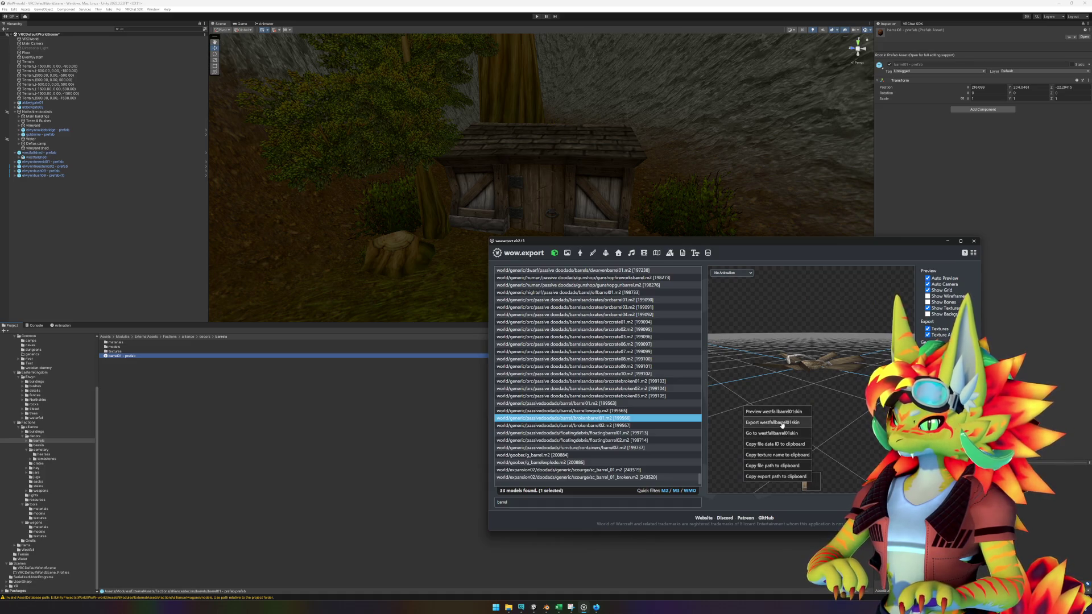
click(784, 425)
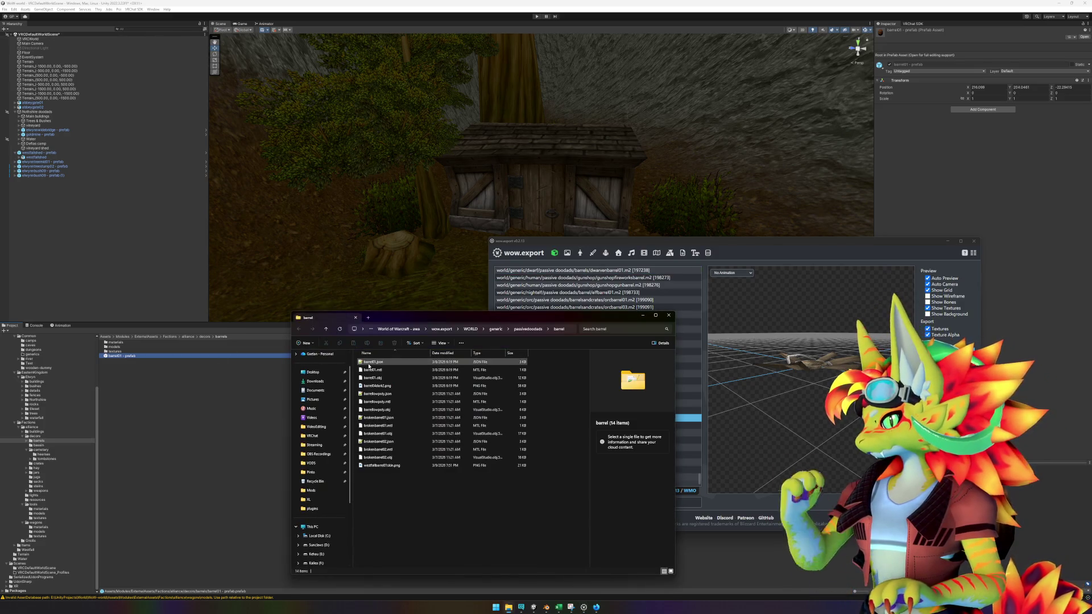
click(380, 465)
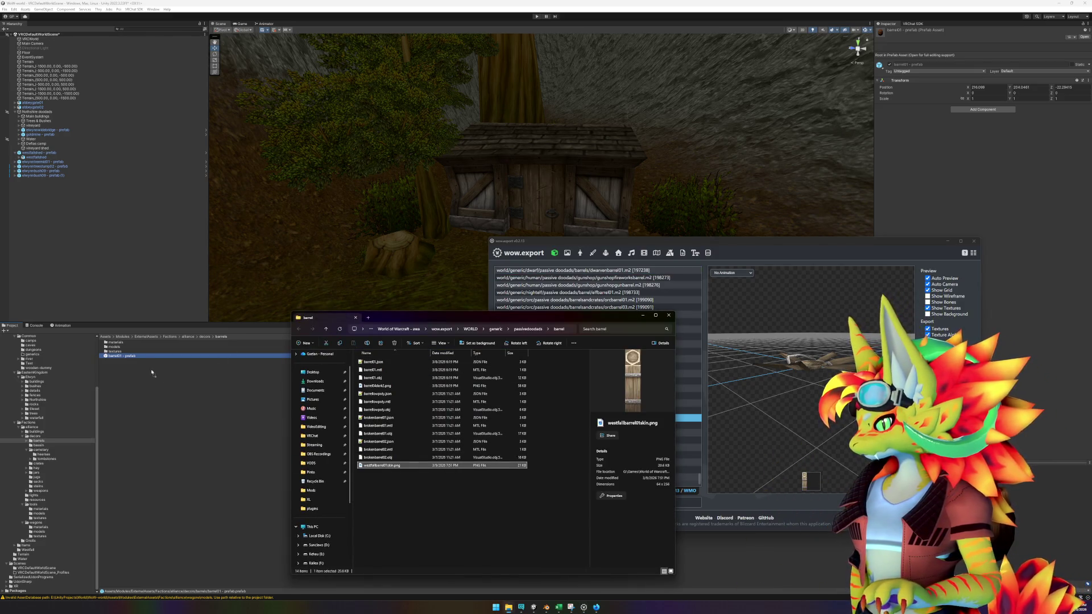
click(116, 343)
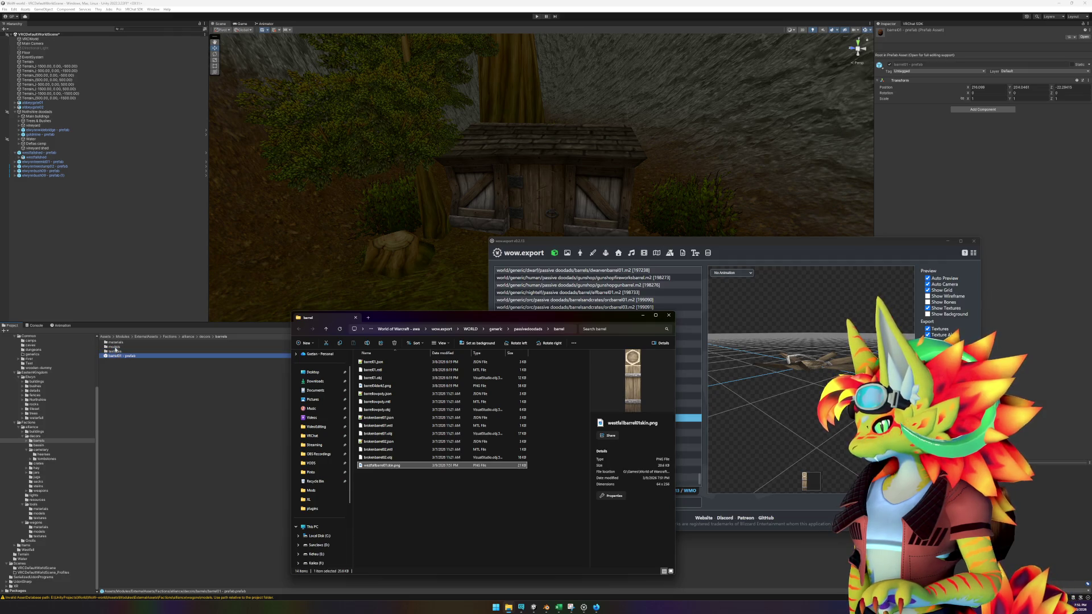
double_click(116, 343)
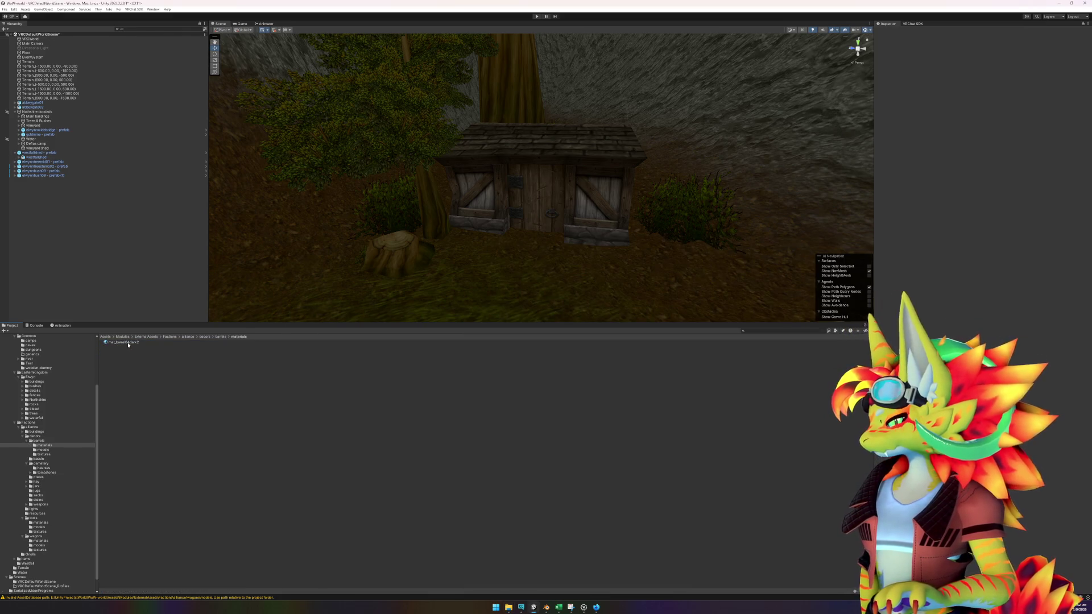
- Duplicate the mat_barrel04dark2 material and rename the copy mat_barrel04light2
click(220, 337)
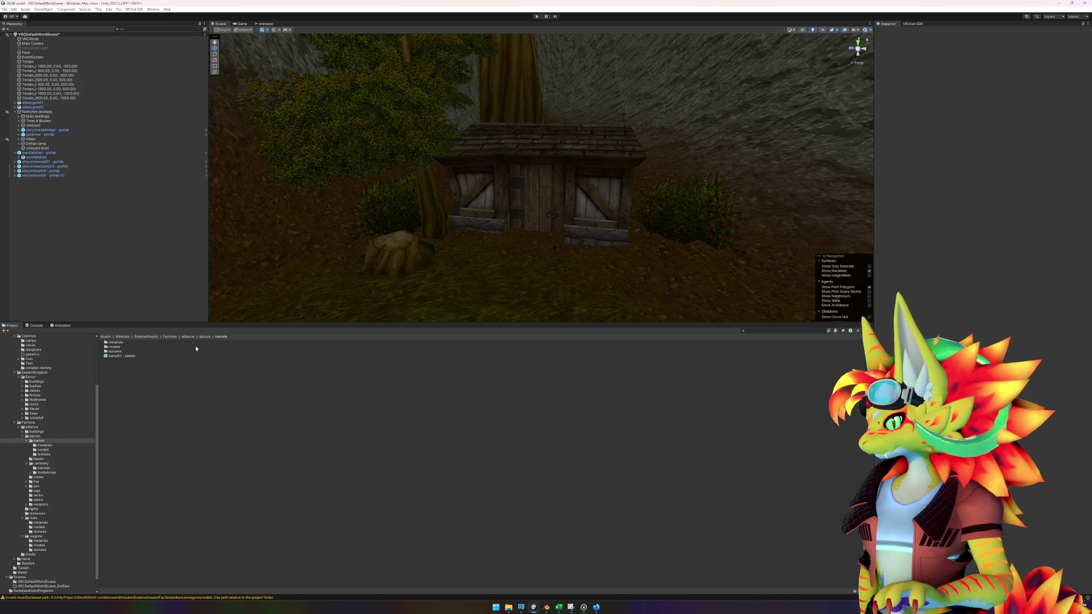
double_click(124, 346)
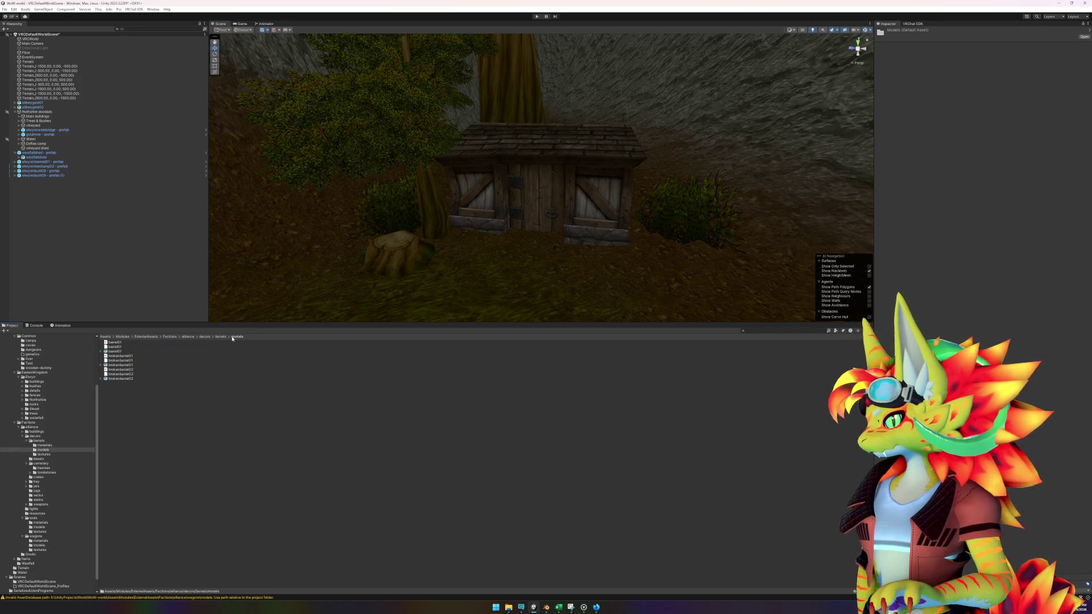
click(220, 338)
double_click(120, 342)
click(143, 344)
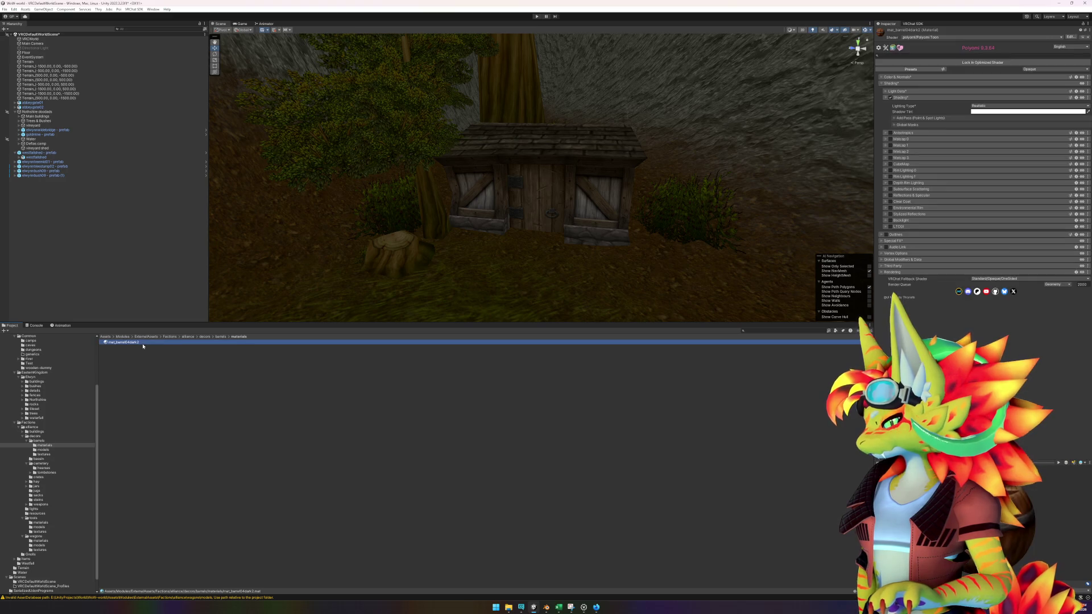
key(ctrl+d)
click(137, 348)
click(129, 347)
key(Delete)
key(Delete)
key(Delete)
text(light)
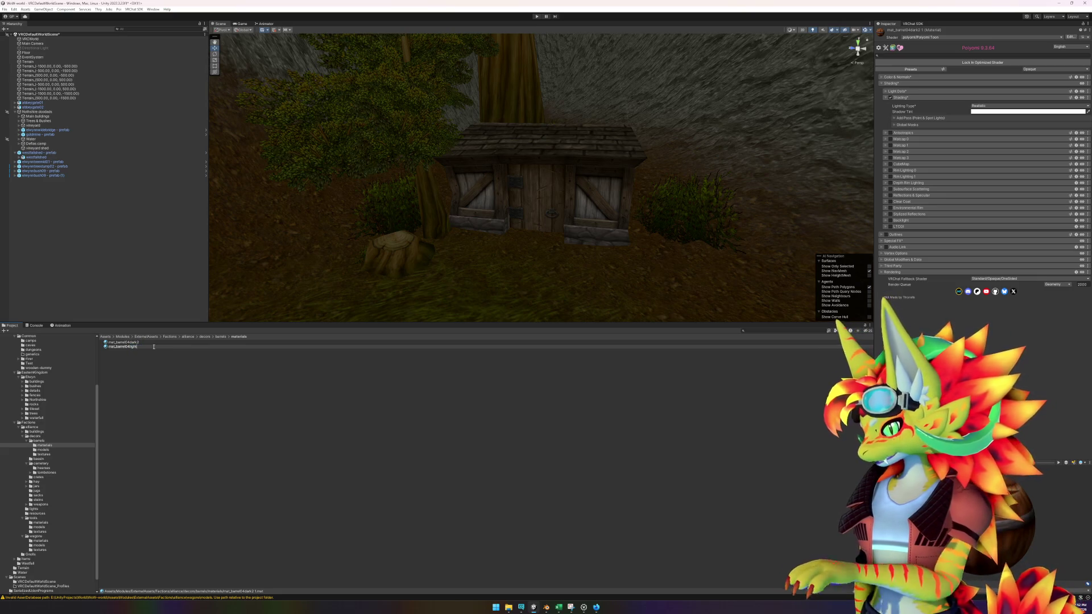
text(2)
key(Return)
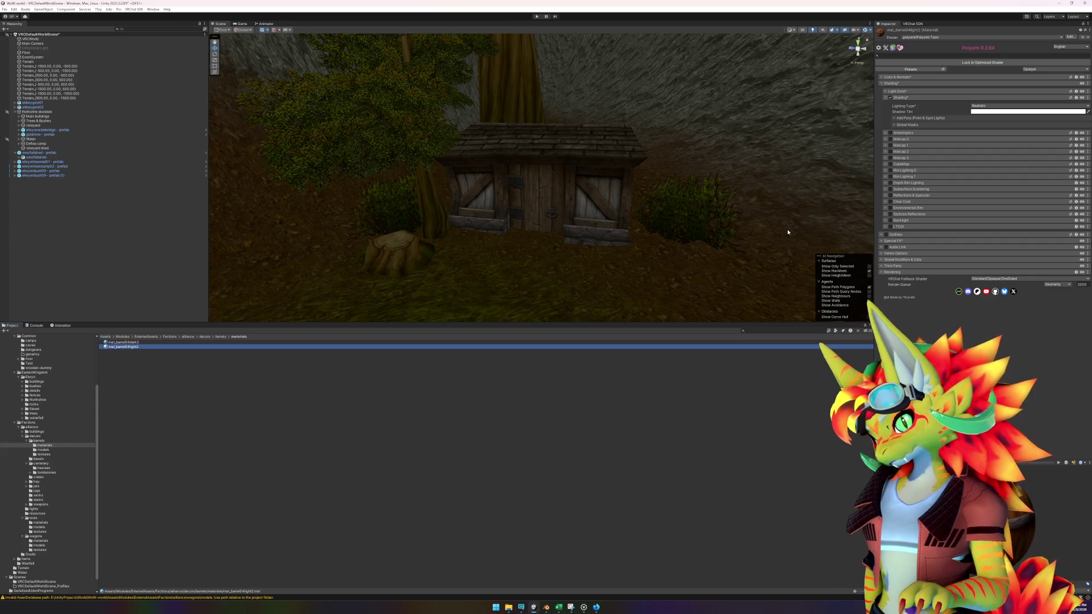
- Delete the unused westfallbarrel01skin1 texture from the barrel textures folder
click(221, 337)
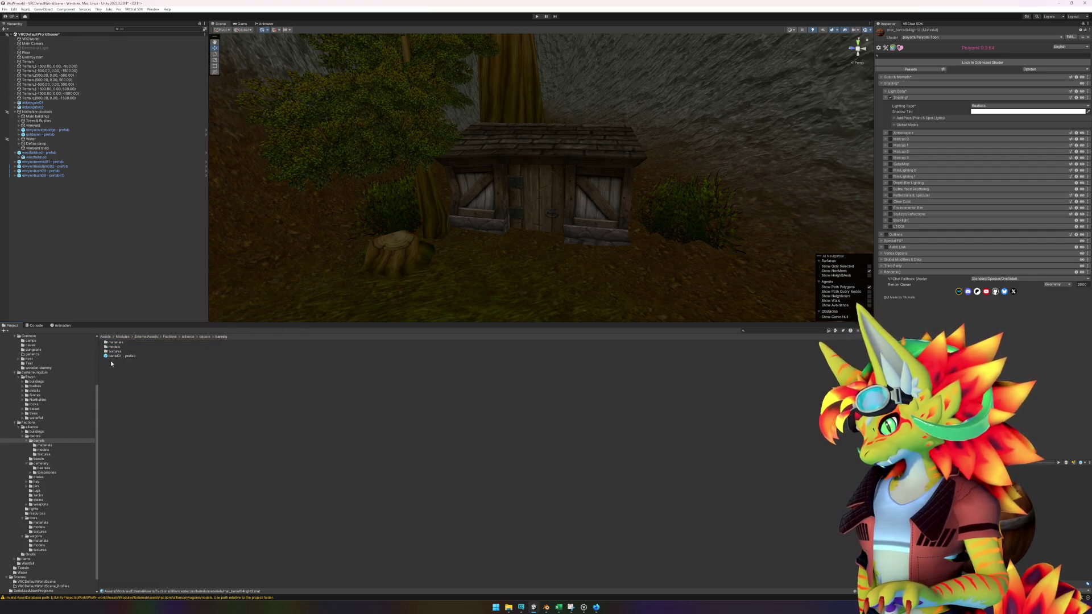
double_click(118, 352)
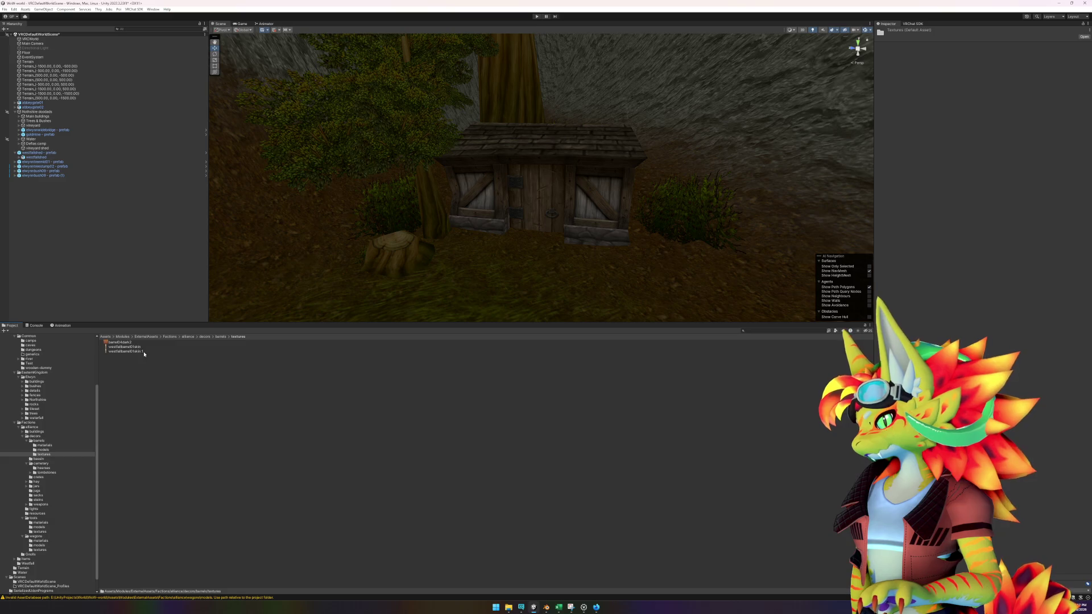
click(140, 352)
key(Delete)
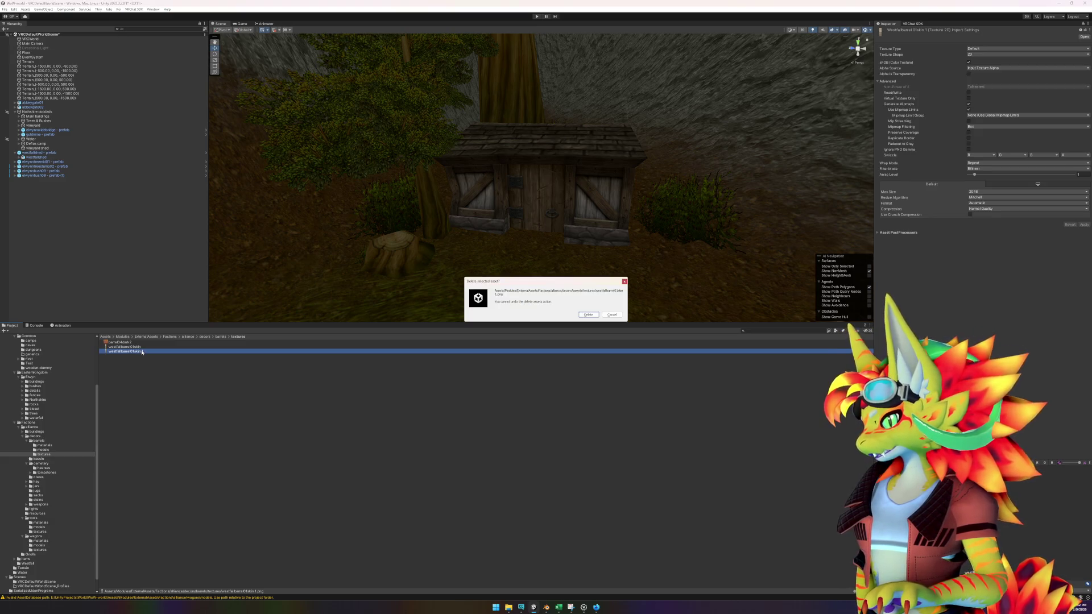
click(589, 316)
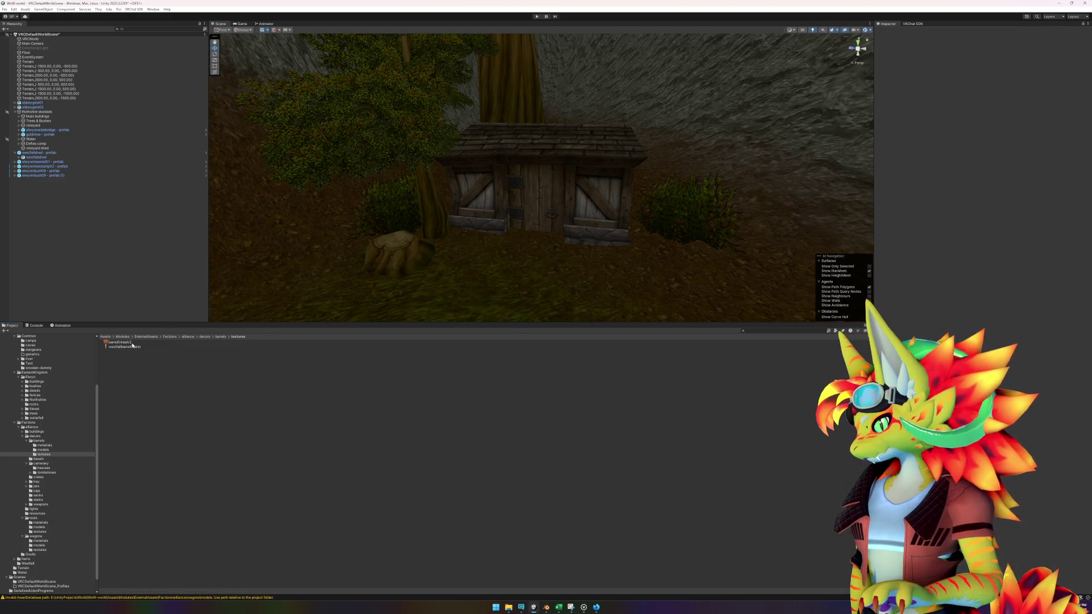
- Assign the barrel texture as mat_barrel04light2's main texture
click(220, 337)
double_click(125, 343)
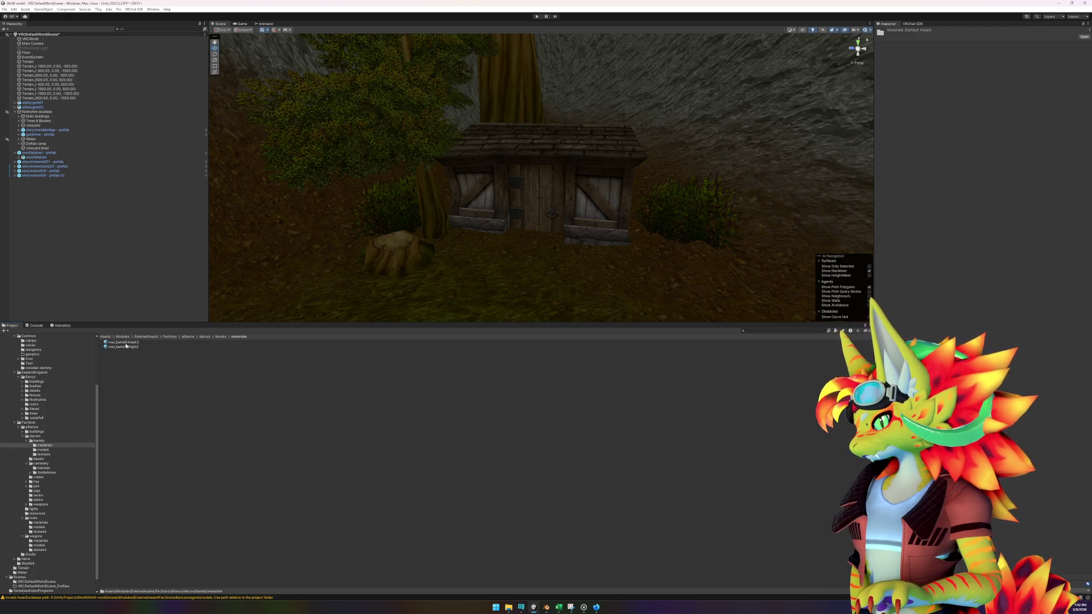
click(140, 346)
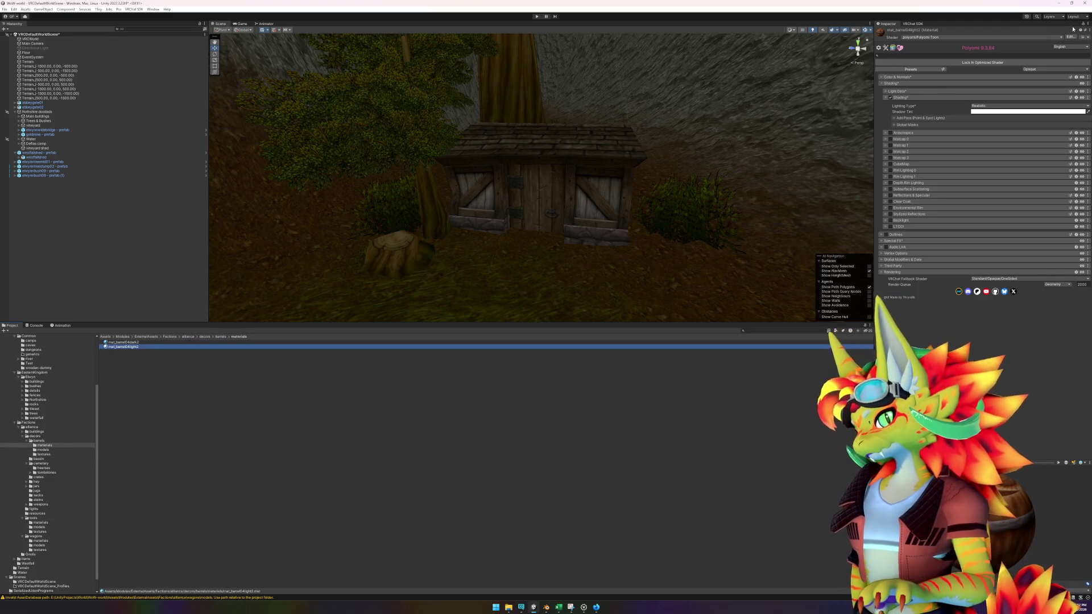
click(962, 82)
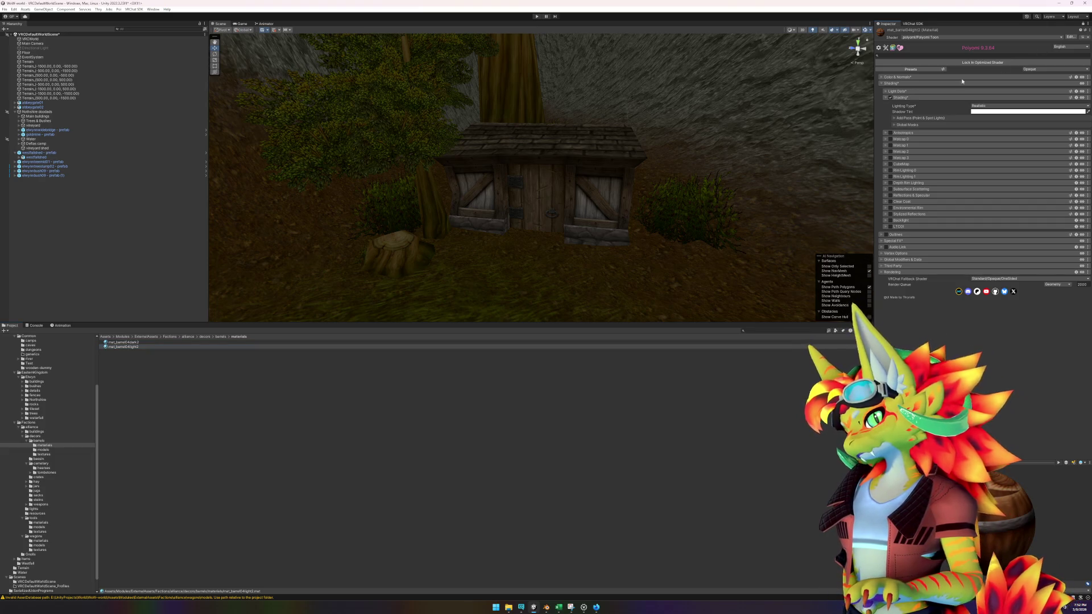
click(884, 77)
click(222, 337)
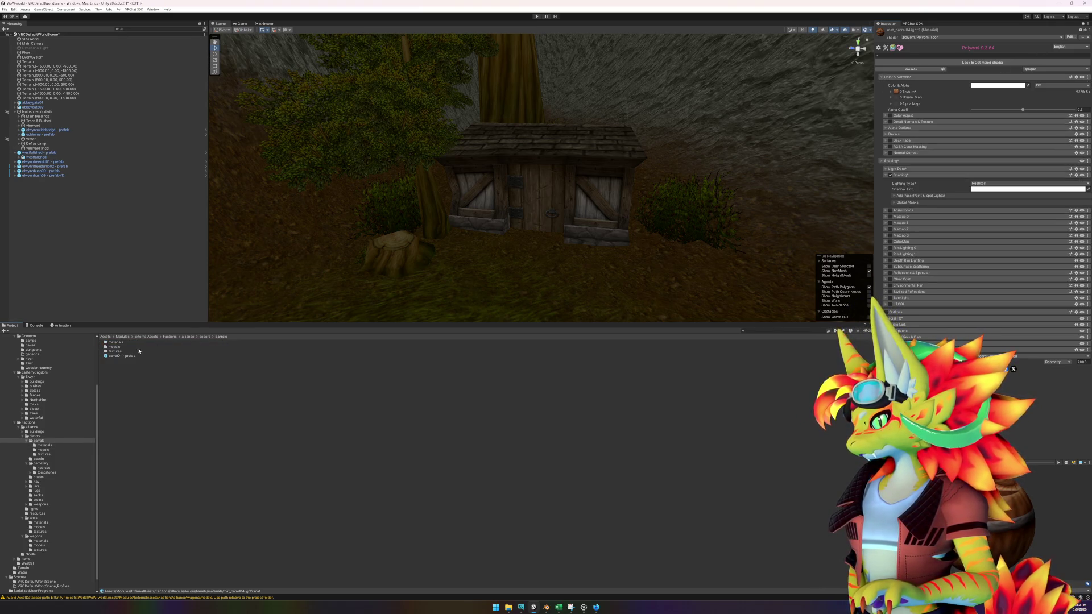
double_click(114, 352)
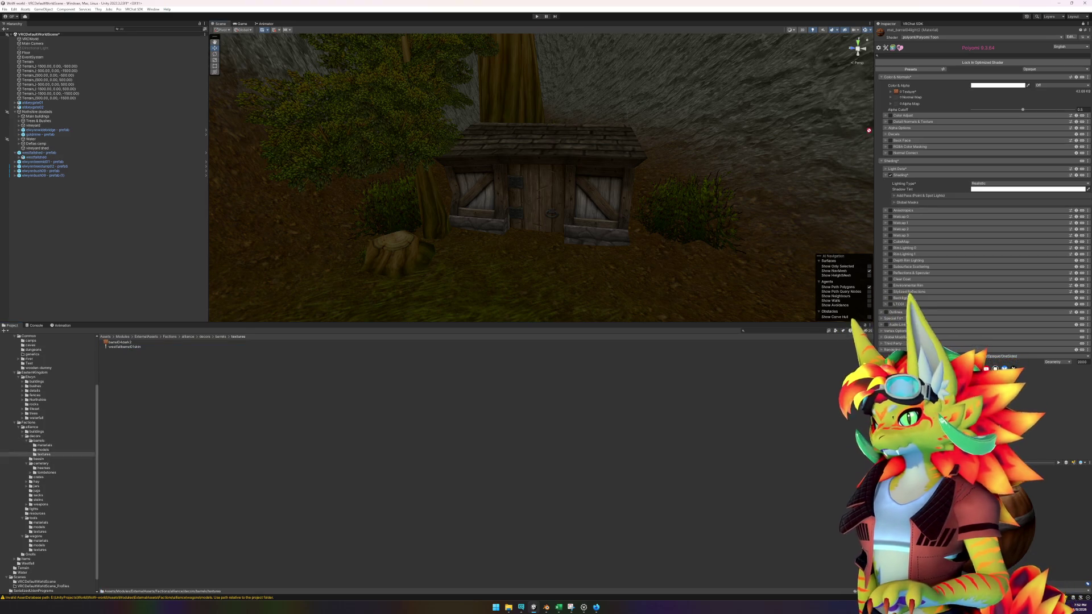
drag(897, 95, 897, 95)
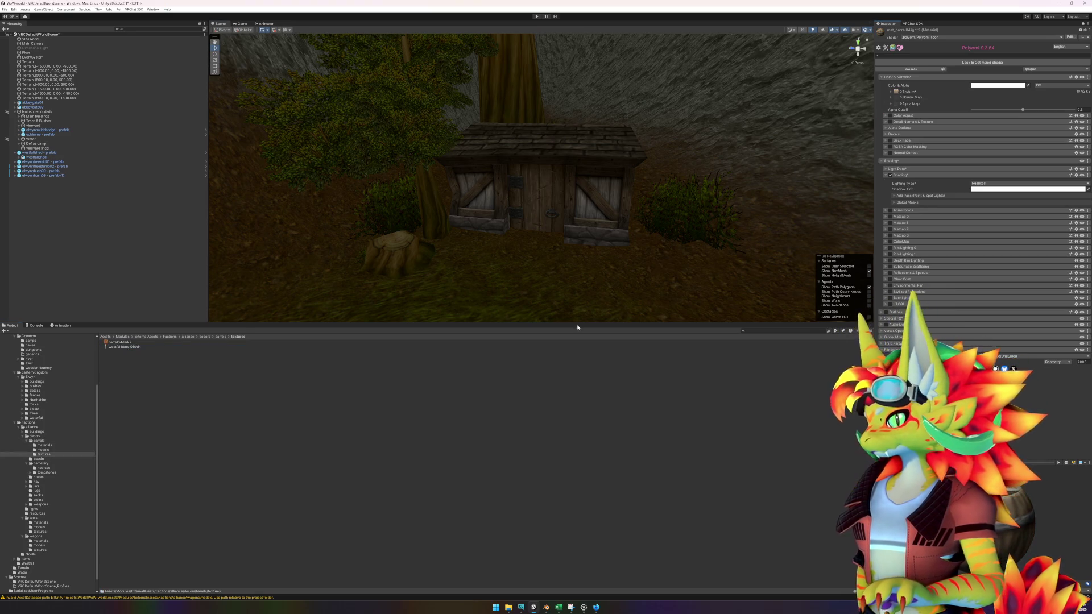
- Duplicate the barrel01 prefab, rename the copy barrel02, and open it for editing
click(220, 337)
click(129, 357)
key(ctrl+d)
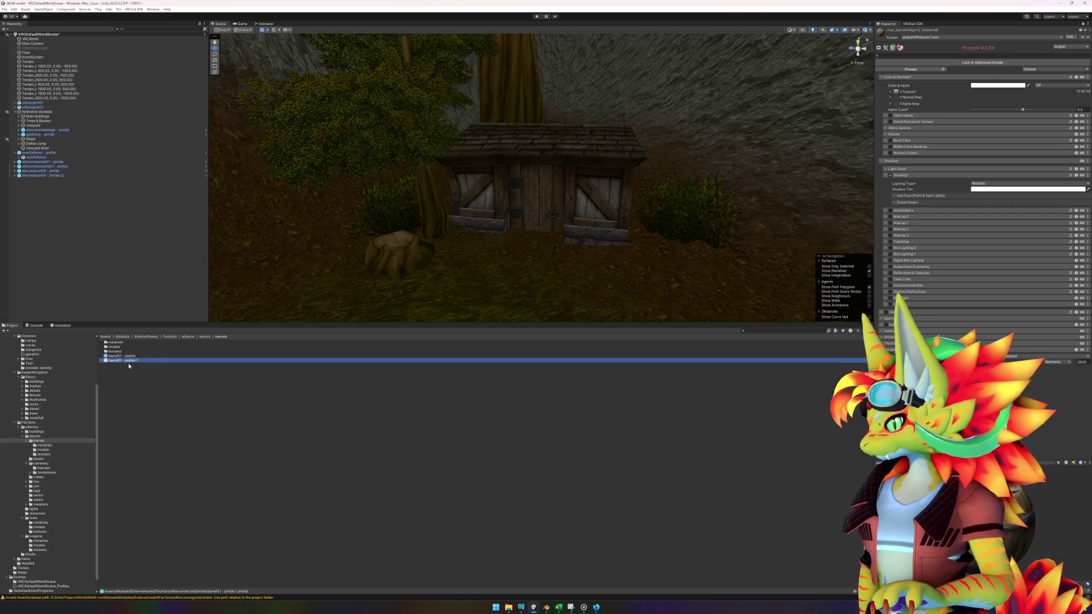
click(129, 361)
key(Left)
key(ctrl+Right)
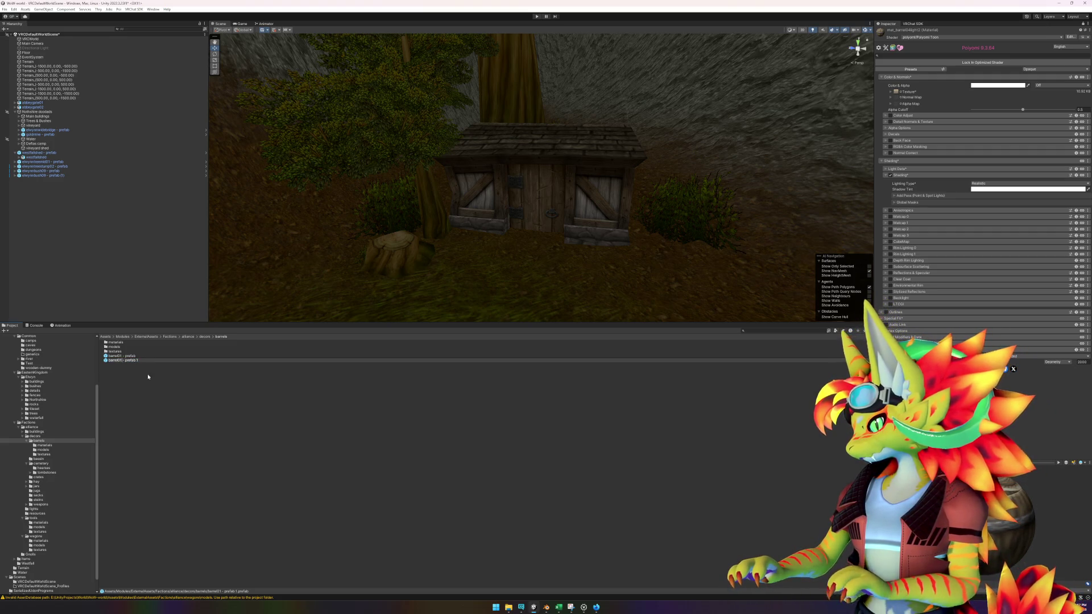
key(BackSpace)
text(2)
key(End)
key(BackSpace)
key(BackSpace)
key(Return)
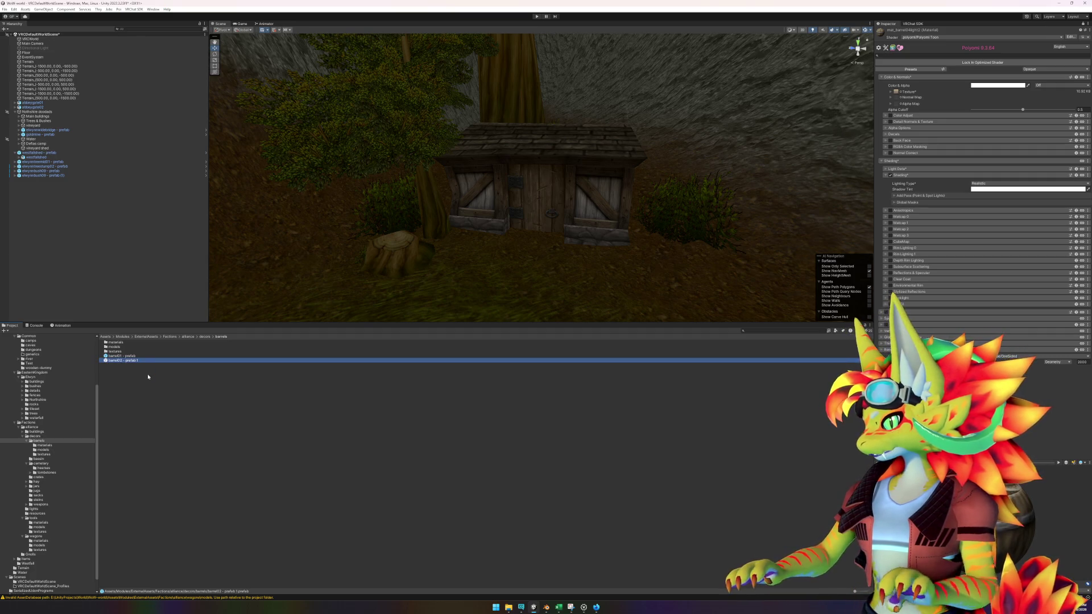
key(Return)
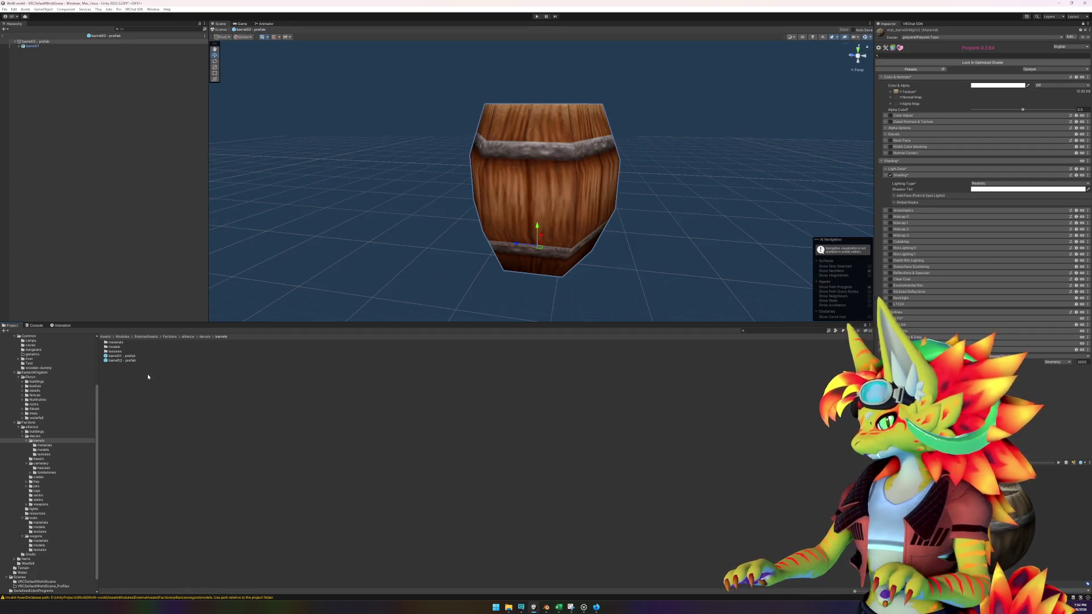
- Apply mat_barrel04light2 to the barrel02 prefab's mesh, then exit prefab mode back to the scene
click(19, 46)
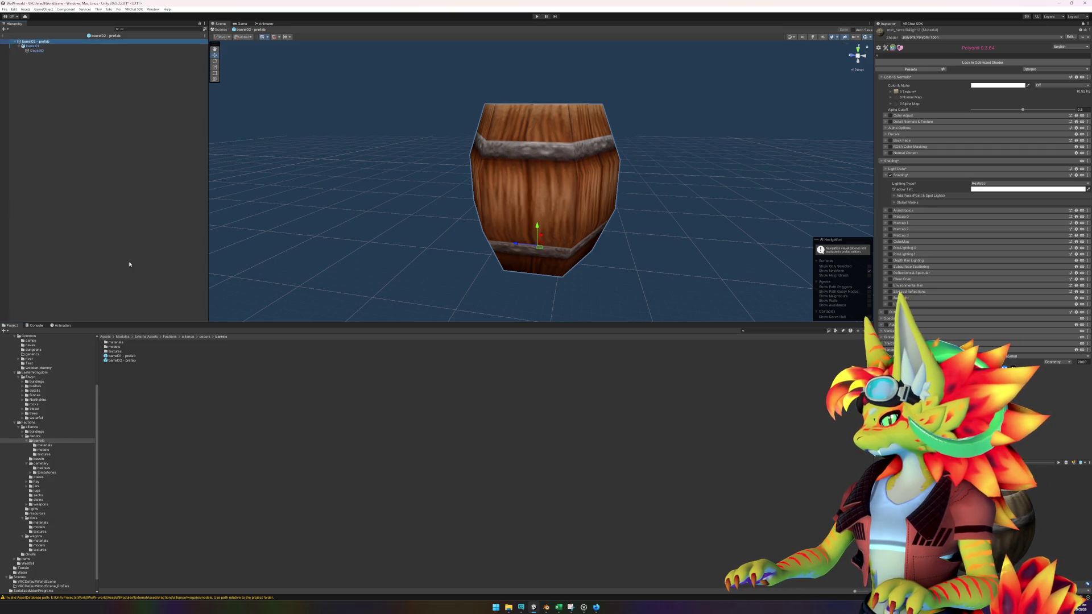
double_click(117, 342)
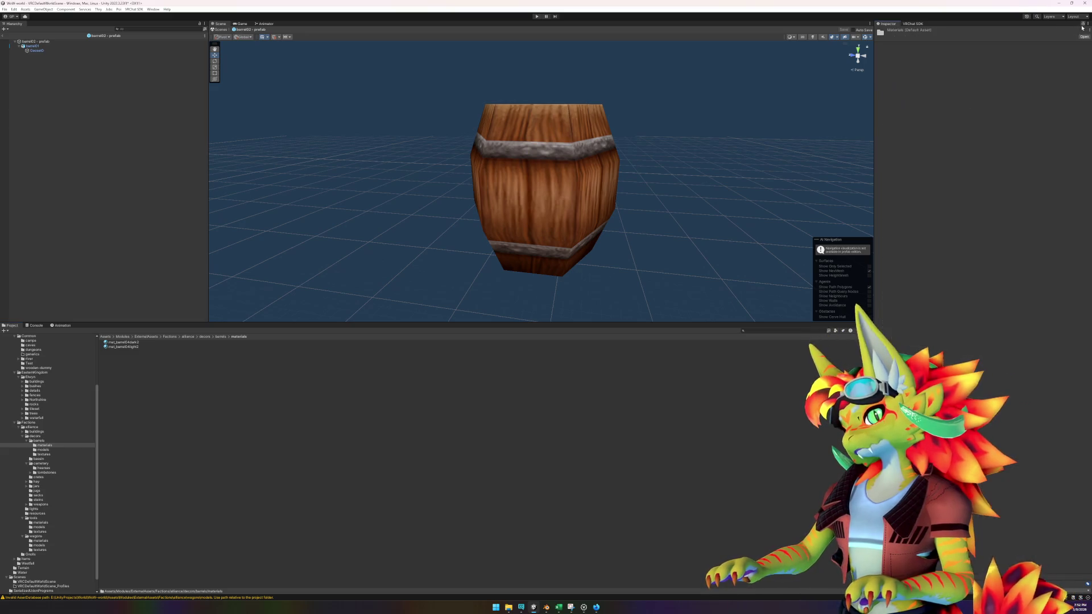
drag(131, 348, 511, 188)
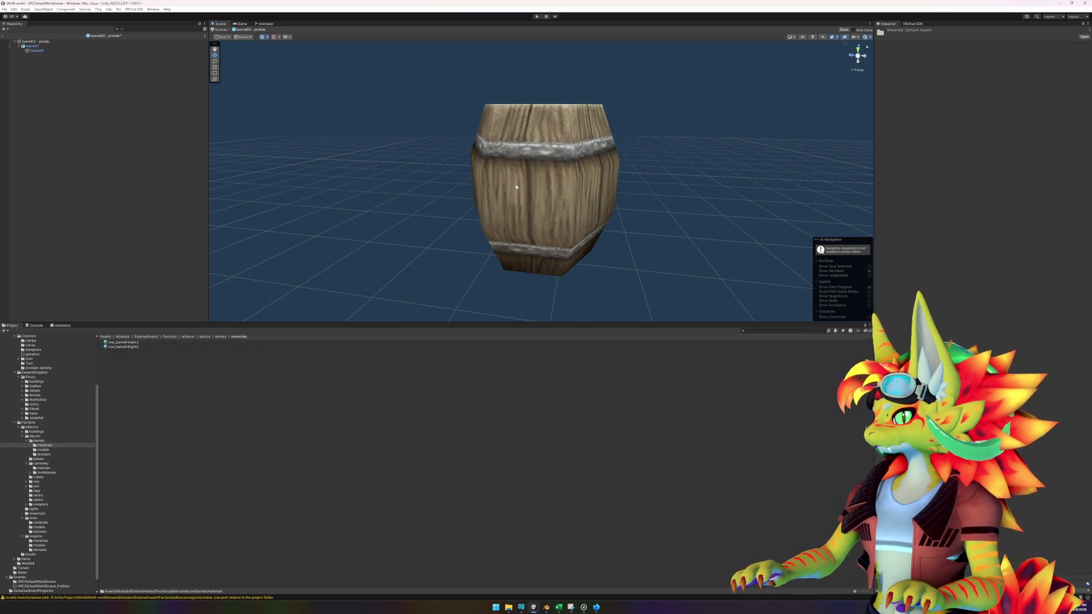
click(3, 35)
click(130, 348)
click(221, 336)
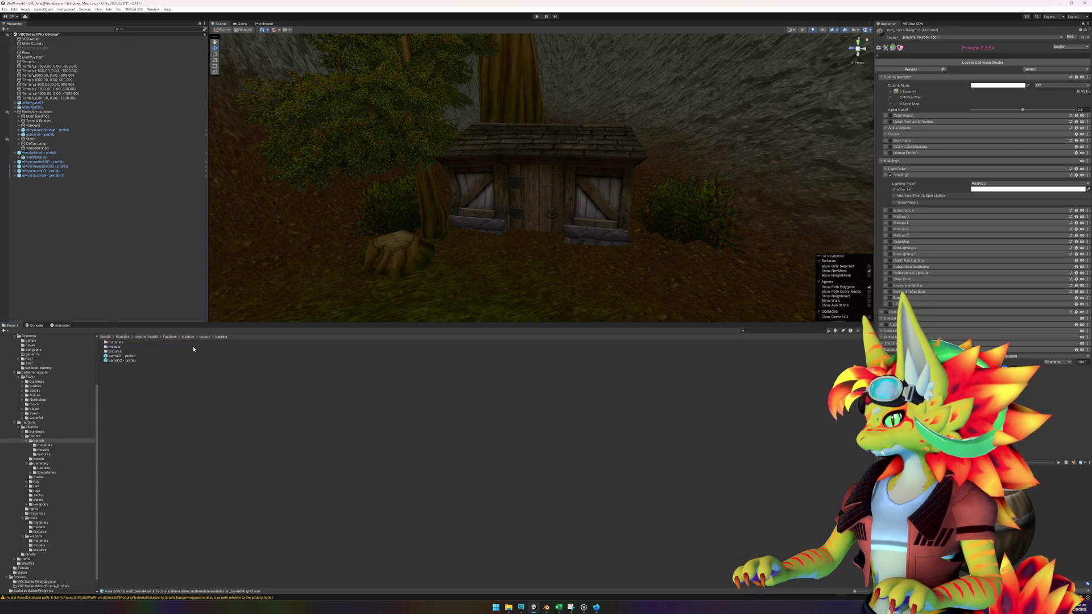
- Drop two barrel02 prefabs beside barrel01 at the shed door and frame them in view
drag(120, 361, 609, 274)
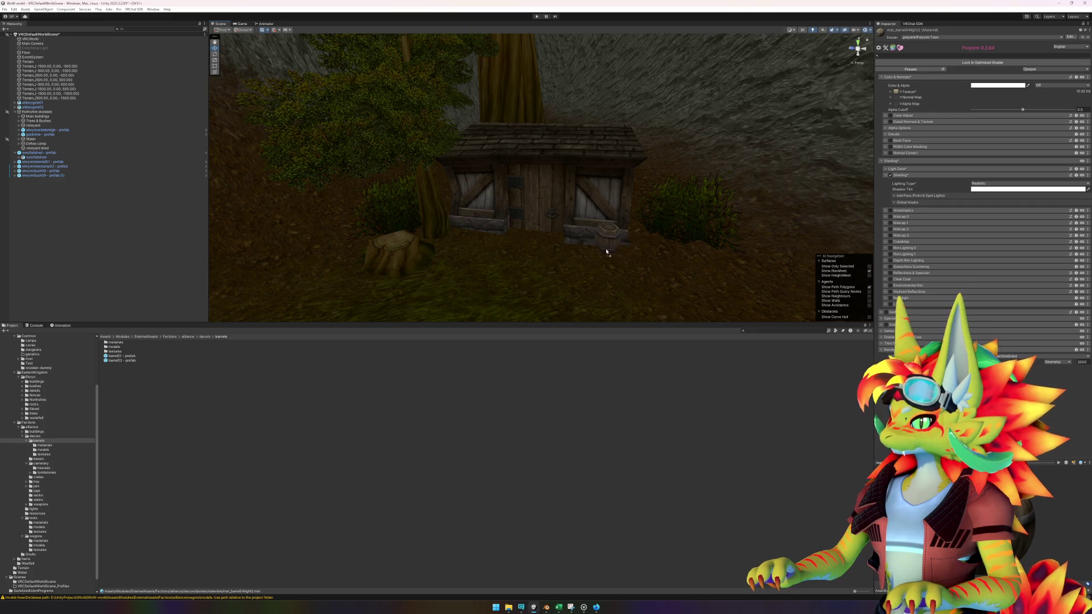
drag(586, 253, 586, 253)
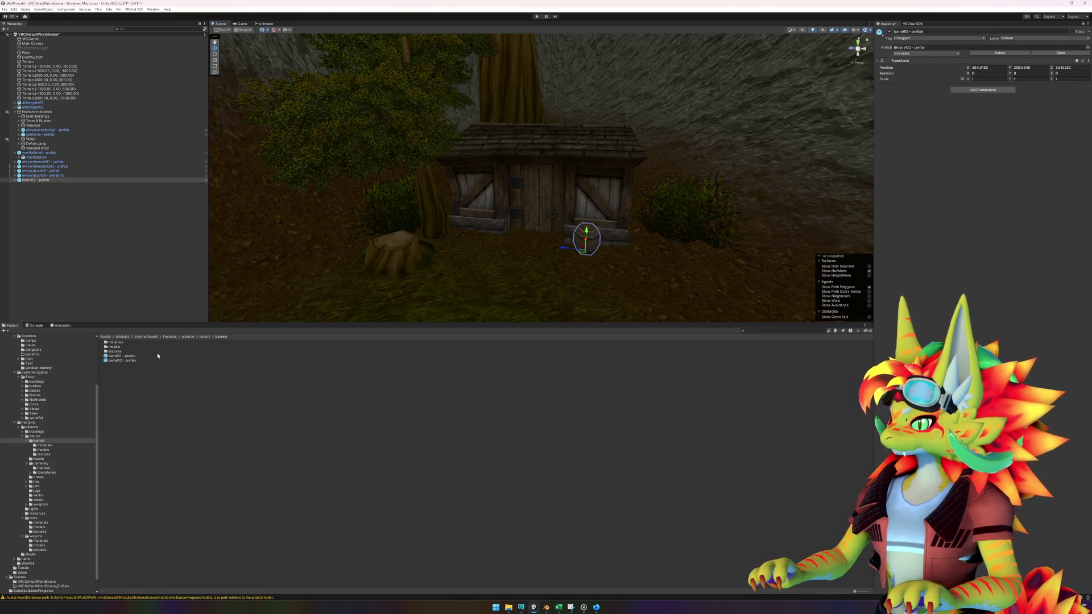
drag(137, 362, 578, 301)
drag(619, 263, 618, 260)
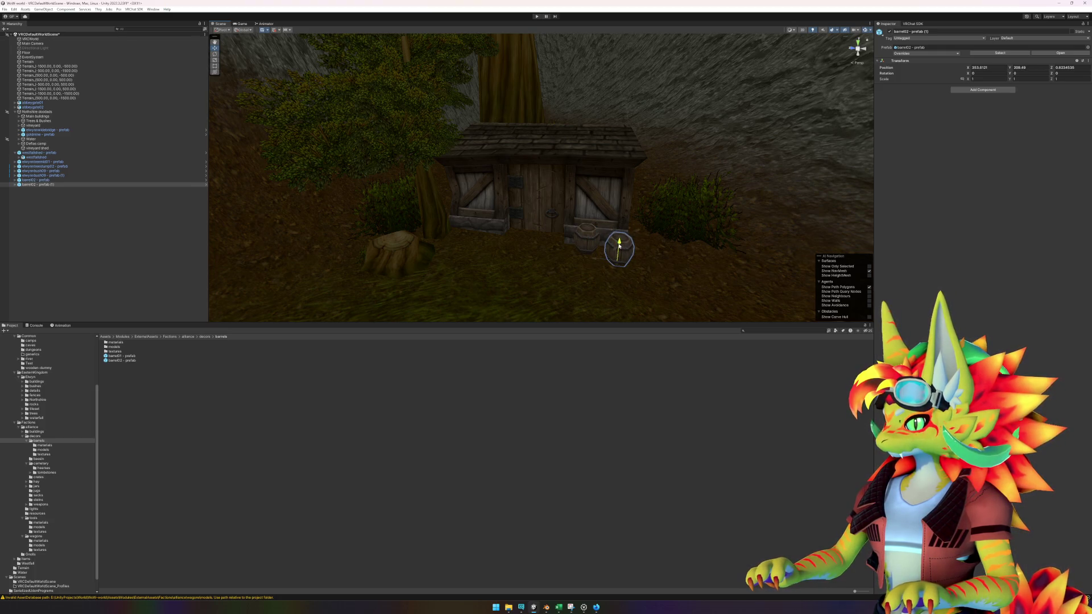
click(589, 241)
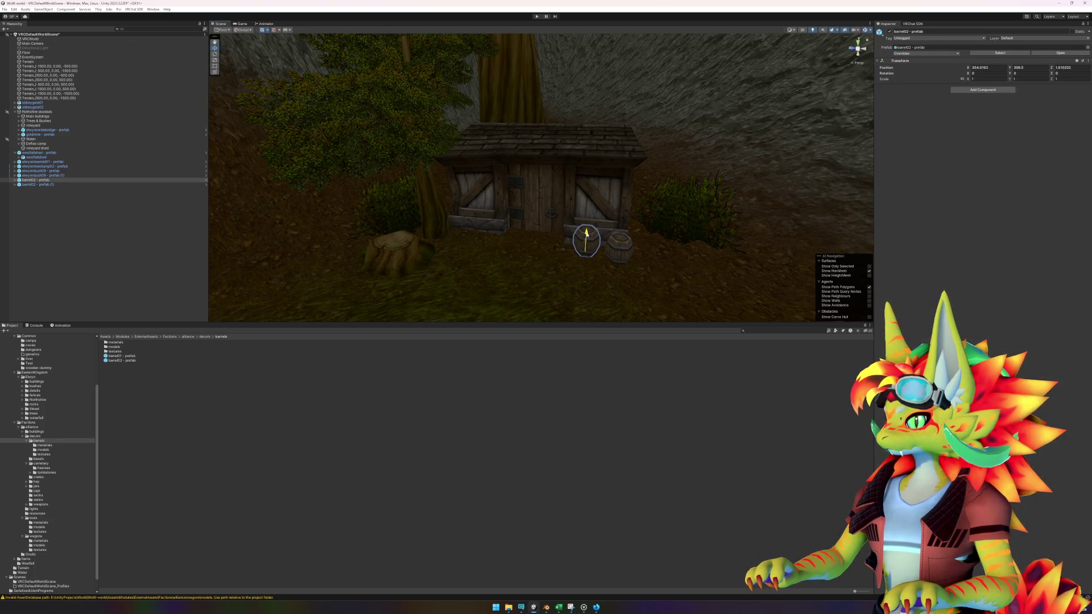
key(f)
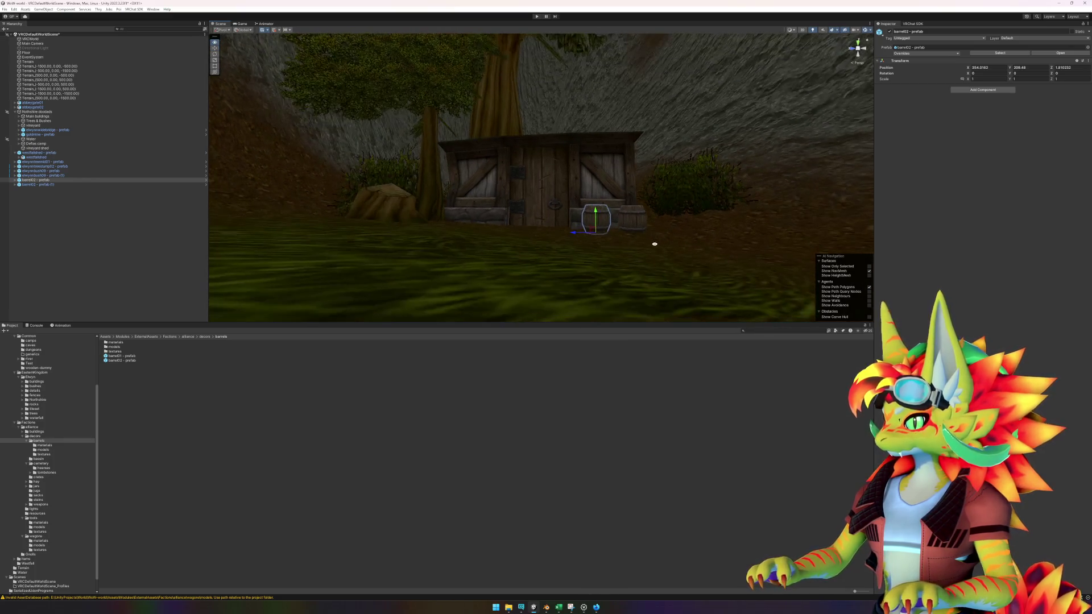
scroll(591, 263, down, 10)
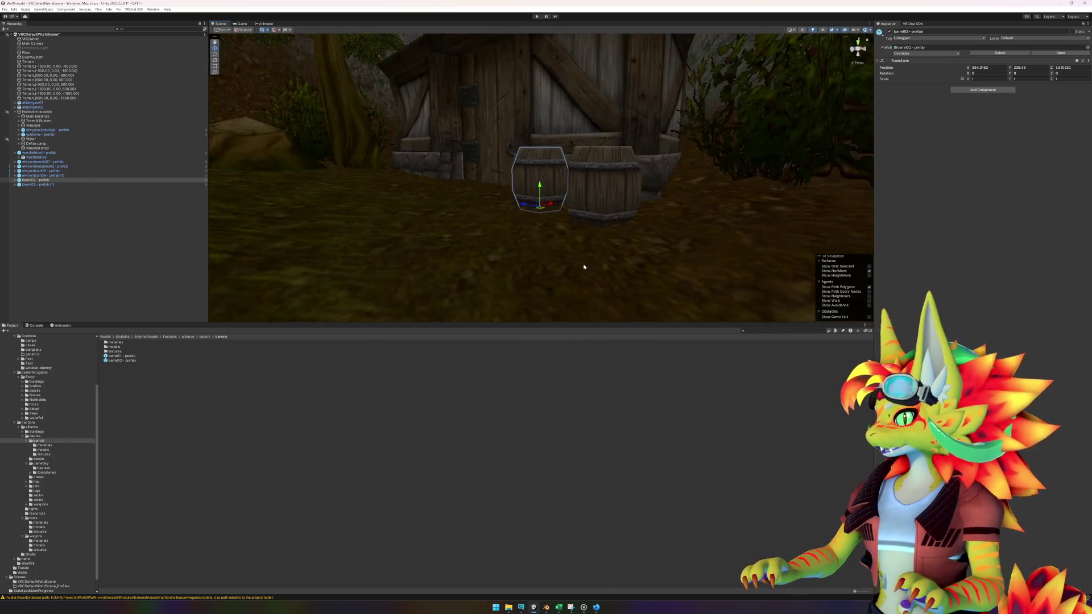
drag(531, 247, 569, 234)
click(534, 442)
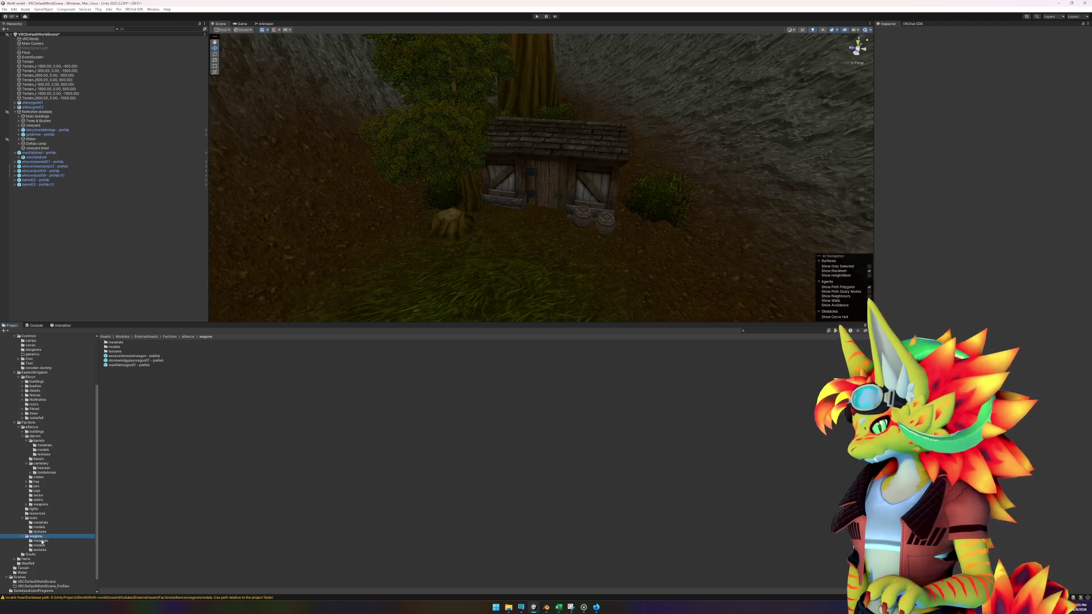
- Open the weapons models folder and select humanaxe01 to view its import settings
click(40, 505)
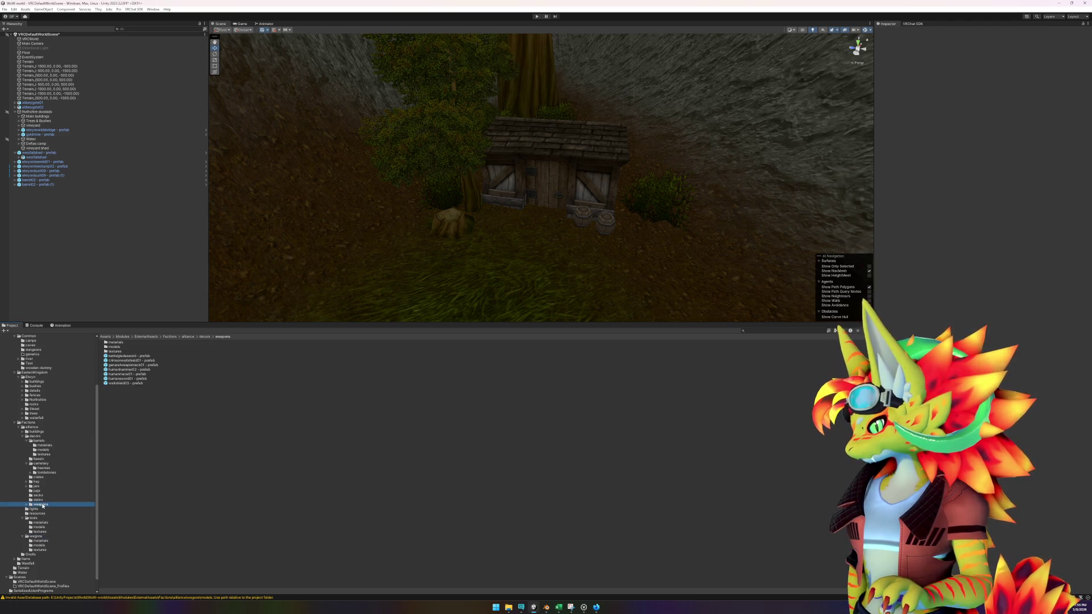
double_click(115, 346)
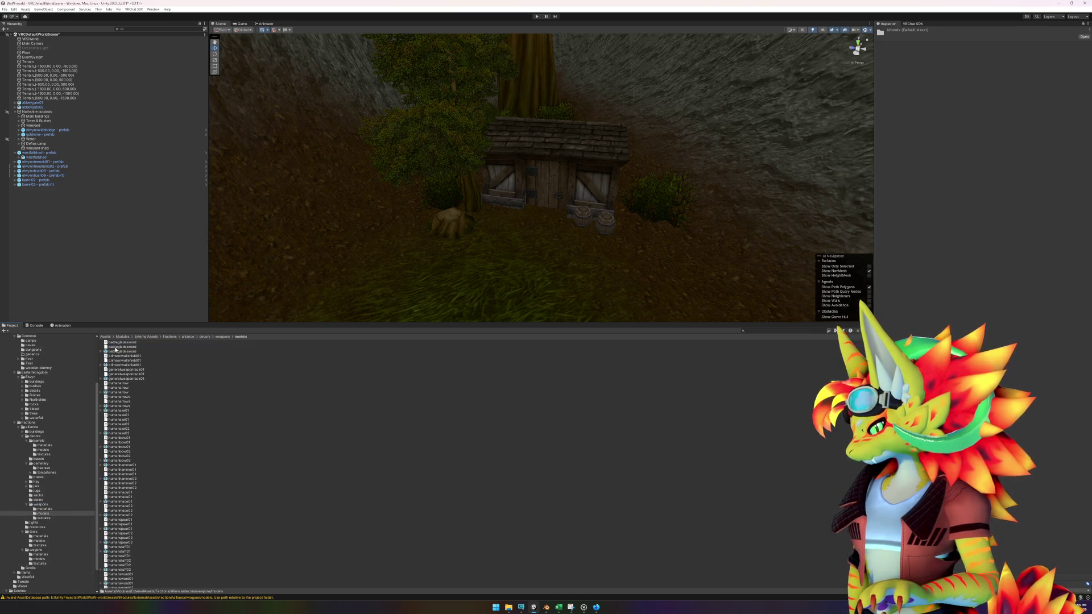
click(129, 433)
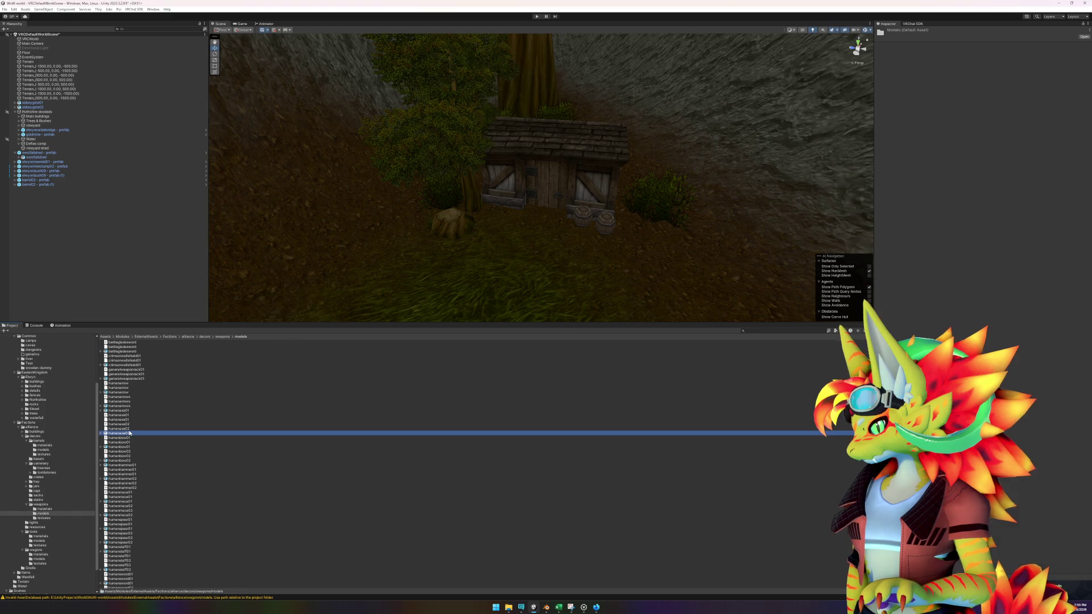
click(126, 410)
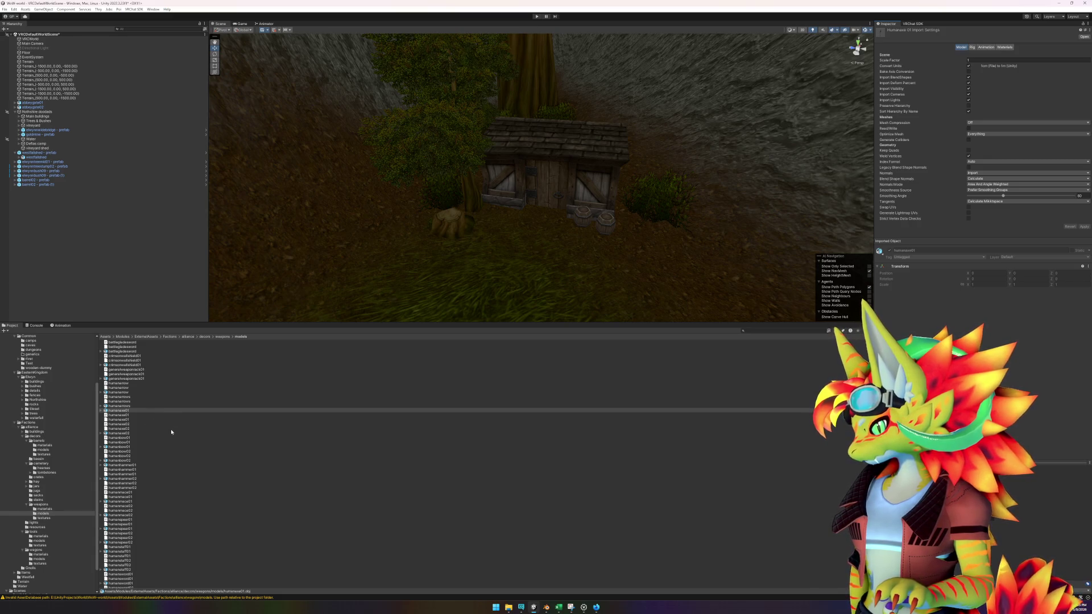
click(549, 607)
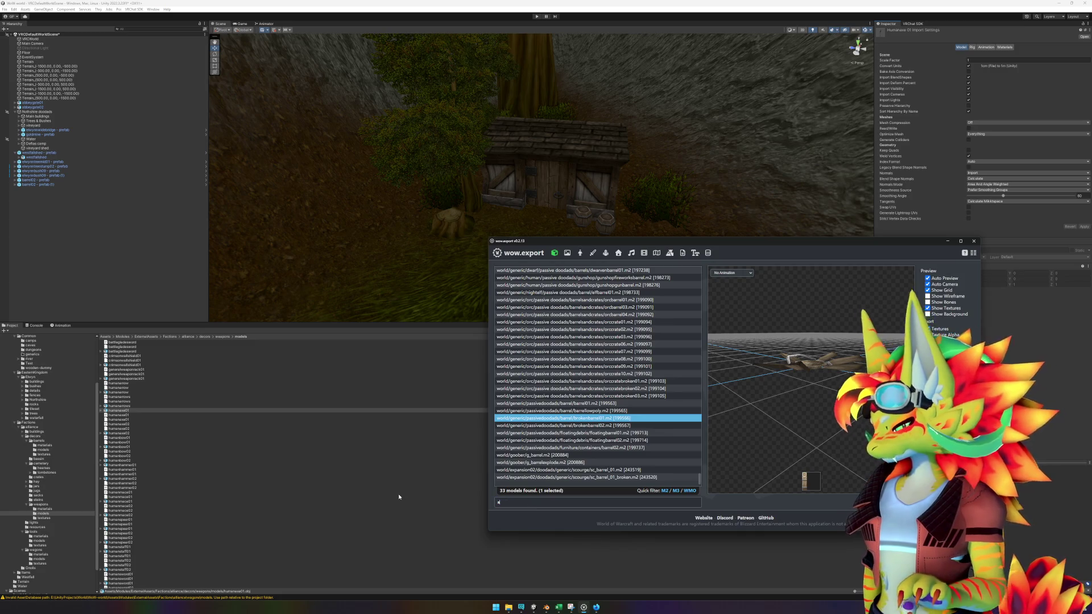
- Filter the list by 'xe' and preview axes from axe_2h_war_b_03 through tauren_weaponaxe01
text(xe)
click(639, 273)
key(Down)
key(Down)
key(Down)
key(Down)
key(Down)
key(Down)
key(Down)
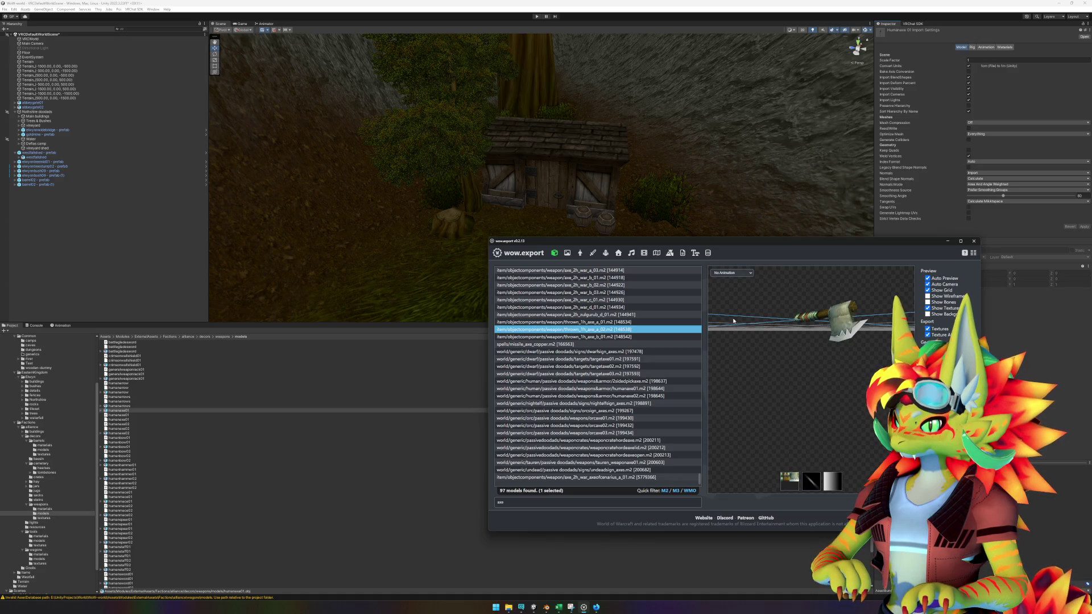
drag(785, 346, 810, 354)
click(626, 337)
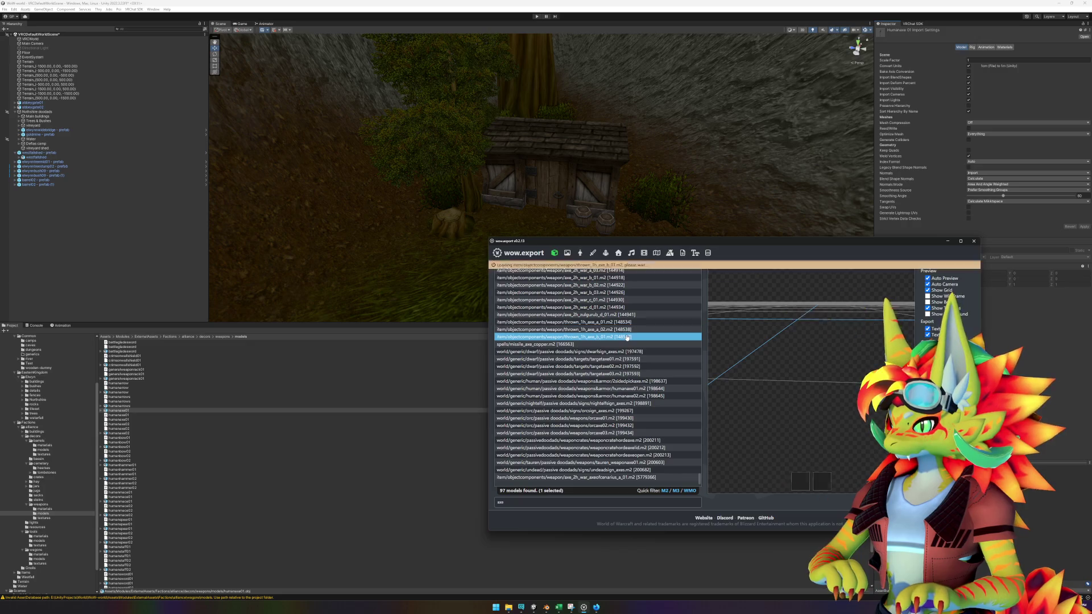
key(Down)
key(Down)
key(Down)
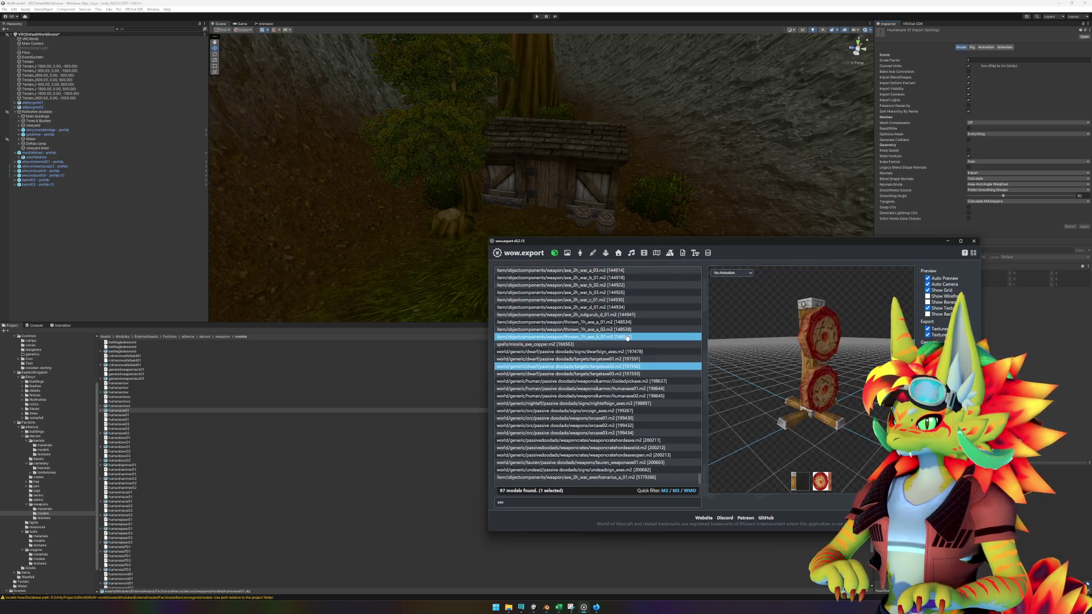
key(Down)
key(Down)
key(Down)
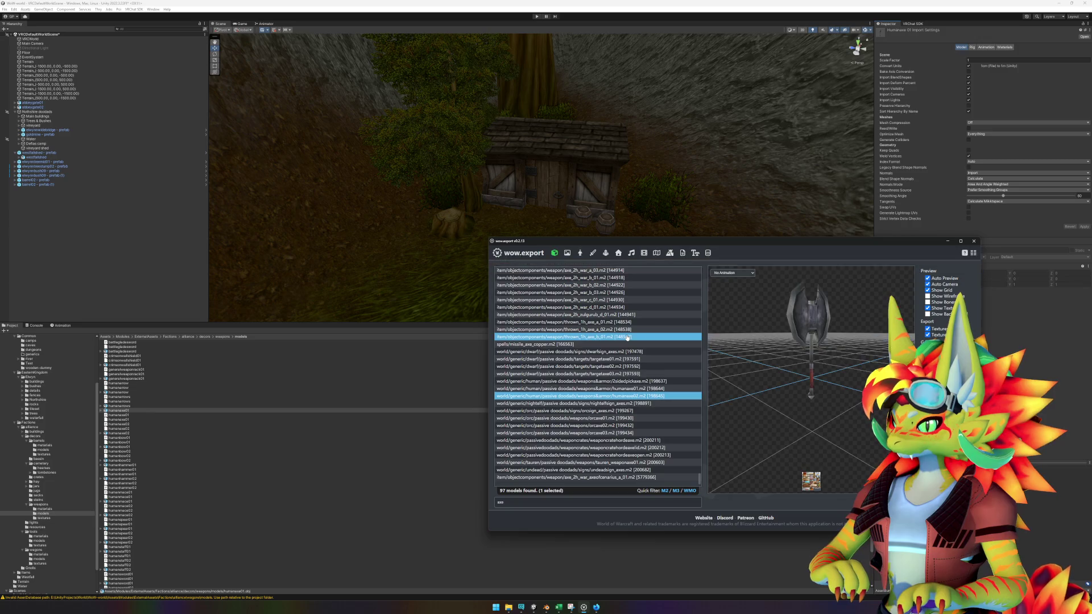
key(Down)
key(Down)
key(Down)
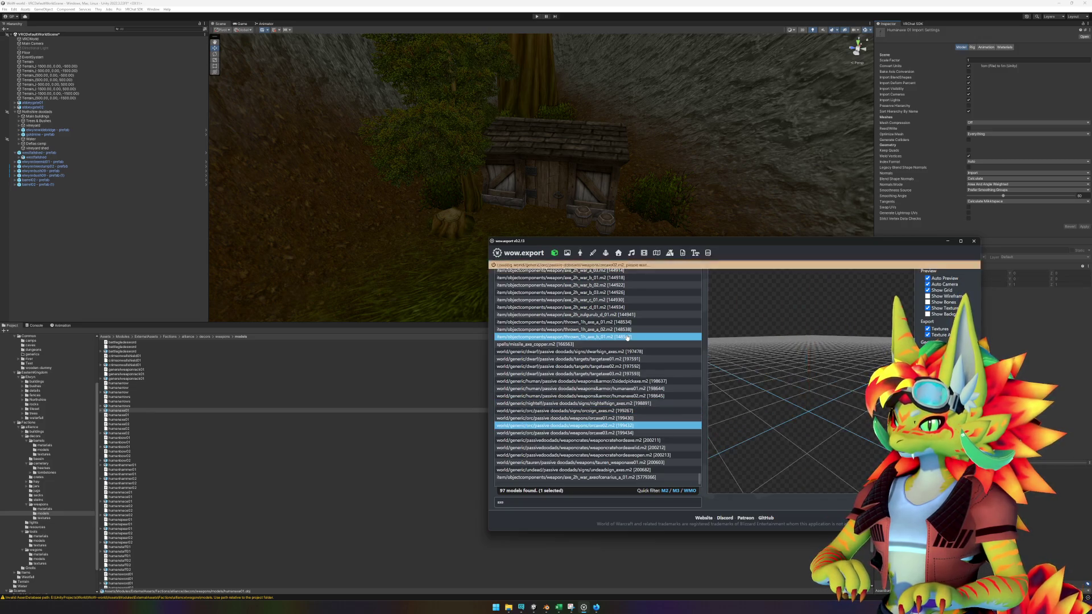
key(Down)
key(Down)
key(Down)
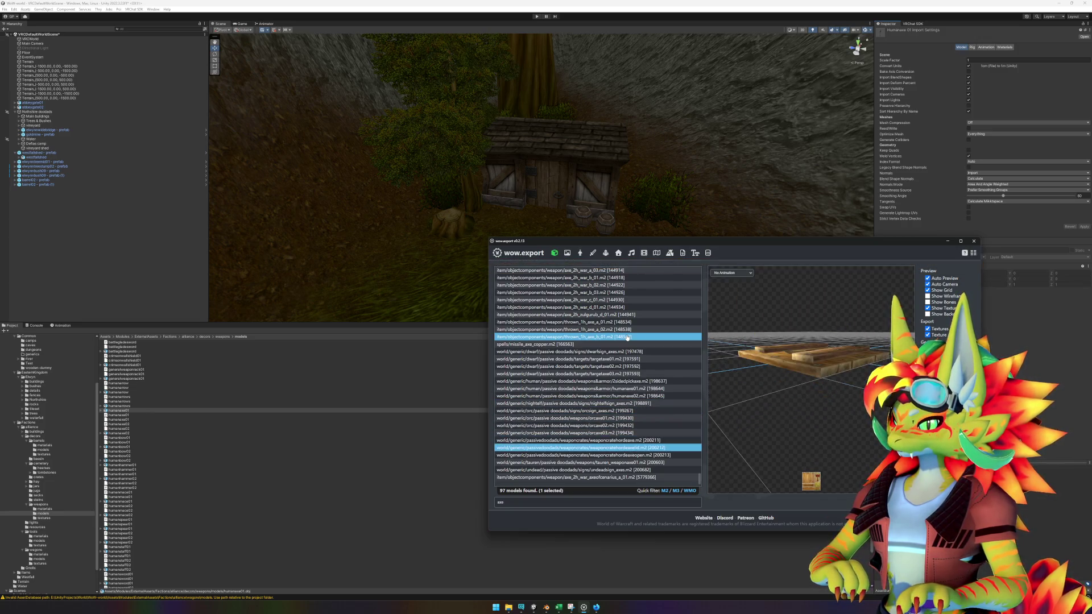
key(Up)
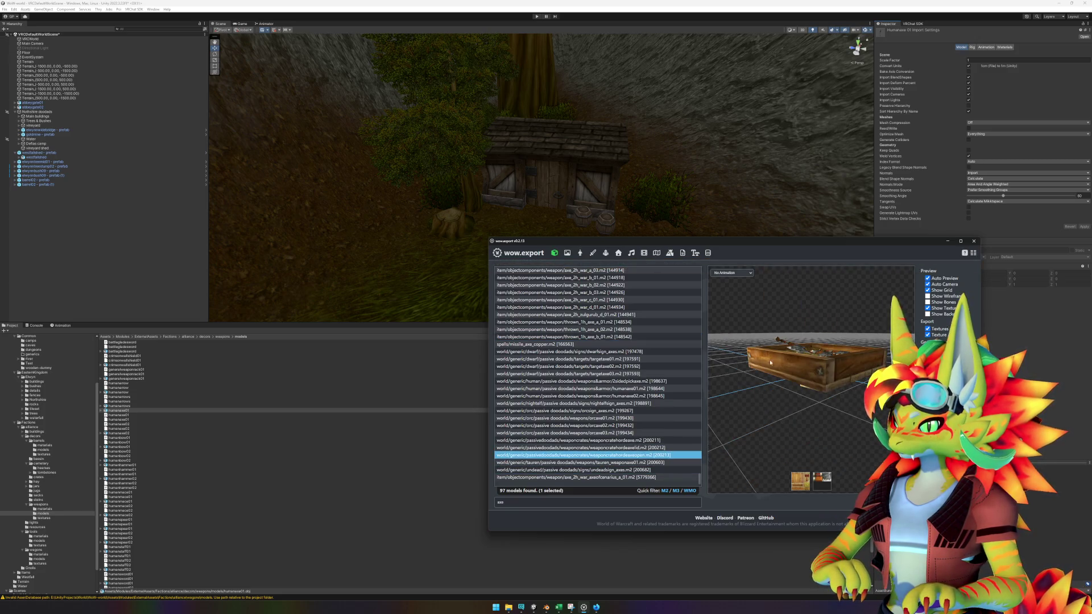
click(660, 464)
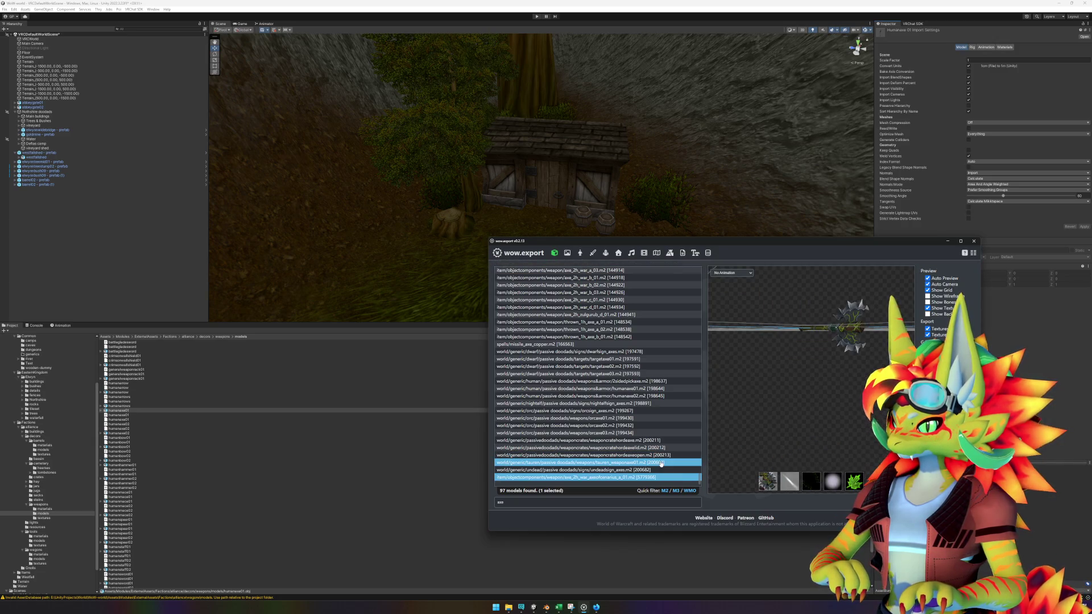
- Compare the peasant axe and 1H hatchet variants a_02, a_03, b_03, c_01 and c_02
scroll(660, 455, up, 15)
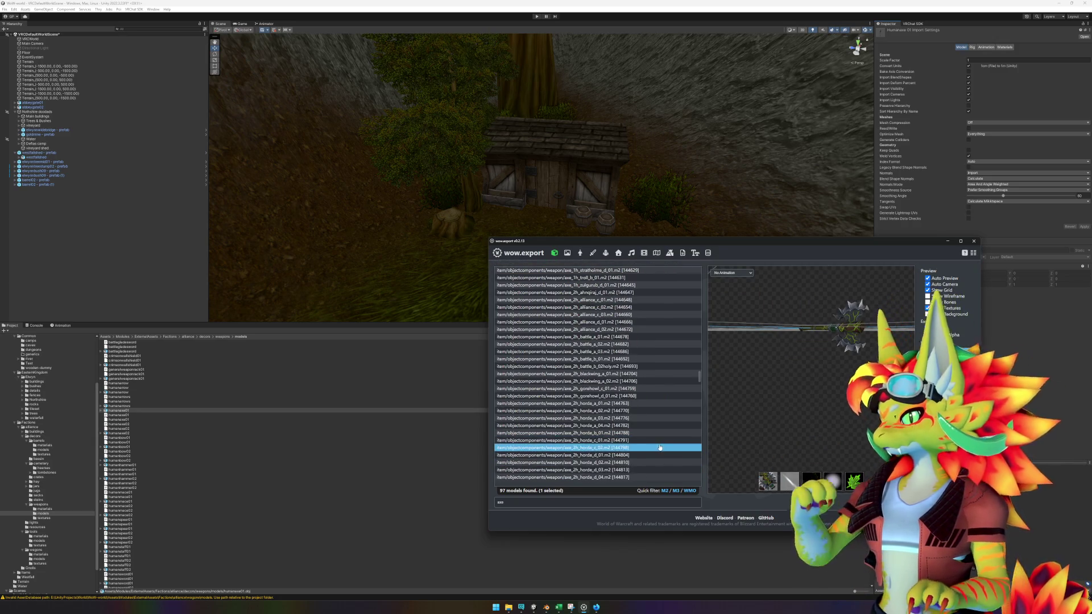
click(597, 270)
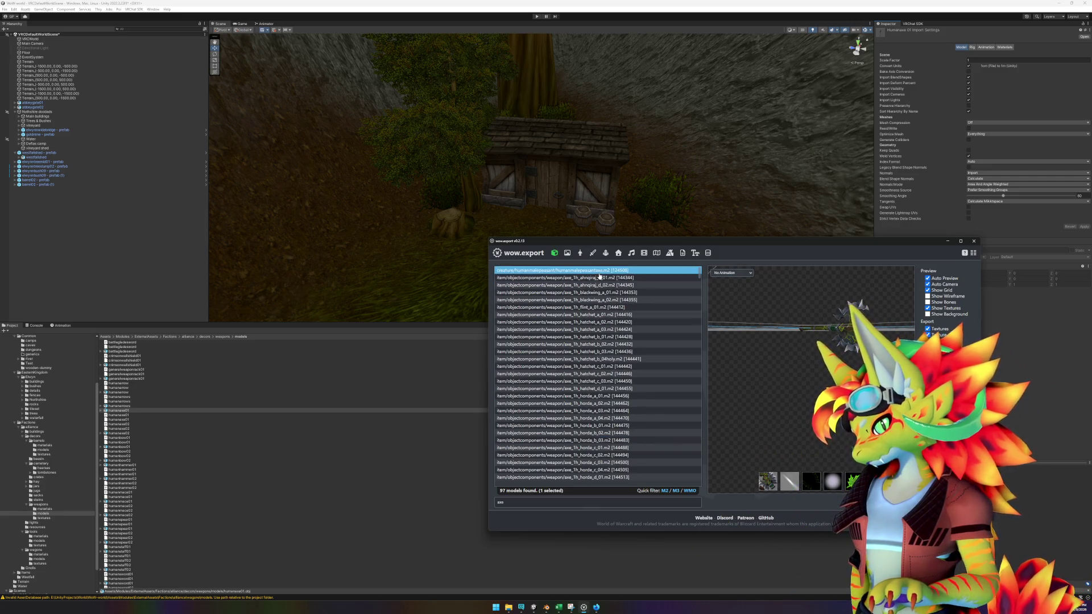
key(Down)
key(Down)
key(Down)
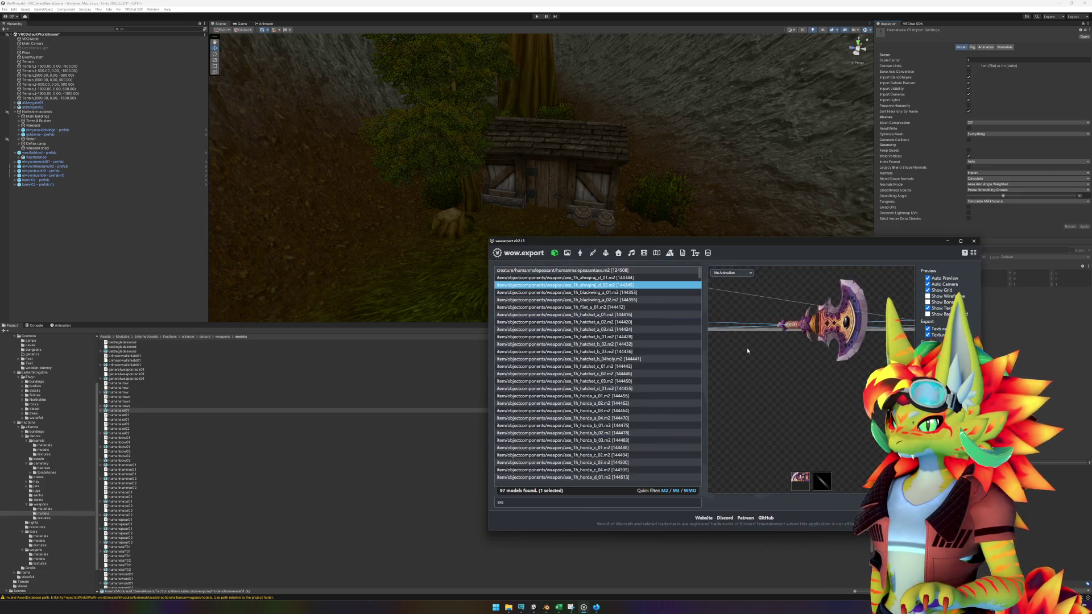
key(Up)
key(Up)
key(Up)
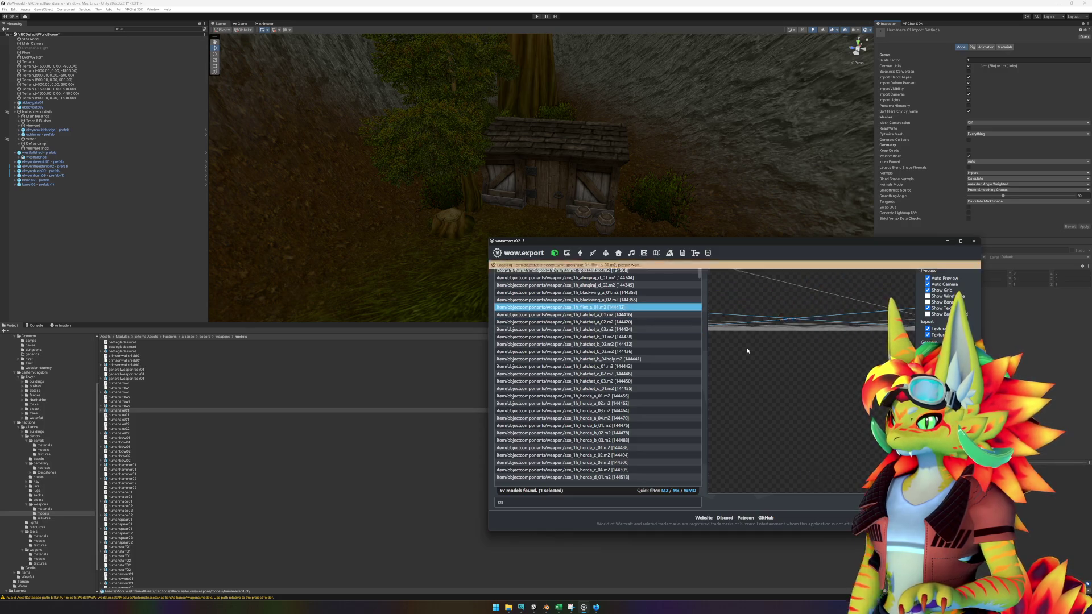
key(Down)
key(Down)
key(Down)
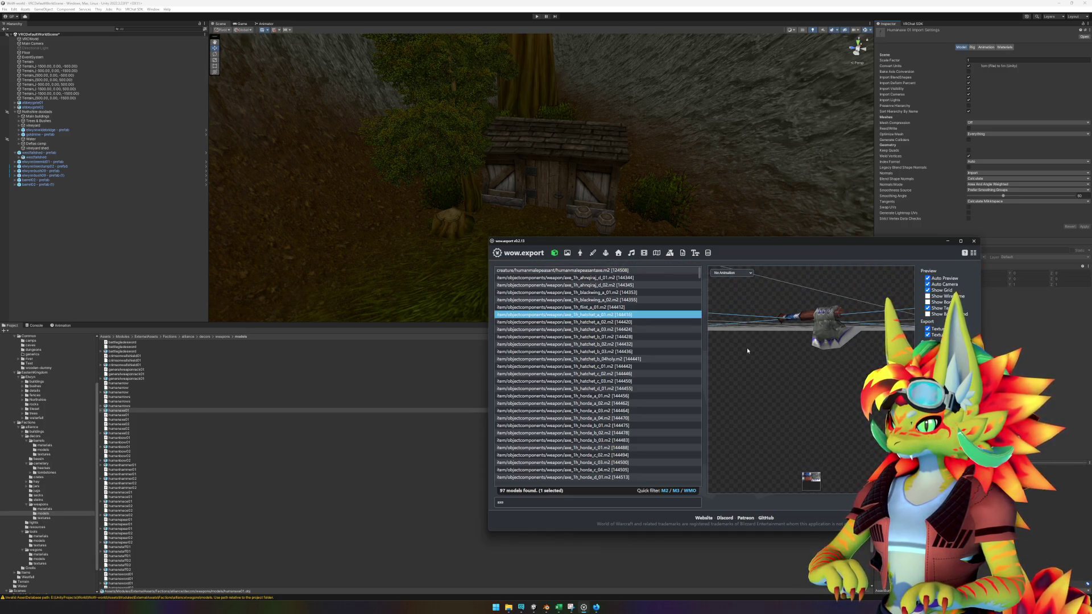
mouse_move(763, 358)
mouse_down()
mouse_move(796, 377)
mouse_move(677, 350)
mouse_up()
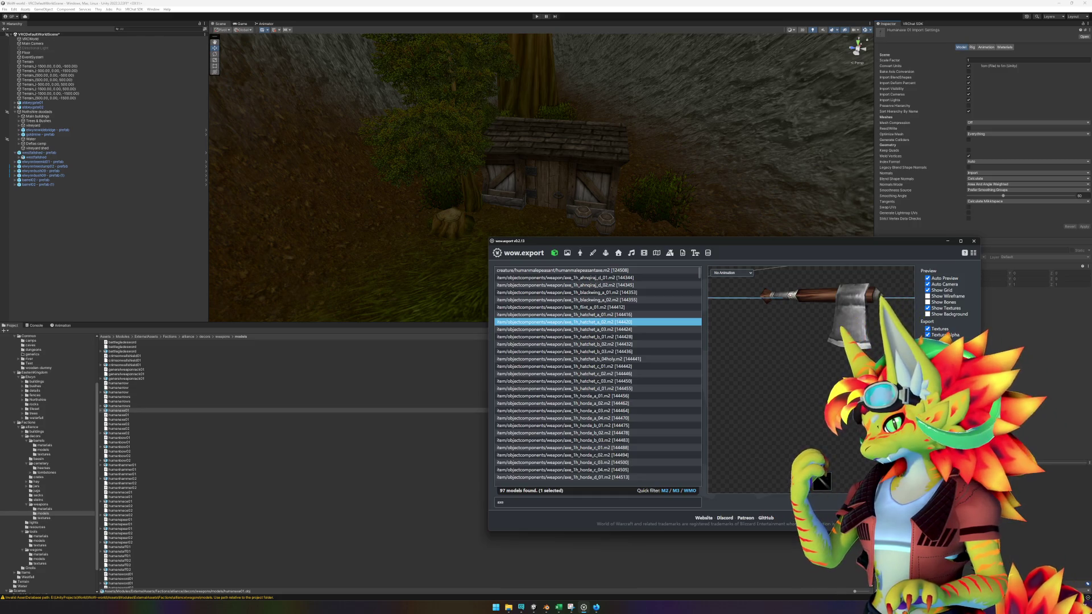
click(630, 330)
key(Down)
key(Down)
key(Down)
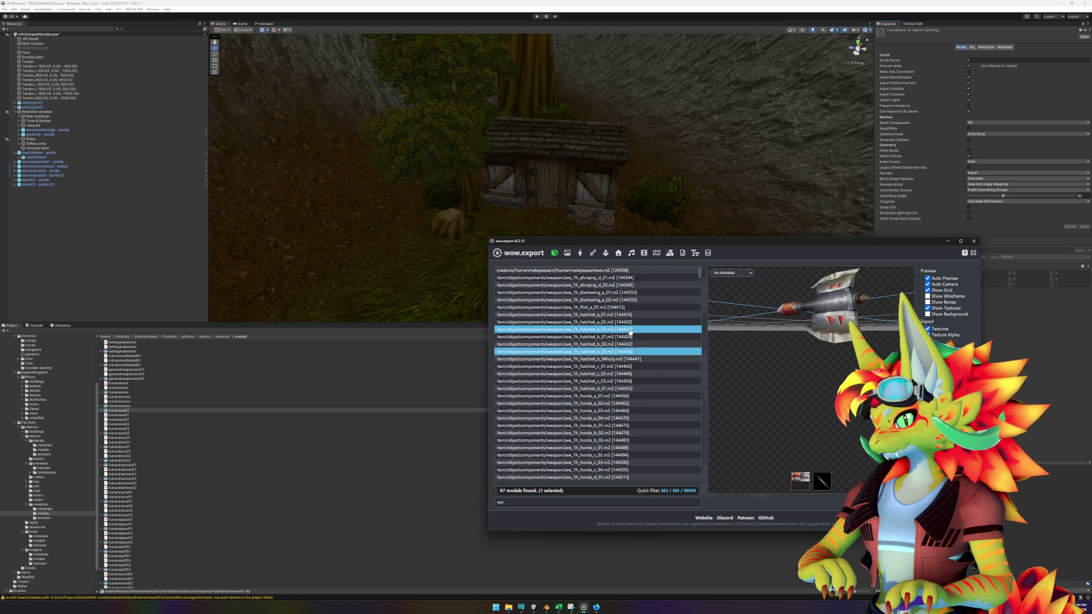
key(Down)
key(Down)
key(Up)
key(Up)
key(Up)
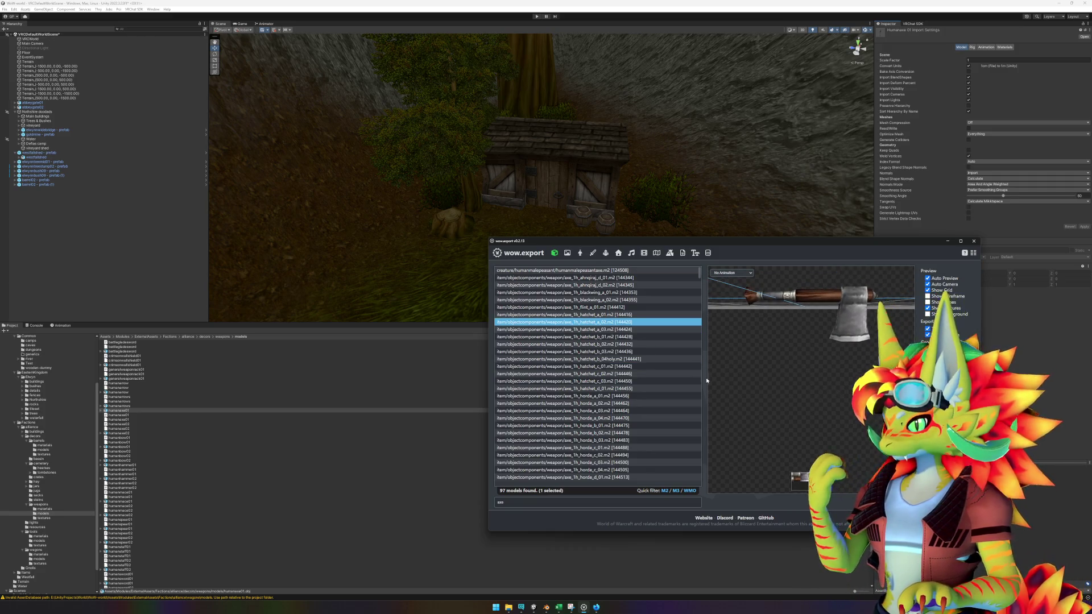
click(647, 372)
key(Down)
key(Down)
key(Down)
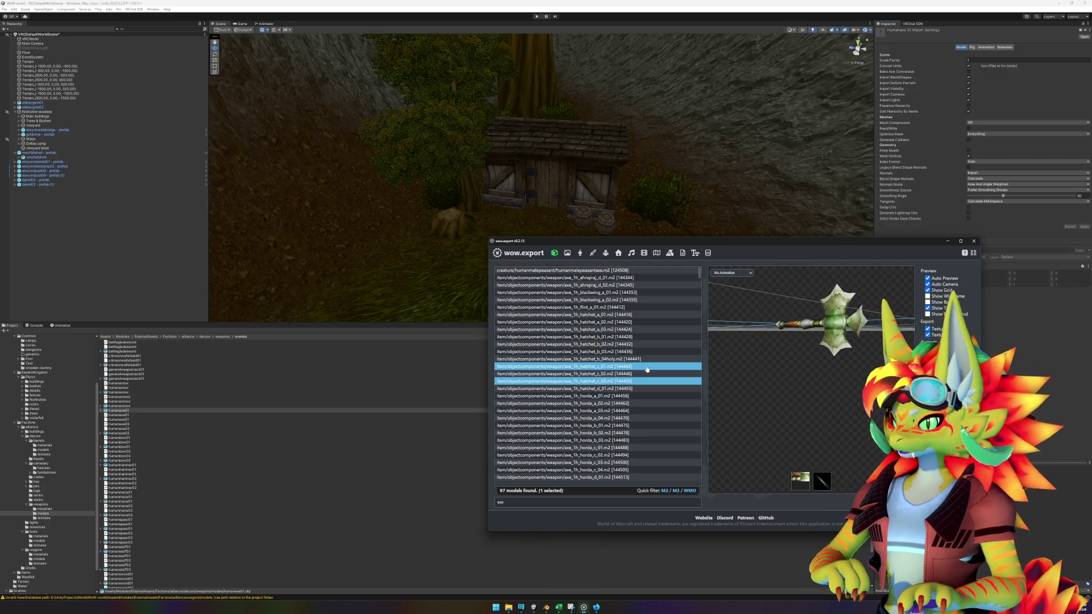
- Check the horde, pick and PvP axes, then export axe_1h_hatchet_a_02
mouse_move(756, 359)
mouse_down()
mouse_move(788, 349)
mouse_move(765, 364)
mouse_move(779, 366)
mouse_up()
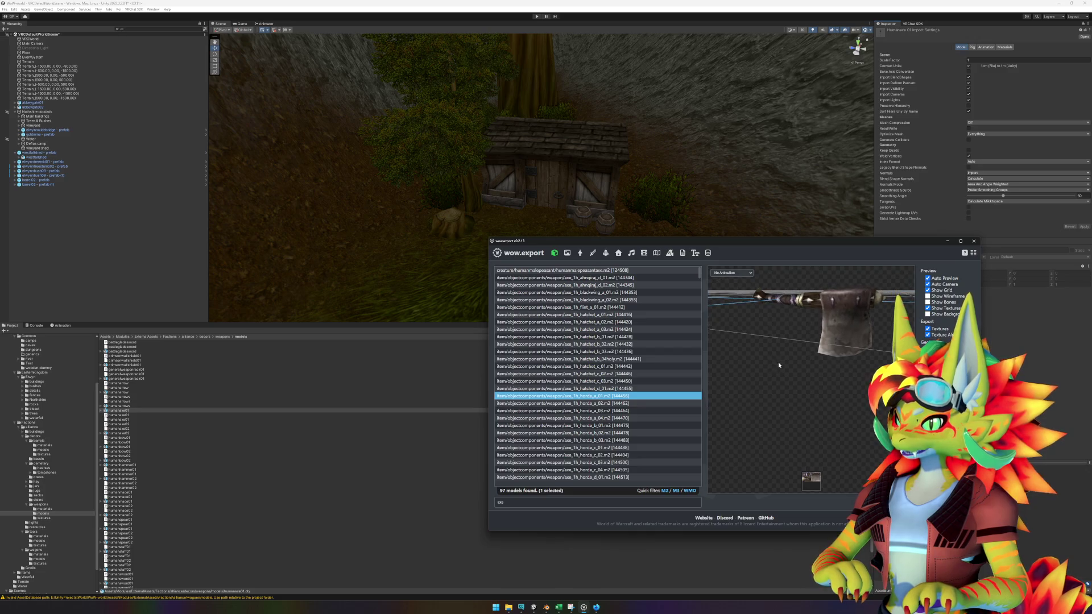
scroll(634, 398, down, 3)
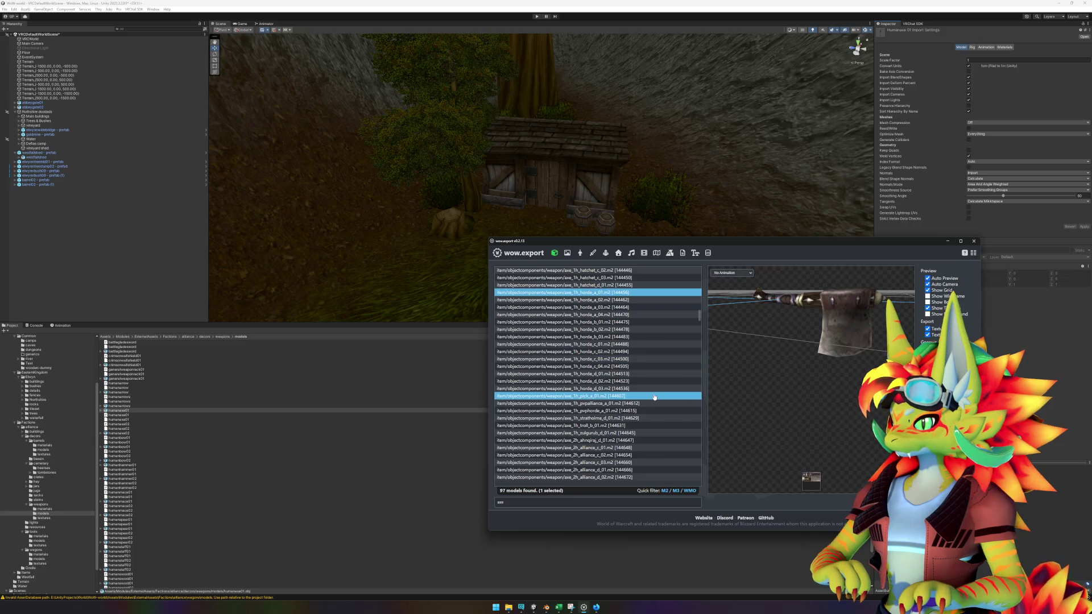
click(654, 395)
key(Down)
key(Down)
key(Down)
key(Down)
key(Down)
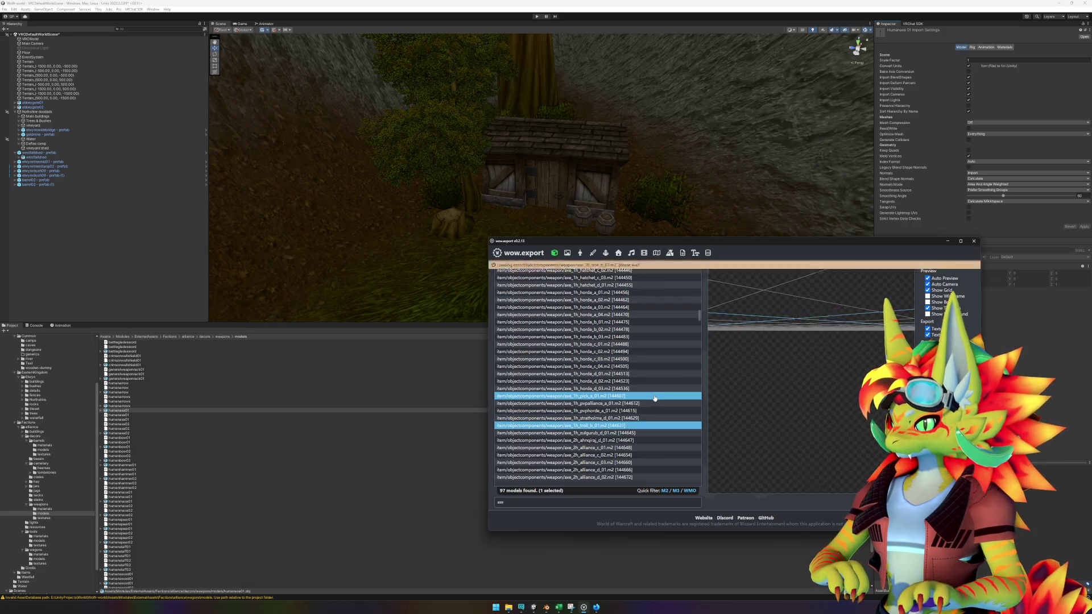
scroll(654, 398, up, 3)
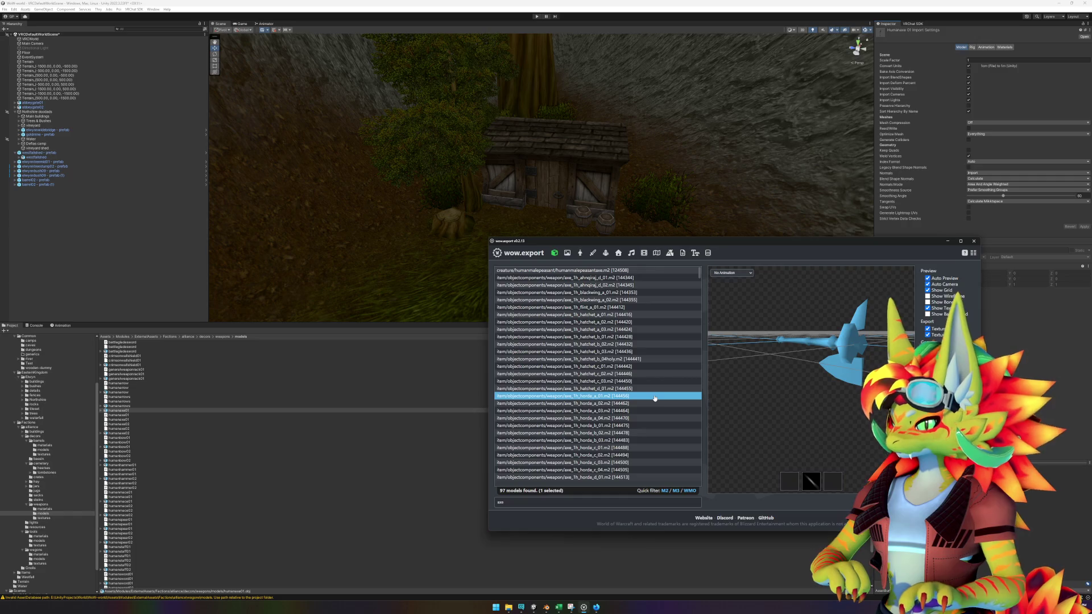
click(645, 316)
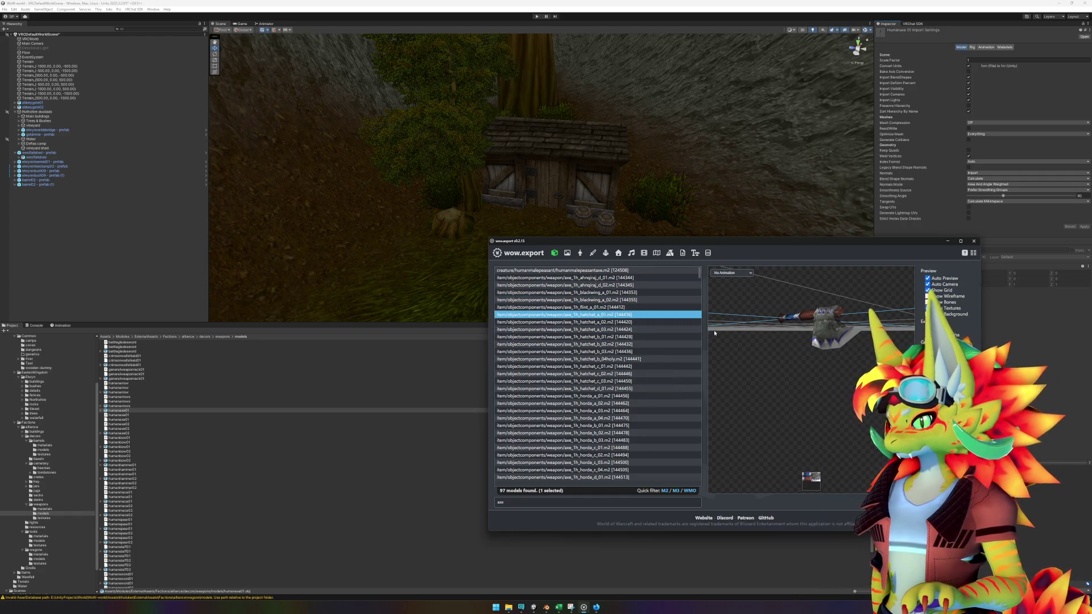
click(647, 322)
drag(741, 340, 790, 352)
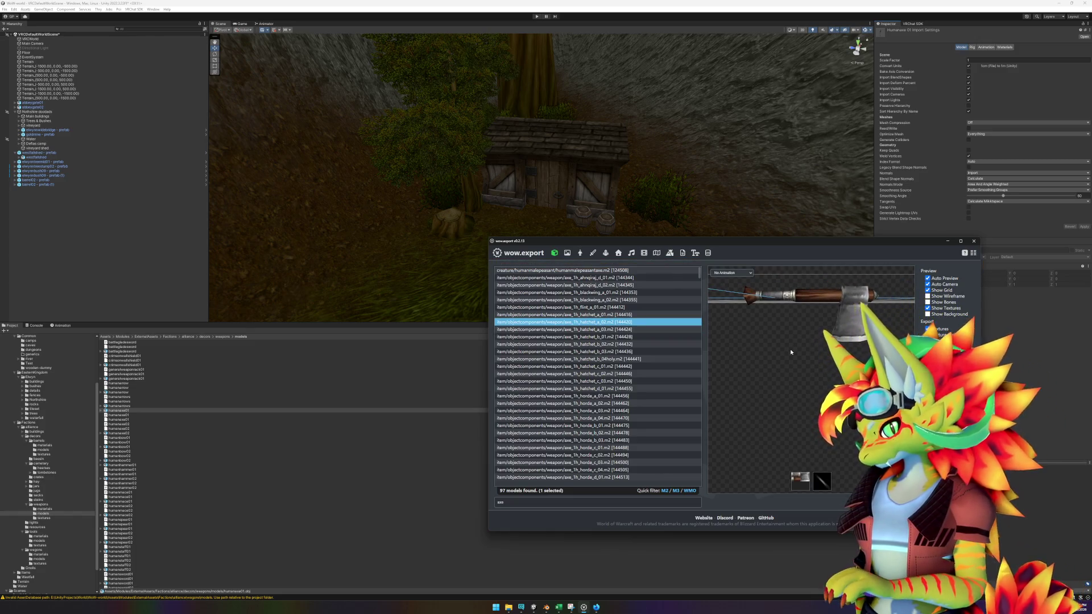
click(696, 315)
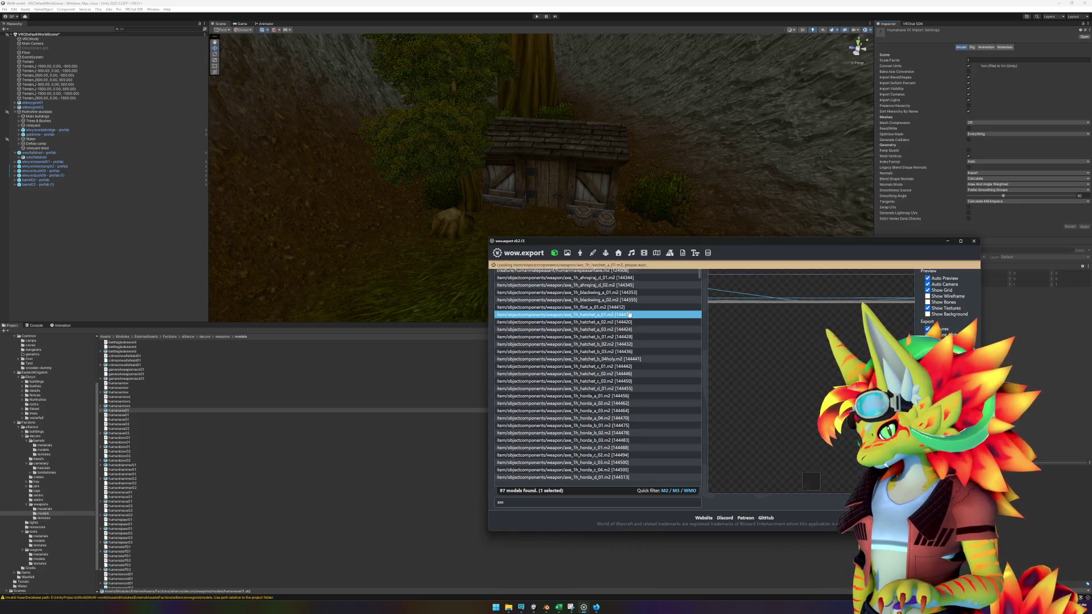
click(639, 322)
drag(800, 381, 814, 383)
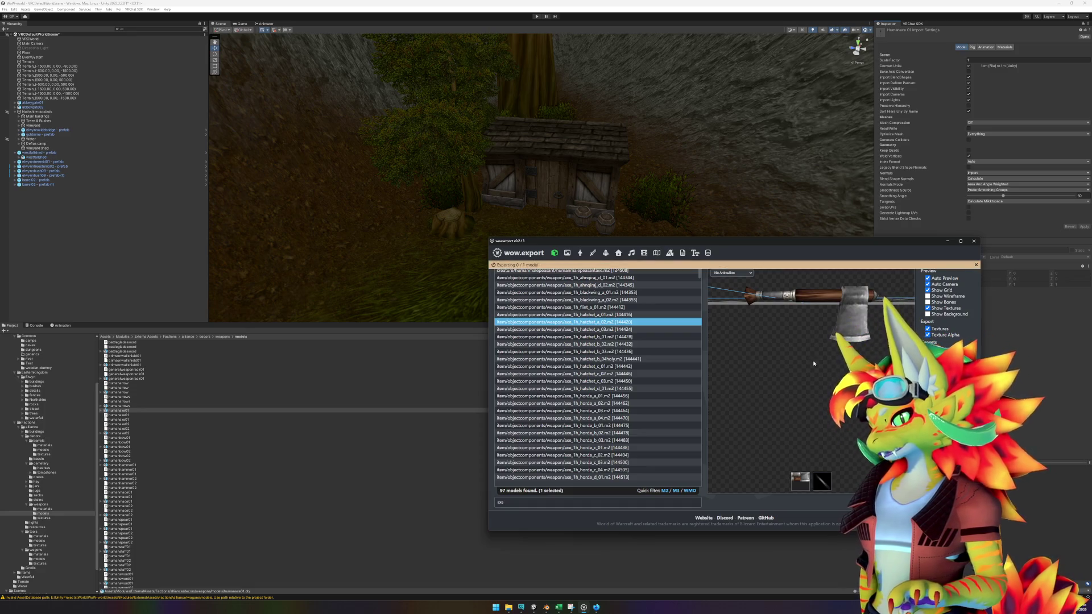
click(598, 265)
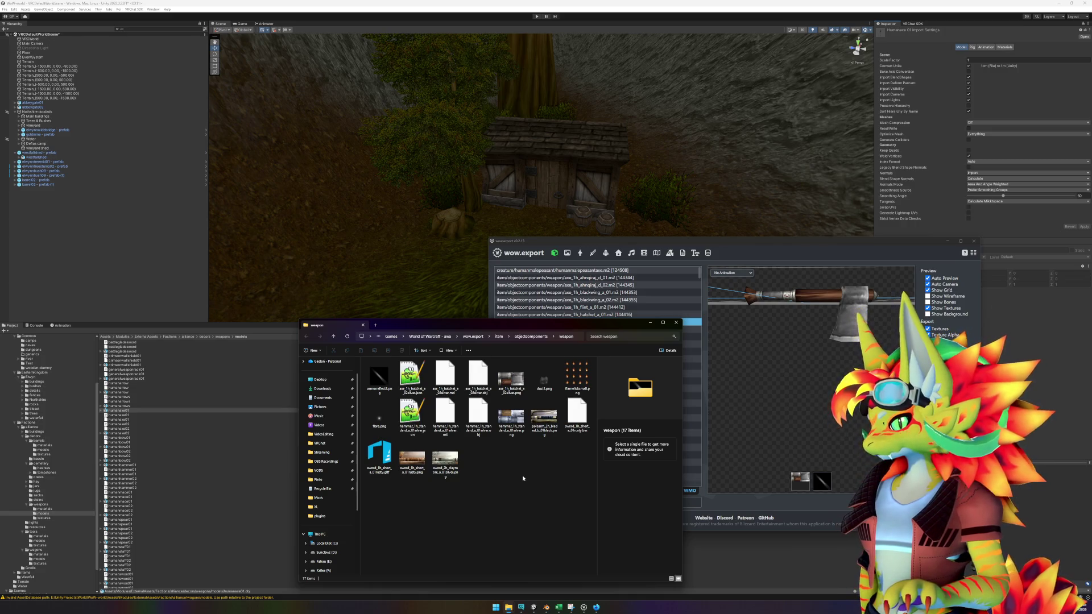
- Select the hatchet_a_02silver .obj, .mtl and .png files and drag them into Unity's weapons models folder
click(577, 413)
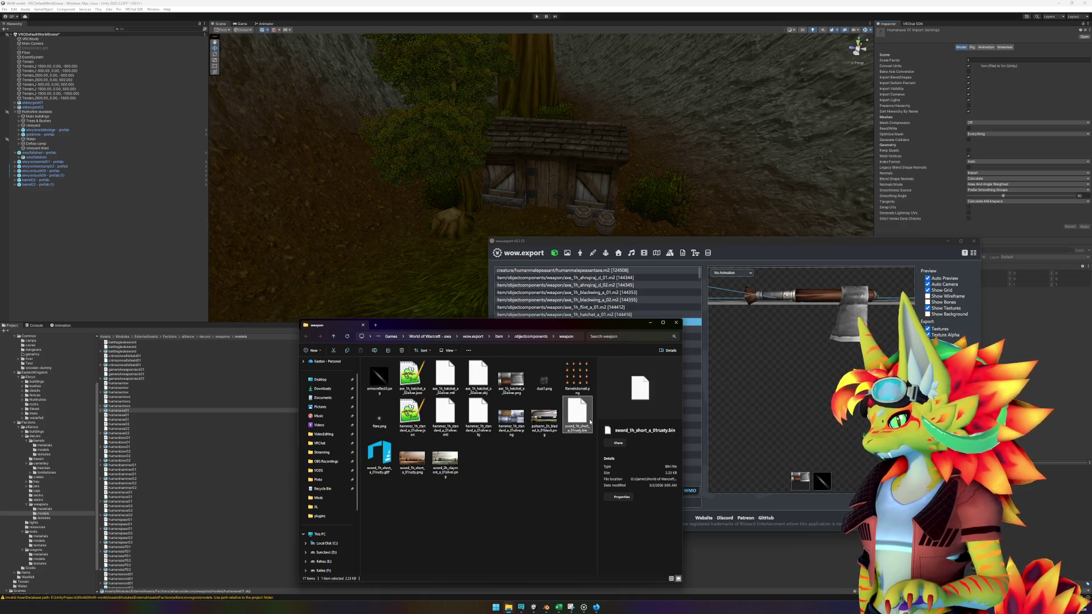
click(510, 488)
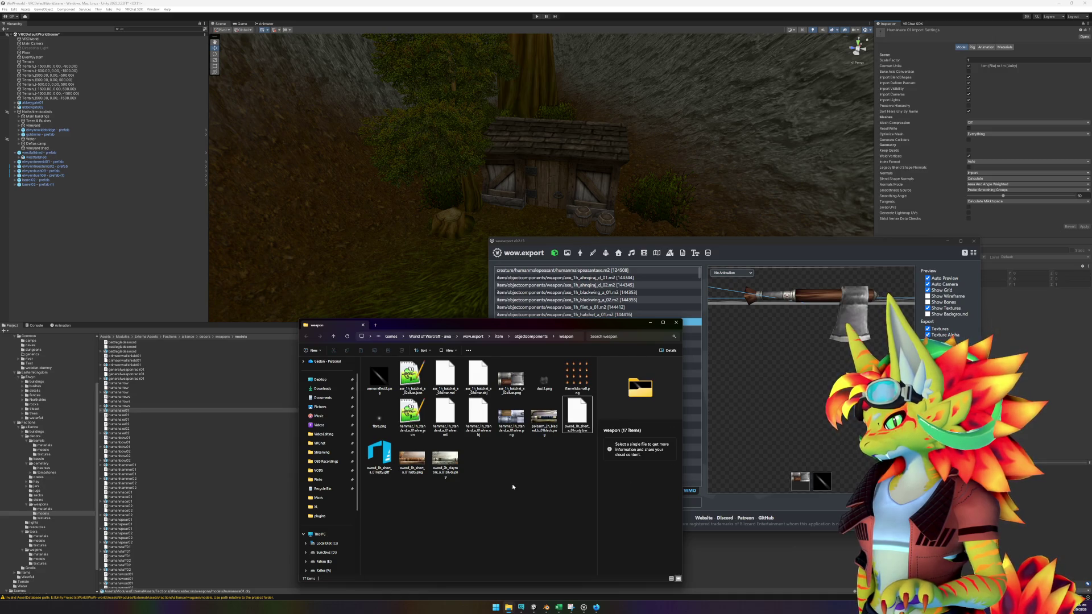
click(485, 380)
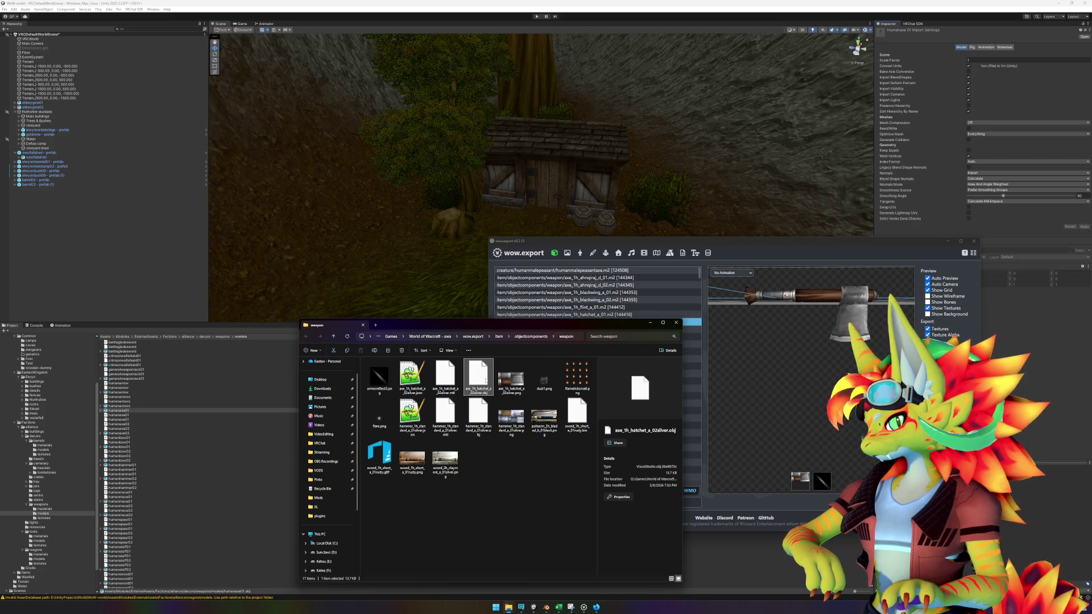
mouse_move(534, 326)
mouse_down()
mouse_move(540, 346)
mouse_move(555, 315)
mouse_up()
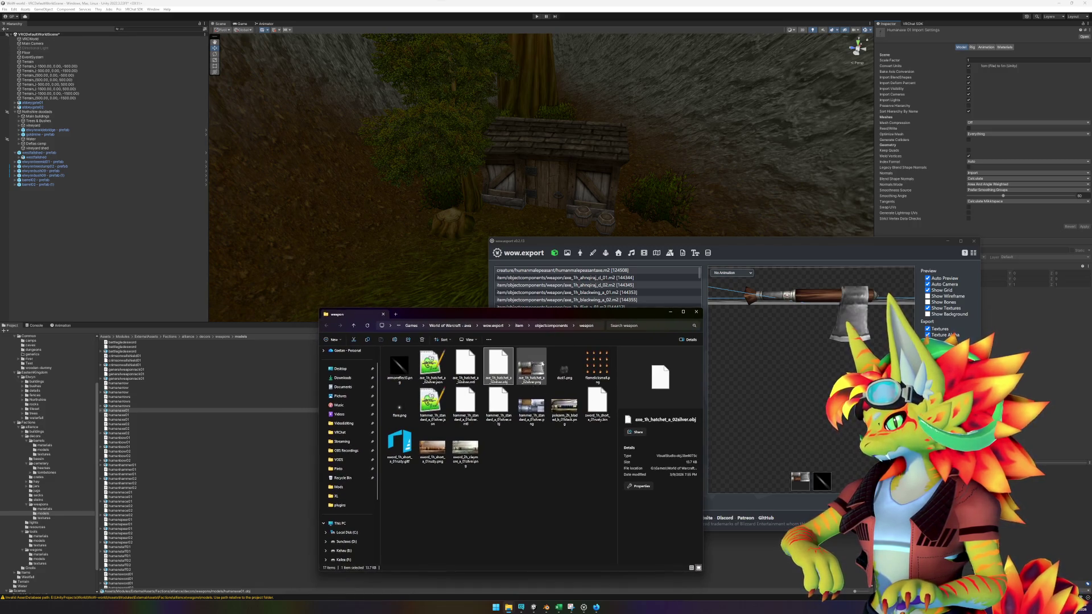
click(501, 465)
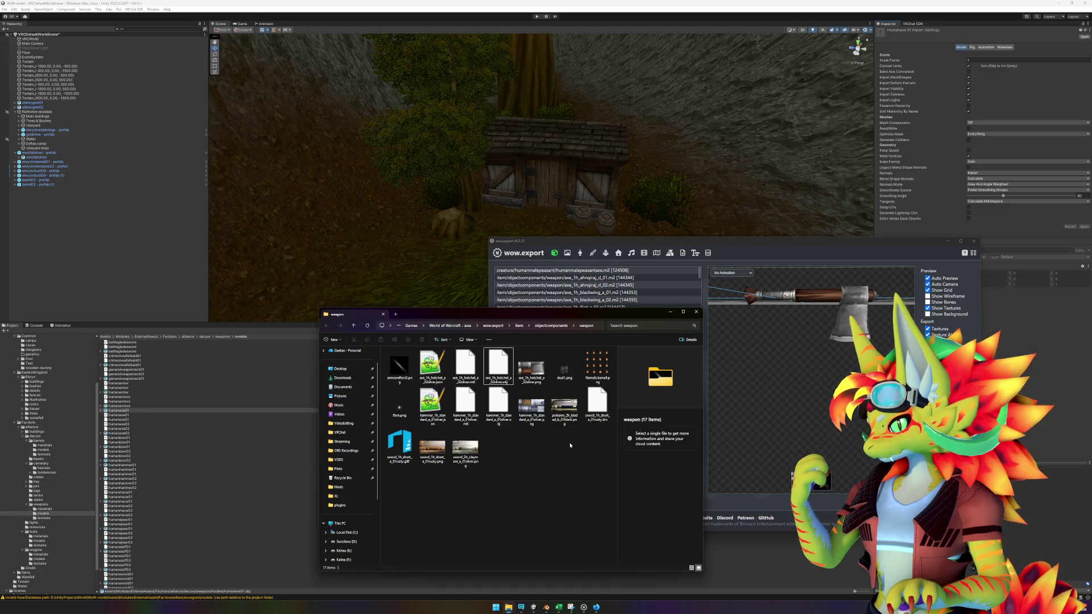
click(468, 370)
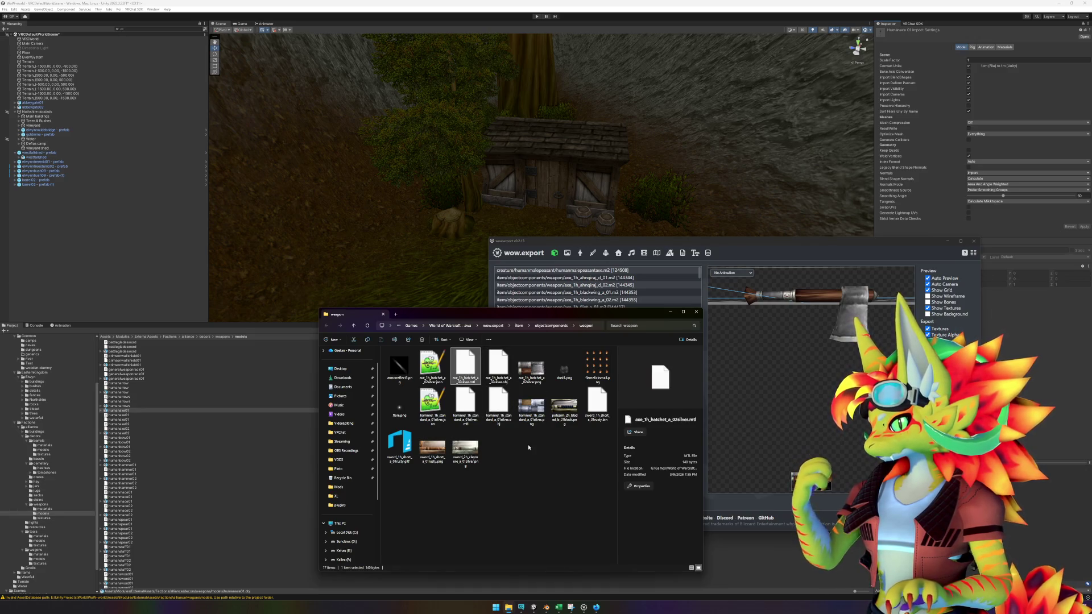
drag(657, 316, 574, 386)
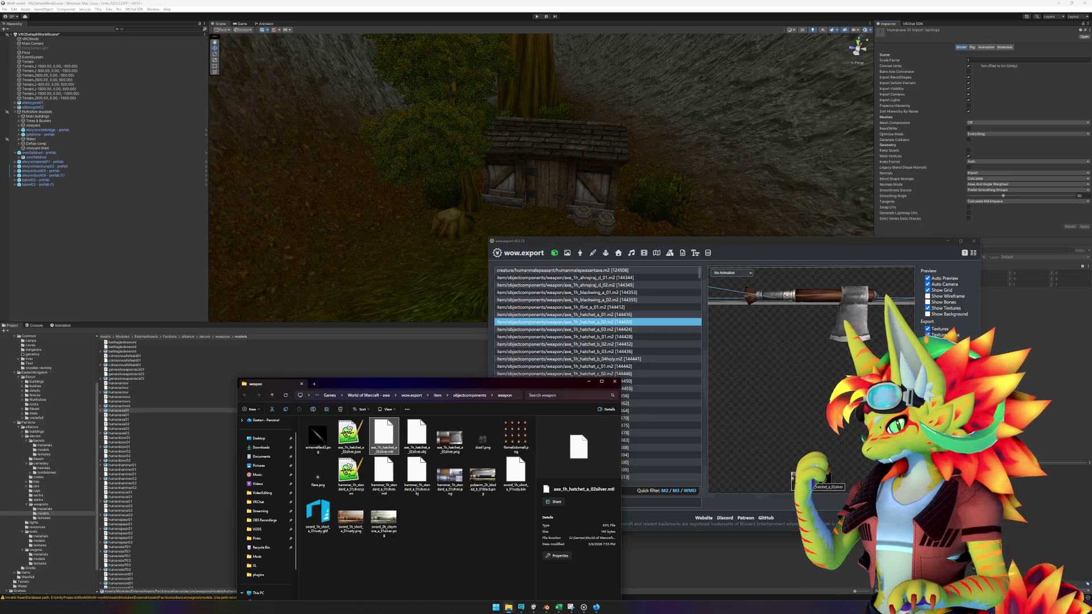
ctrl+click(452, 440)
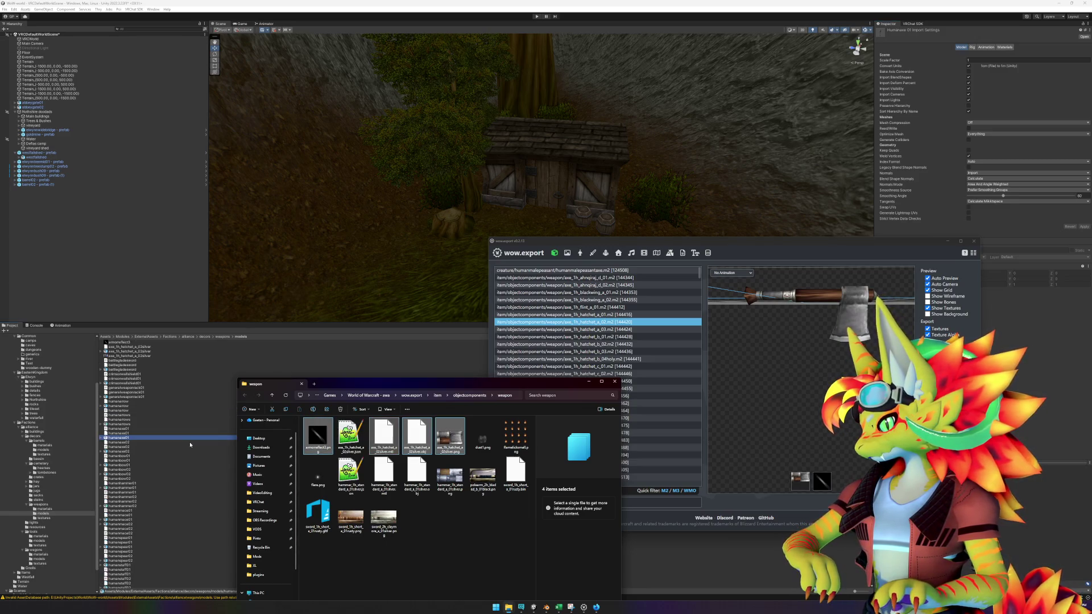
click(145, 356)
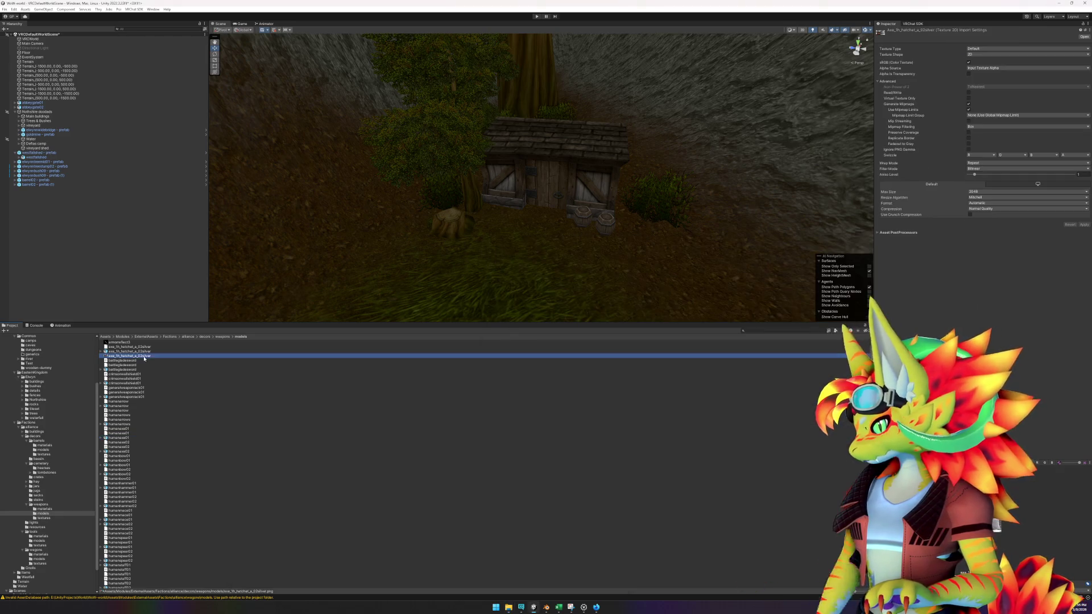
- Delete the stray armorreflect3 1 texture from the hatchet's textures folder
ctrl+click(122, 342)
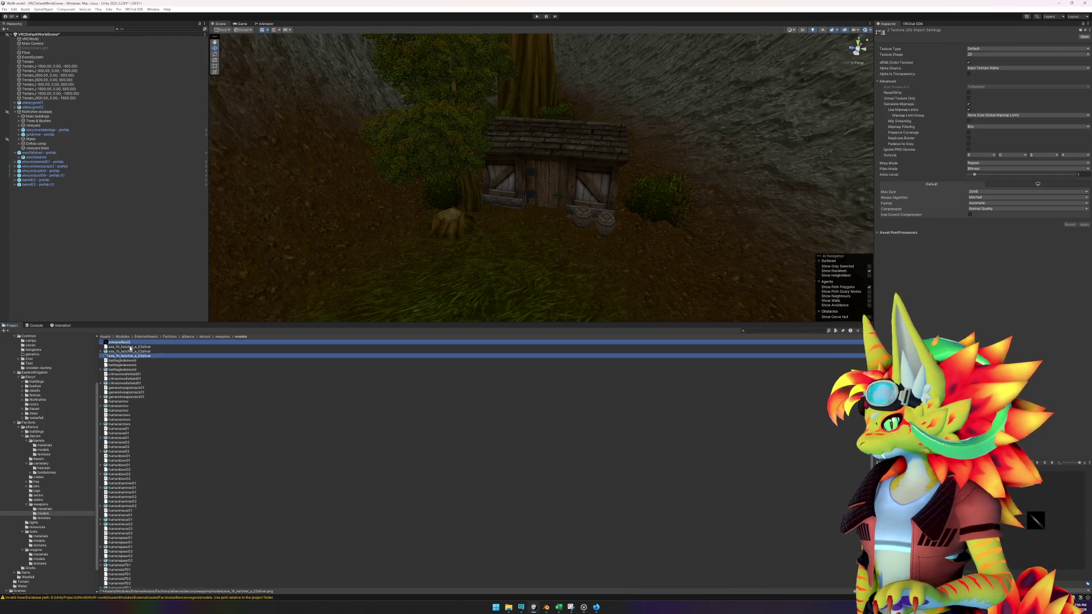
click(223, 336)
double_click(120, 351)
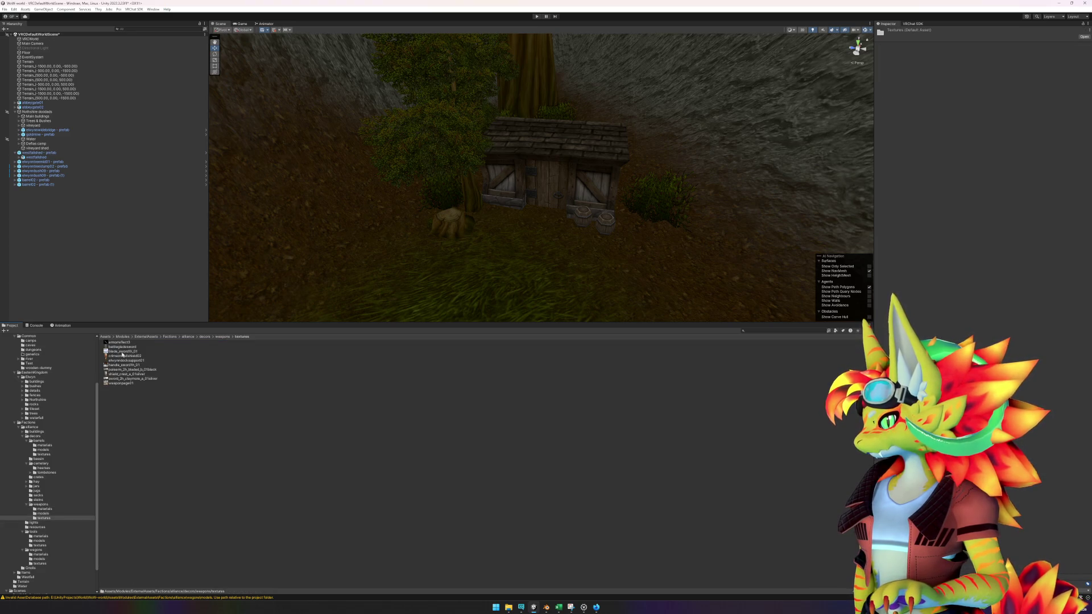
click(131, 347)
key(Delete)
click(585, 314)
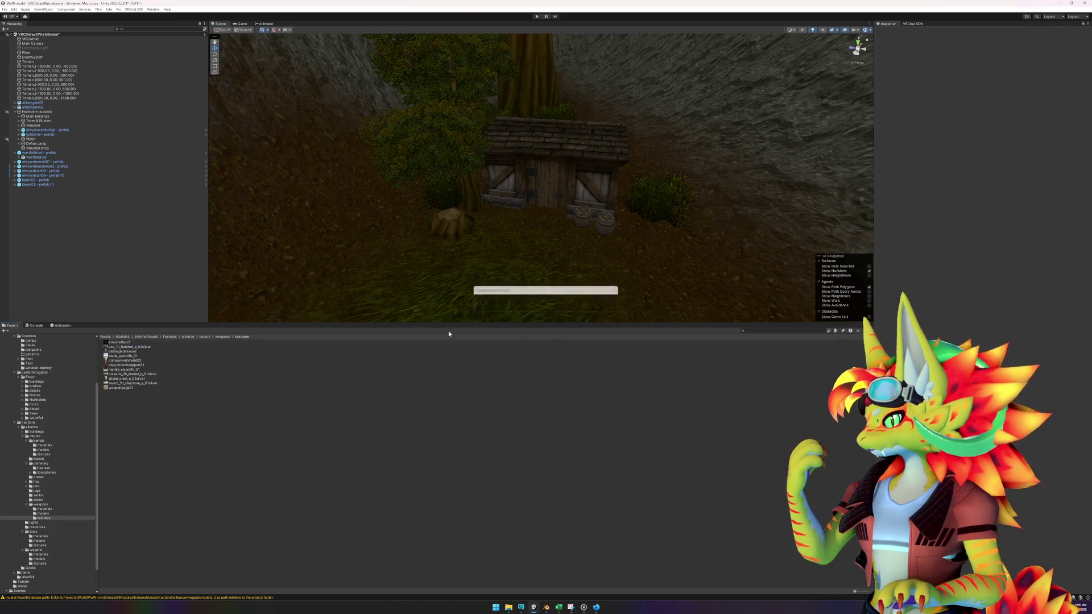
- Place the axe_1h_hatchet_a_02silver model into the scene and frame it
click(220, 338)
double_click(128, 347)
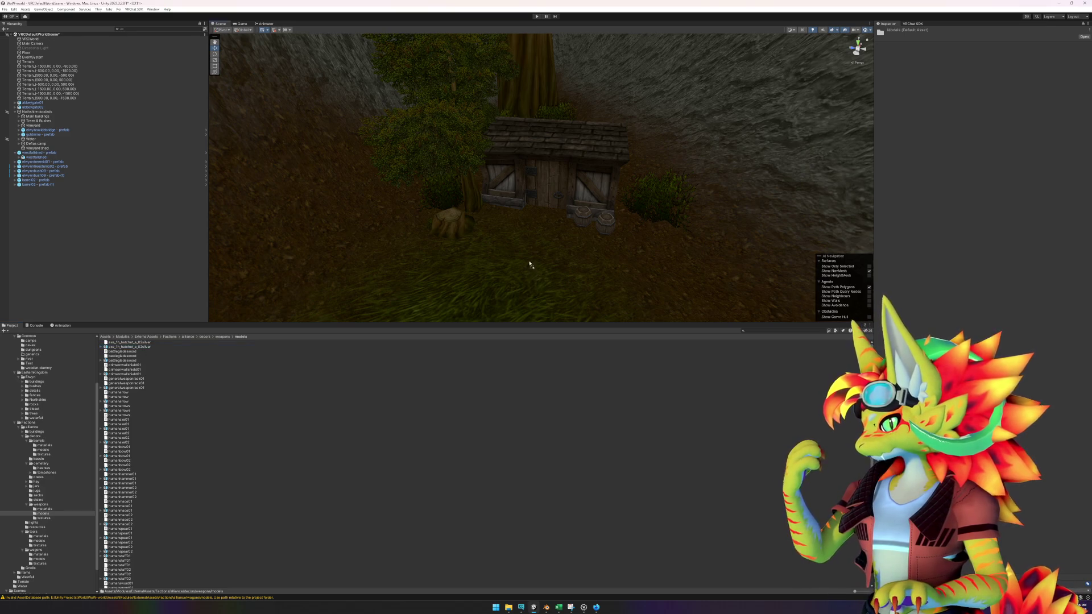
drag(500, 243, 500, 243)
key(f)
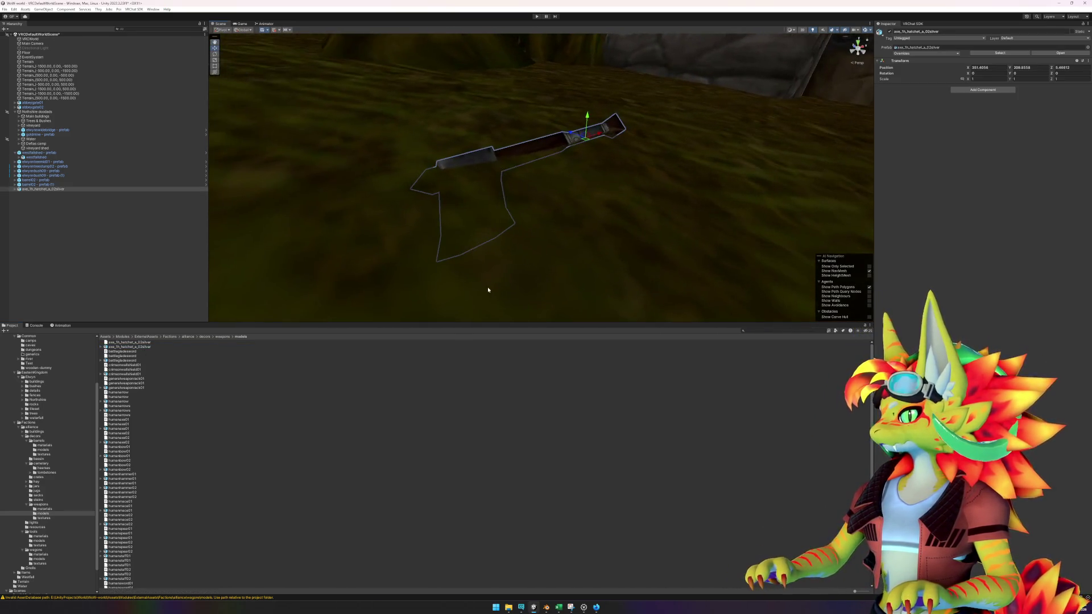
- Create an empty GameObject and make the hatchet model its child
right_click(120, 221)
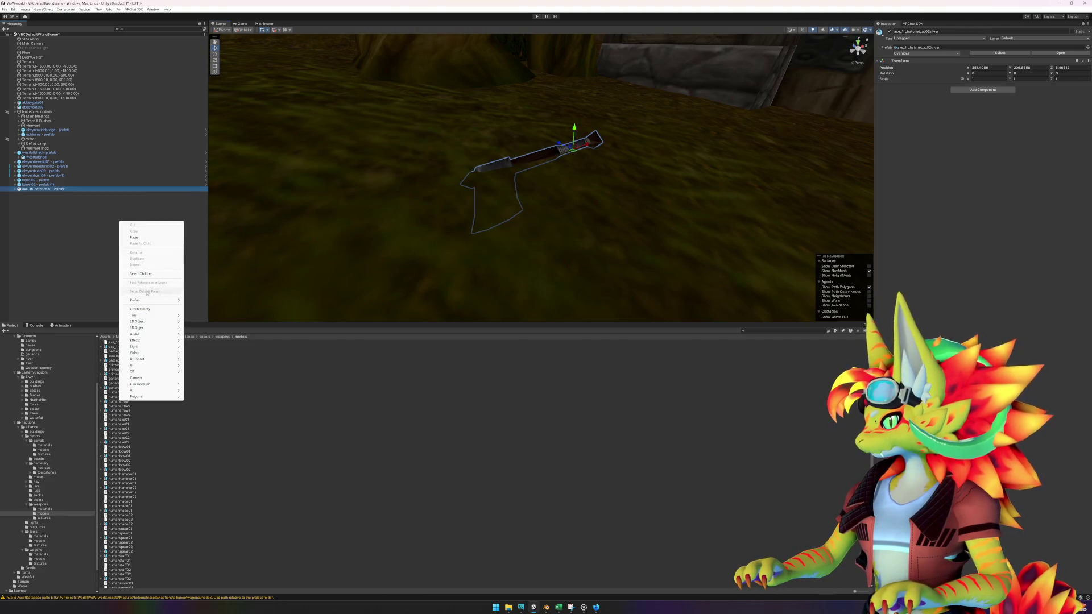
click(139, 309)
key(Return)
click(45, 188)
click(52, 194)
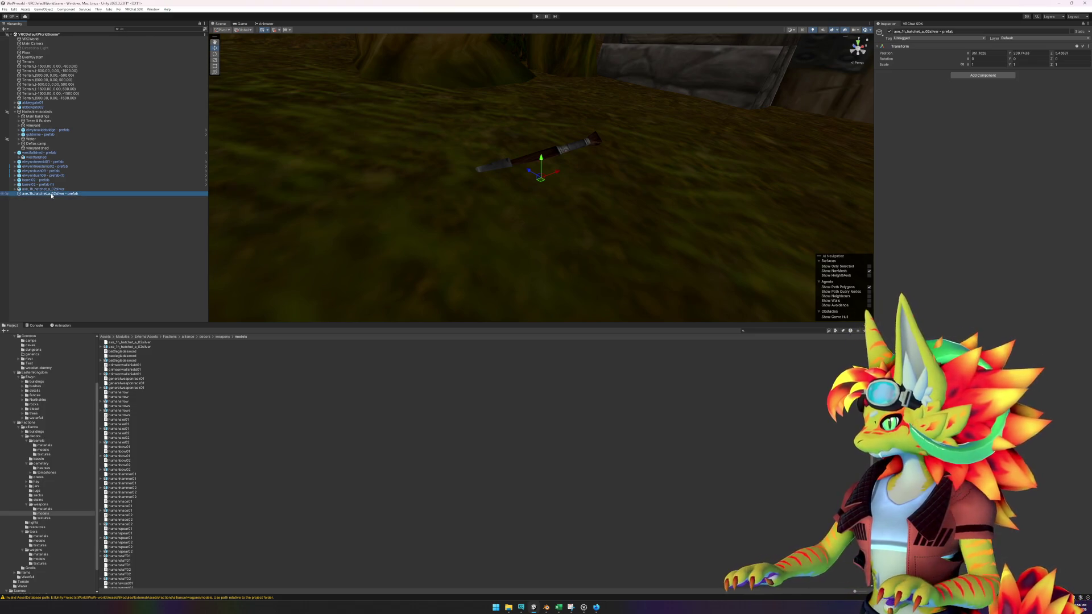
click(50, 190)
drag(54, 195, 55, 194)
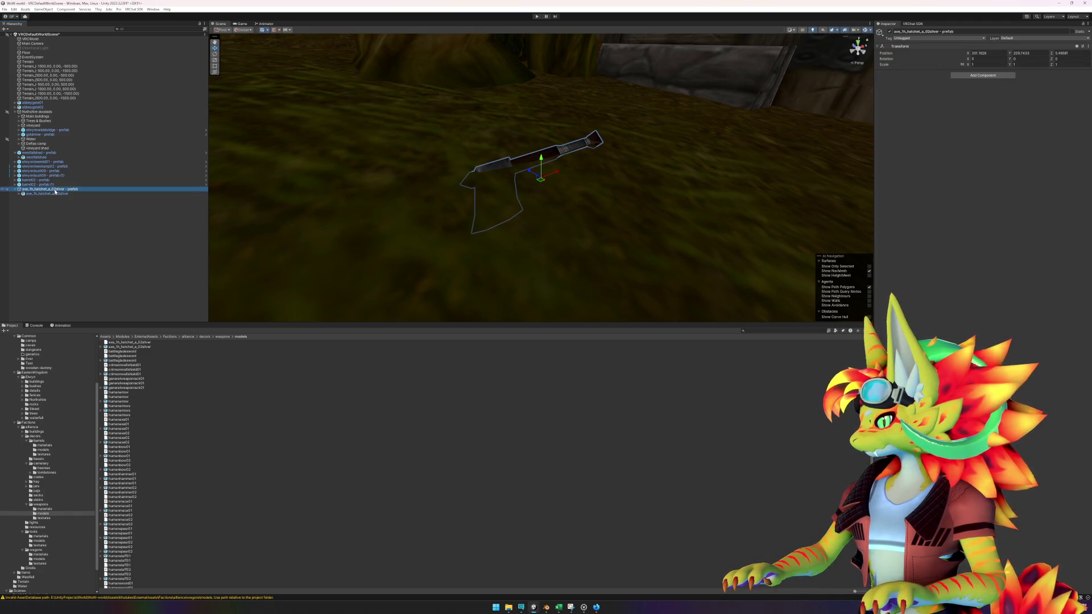
- Save the parent object as a prefab in the weapons folder and open it
click(222, 337)
drag(31, 190, 150, 362)
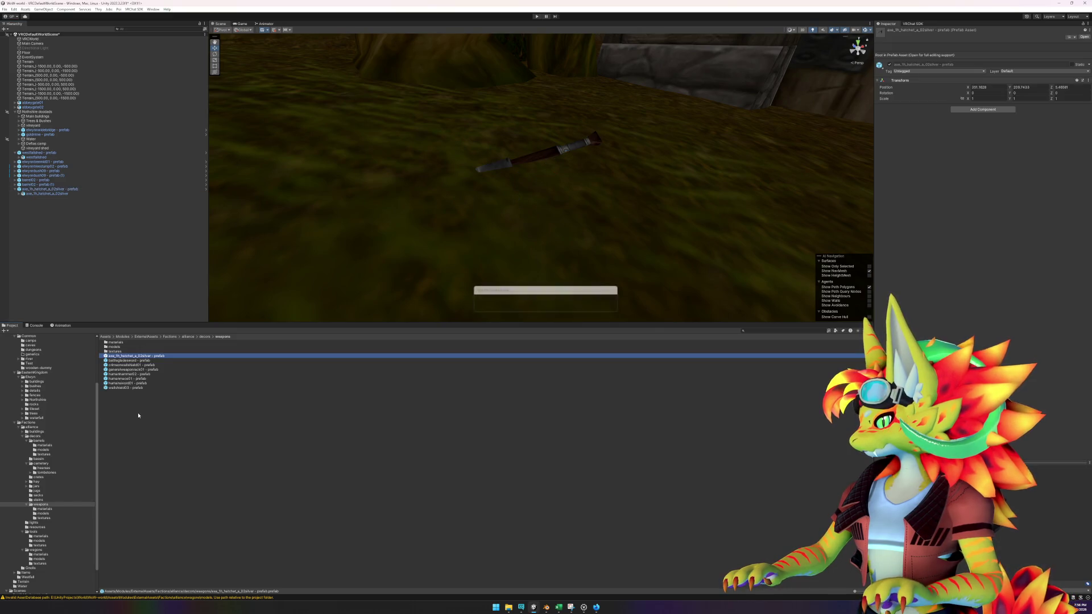
double_click(157, 358)
- Set the position of the prefab root and the child hatchet model to 0, 0, 0
click(984, 53)
text(0)
key(Tab)
text(0)
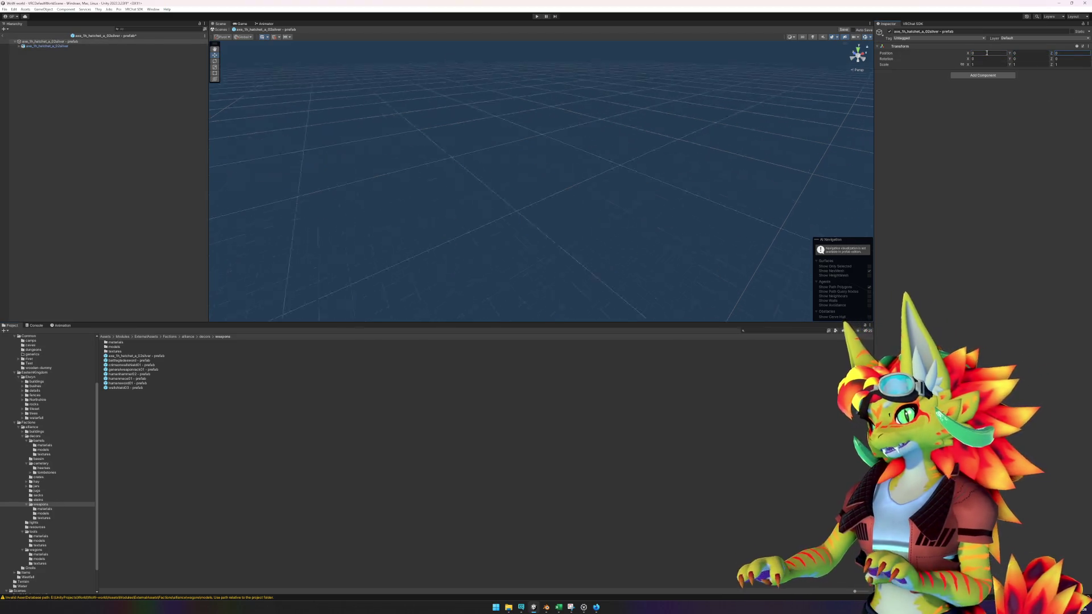
key(Tab)
text(0)
click(97, 45)
click(987, 67)
text(0)
key(Tab)
text(0)
key(Tab)
text(0)
scroll(246, 76, up, 2)
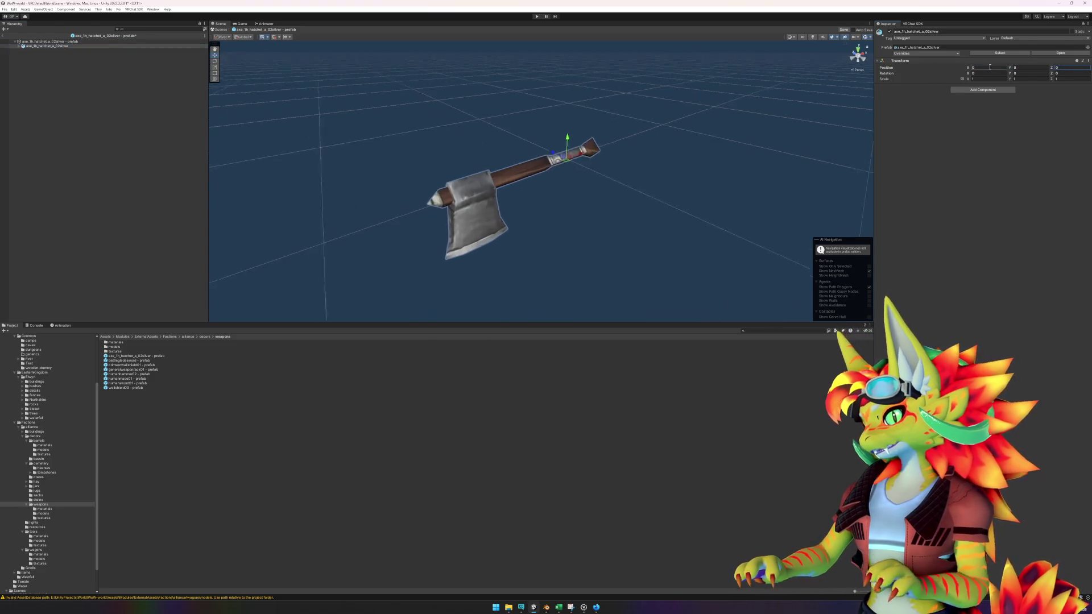
- Add a LOD Group with the hatchet as the only LOD 0, transitioning at 2%
click(983, 90)
text(lod)
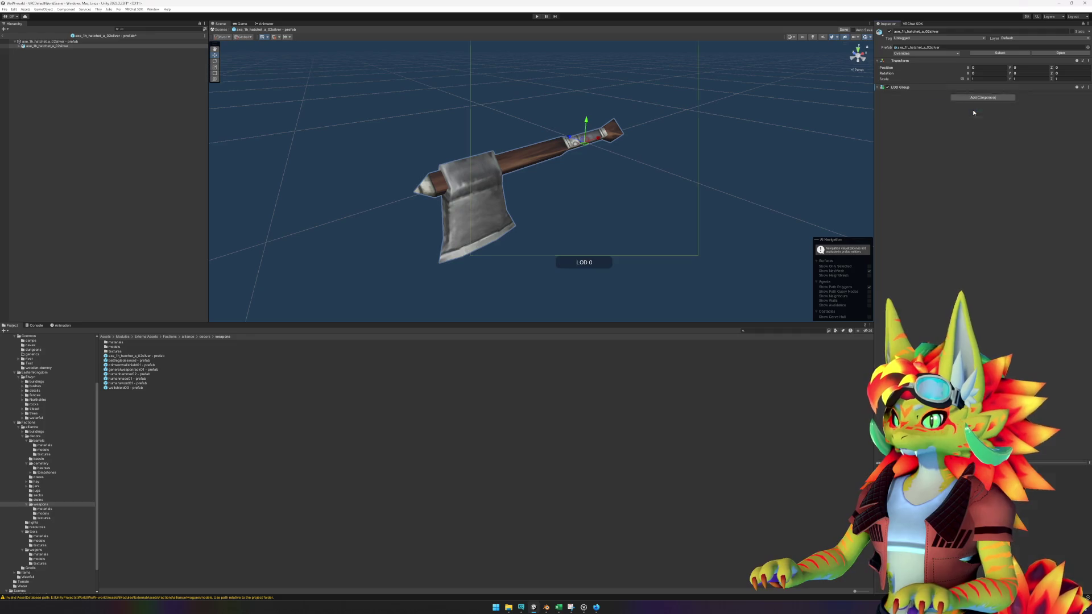
key(Return)
drag(54, 45, 904, 106)
right_click(955, 108)
click(969, 115)
right_click(955, 108)
click(969, 115)
click(980, 174)
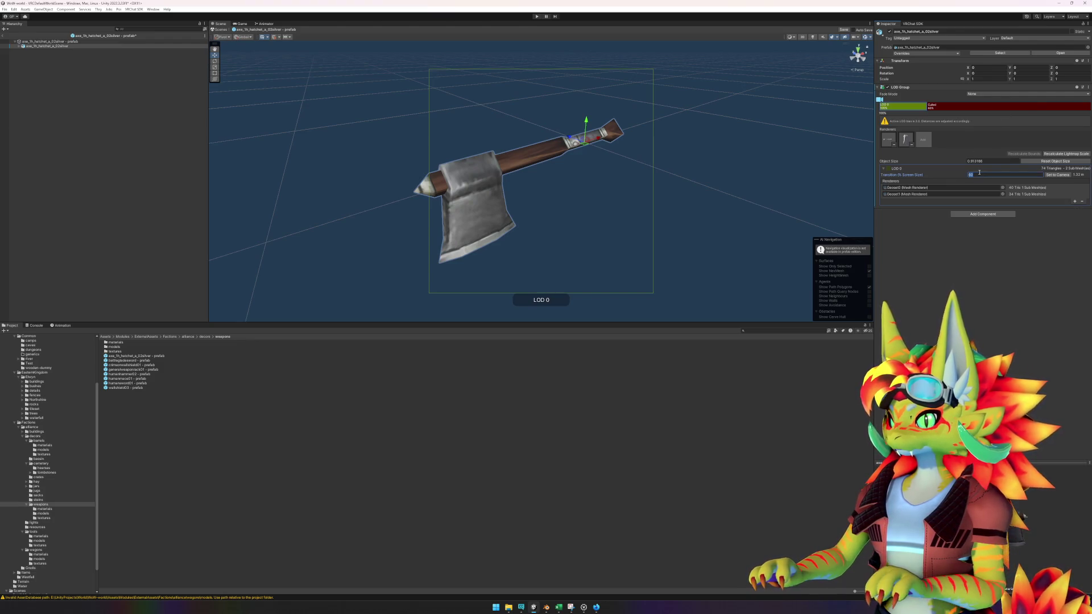
text(2)
drag(620, 162, 610, 143)
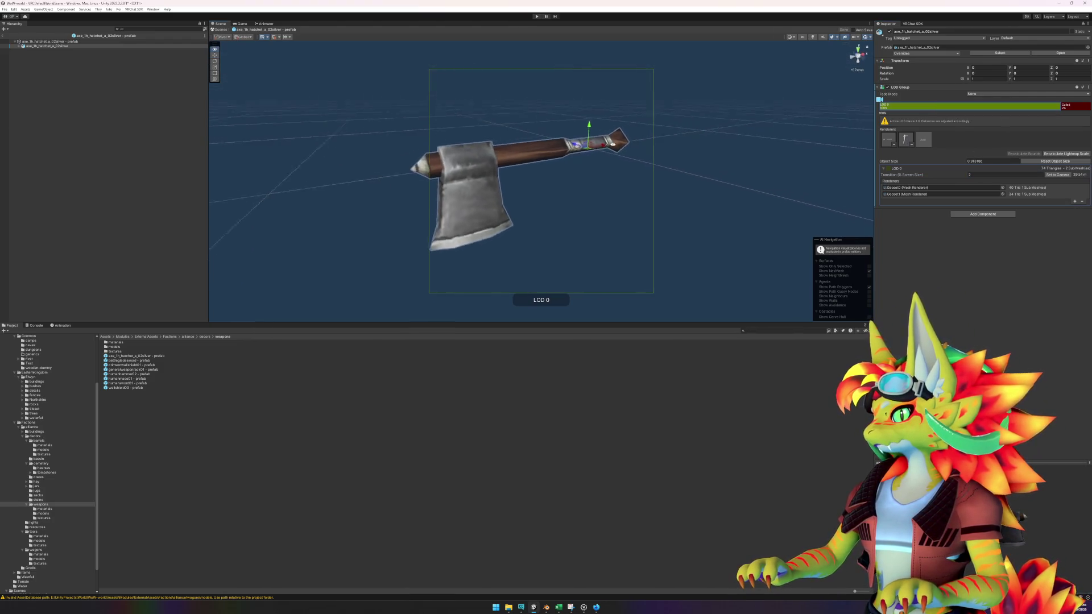
click(4, 36)
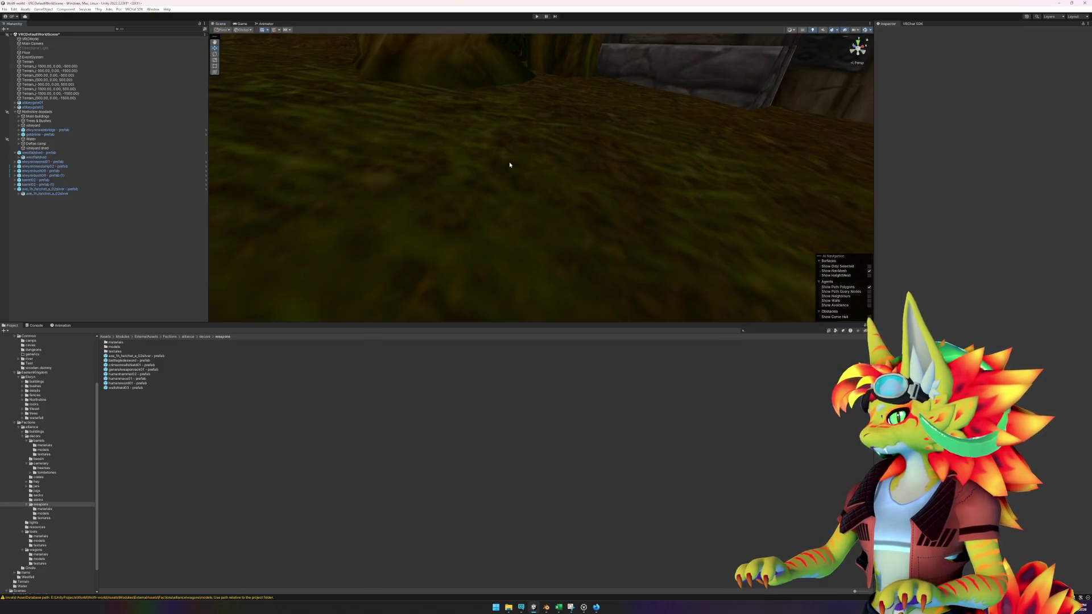
- Move the hatchet up and over the tree stump beside the shed
double_click(50, 188)
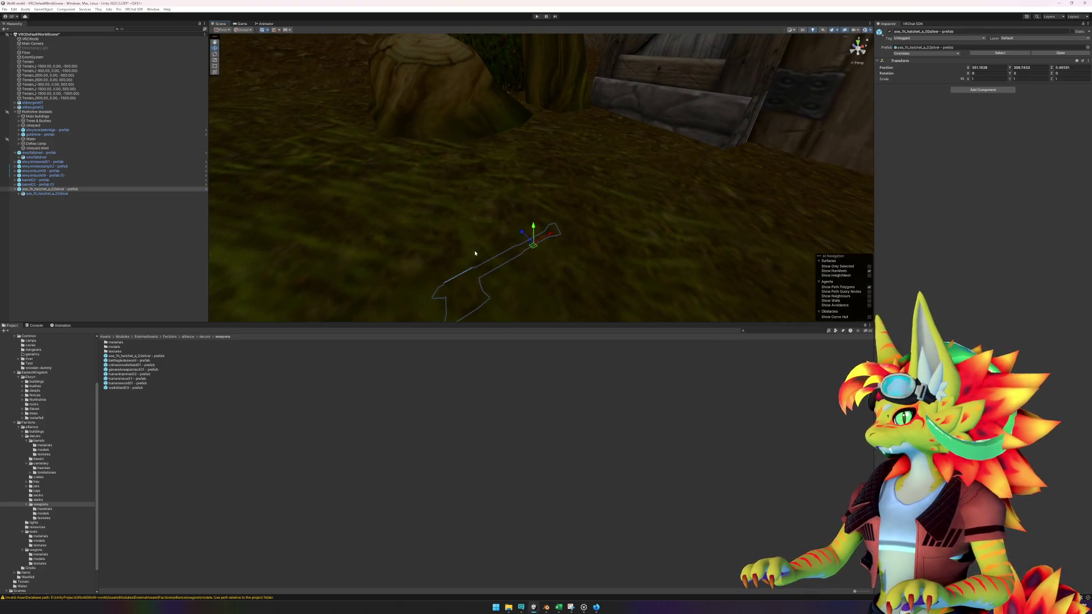
drag(536, 246, 535, 68)
mouse_move(602, 173)
mouse_down()
mouse_move(548, 174)
mouse_move(592, 180)
mouse_up()
mouse_move(556, 141)
mouse_down()
mouse_move(428, 76)
mouse_move(415, 99)
mouse_move(450, 139)
mouse_move(438, 145)
mouse_up()
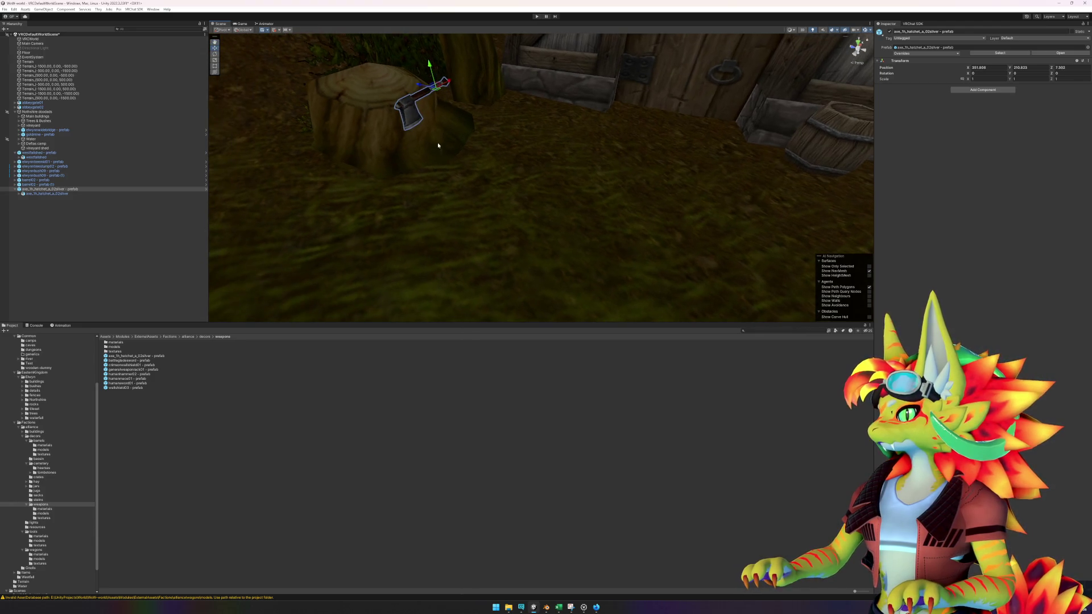
- Rotate and tilt the hatchet so its blade appears embedded in the stump
key(e)
drag(437, 93, 390, 109)
key(w)
key(e)
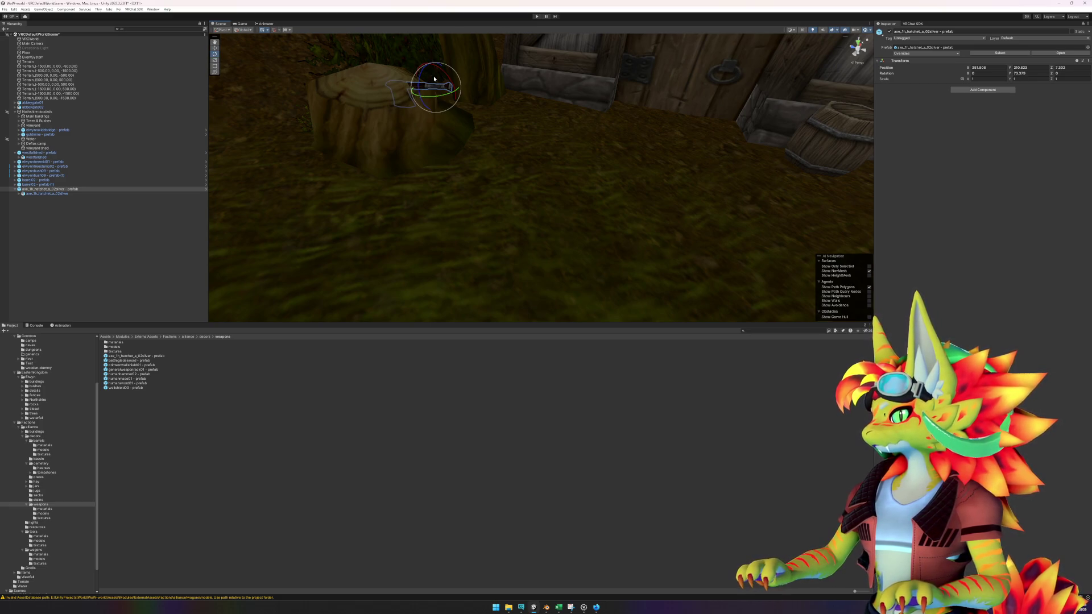
mouse_move(441, 75)
mouse_down()
mouse_move(474, 93)
mouse_move(468, 77)
mouse_move(434, 74)
mouse_move(433, 58)
mouse_move(428, 67)
mouse_up()
key(w)
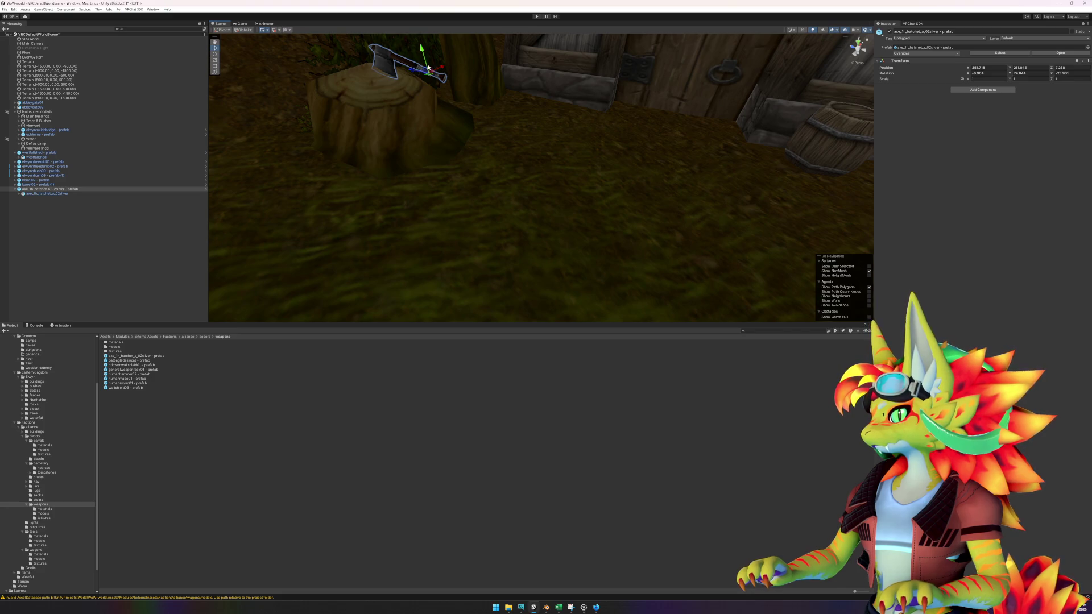
click(503, 220)
mouse_move(503, 220)
mouse_down()
mouse_move(523, 234)
mouse_move(563, 231)
mouse_up()
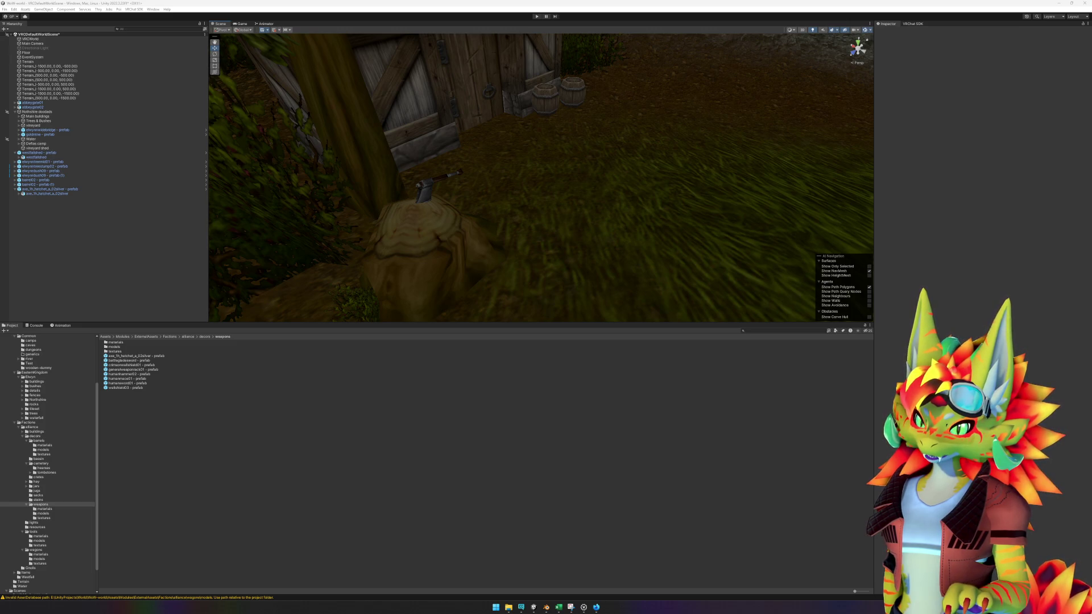
- Switch to the browser window showing the YouTube gameplay video
click(596, 607)
- Resume the WoW Classic playthrough, skip ahead a few seconds, then pause it
click(653, 310)
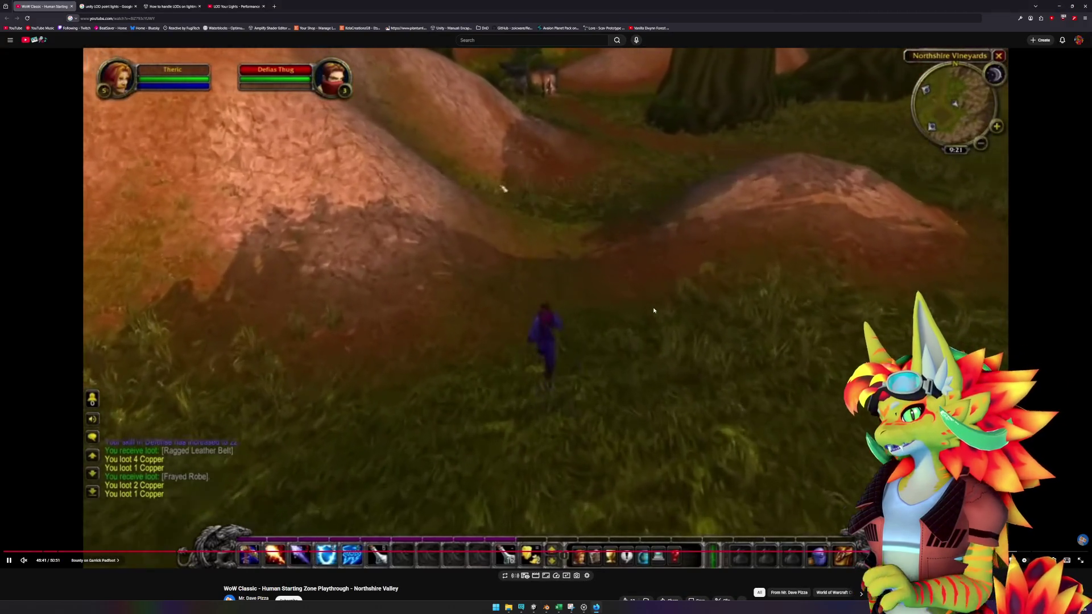
key(Right)
key(Right)
key(Right)
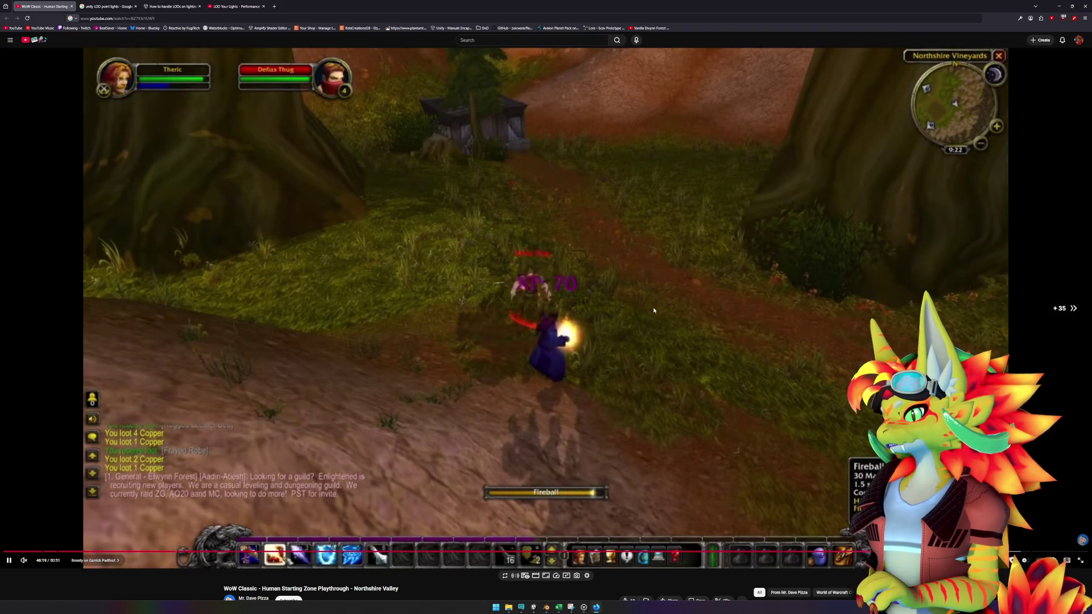
key(Right)
key(Right)
key(Right)
key(space)
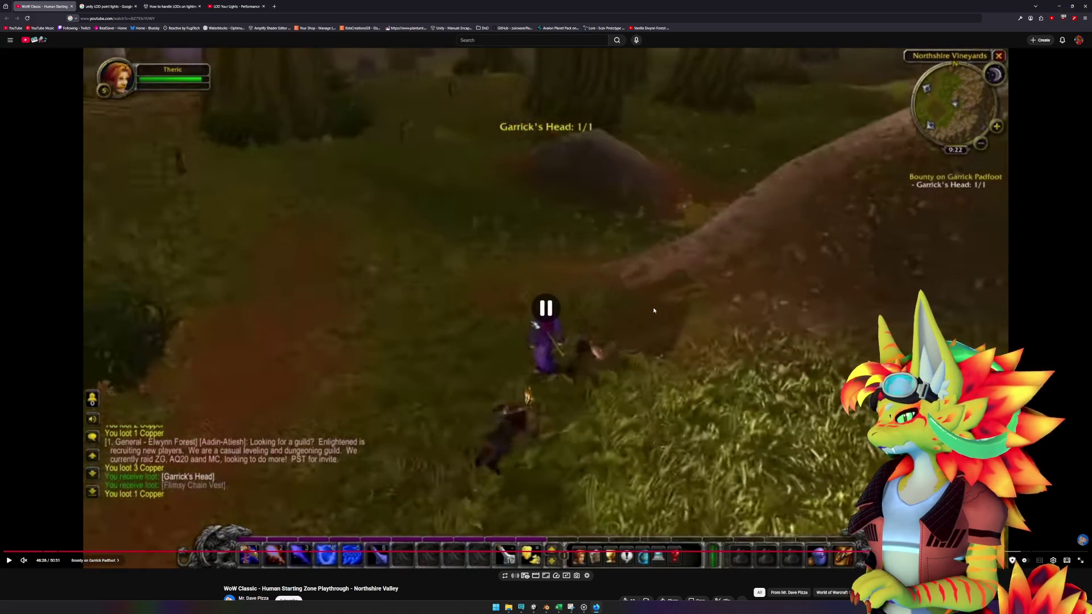
key(Left)
key(Left)
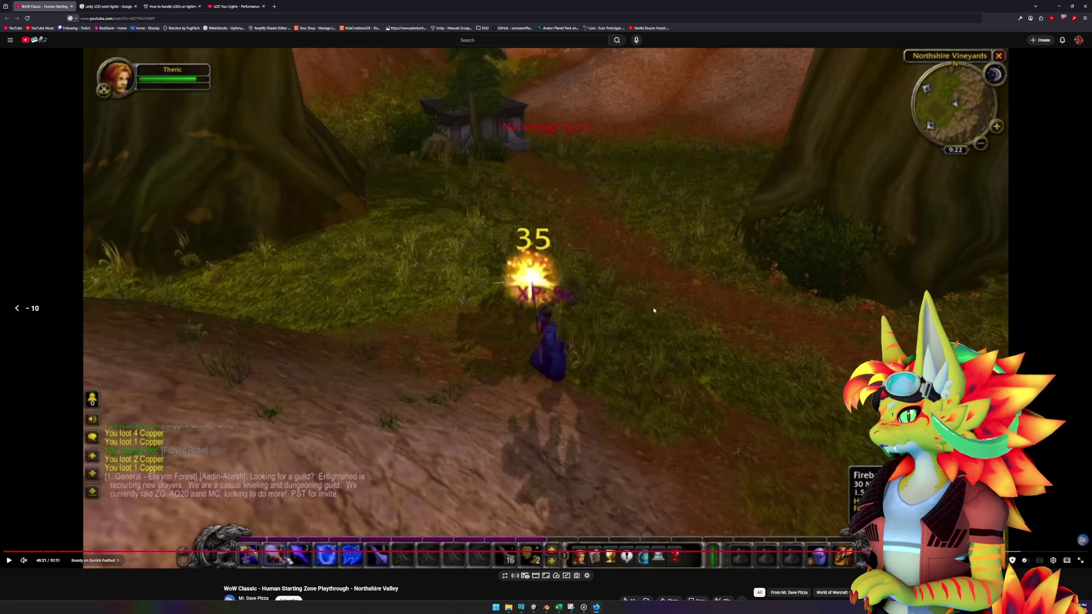
key(space)
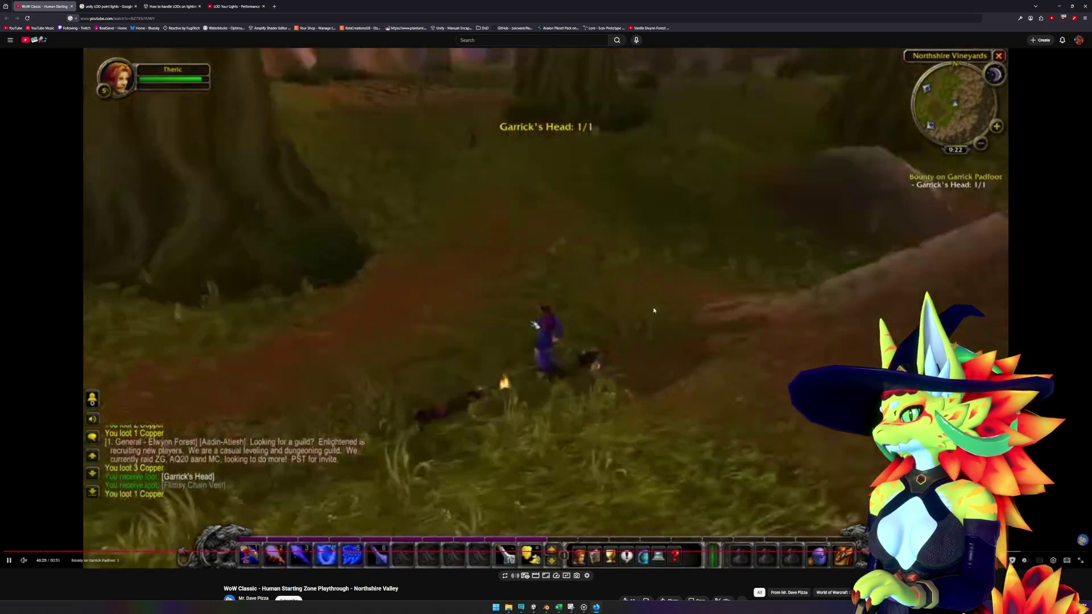
click(654, 311)
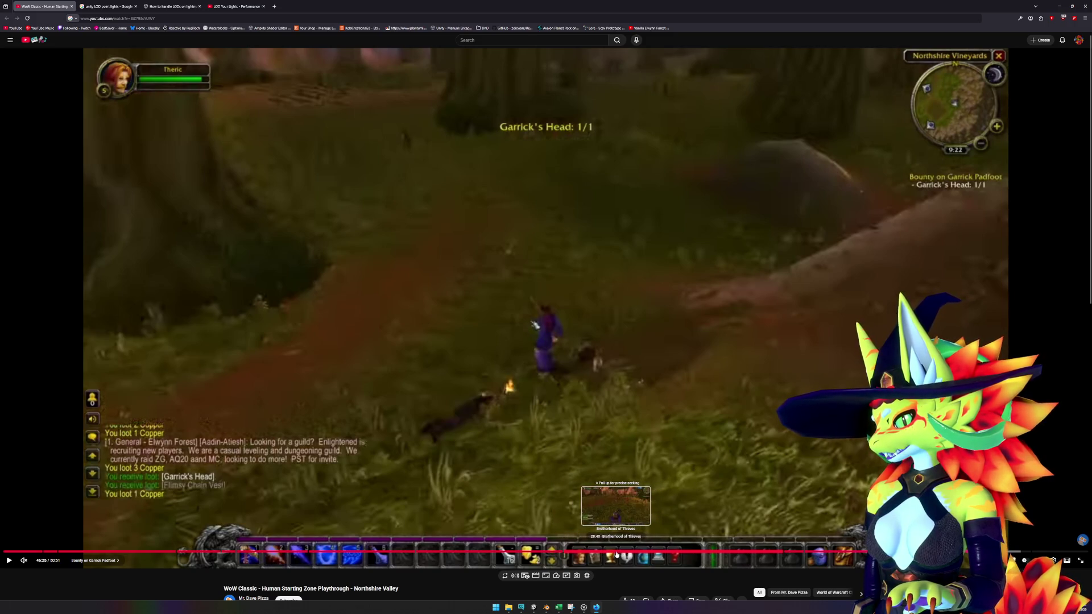
- Jump back to 28:38, skip ahead, then return to 26:53 and pause
click(616, 552)
key(space)
key(Right)
key(Right)
key(Right)
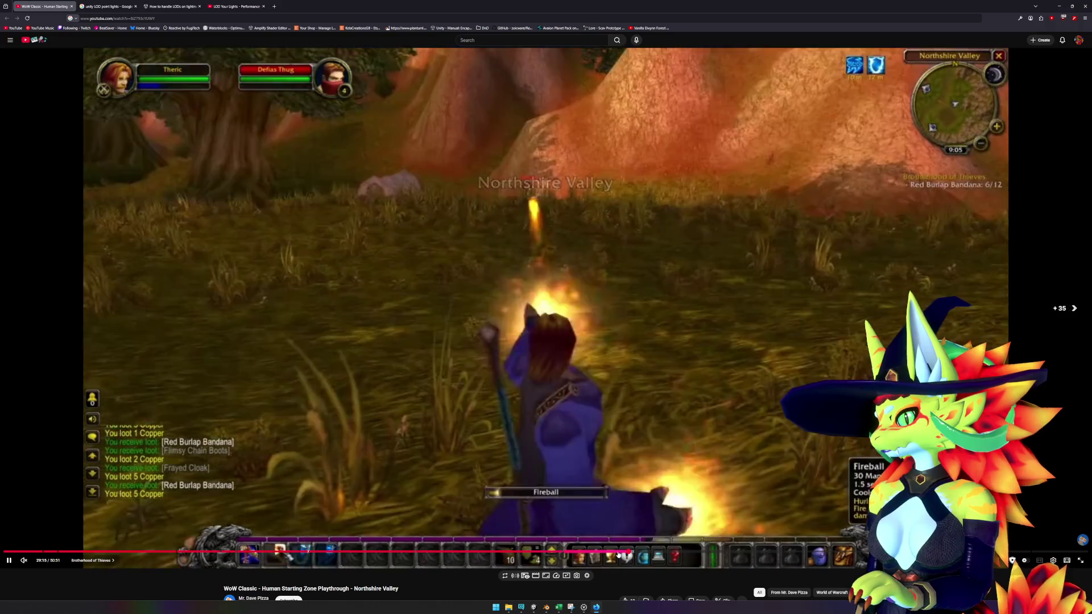
key(Right)
key(Right)
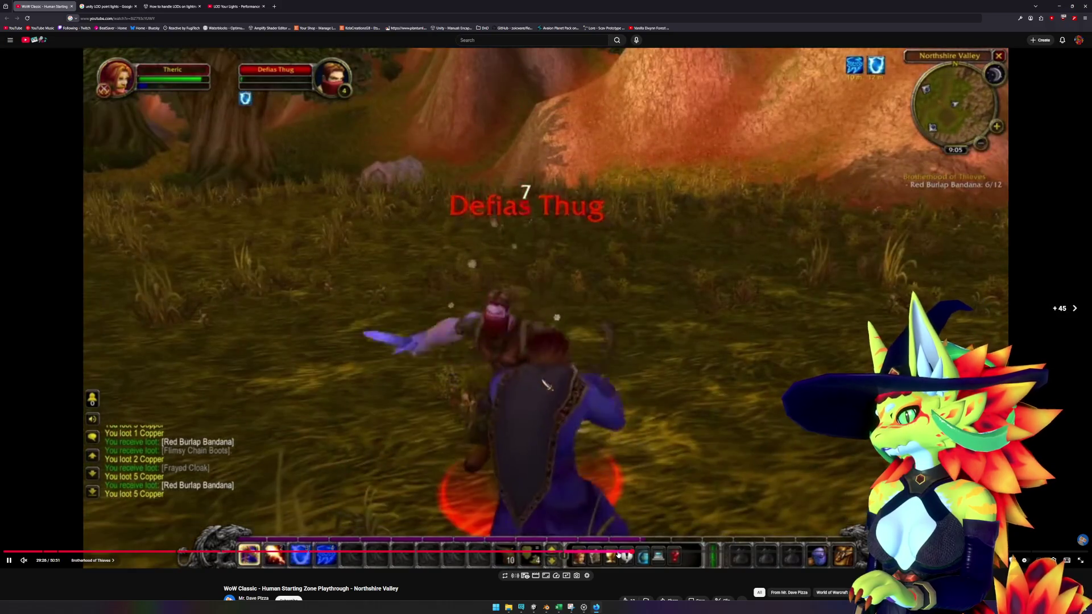
key(space)
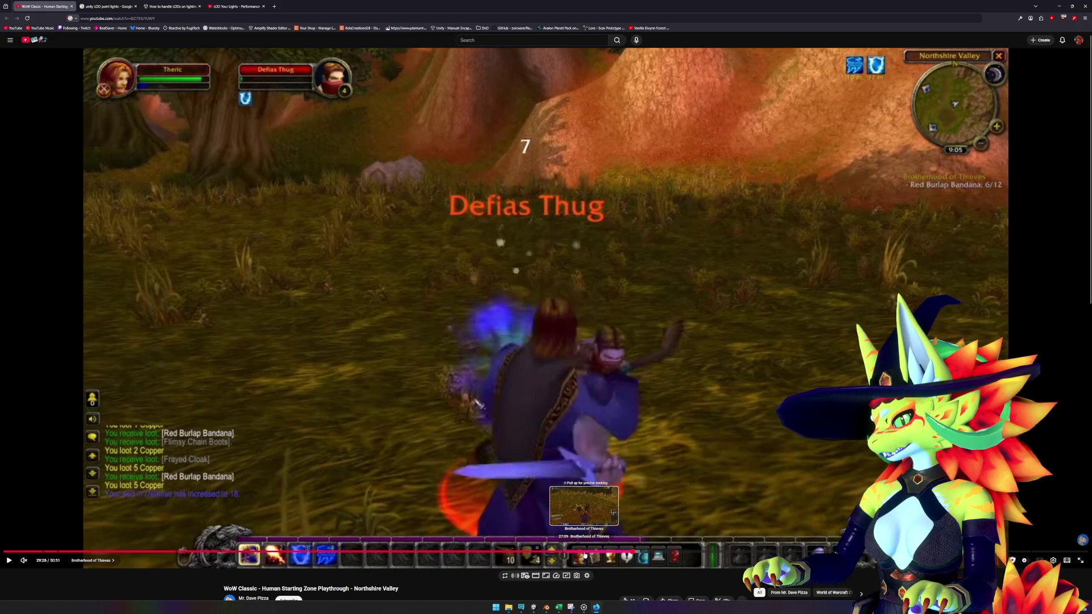
click(579, 552)
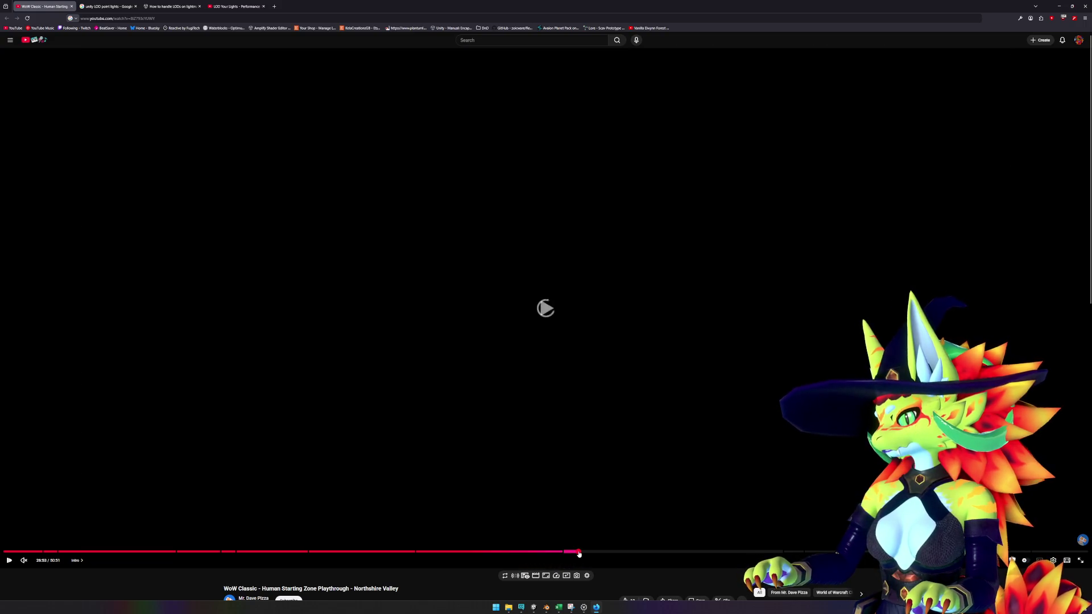
click(536, 305)
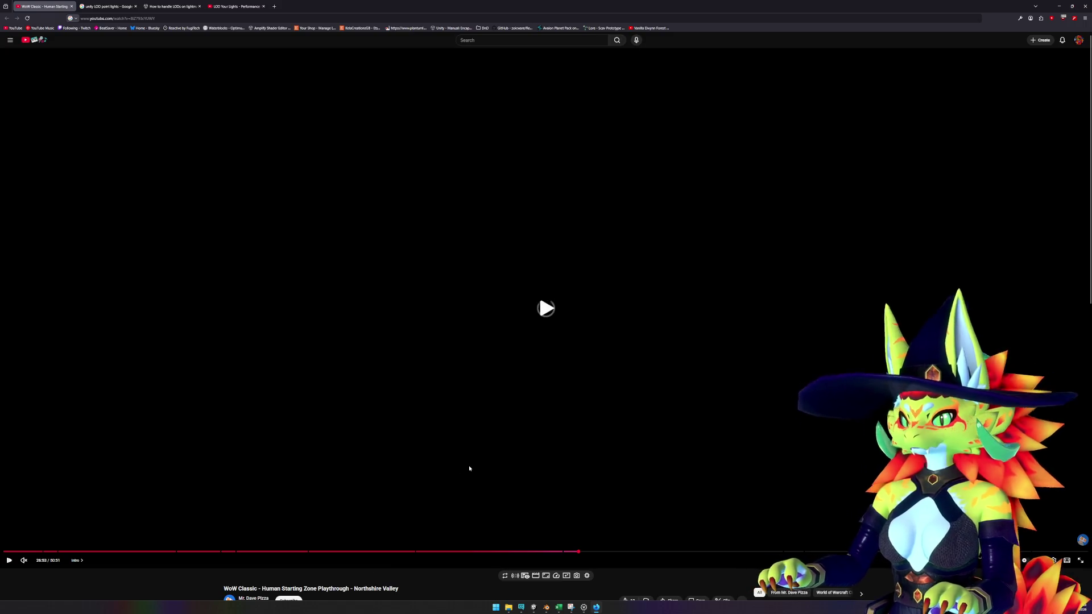
- Skip forward and back in ten- and five-second jumps, pausing and resuming playback
key(l)
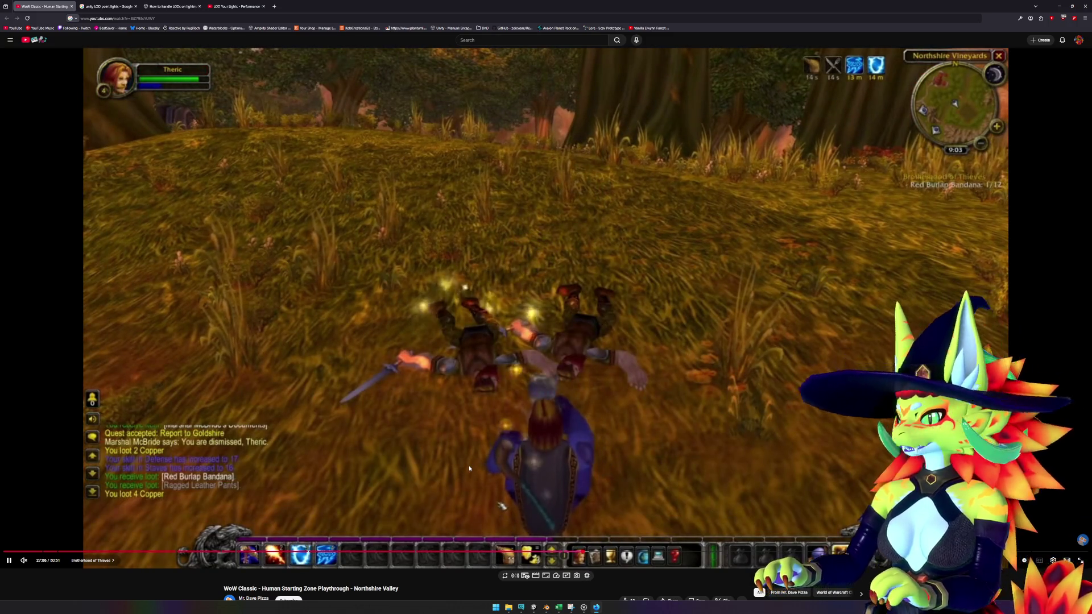
key(l)
key(l)
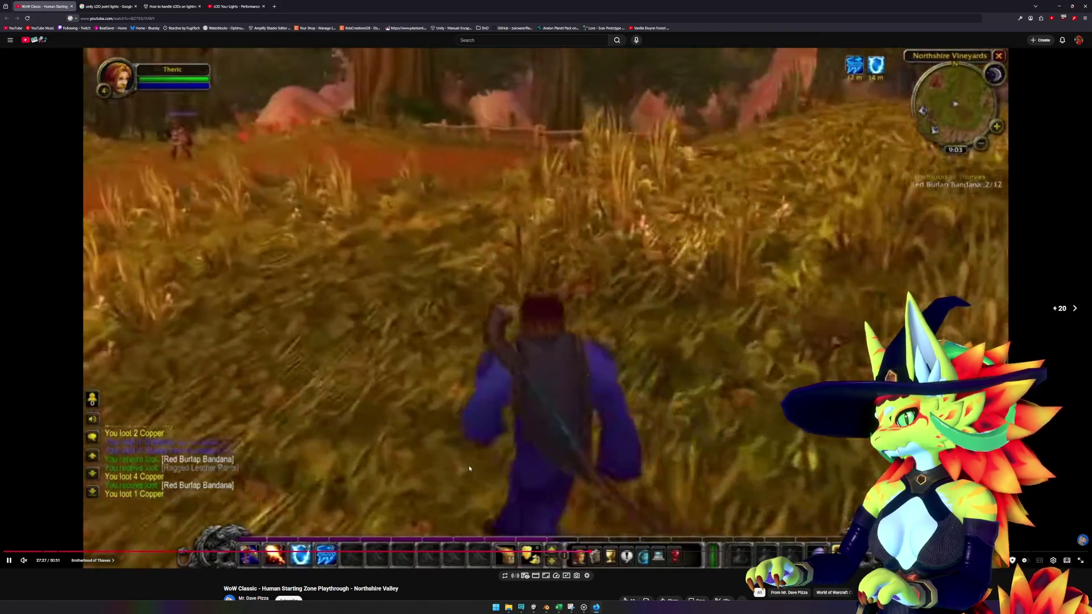
key(Left)
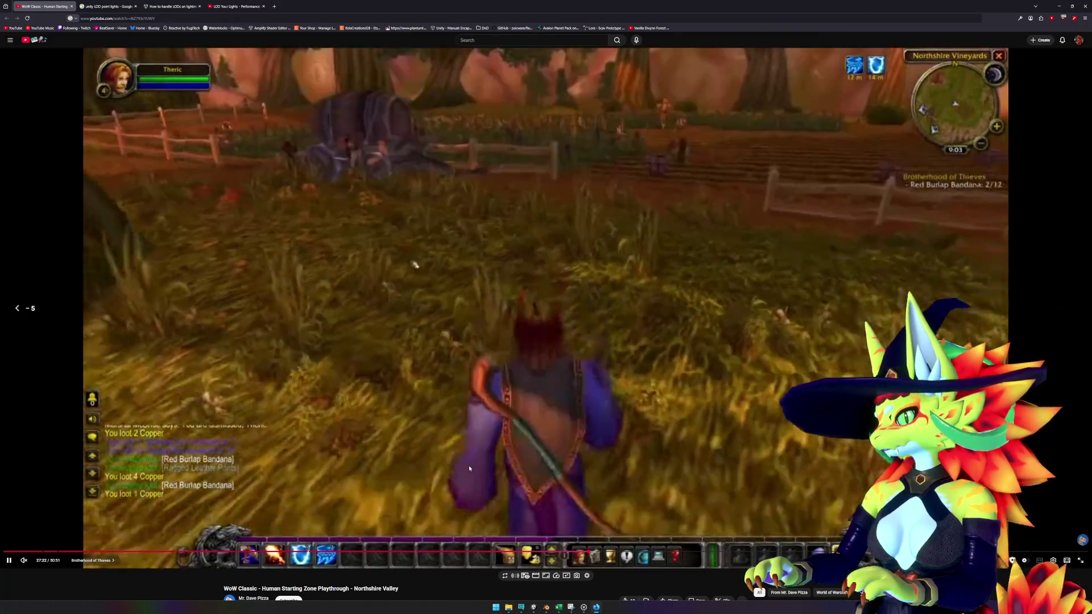
key(Left)
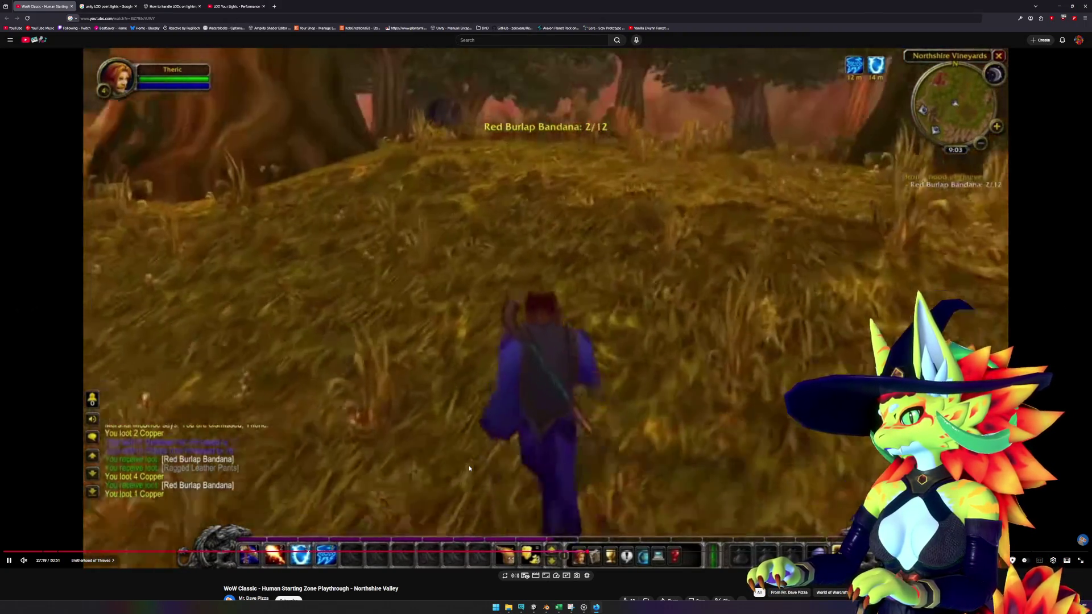
key(k)
key(k)
key(k)
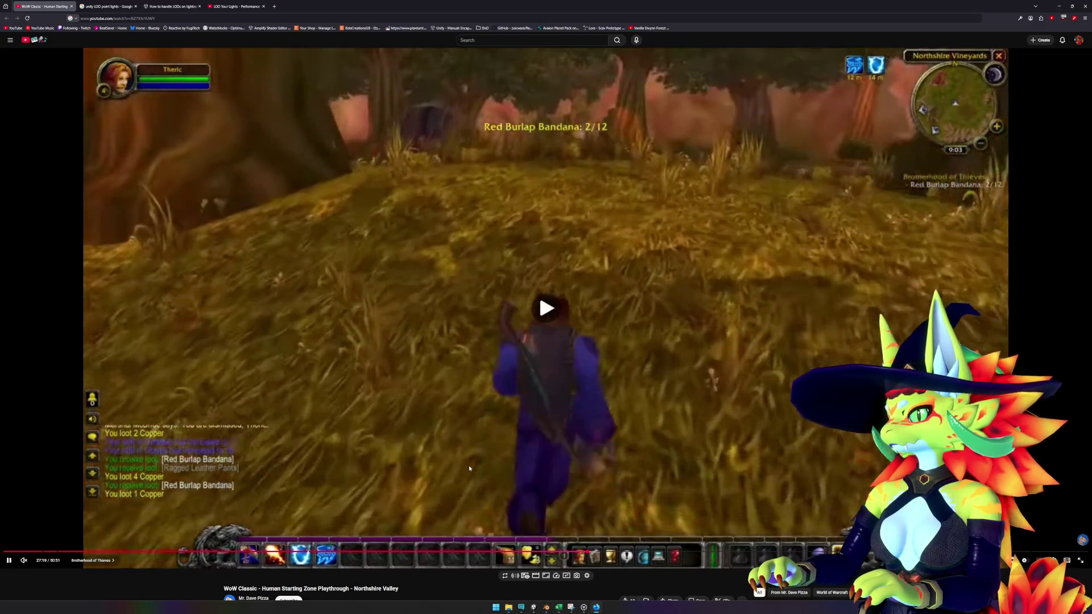
key(k)
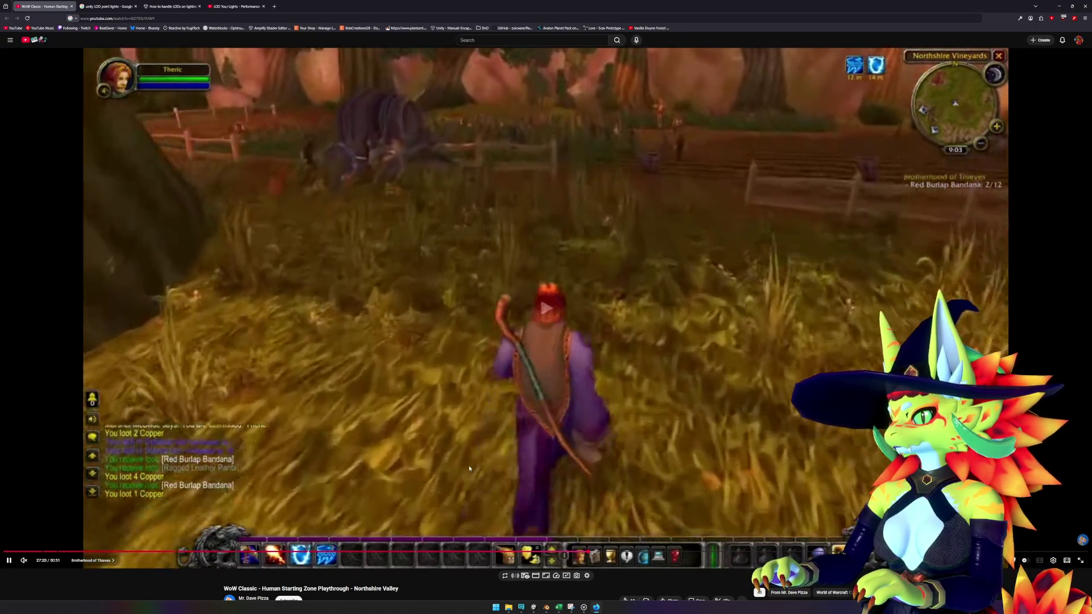
key(k)
key(Right)
key(Right)
key(Right)
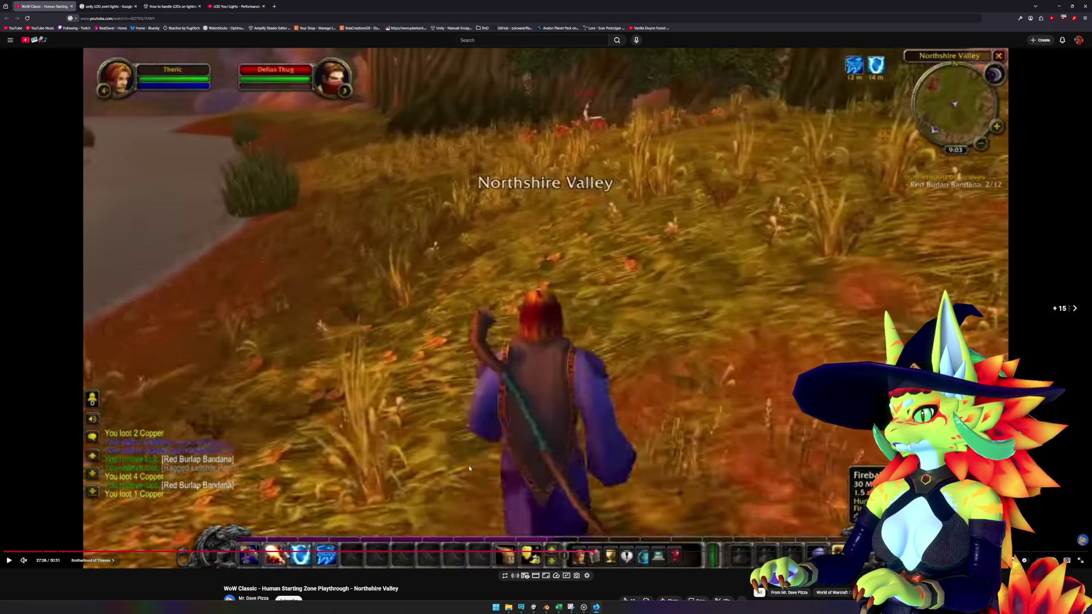
key(Right)
key(Right)
key(Right)
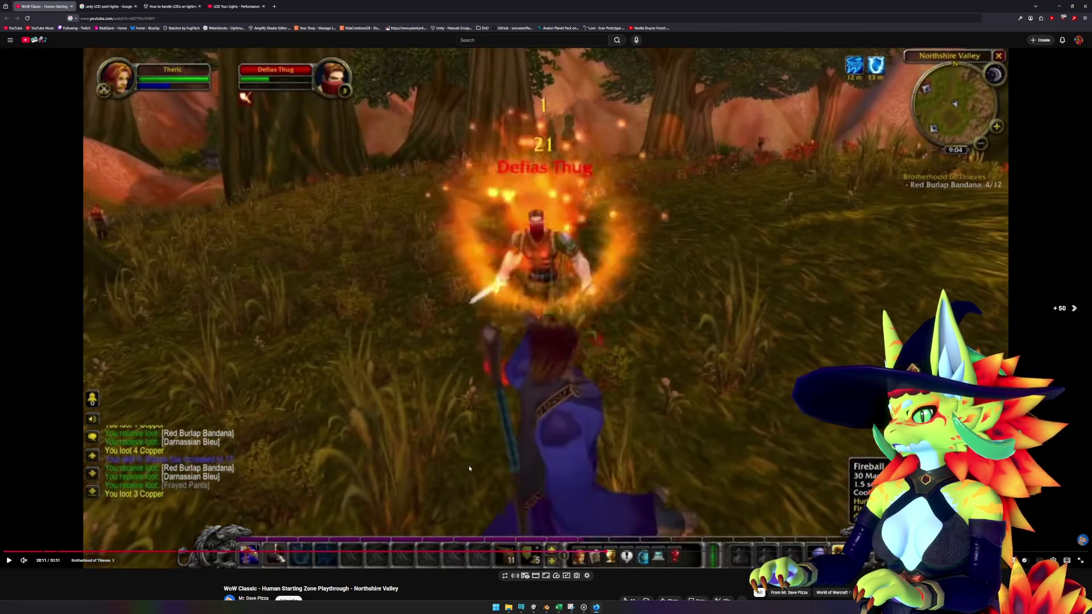
key(Right)
key(Right)
key(Right)
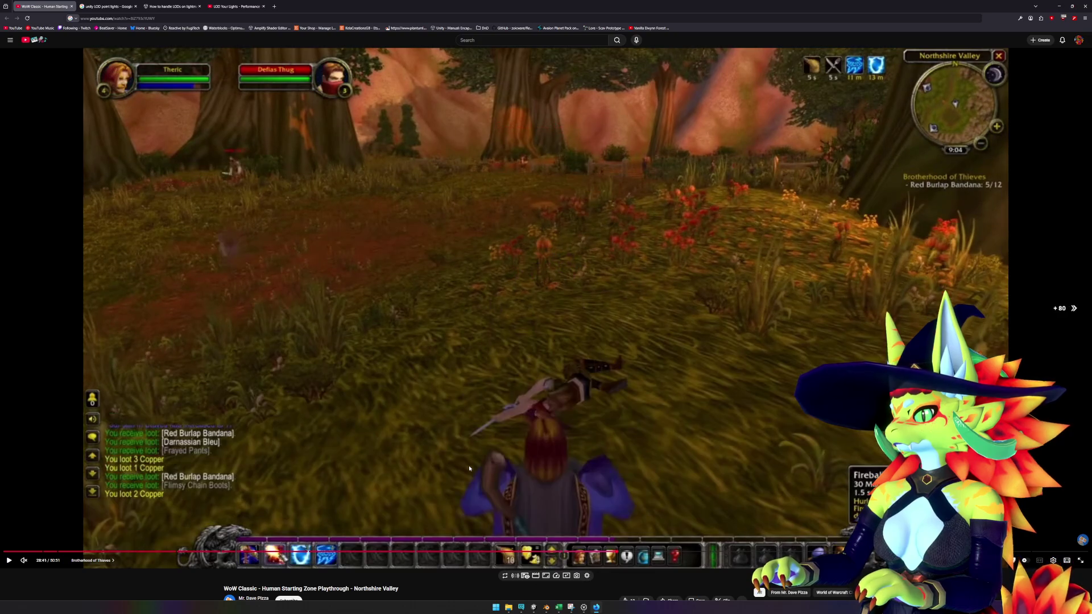
key(k)
- Jump forward to 29:41 and pause on the Defias Thug beside the barrel cart
click(625, 552)
click(639, 552)
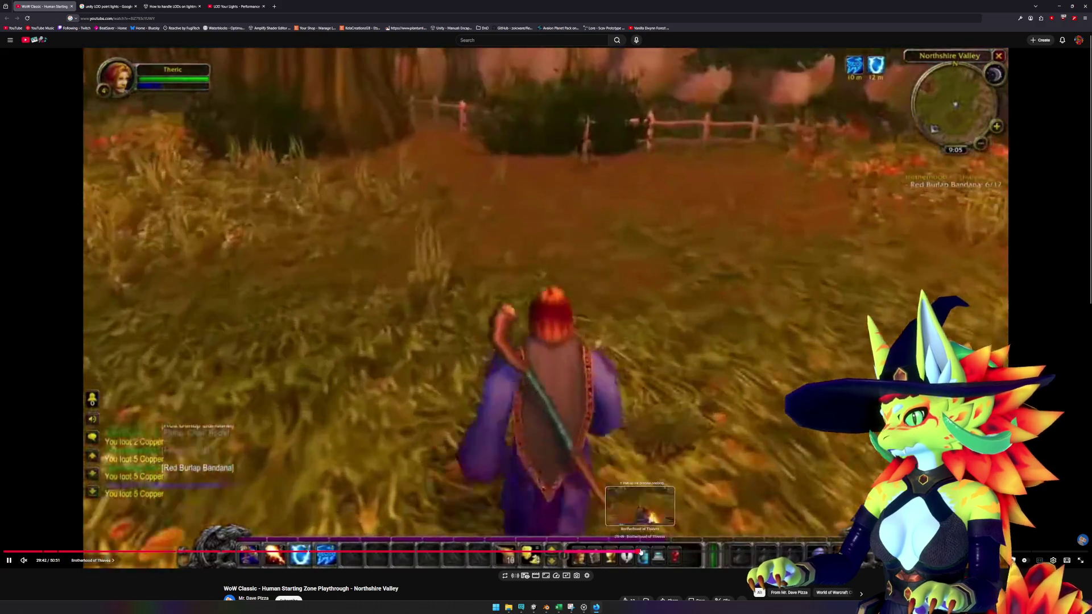
key(k)
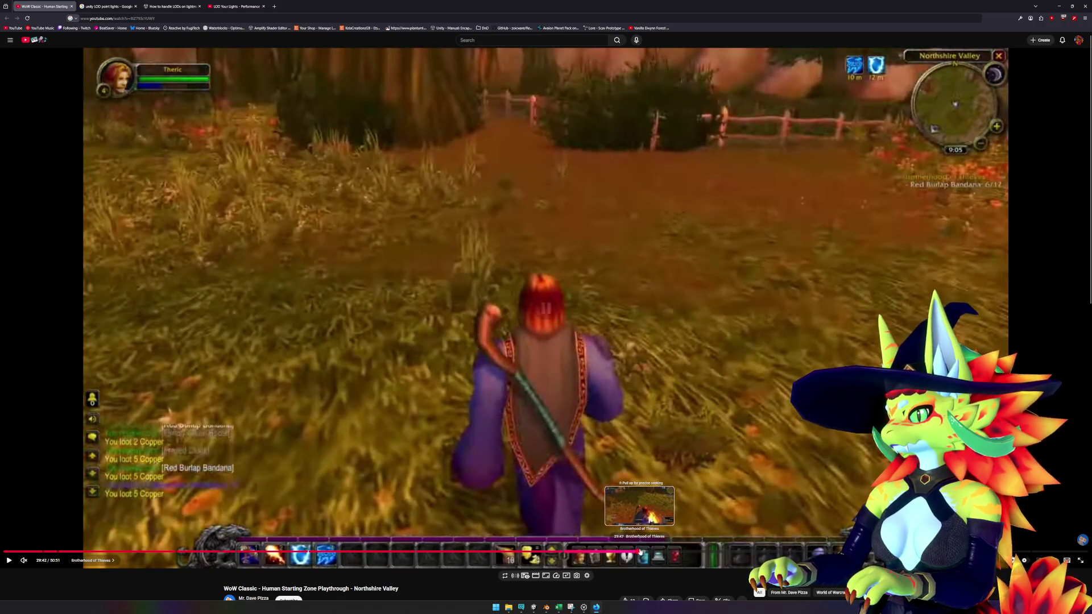
key(Left)
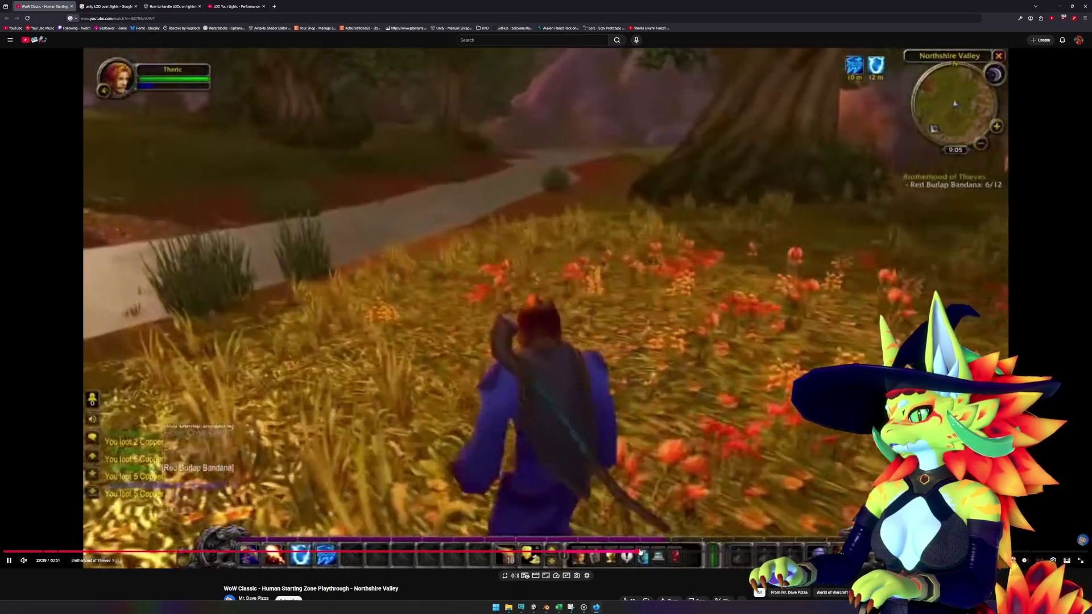
key(space)
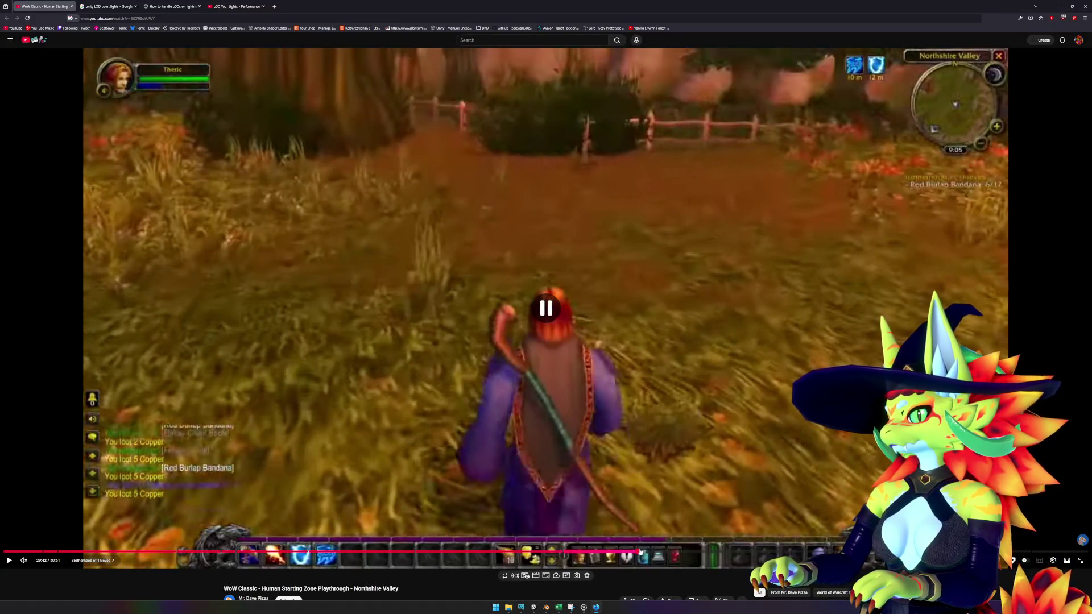
key(space)
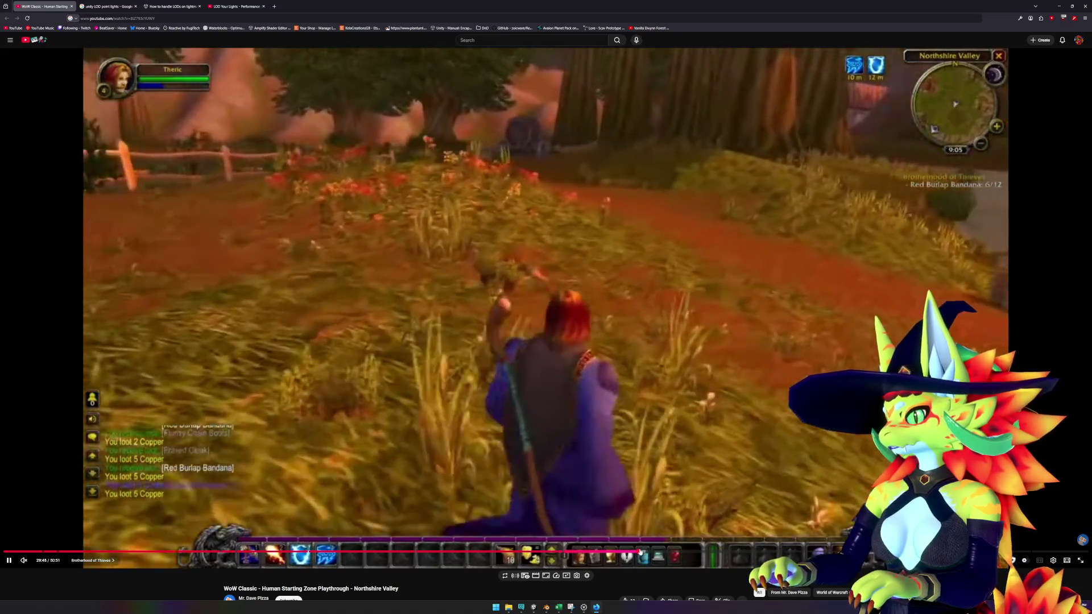
key(space)
key(space)
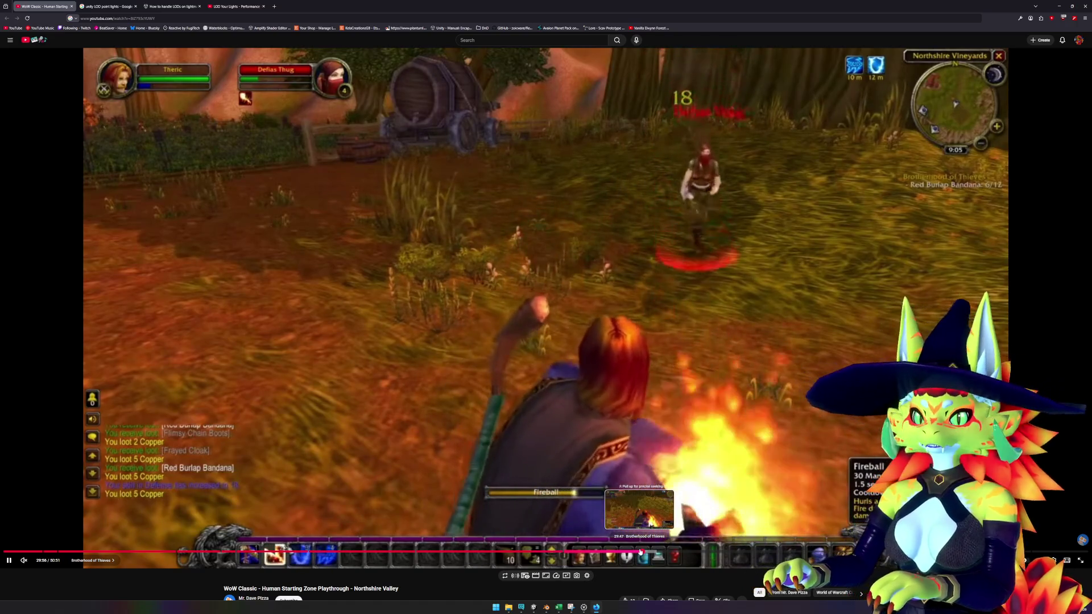
key(space)
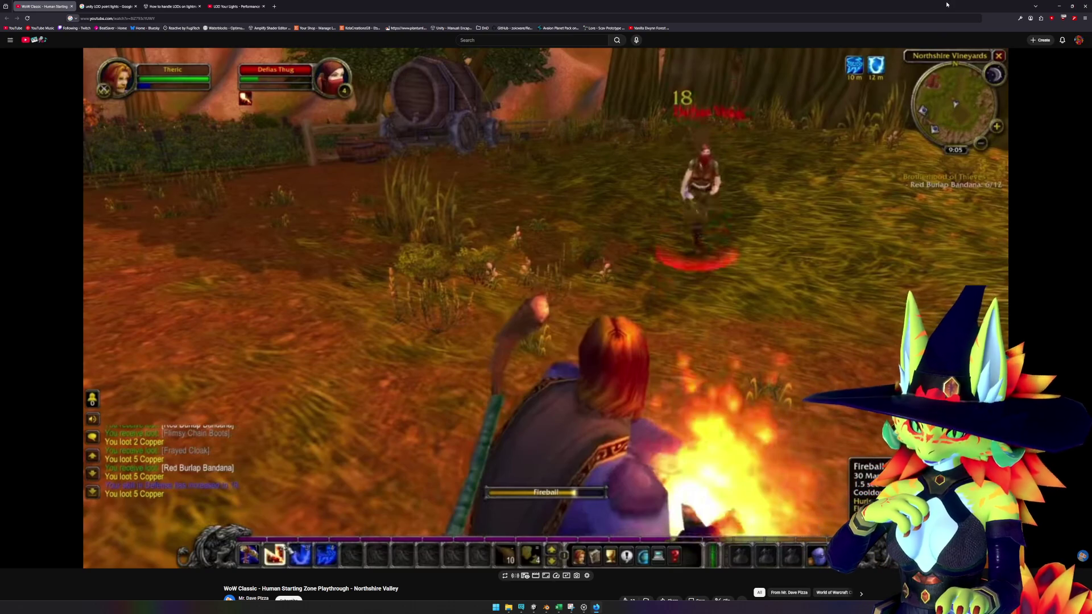
- Return to the Unity scene and select Terrain, then the westfallshed and hatchet prefabs
click(1058, 7)
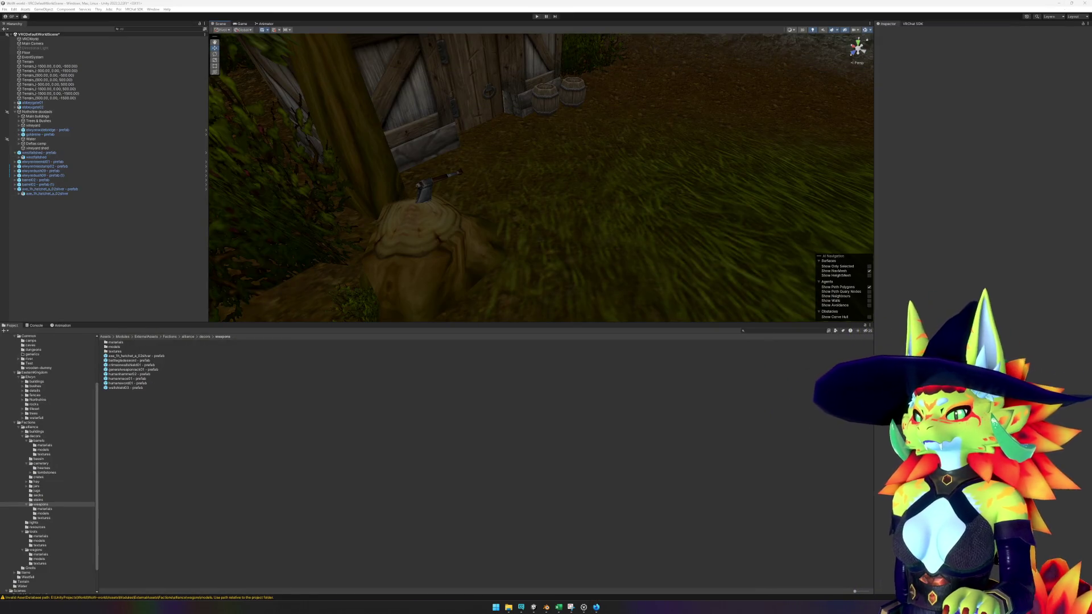
scroll(587, 230, down, 5)
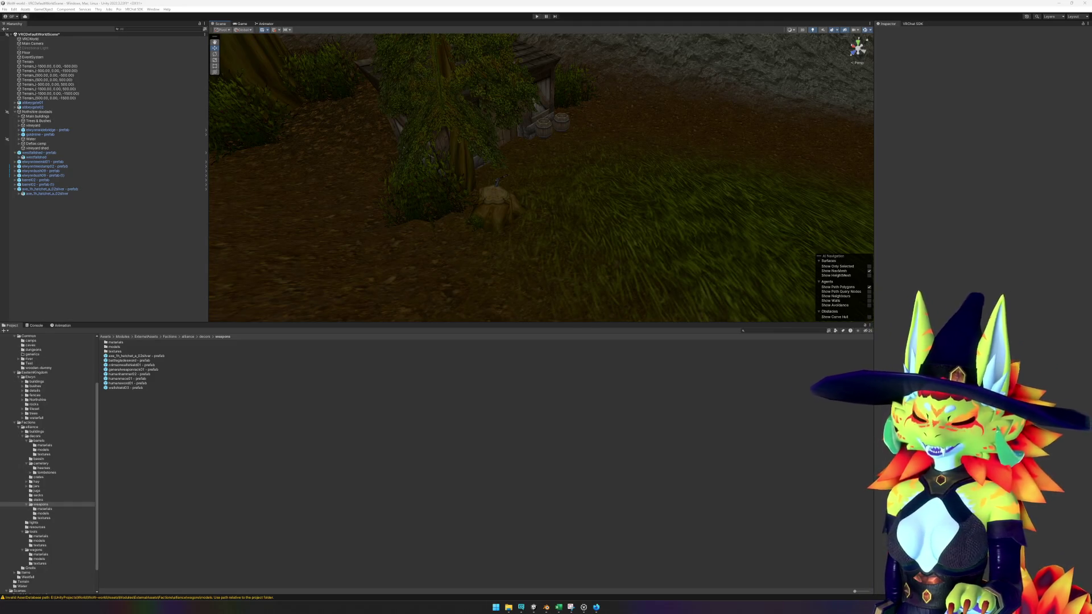
click(597, 178)
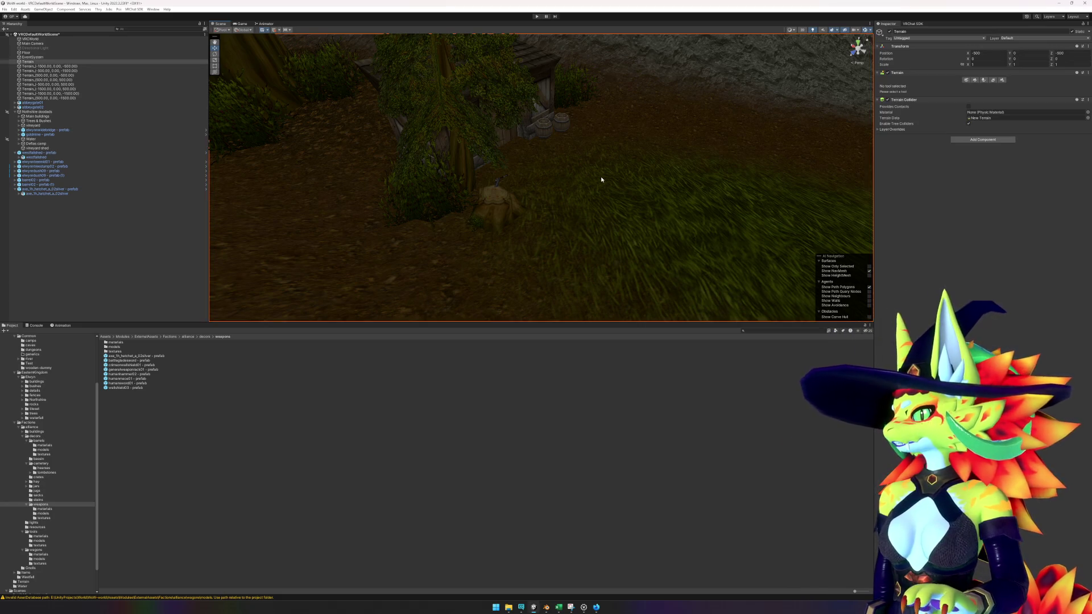
scroll(596, 175, down, 2)
click(129, 280)
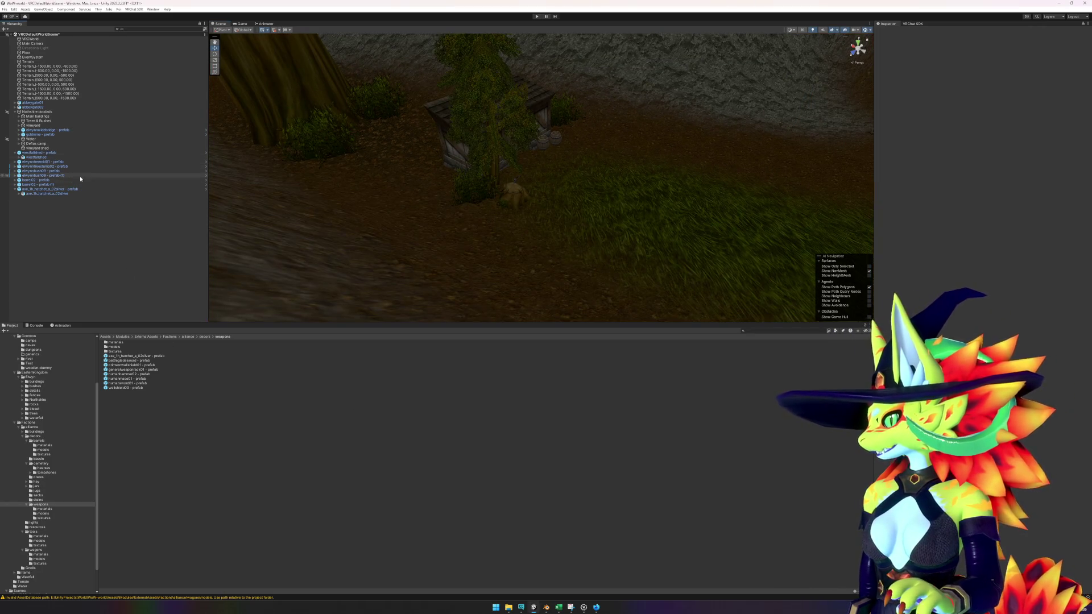
scroll(264, 232, up, 2)
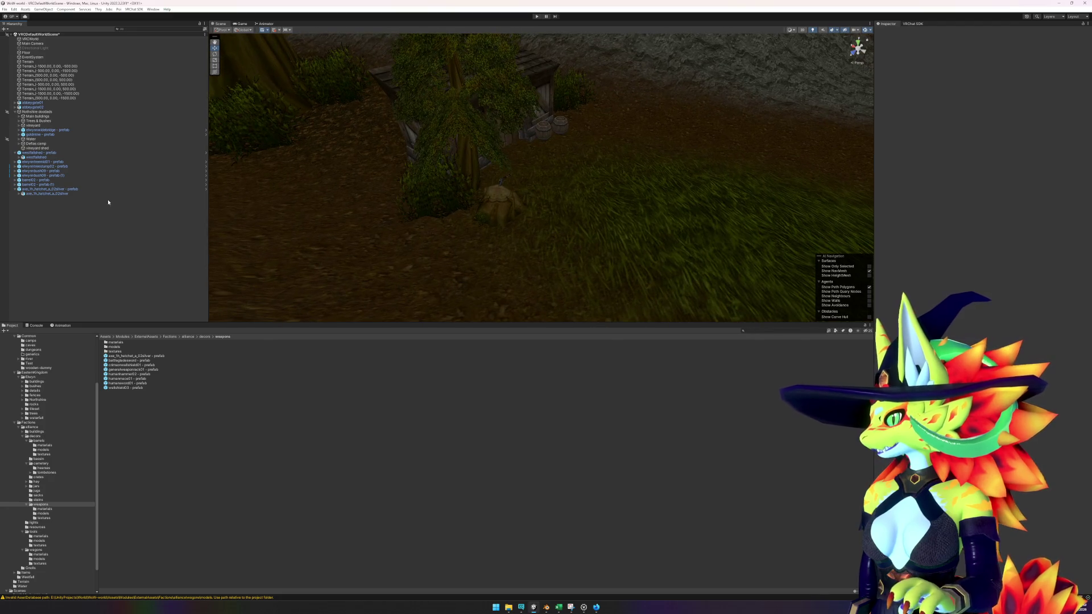
click(16, 153)
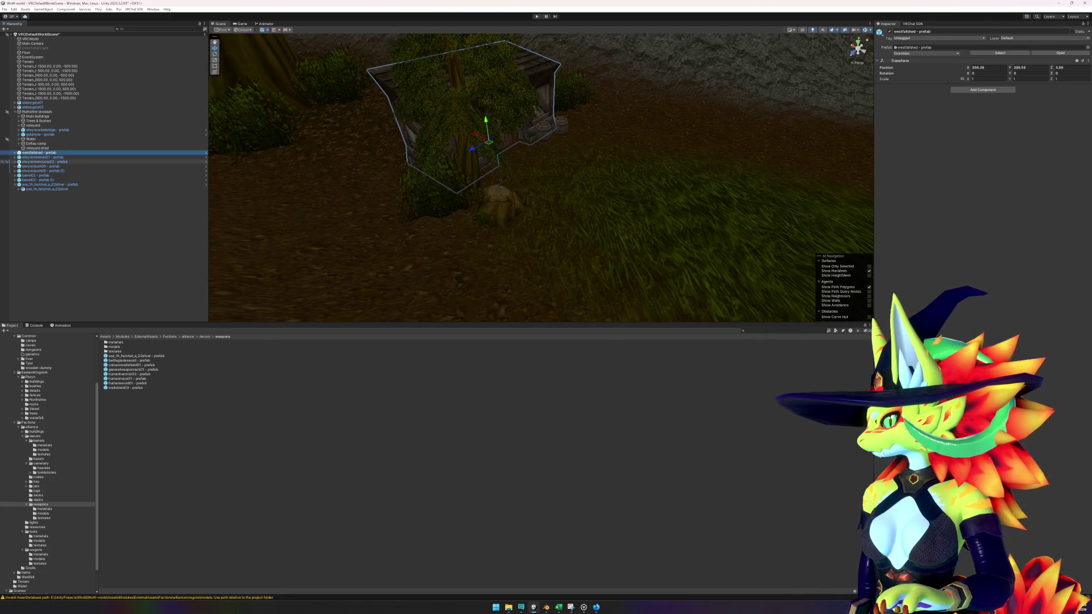
click(16, 186)
click(23, 184)
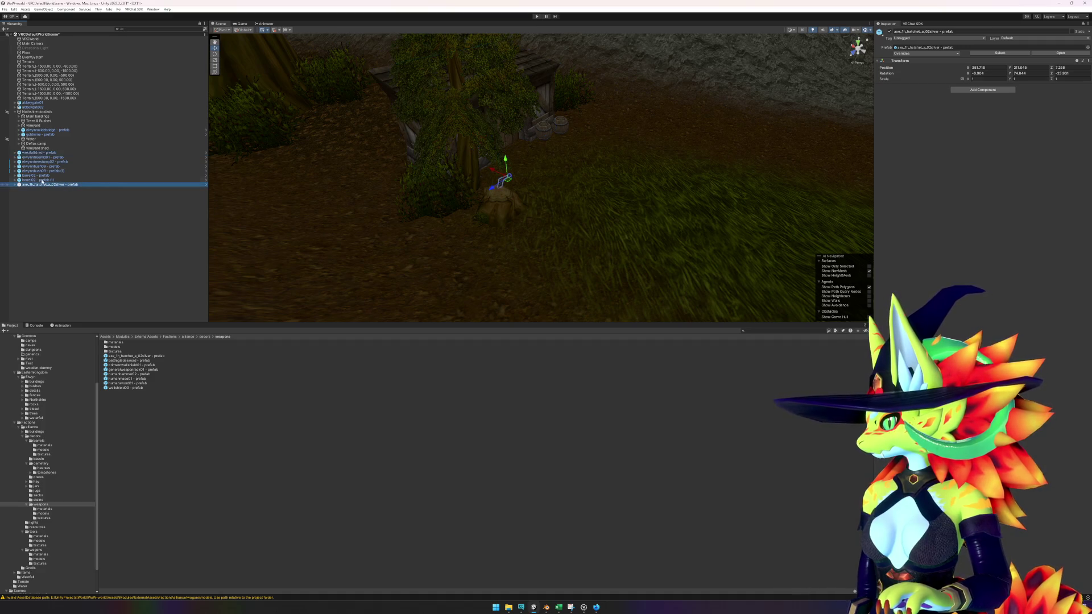
- Parent westfallshed through the hatchet under vineyard shed and move that group to the view
shift+click(38, 153)
drag(40, 154, 44, 149)
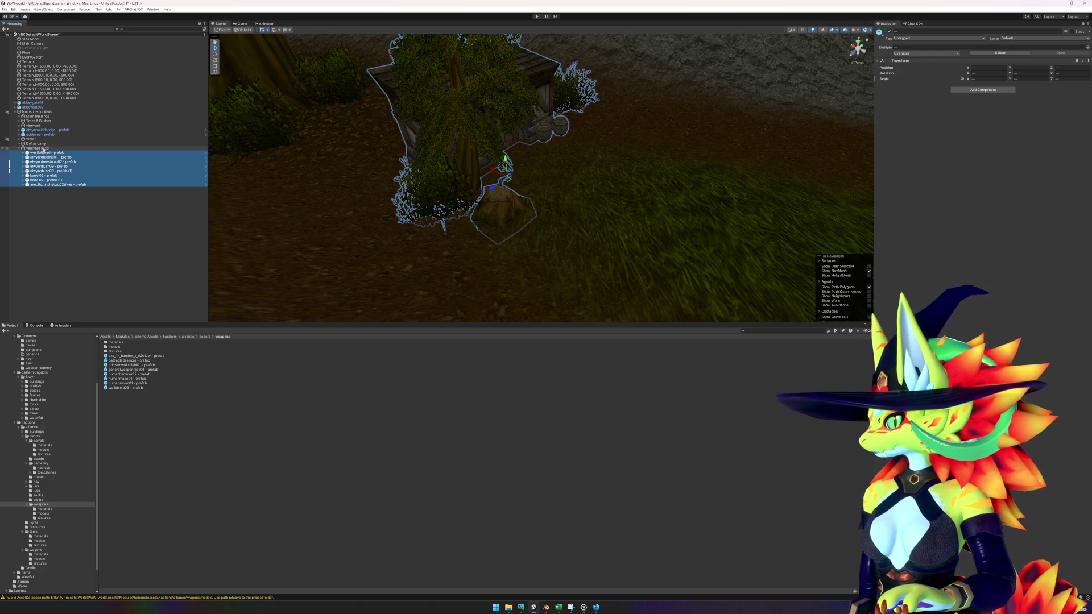
click(44, 148)
right_click(44, 149)
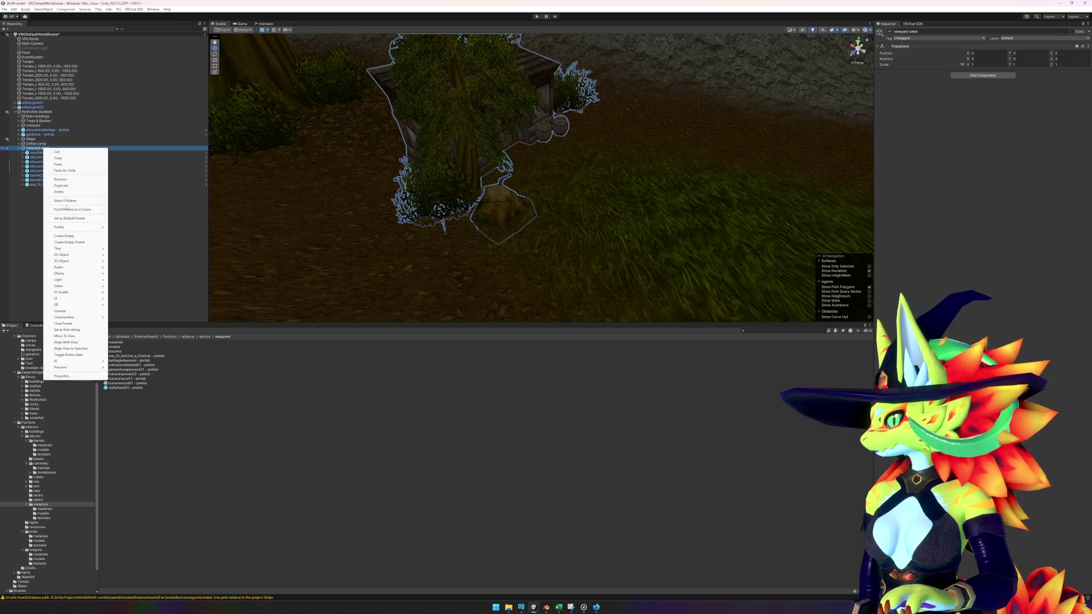
click(43, 9)
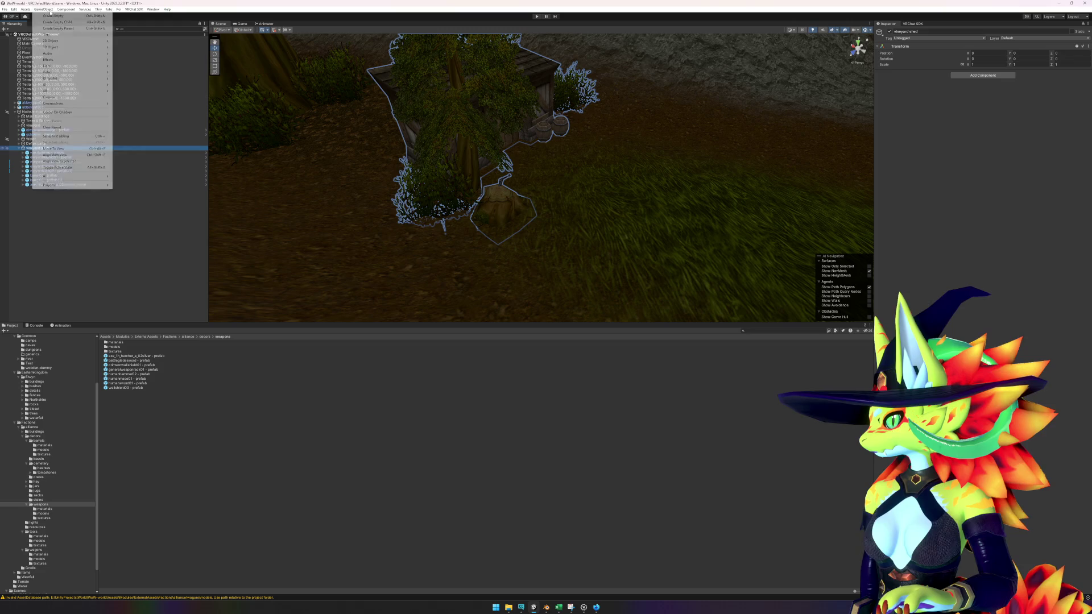
click(69, 112)
- Move the Defias camp group to the view and frame its tent
click(38, 143)
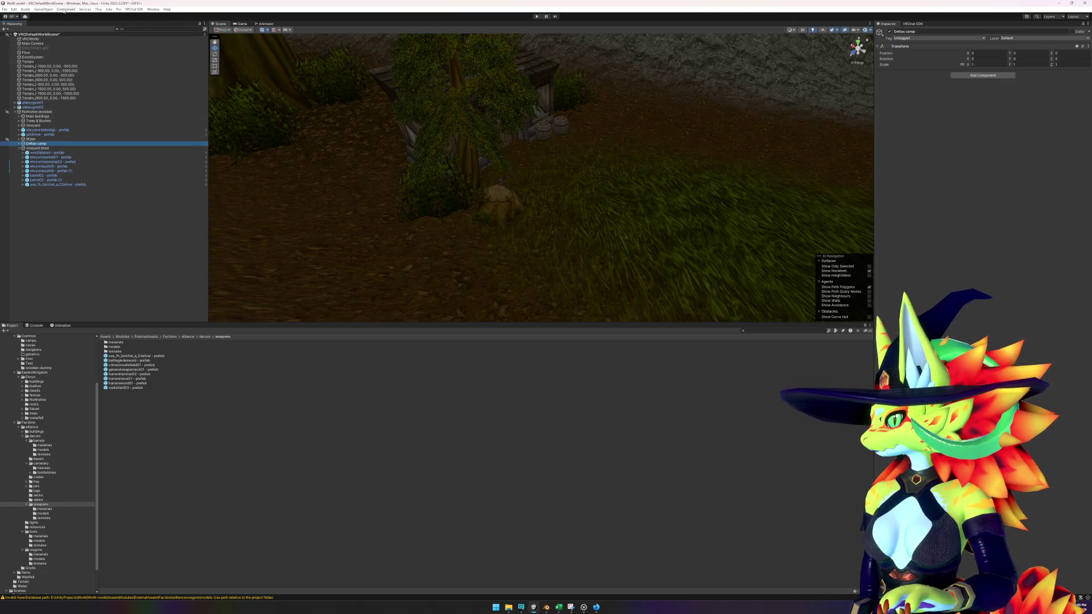
click(51, 9)
click(53, 149)
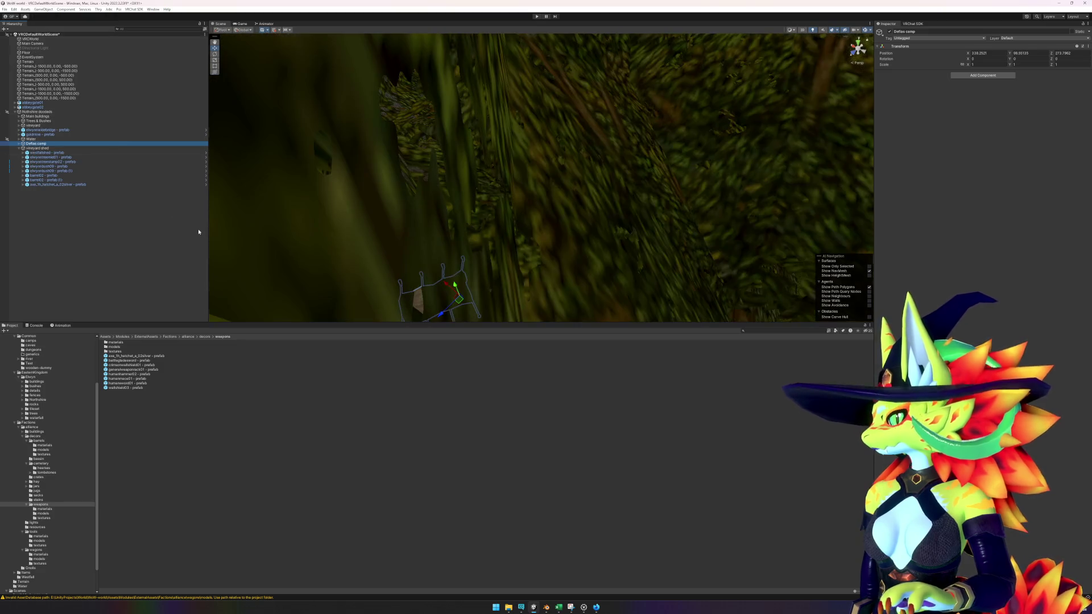
key(f)
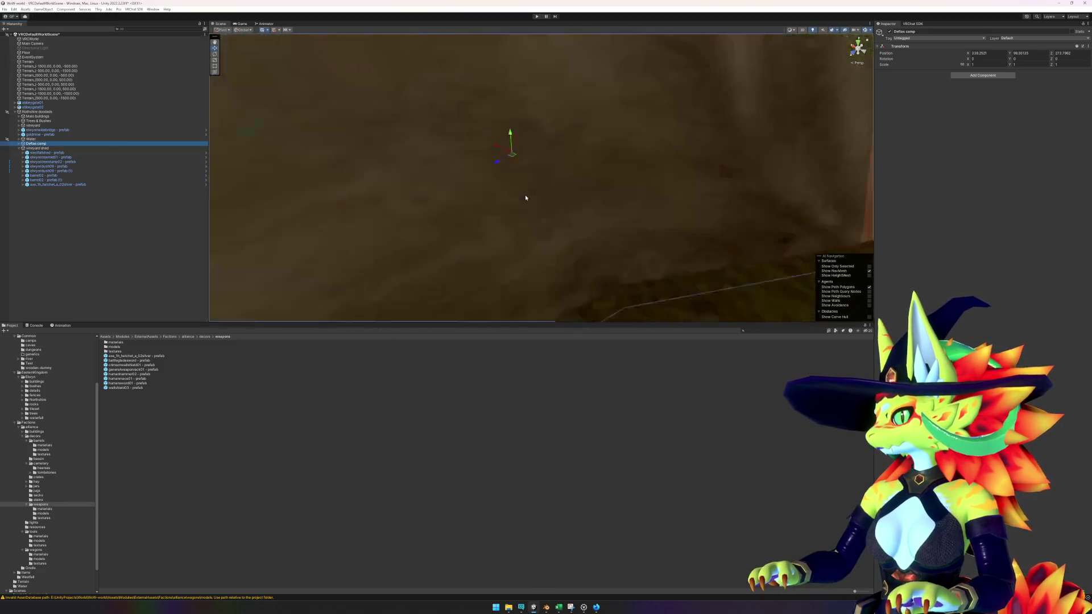
drag(543, 175, 227, 165)
- Frame the vineyard shed, then the Defias camp, and orbit over the camp path
click(34, 149)
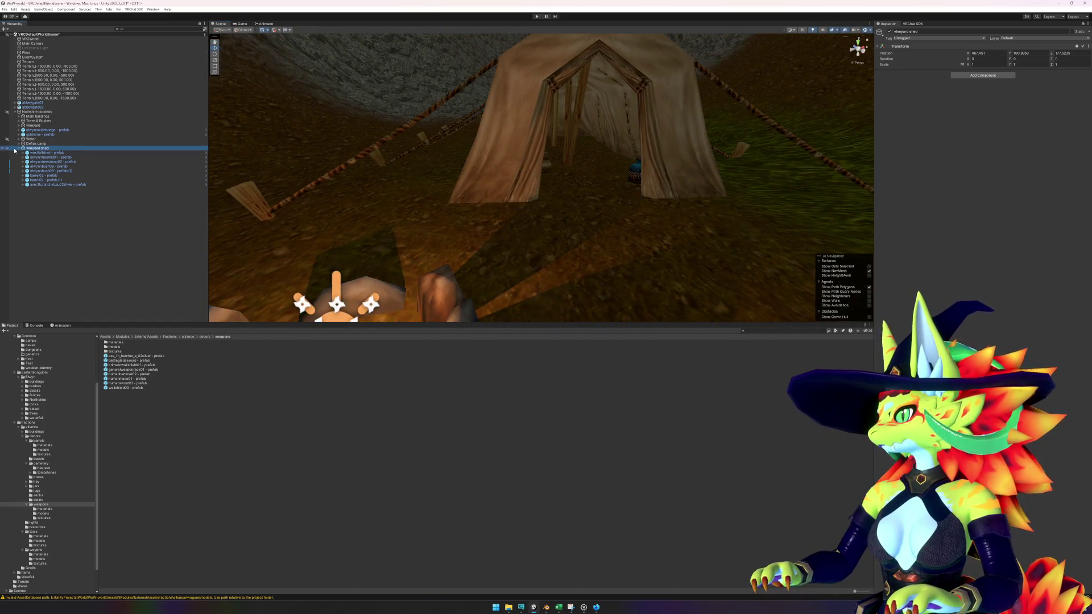
key(f)
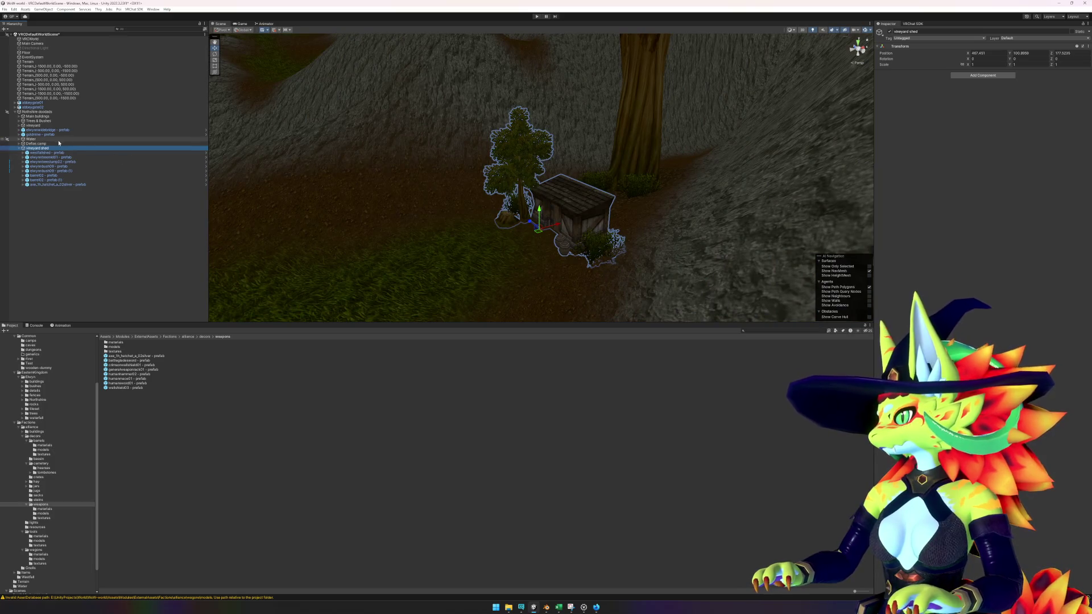
click(58, 144)
key(f)
key(f)
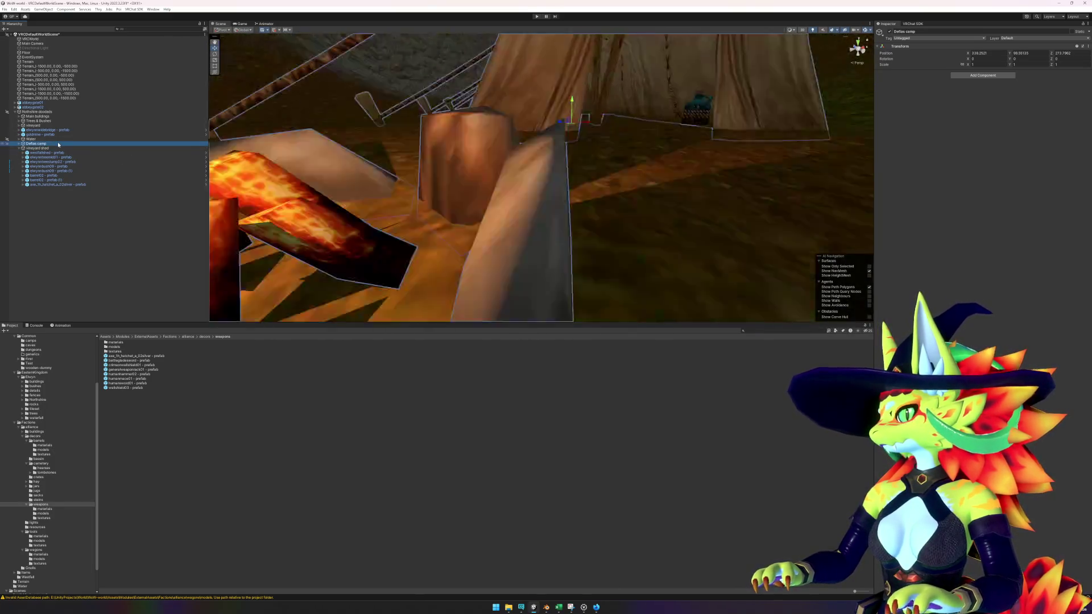
scroll(515, 210, down, 5)
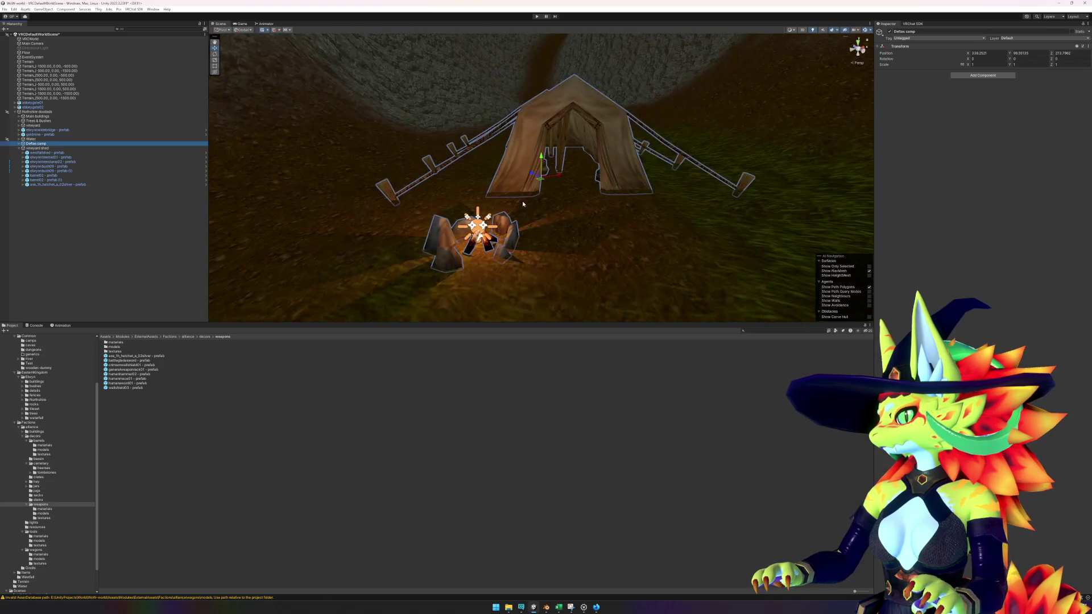
double_click(46, 145)
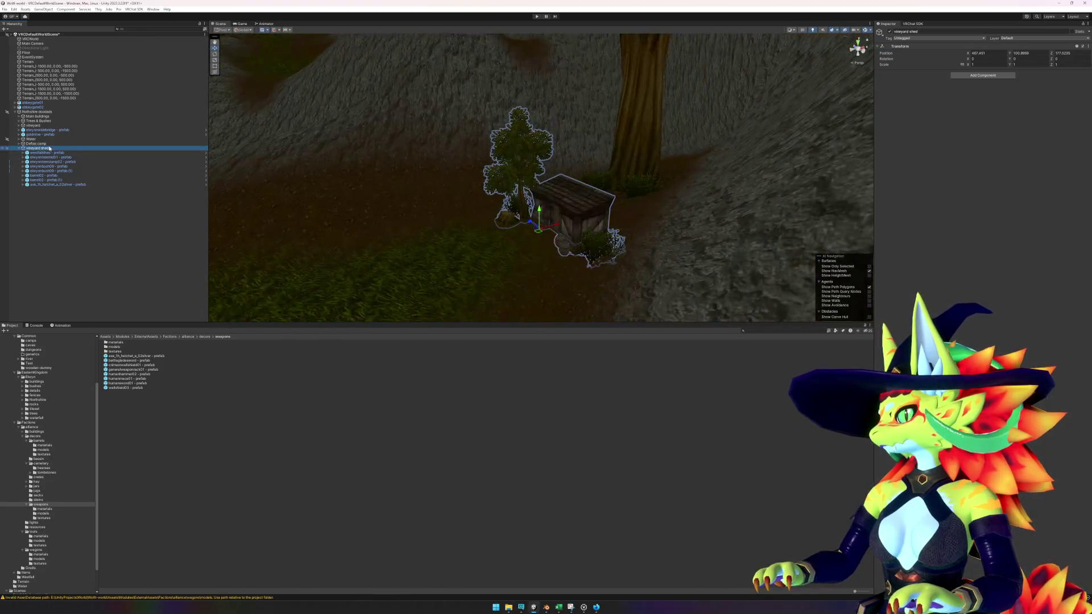
double_click(43, 146)
mouse_move(483, 187)
mouse_down()
mouse_move(209, 230)
mouse_move(451, 195)
mouse_move(450, 184)
mouse_up()
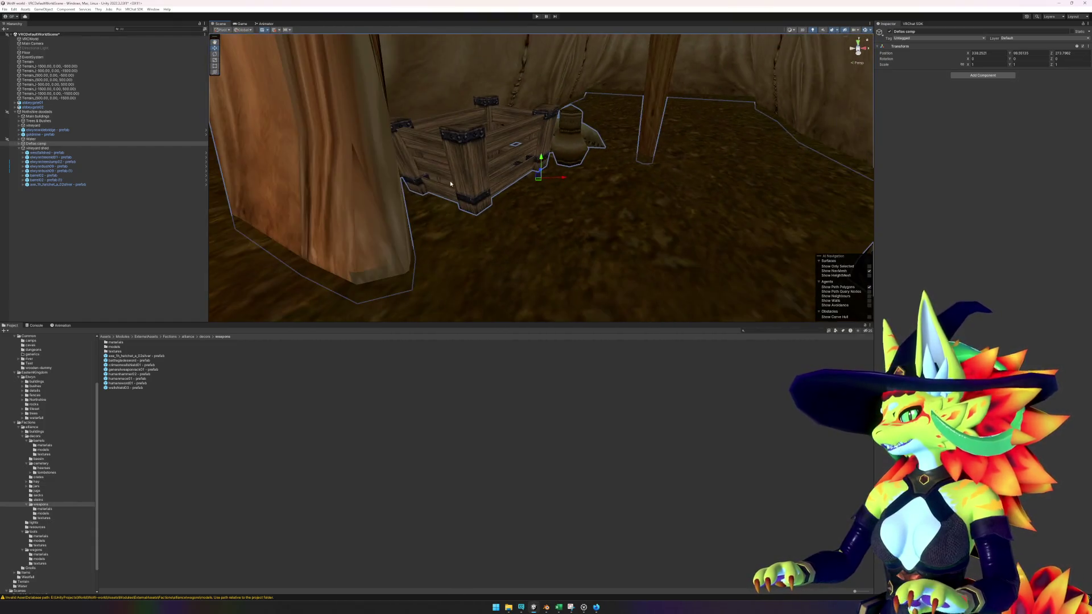
- Expand Defias camp, select humantentlarge, and frame the elwynncampfire prefab
scroll(450, 184, down, 5)
click(19, 144)
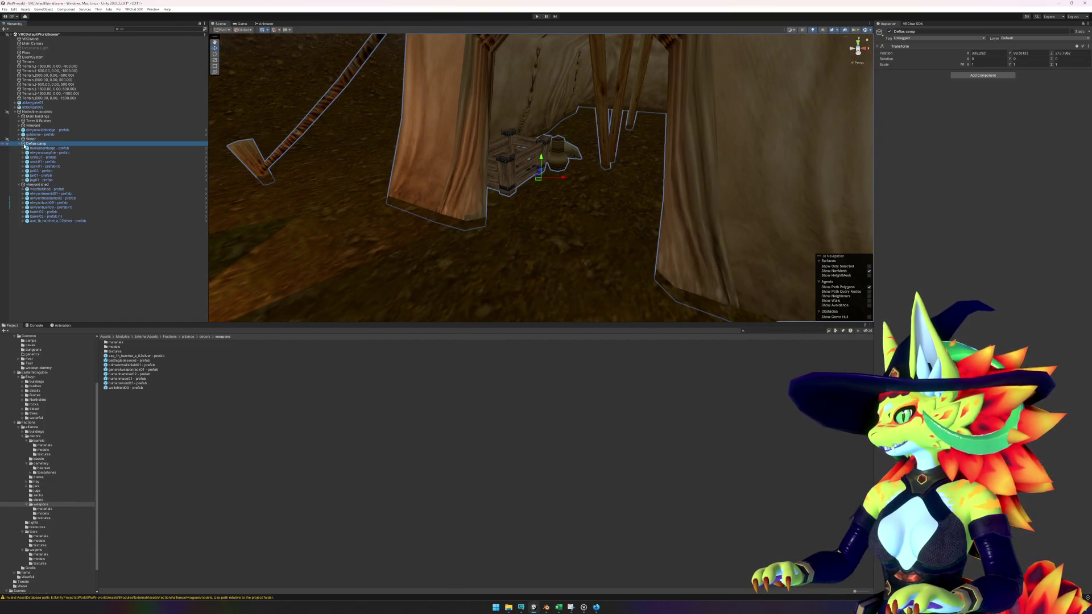
click(41, 149)
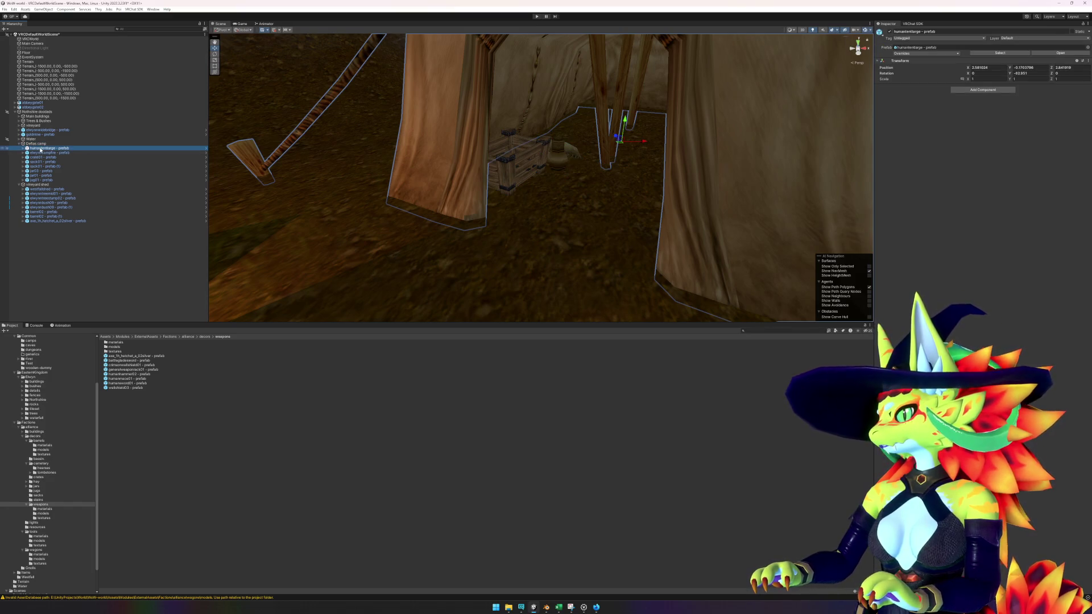
key(Down)
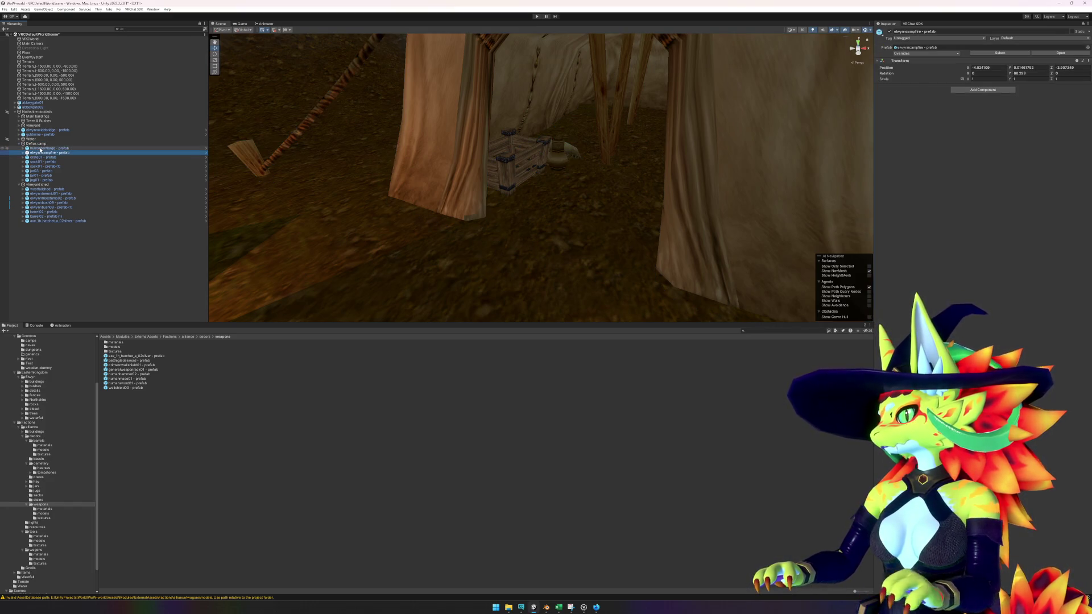
key(f)
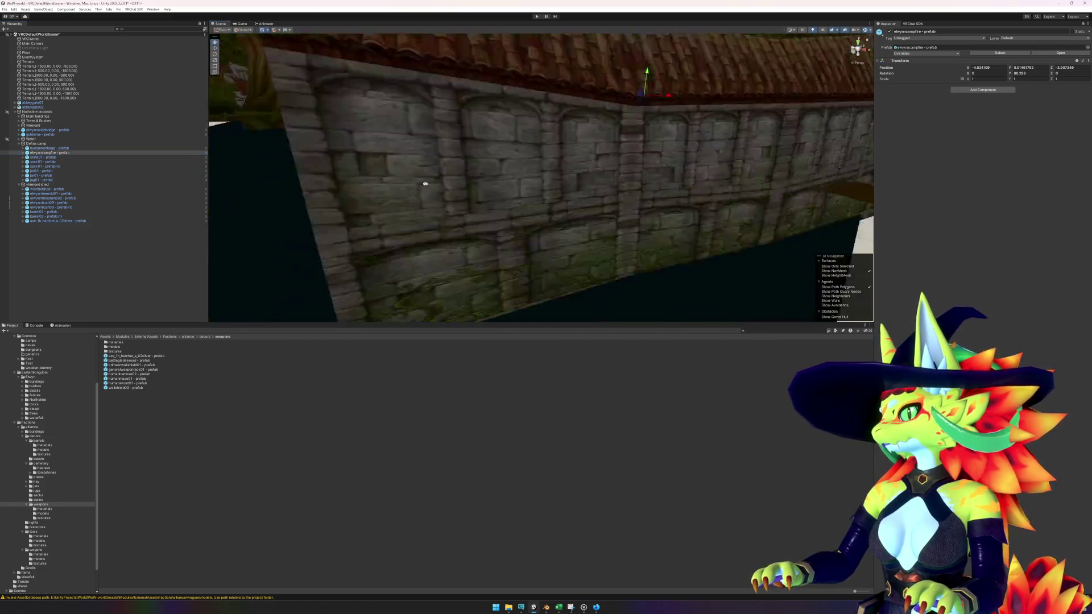
right_click(59, 153)
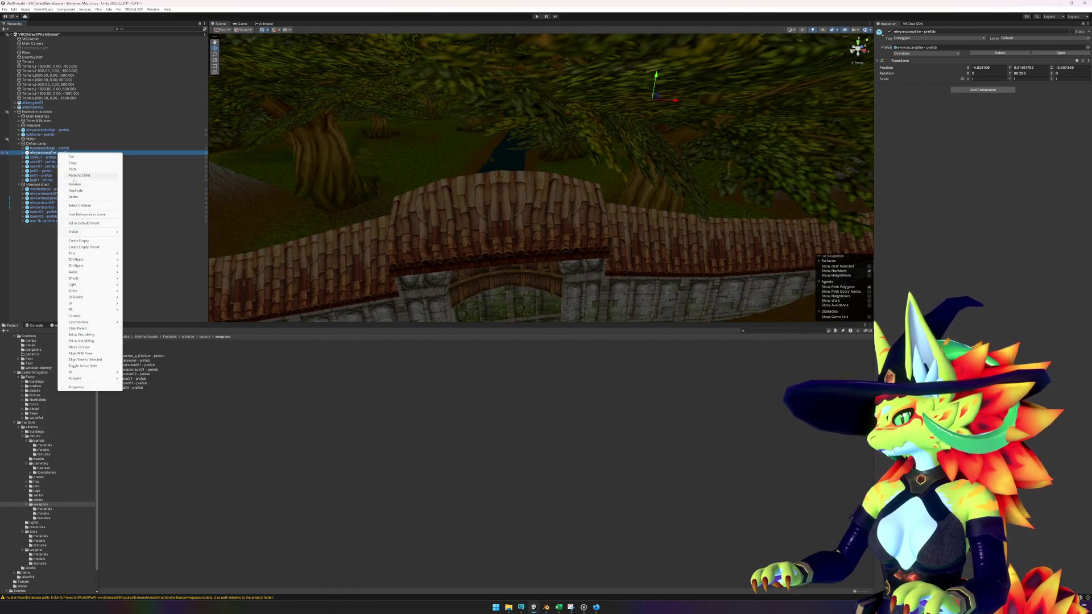
- Open elwynncampfire in isolation and step through its Geoset0, flamelicksmall and Particles children
mouse_move(78, 233)
click(149, 238)
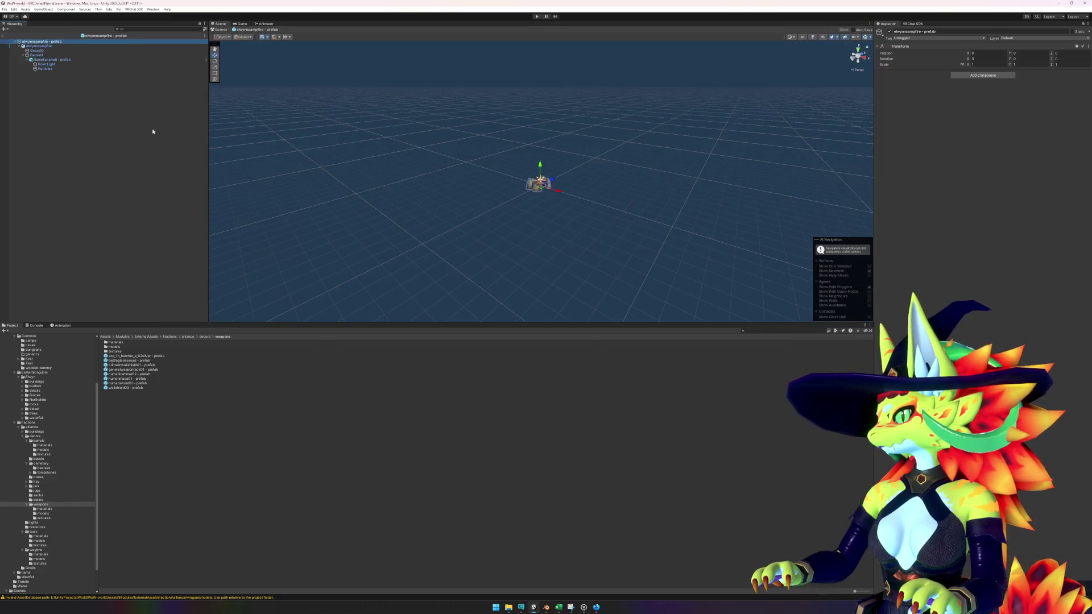
click(90, 46)
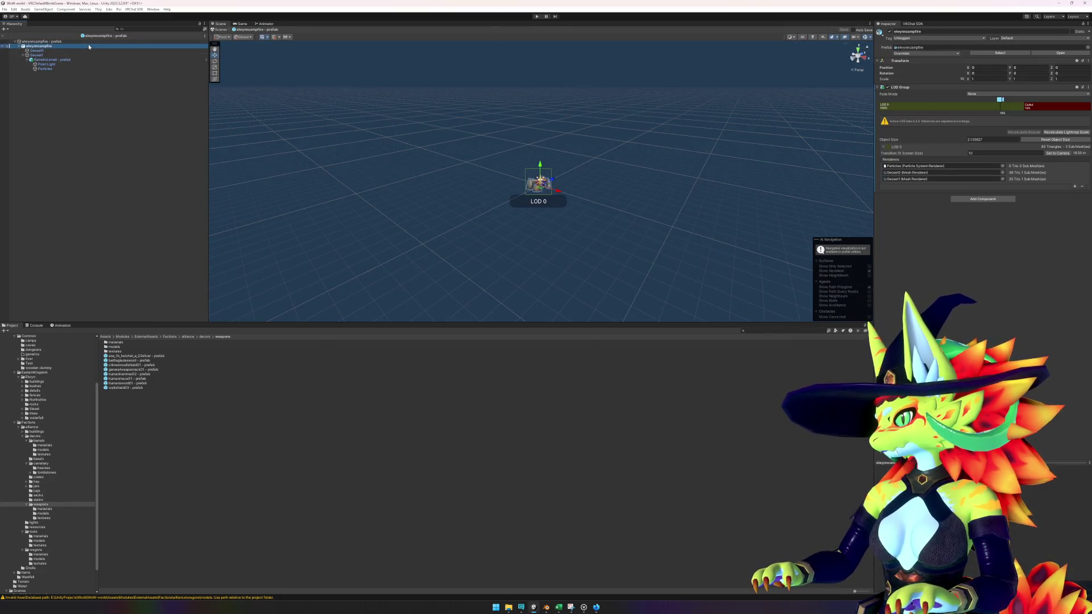
key(Down)
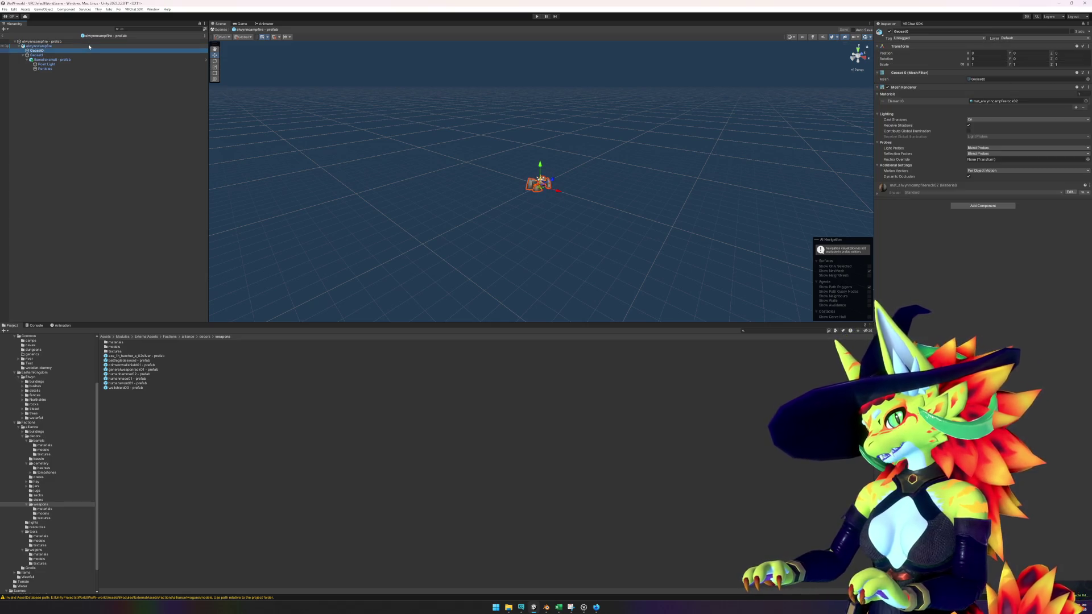
key(Down)
key(Down)
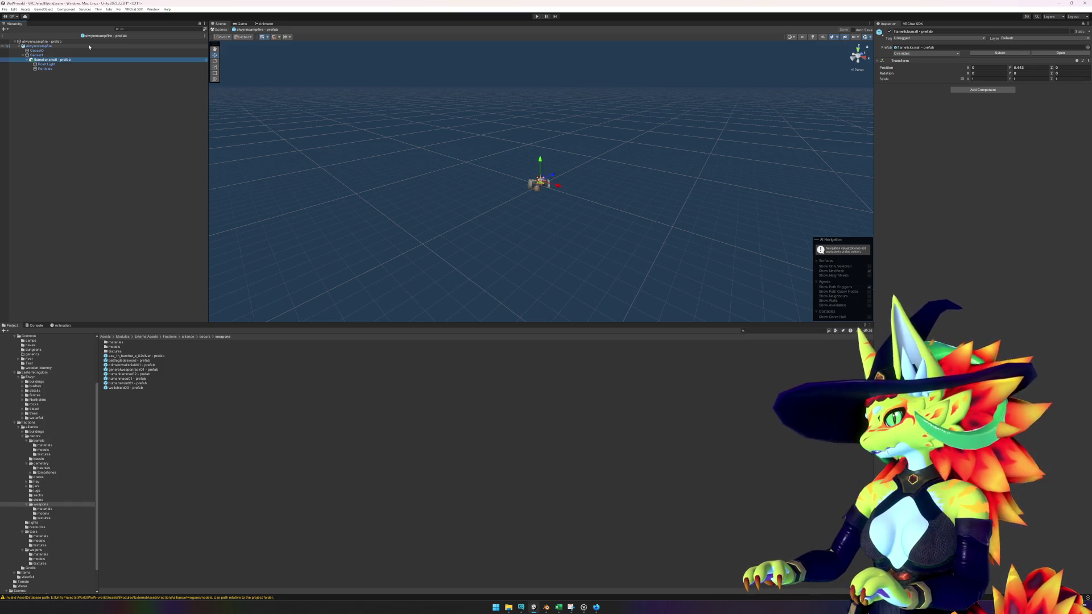
key(Down)
key(Down)
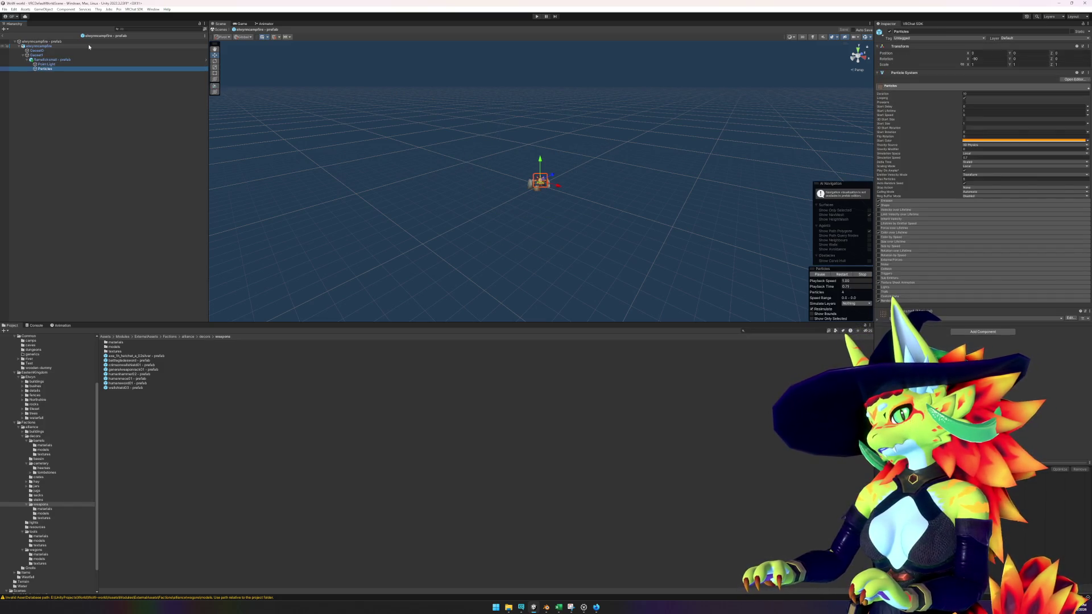
key(Up)
key(Up)
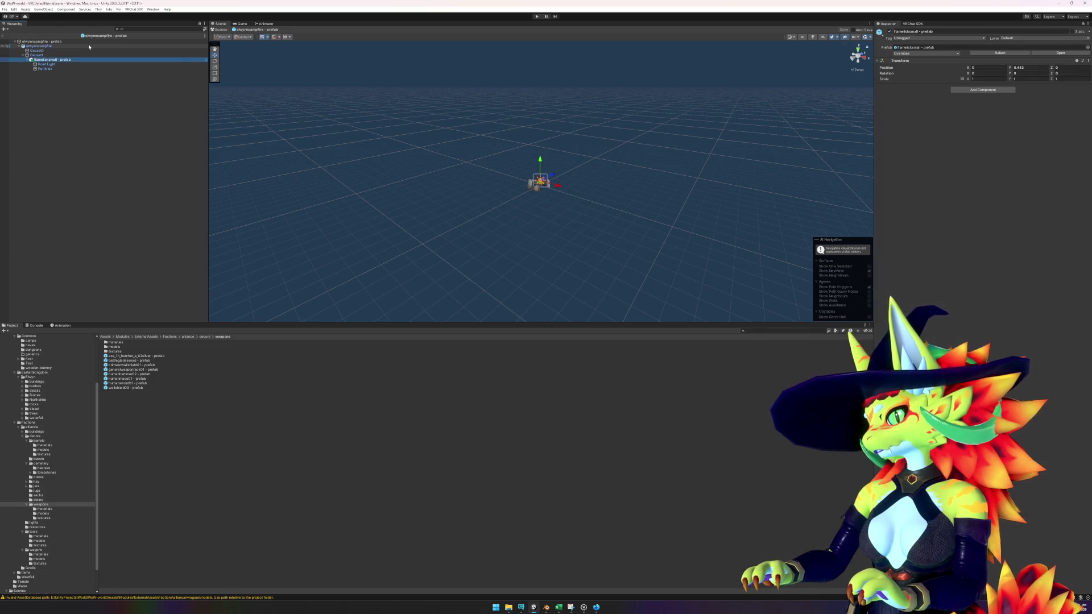
- Try copying the flamelicksmall name, then open the flamelicksmall prefab for editing
key(F2)
right_click(51, 63)
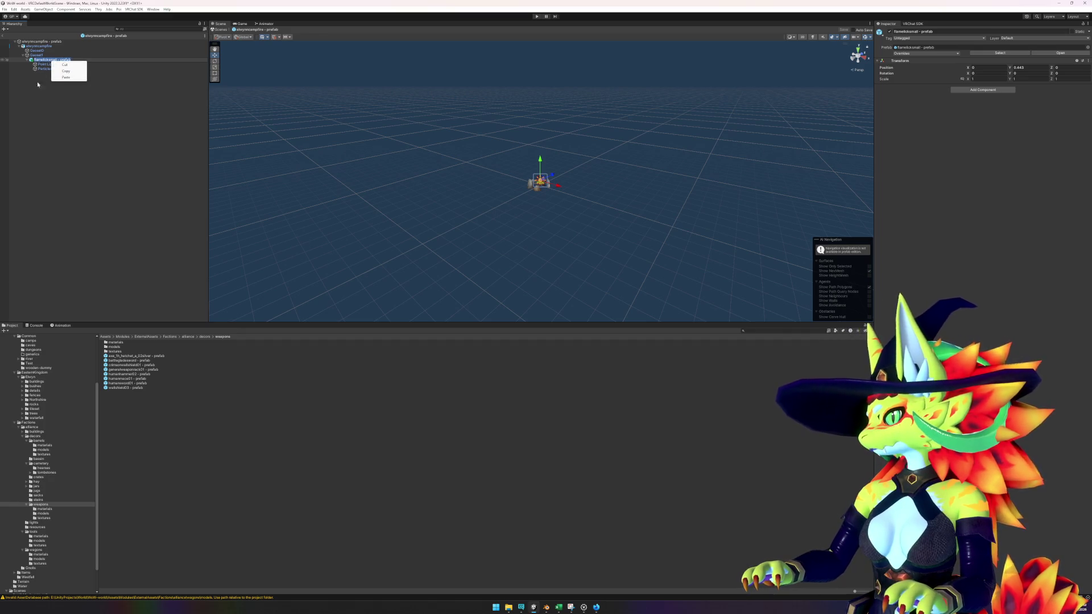
key(Escape)
right_click(41, 60)
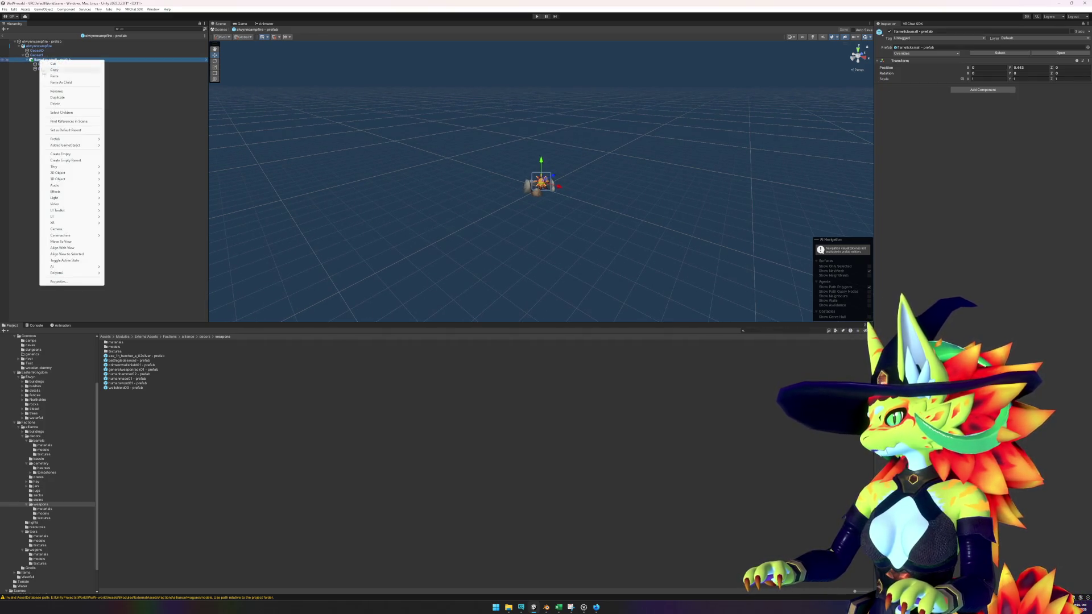
mouse_move(57, 139)
click(131, 139)
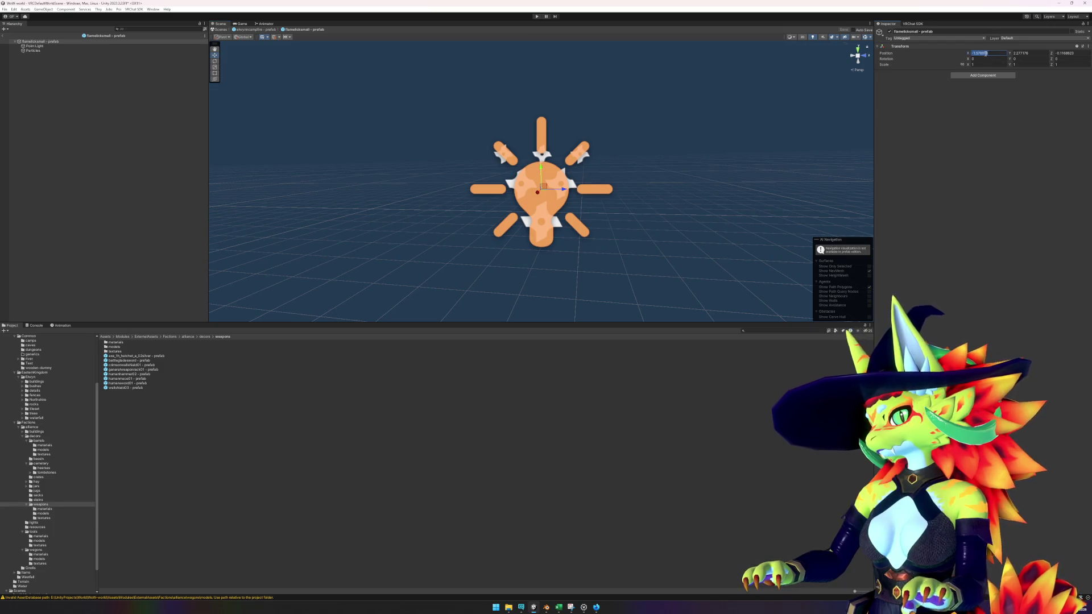
- Set the flame prefab's Position X and Y to 0 and check its Point Light and Particles
text(0)
key(Tab)
text(0)
key(Tab)
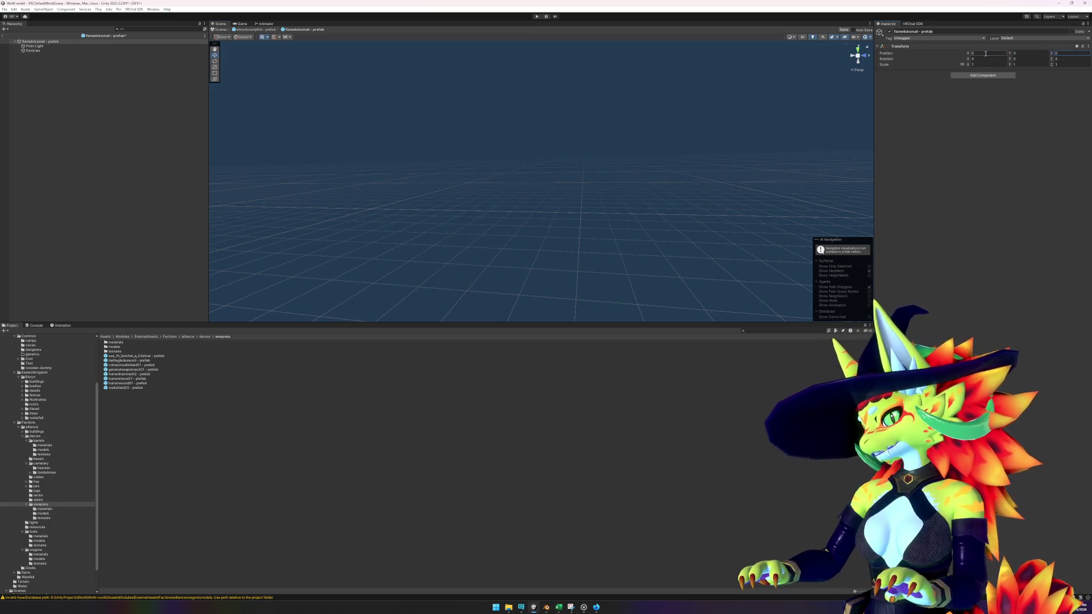
click(114, 46)
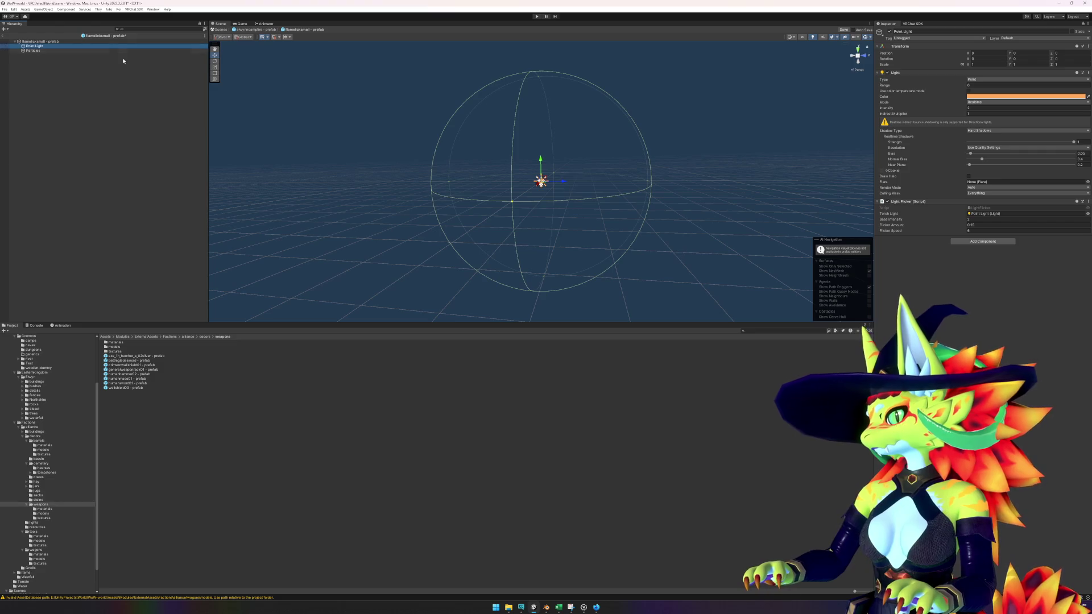
drag(248, 248, 228, 112)
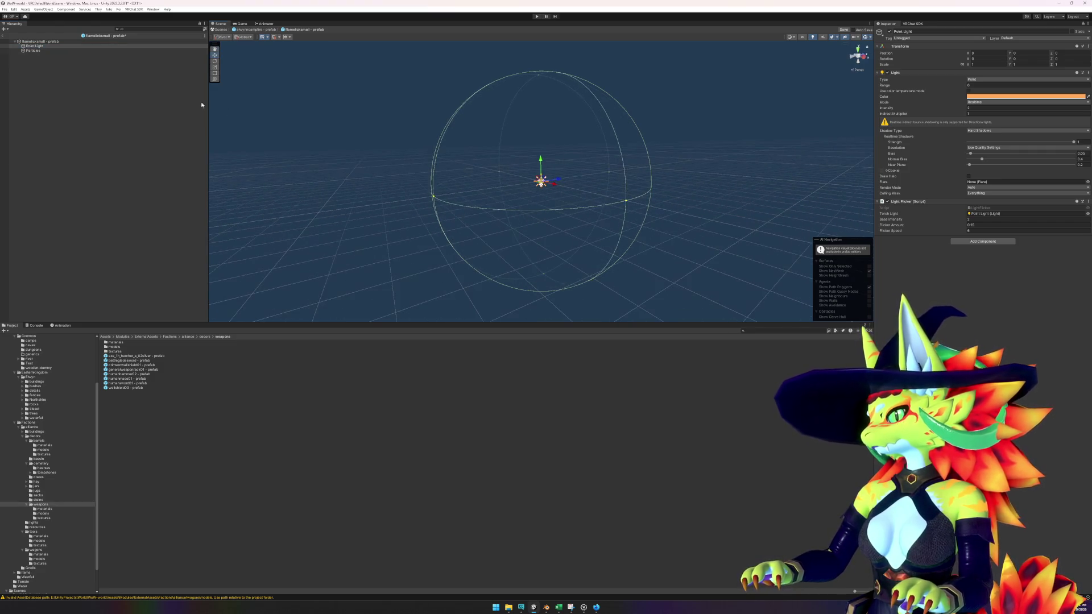
click(43, 52)
click(33, 43)
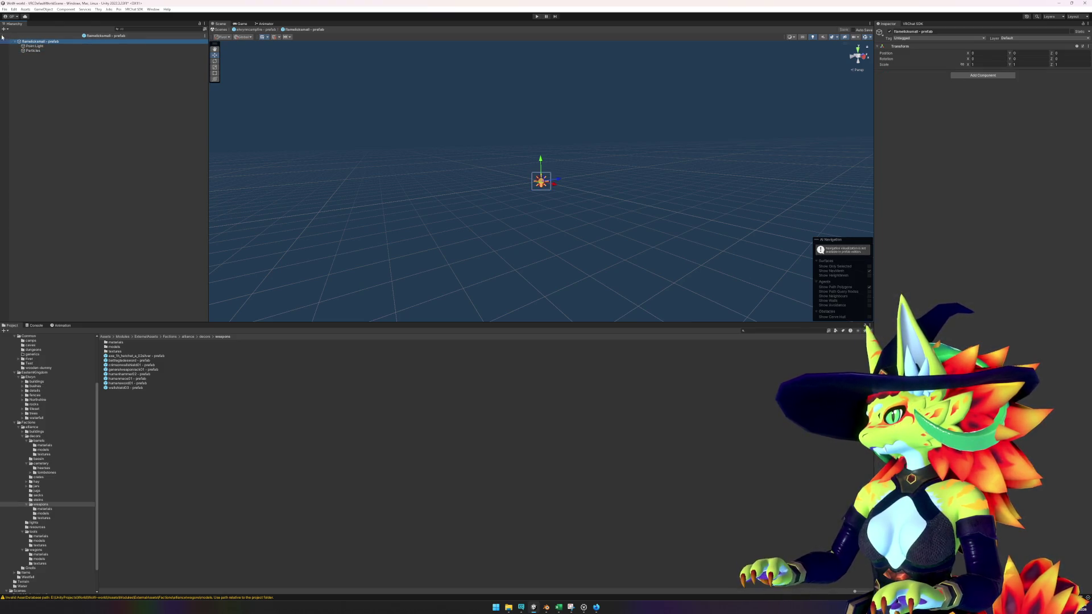
- Back in the campfire prefab, review its mesh, Point Light and Particles, then return to the scene
click(2, 37)
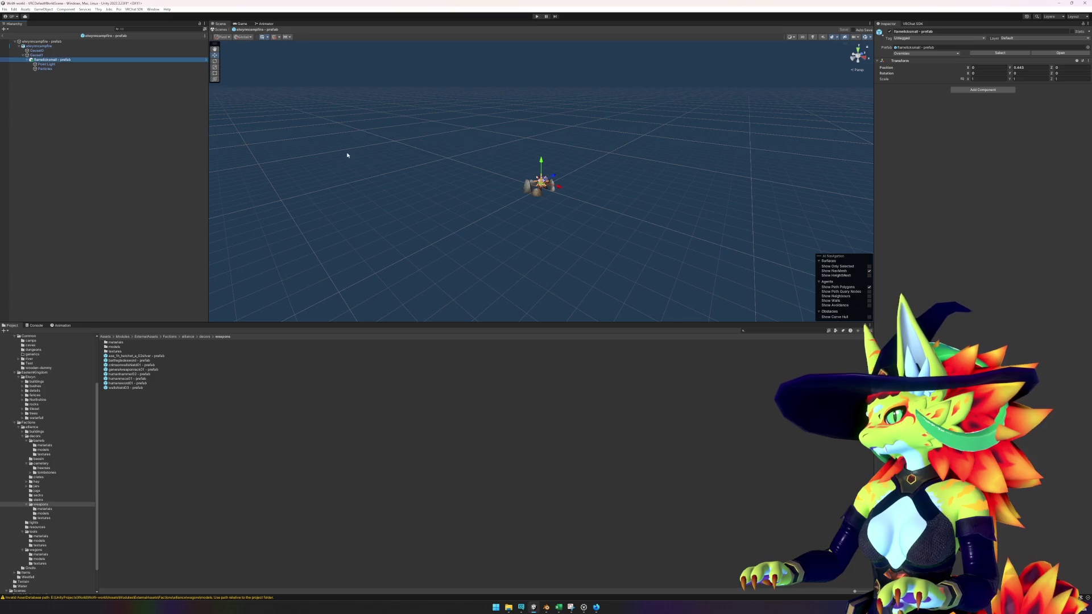
mouse_move(490, 214)
mouse_down()
mouse_move(488, 185)
mouse_move(532, 217)
mouse_up()
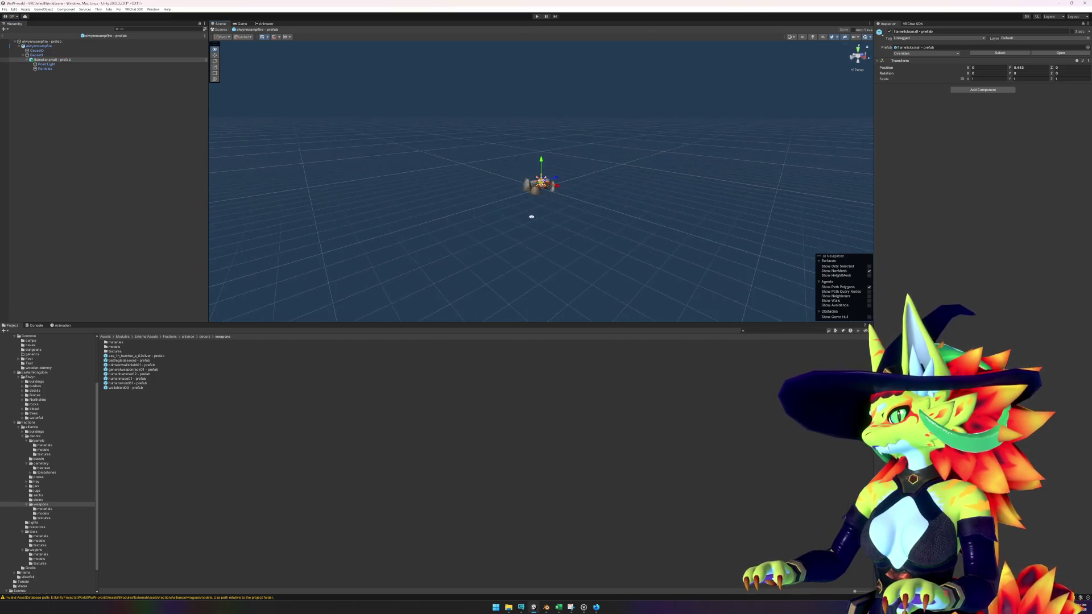
click(49, 43)
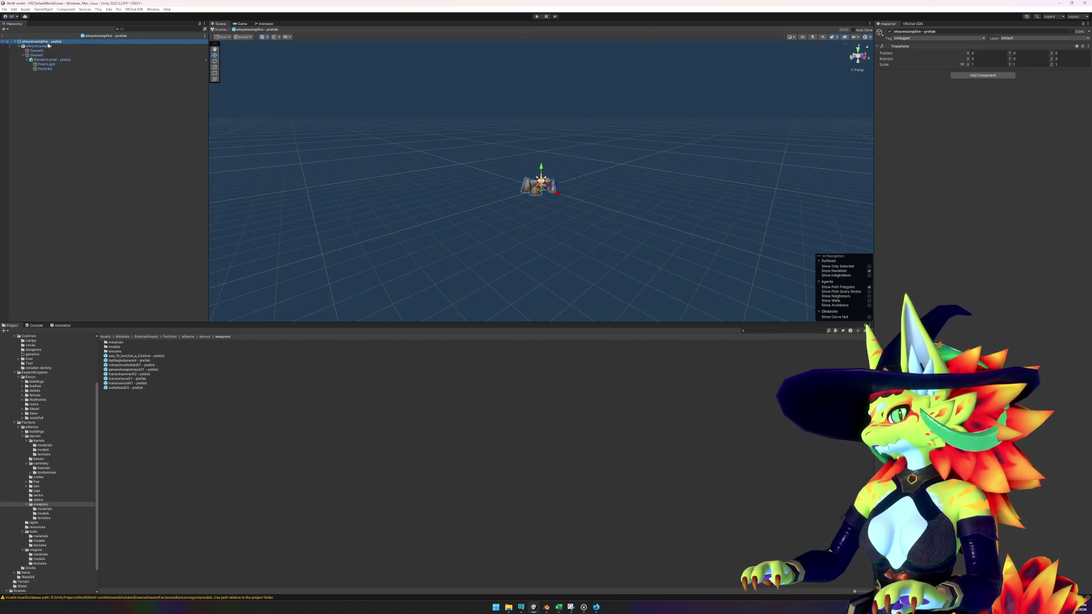
click(48, 46)
key(Down)
key(Down)
key(Down)
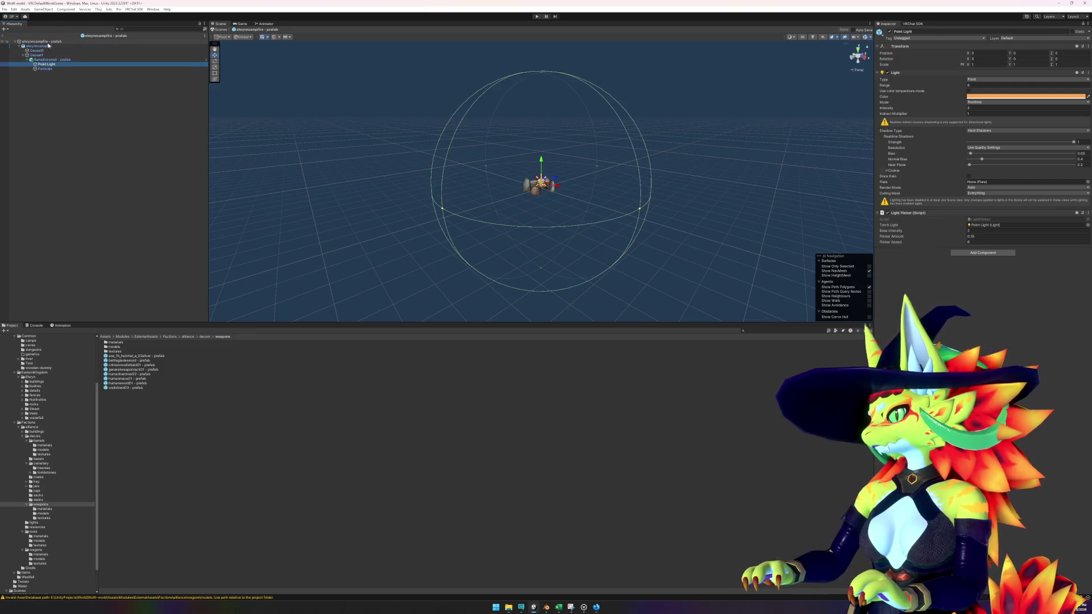
key(Down)
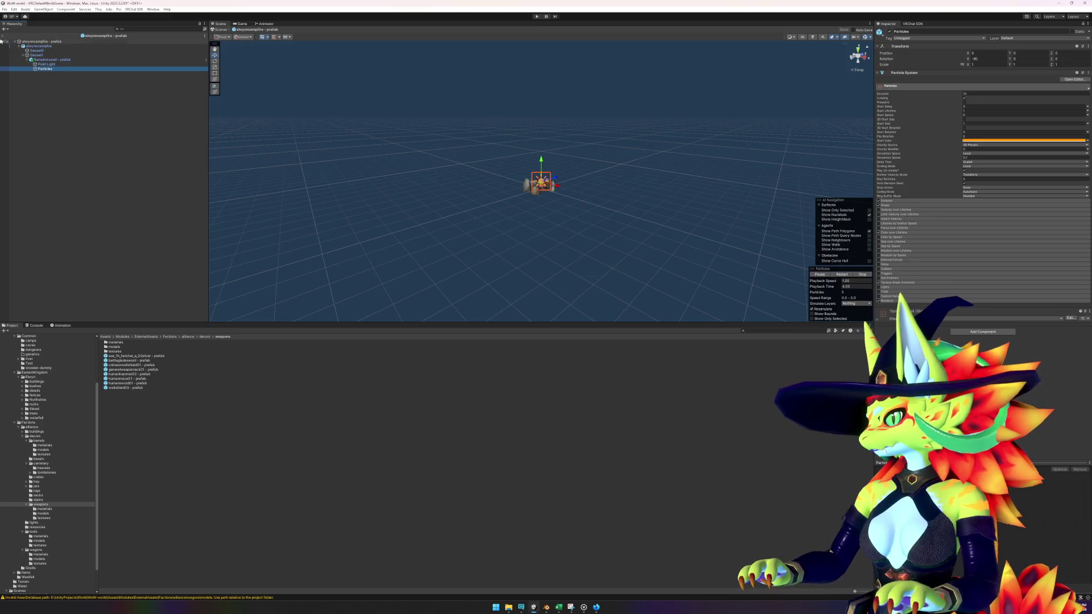
click(4, 36)
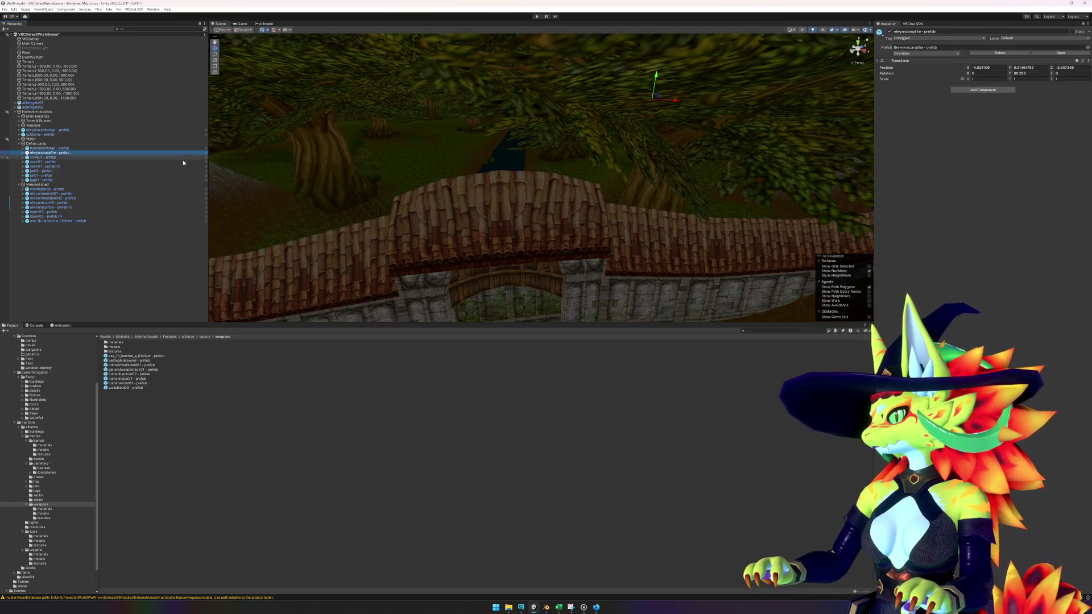
- Frame the campfire, step to jug01, then expand Main buildings and frame stonepyre01
double_click(62, 154)
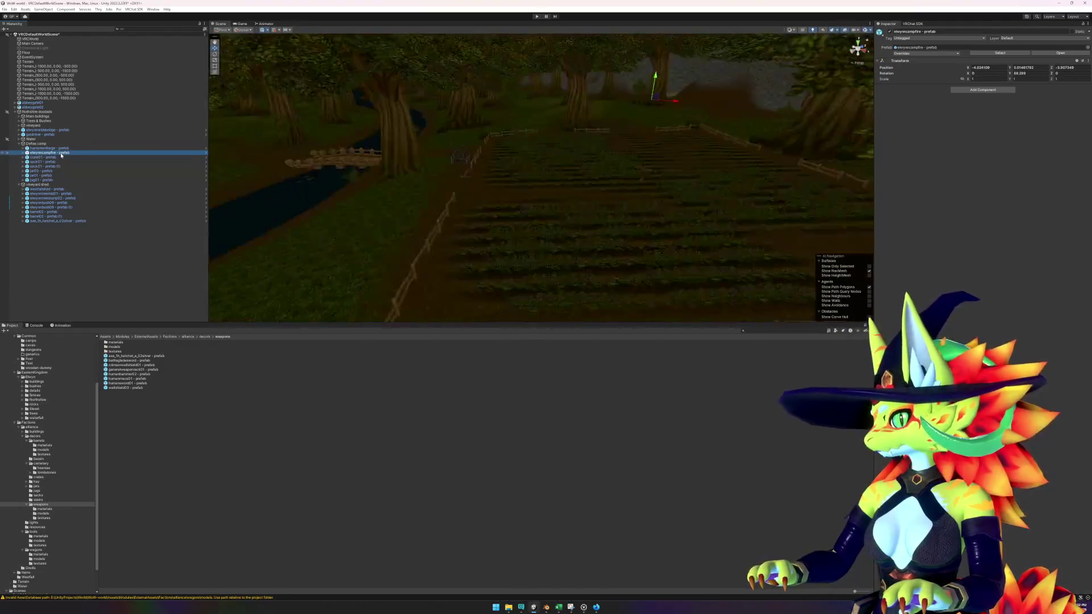
click(64, 158)
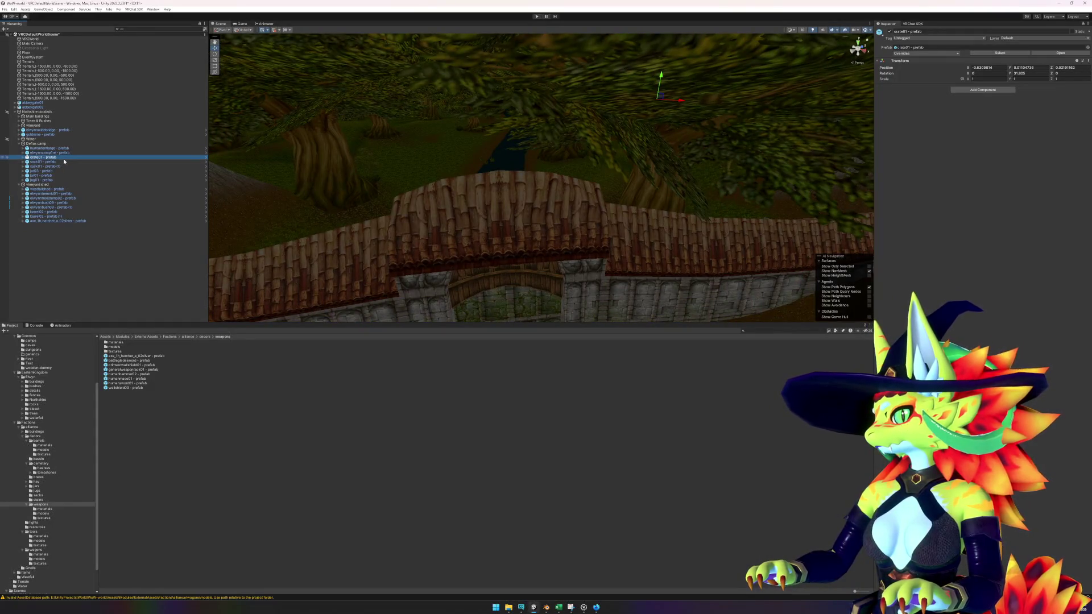
key(Down)
key(Down)
key(Down)
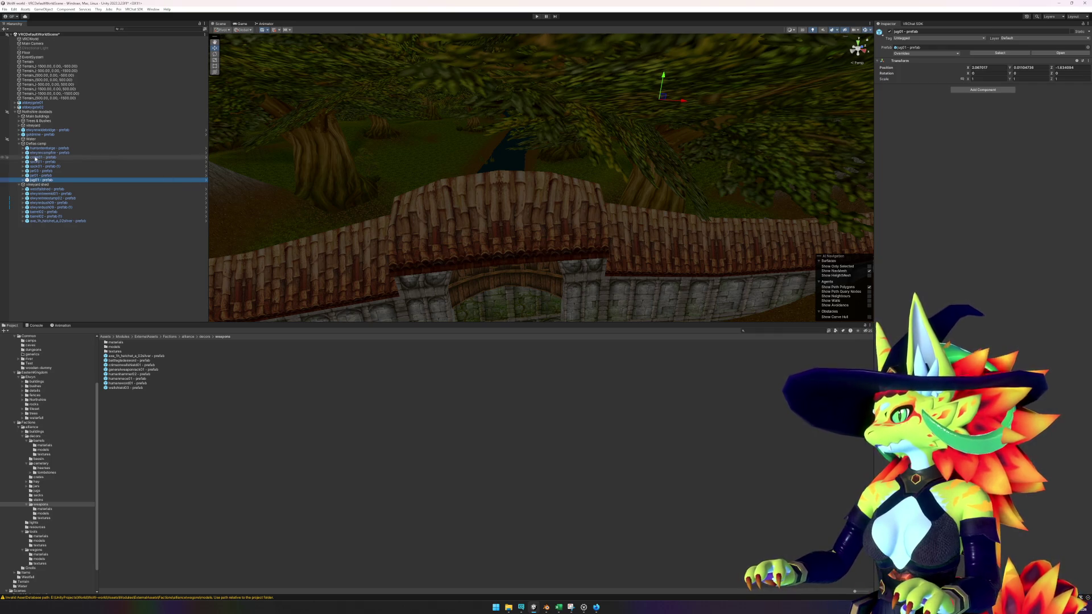
click(20, 116)
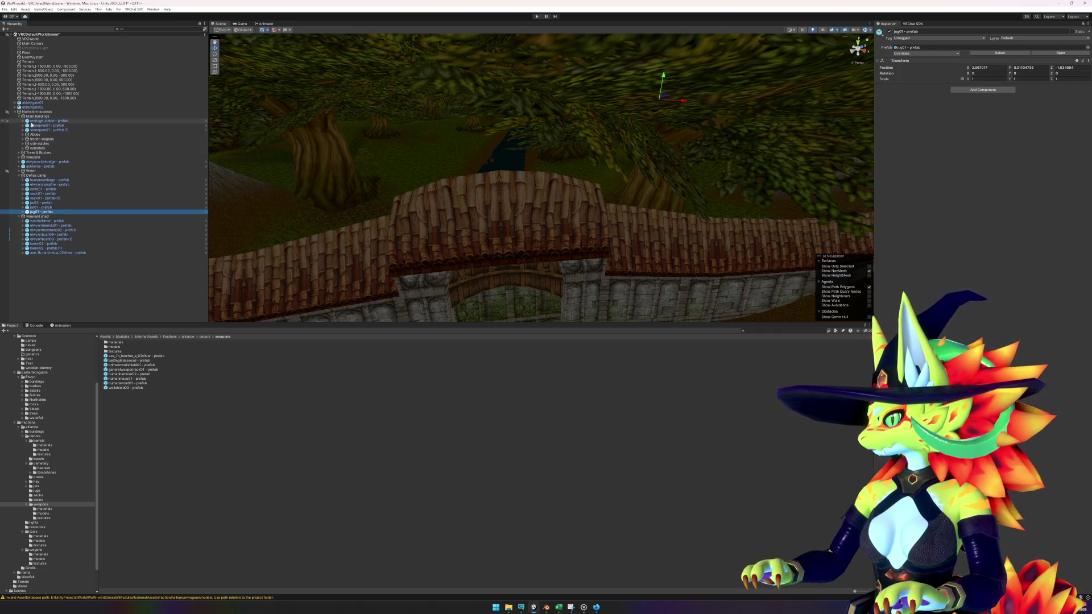
double_click(44, 125)
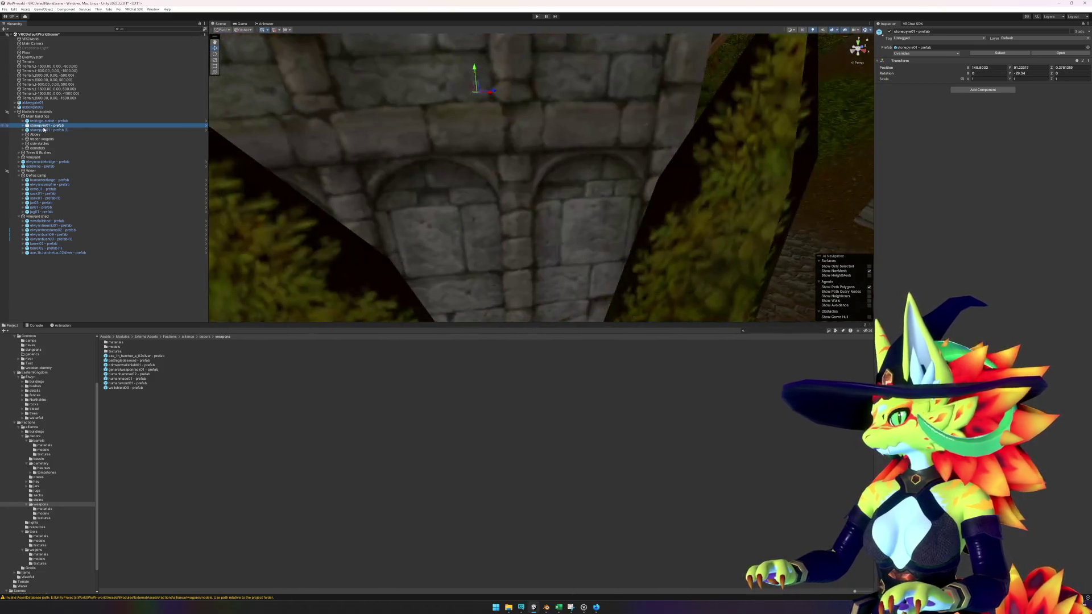
scroll(496, 196, up, 3)
scroll(496, 195, down, 5)
key(f)
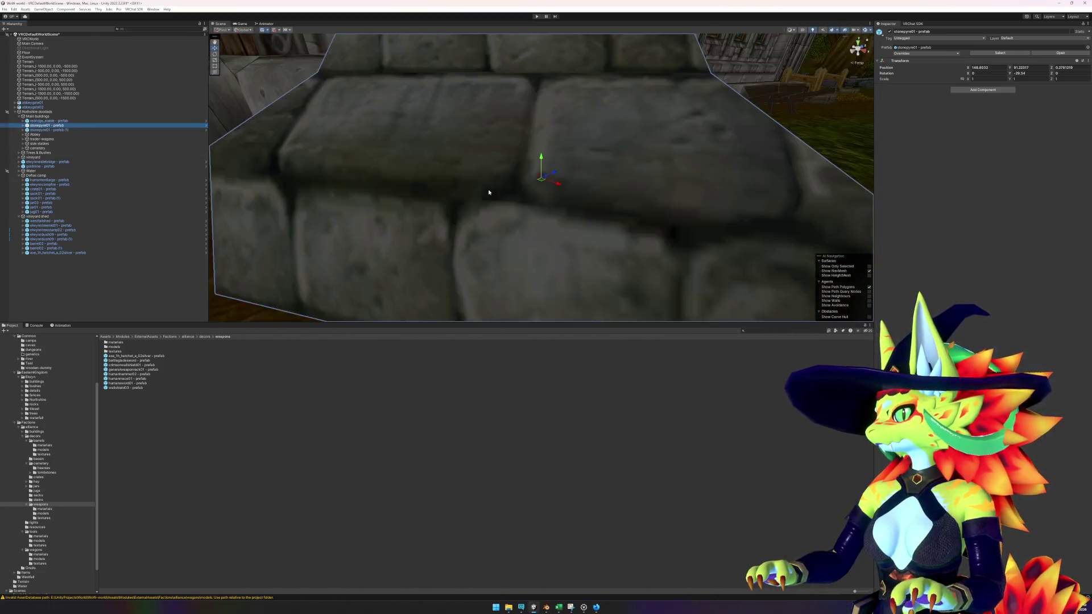
mouse_move(498, 199)
mouse_down()
mouse_move(616, 195)
mouse_move(477, 209)
mouse_move(358, 184)
mouse_move(227, 188)
mouse_move(113, 137)
mouse_up()
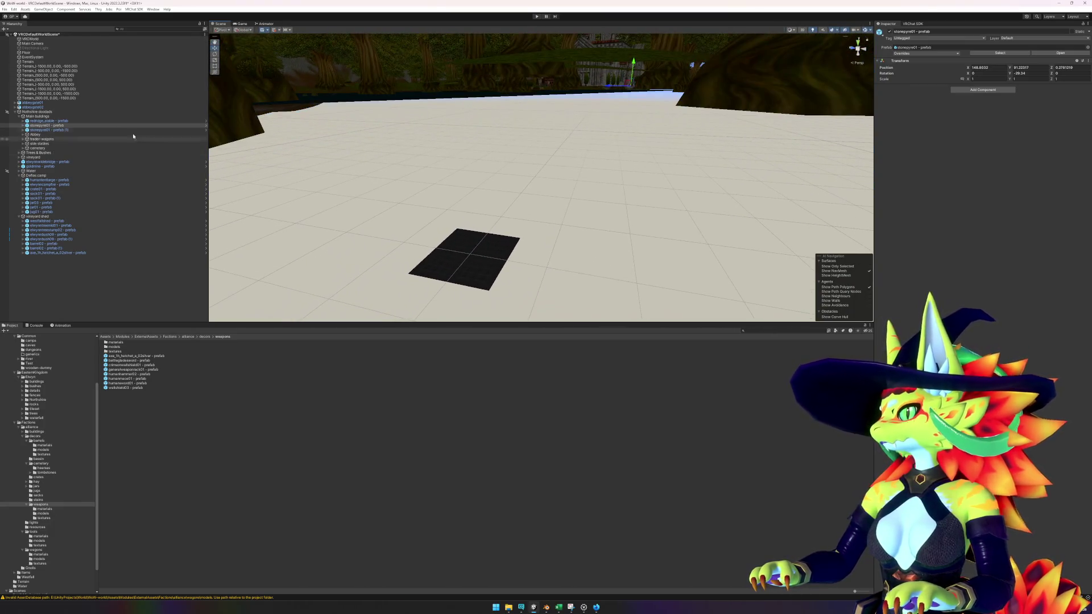
- Open stonepyre01 in isolation, step through its Geoset1 mesh and flamelicksmall, then exit Prefab Mode
right_click(49, 125)
mouse_move(97, 206)
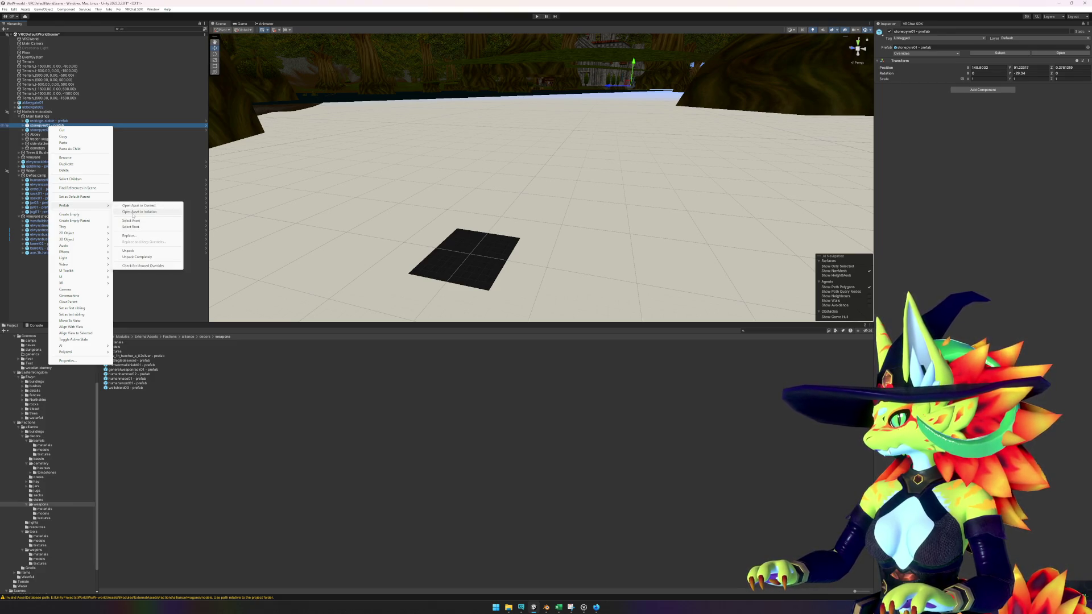
click(132, 211)
scroll(449, 203, down, 3)
drag(448, 202, 511, 216)
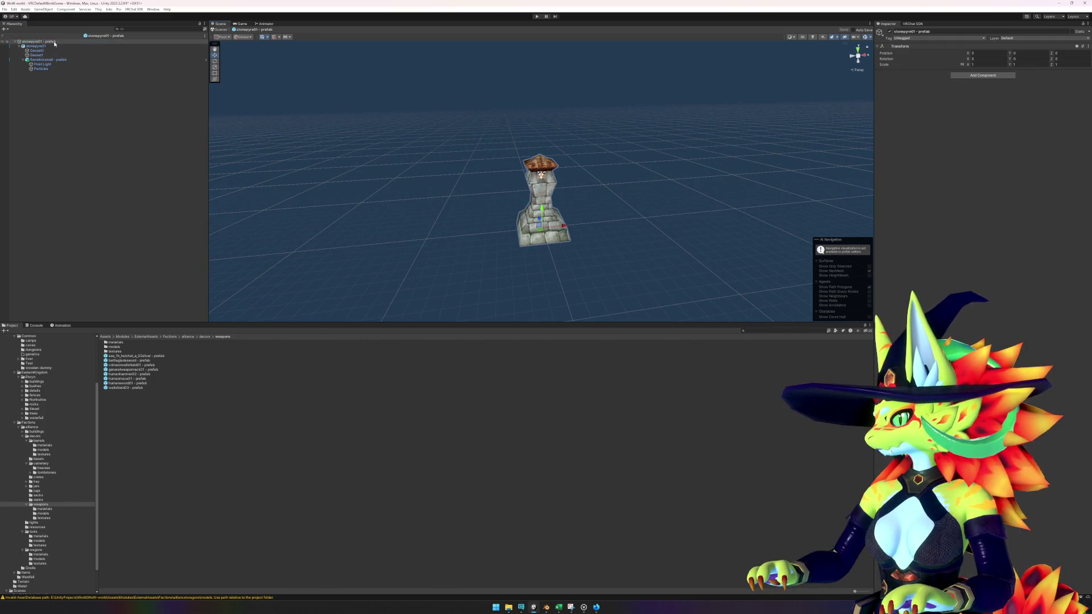
click(54, 42)
key(Down)
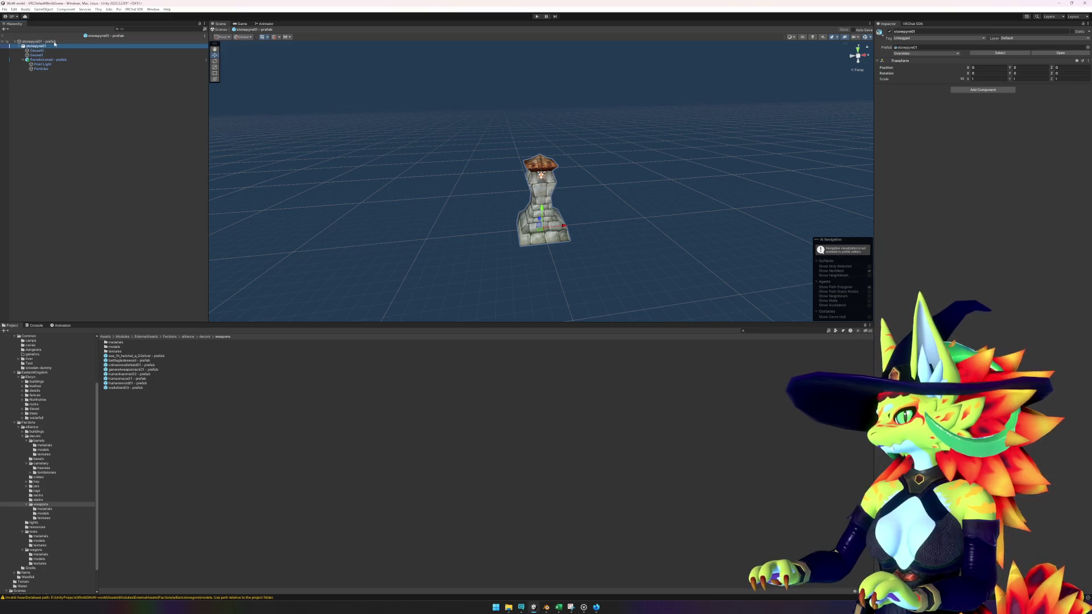
key(Down)
key(Down)
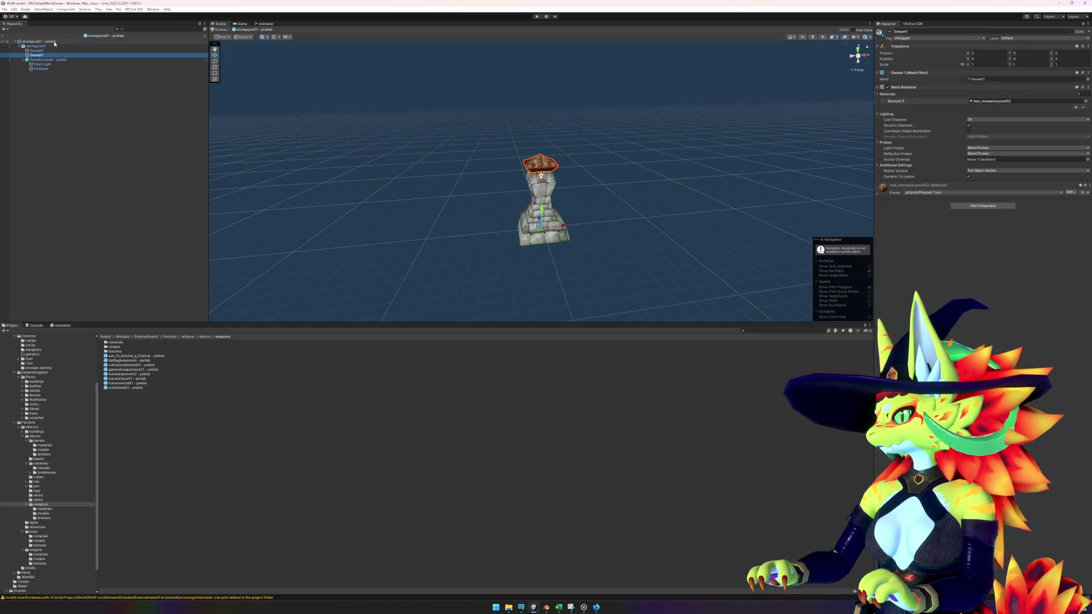
key(Down)
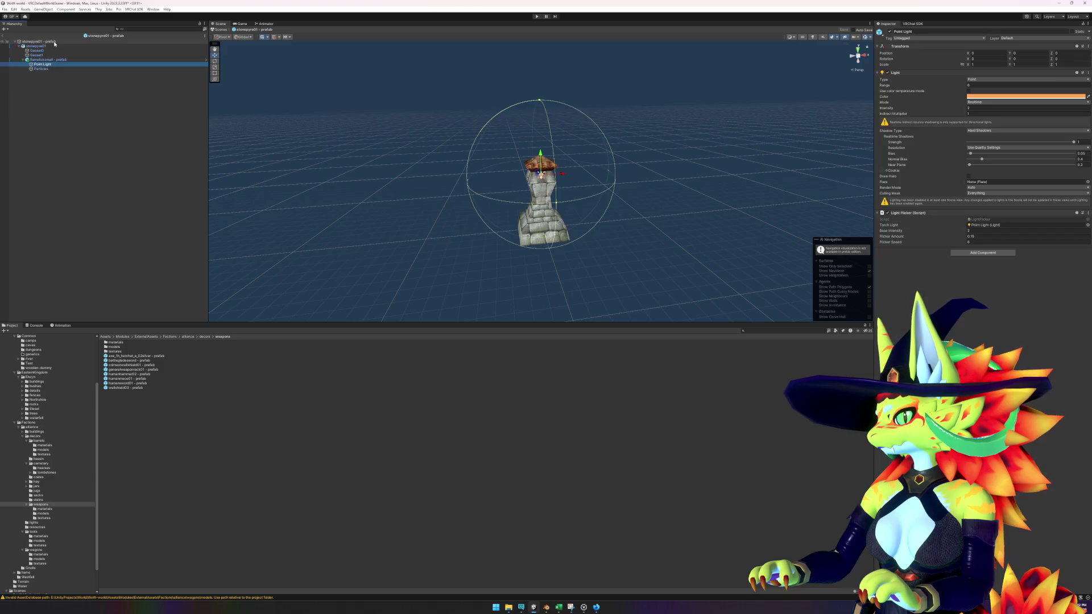
click(54, 43)
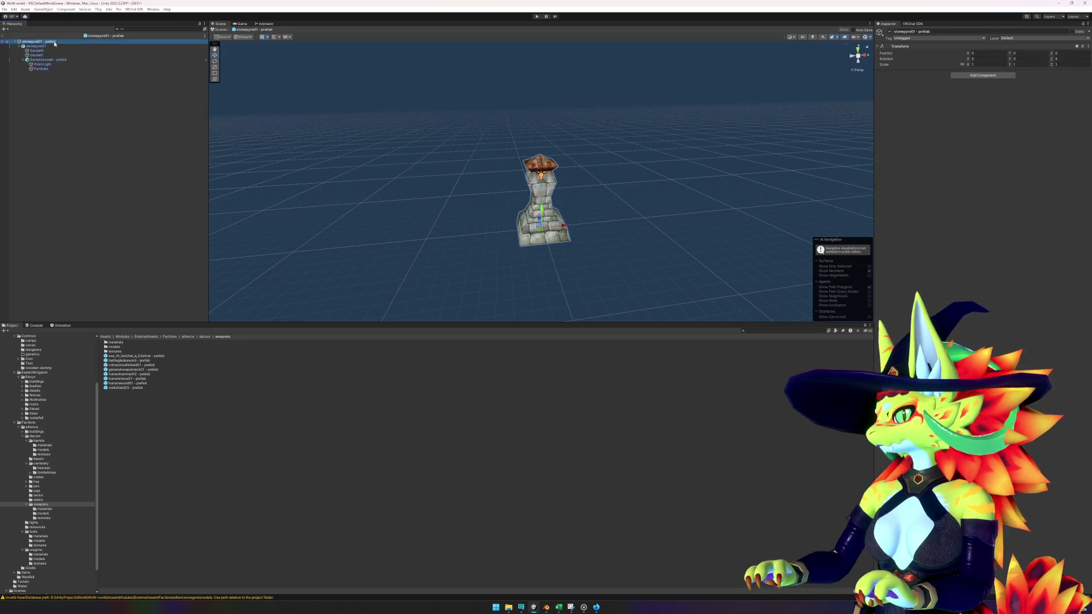
click(7, 34)
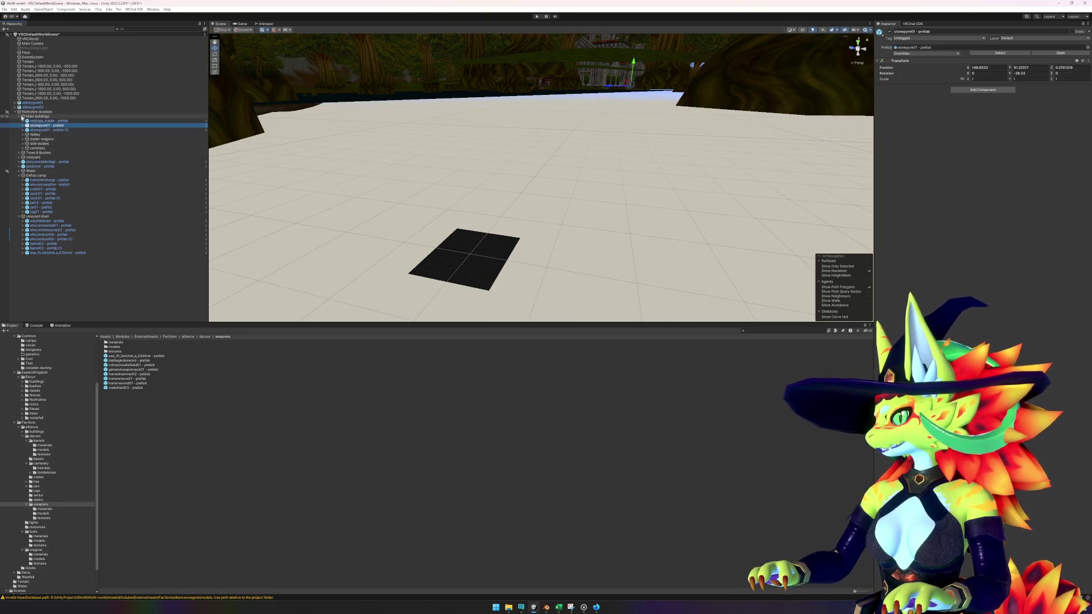
- Collapse Main buildings and frame the Defias camp, then the vineyard shed
click(19, 116)
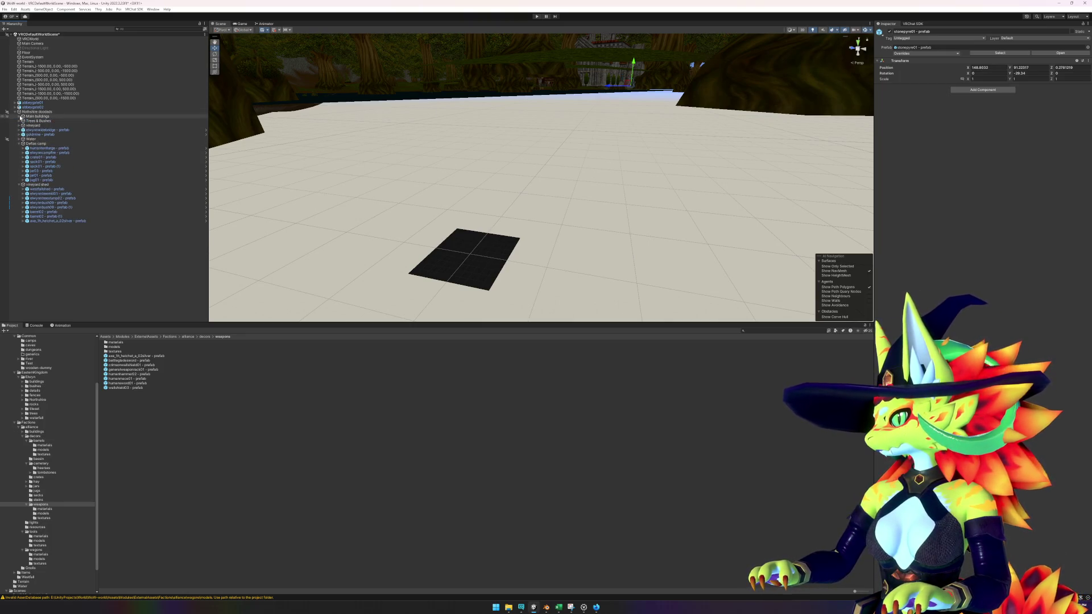
double_click(47, 144)
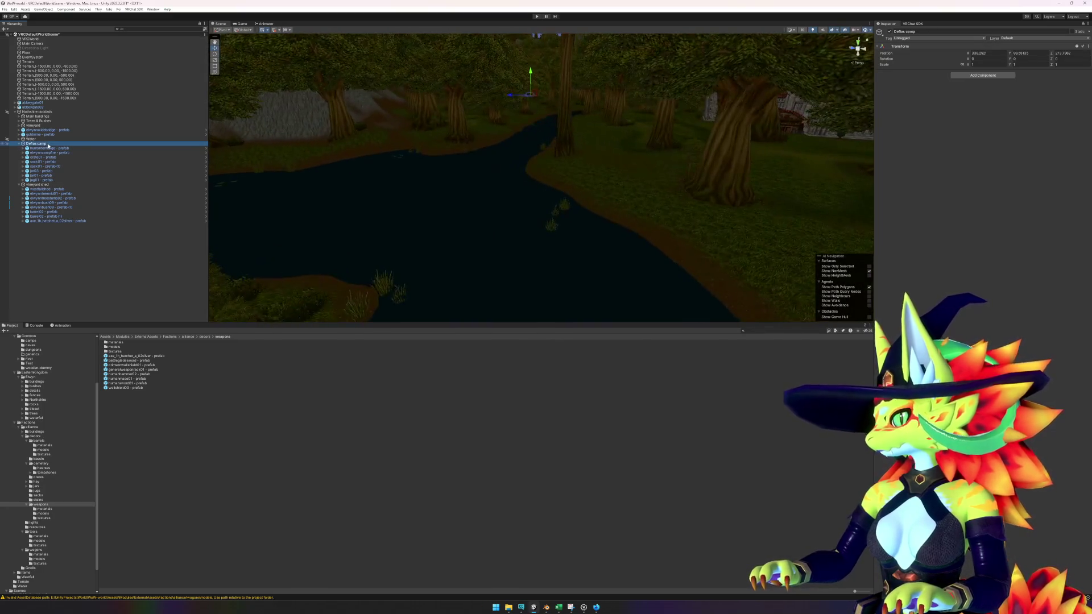
mouse_move(577, 212)
mouse_down()
mouse_move(373, 224)
mouse_move(453, 214)
mouse_move(575, 227)
mouse_up()
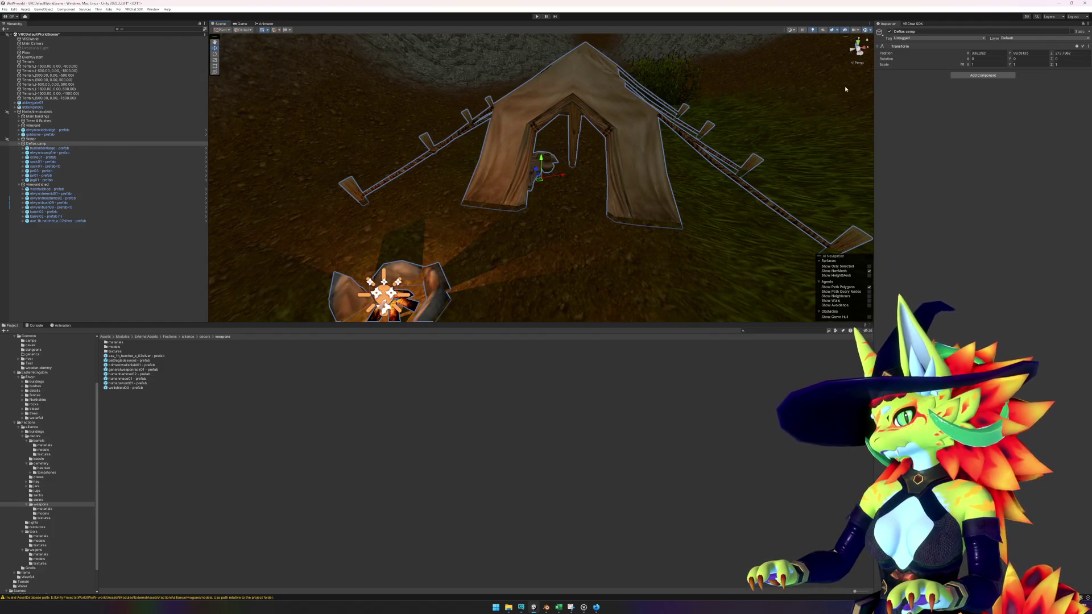
double_click(56, 185)
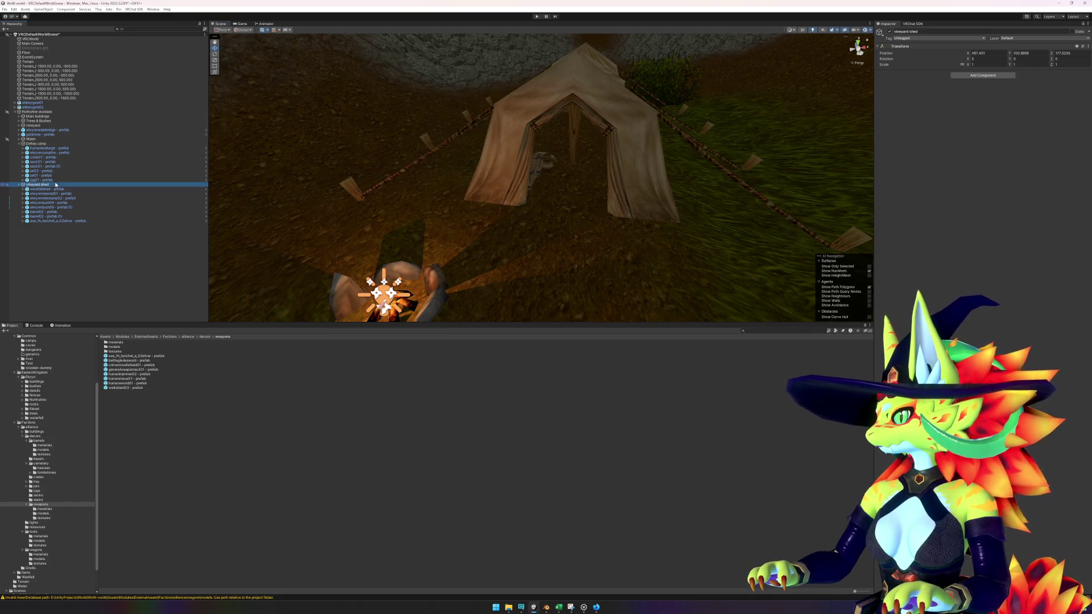
drag(591, 188, 562, 188)
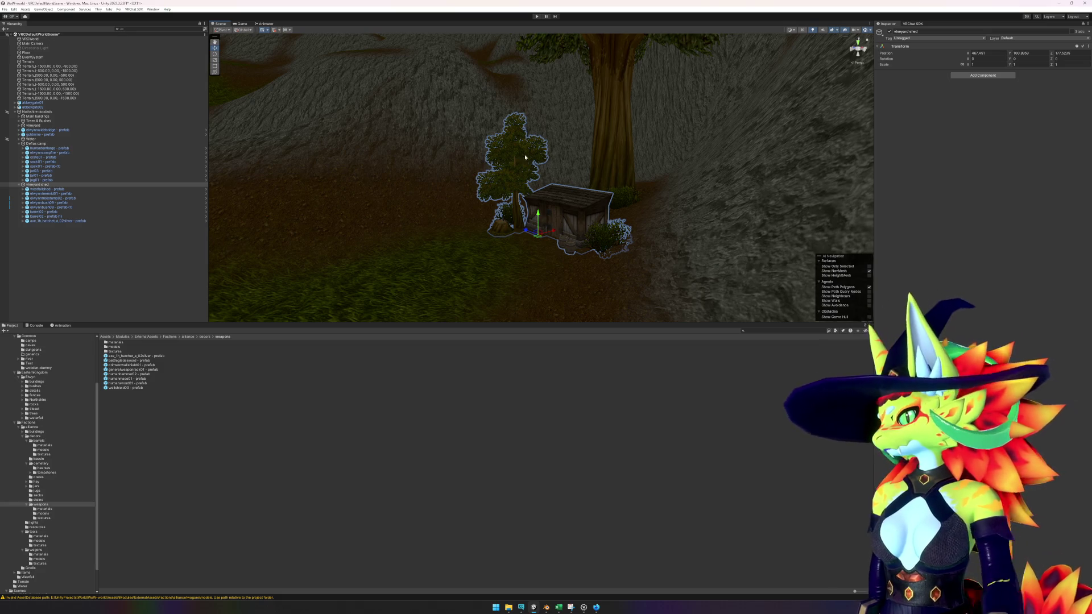
- Fly past the bridge to the stable, frame it, and bring up the WoW reference video
click(89, 264)
mouse_move(500, 238)
mouse_down()
mouse_move(480, 253)
mouse_move(732, 241)
mouse_move(478, 236)
mouse_move(582, 236)
mouse_move(478, 231)
mouse_move(661, 203)
mouse_move(507, 178)
mouse_move(360, 204)
mouse_move(678, 207)
mouse_move(595, 200)
mouse_move(621, 171)
mouse_up()
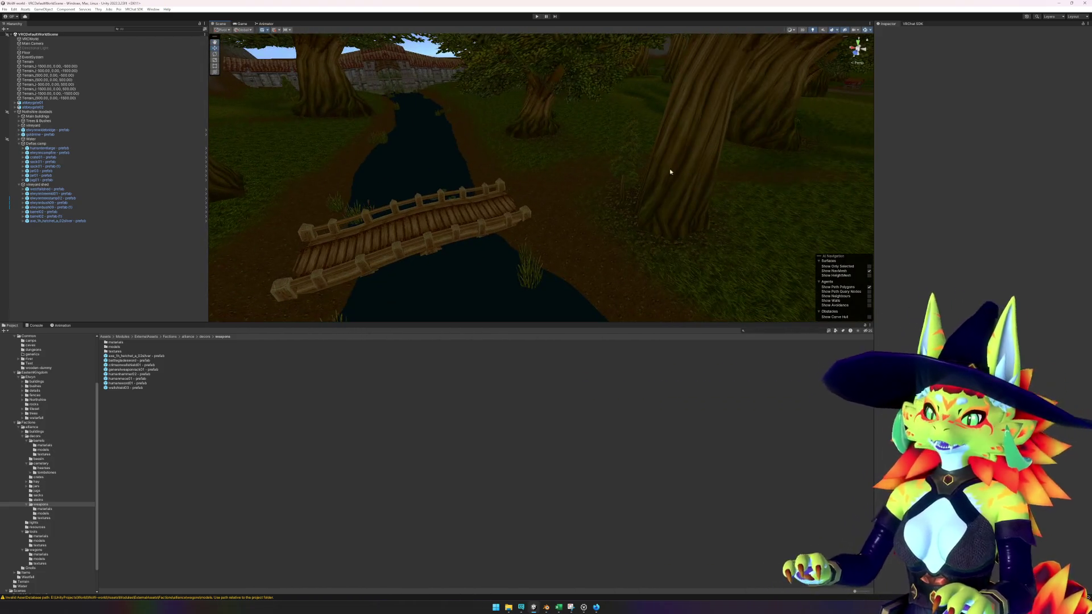
mouse_move(788, 193)
mouse_down()
mouse_move(734, 193)
mouse_move(811, 178)
mouse_move(473, 168)
mouse_up()
click(714, 128)
key(f)
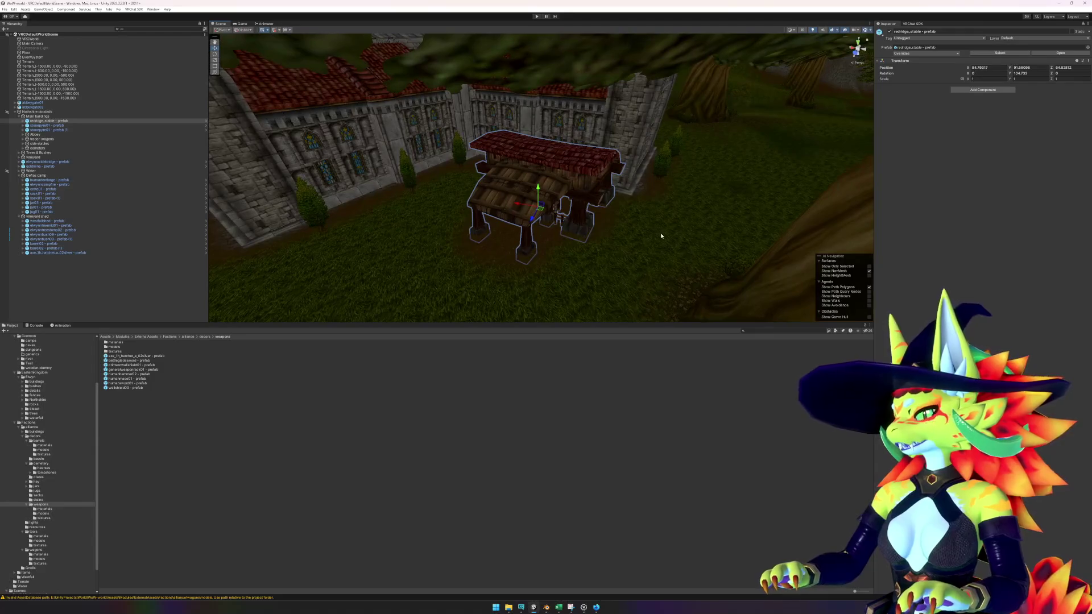
click(596, 607)
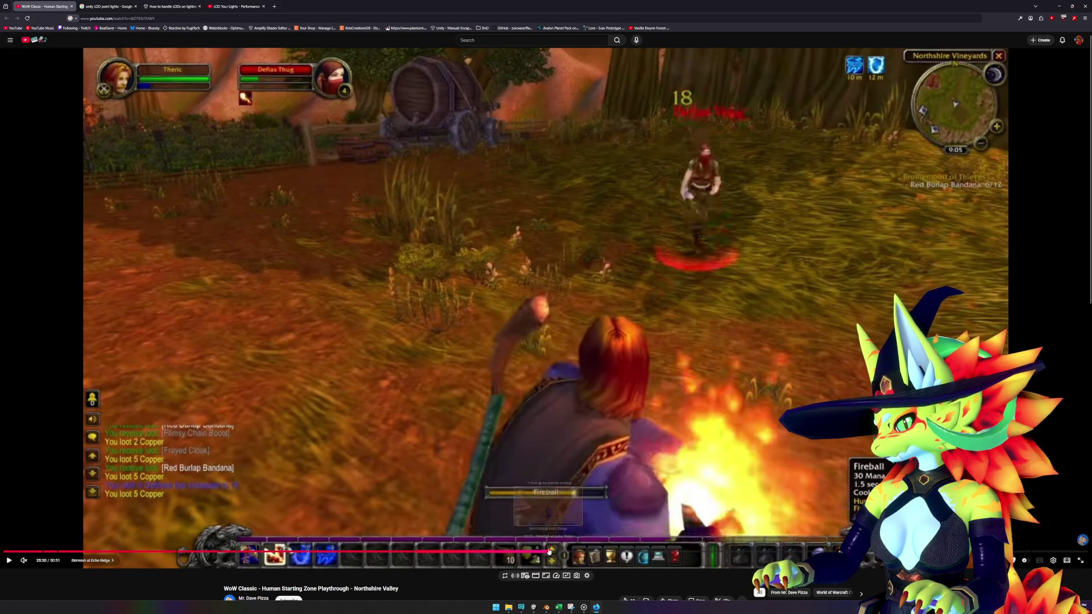
- Jump to the Skirmish at Echo Ridge chapter and skip ahead to Brotherhood of Thieves
click(550, 551)
key(space)
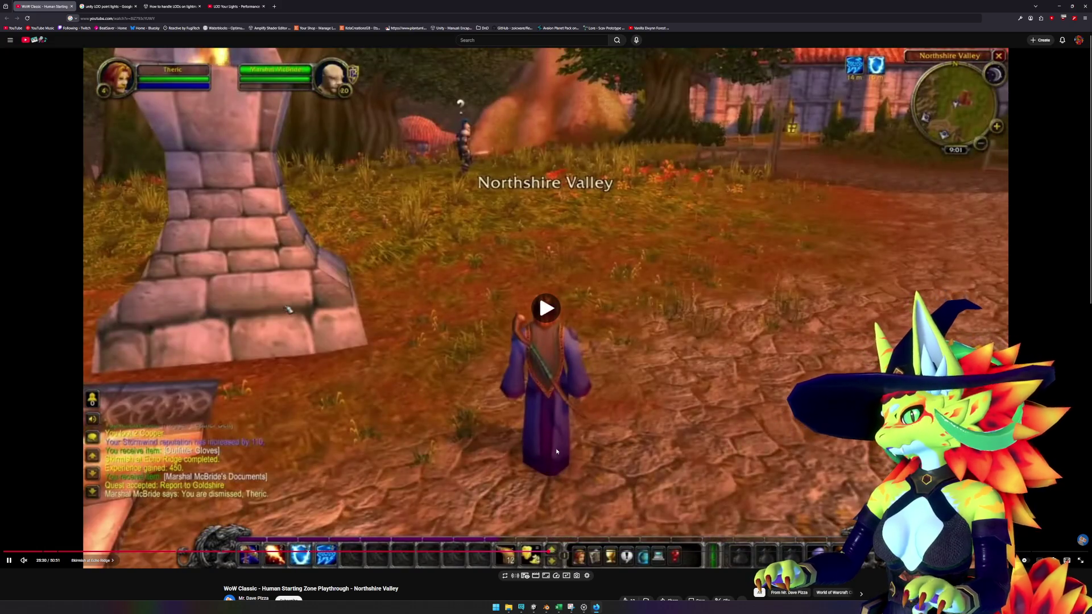
key(Right)
key(Right)
key(Right)
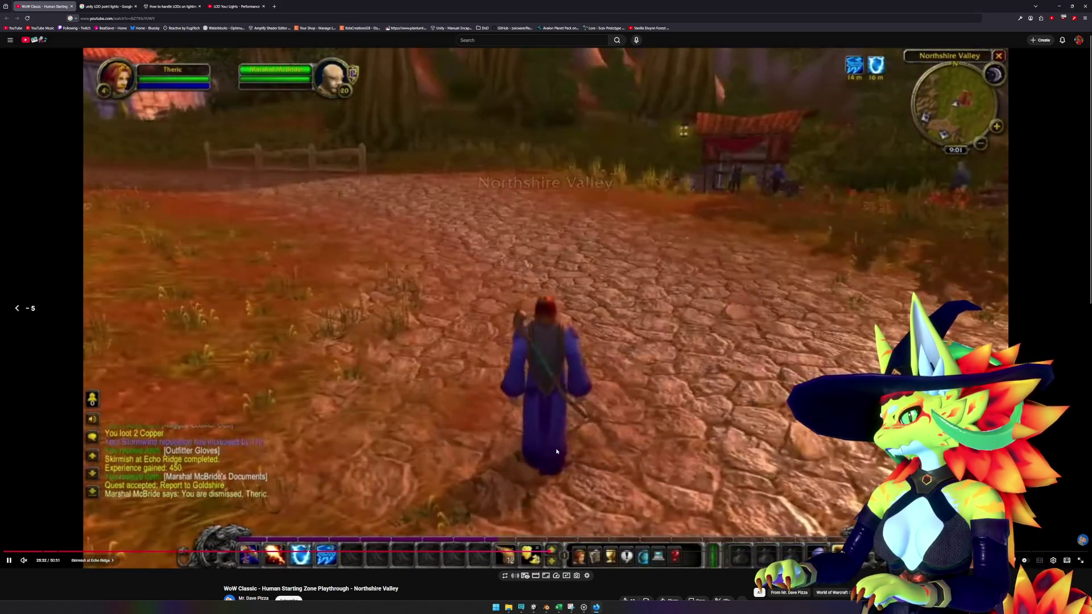
key(Right)
key(Right)
key(Right)
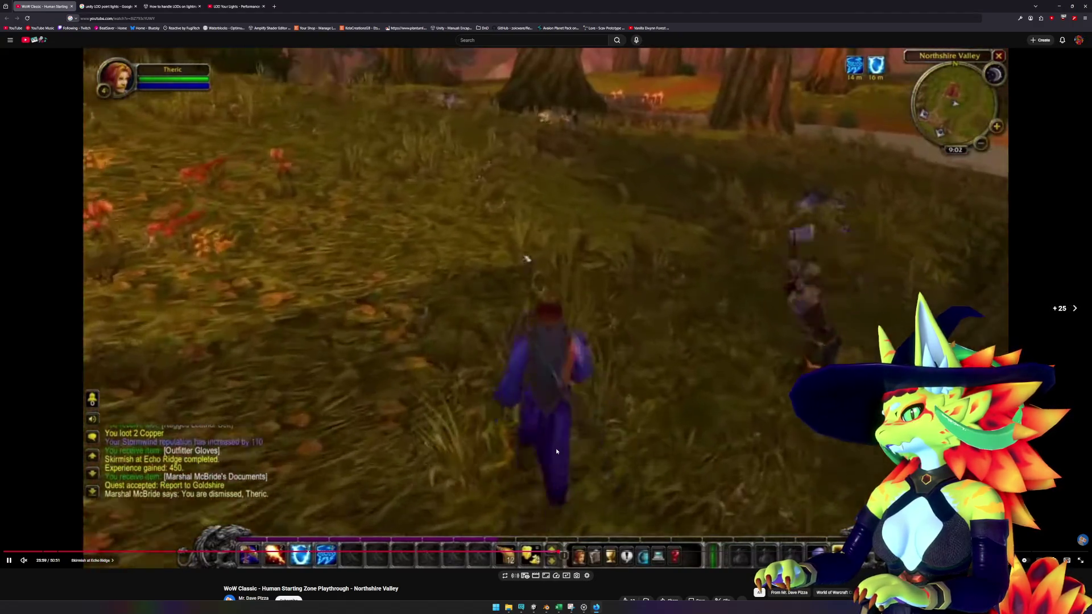
key(Right)
key(Right)
key(Right)
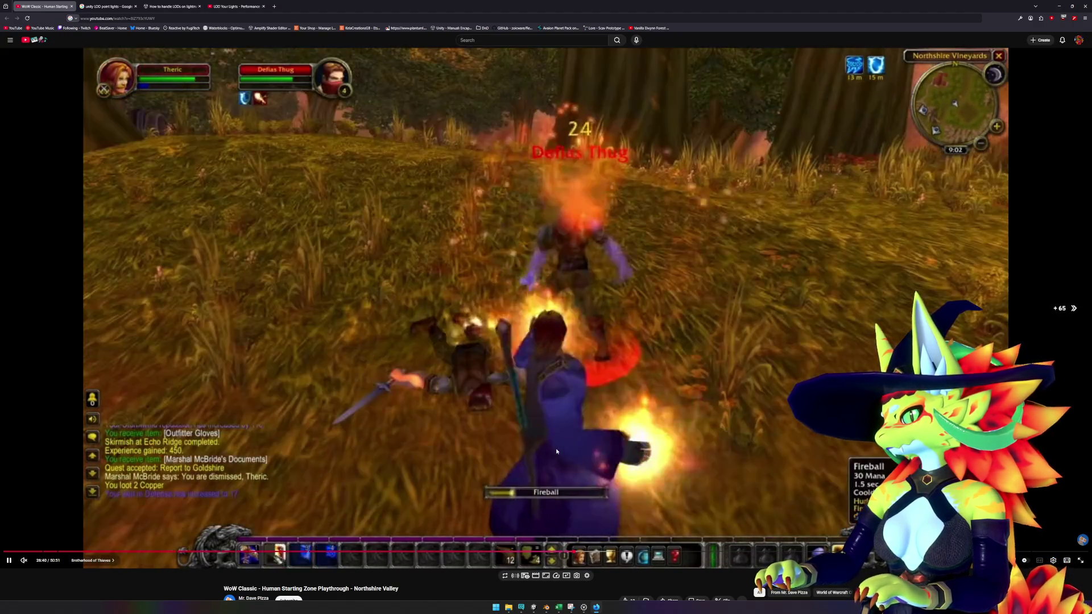
key(space)
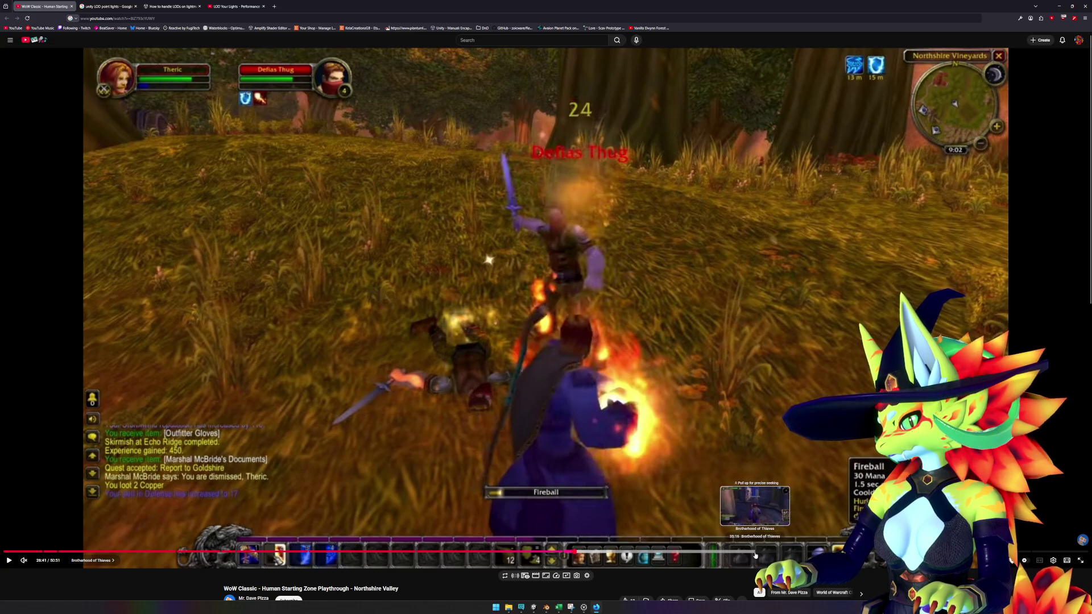
- Jump to the Northshire Abbey scene at 35:14 and skip ahead to the Milly Osworth quest log
click(754, 553)
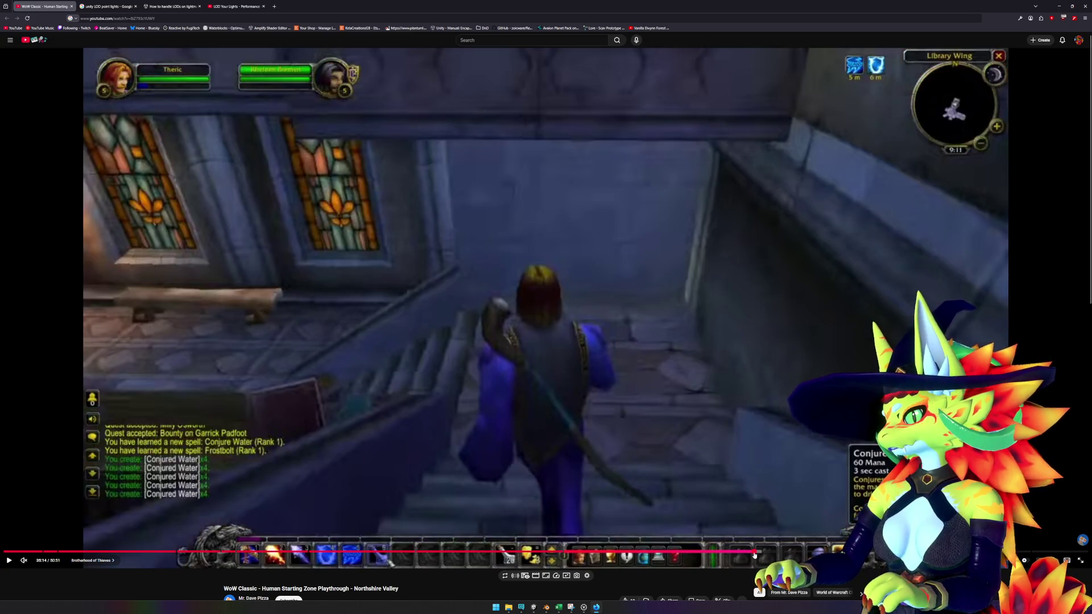
key(space)
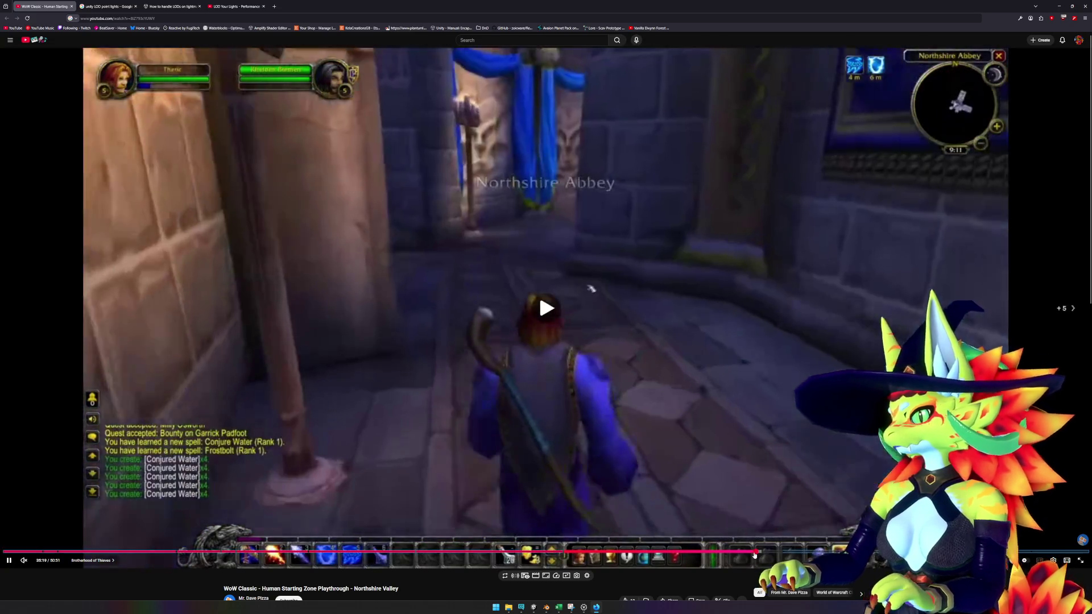
key(l)
key(Right)
key(Right)
key(Right)
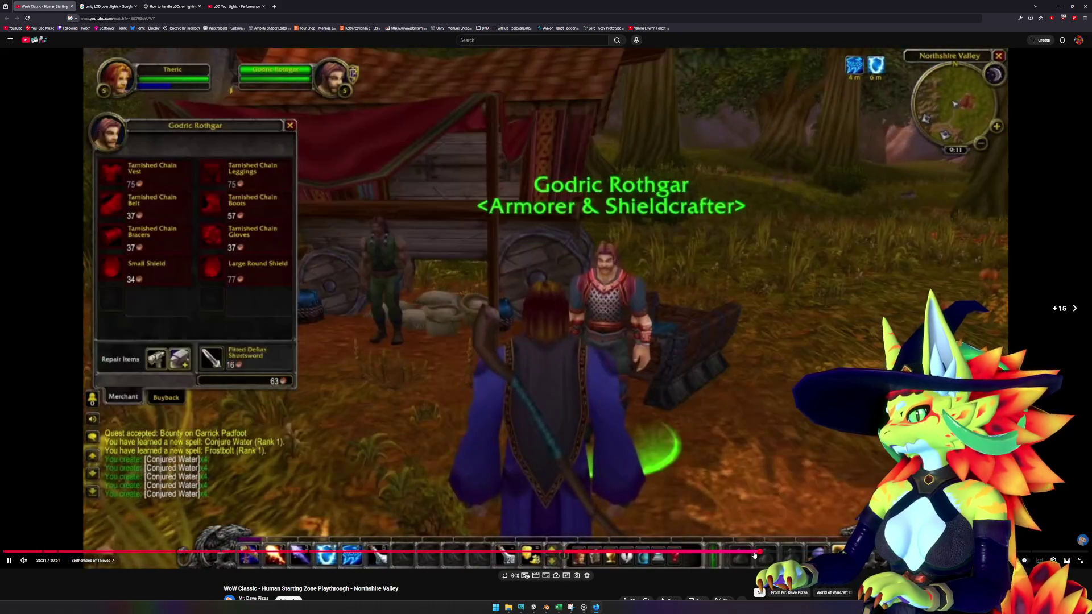
key(Right)
key(Right)
key(Right)
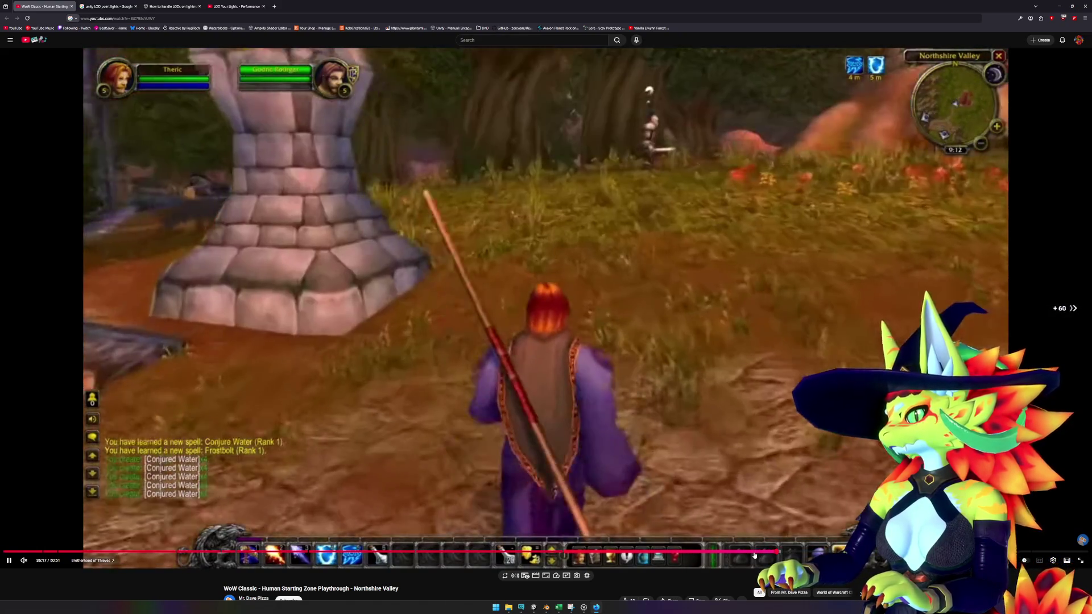
key(Right)
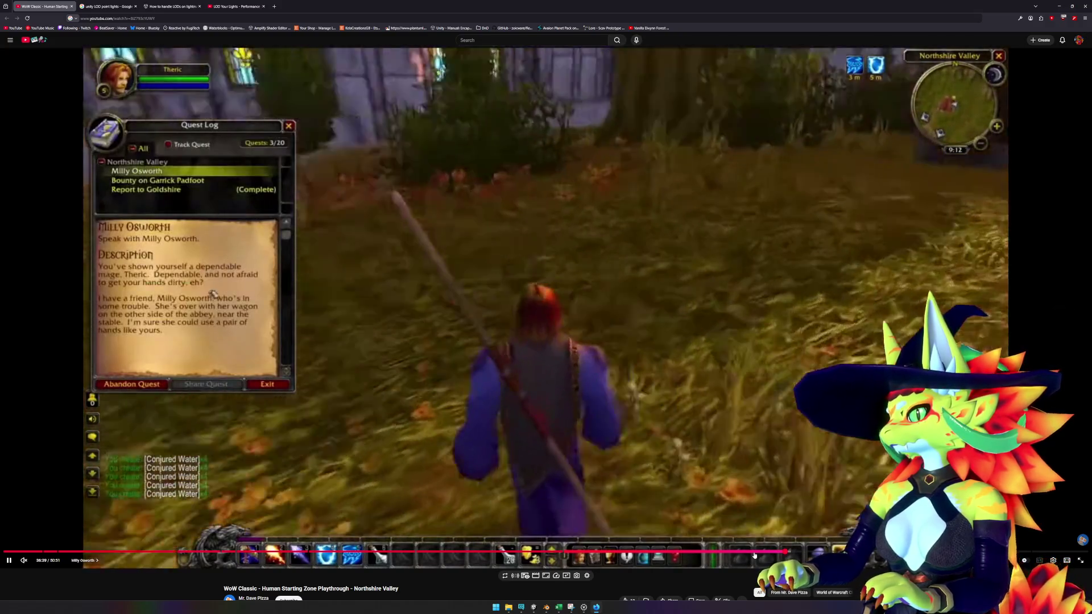
key(space)
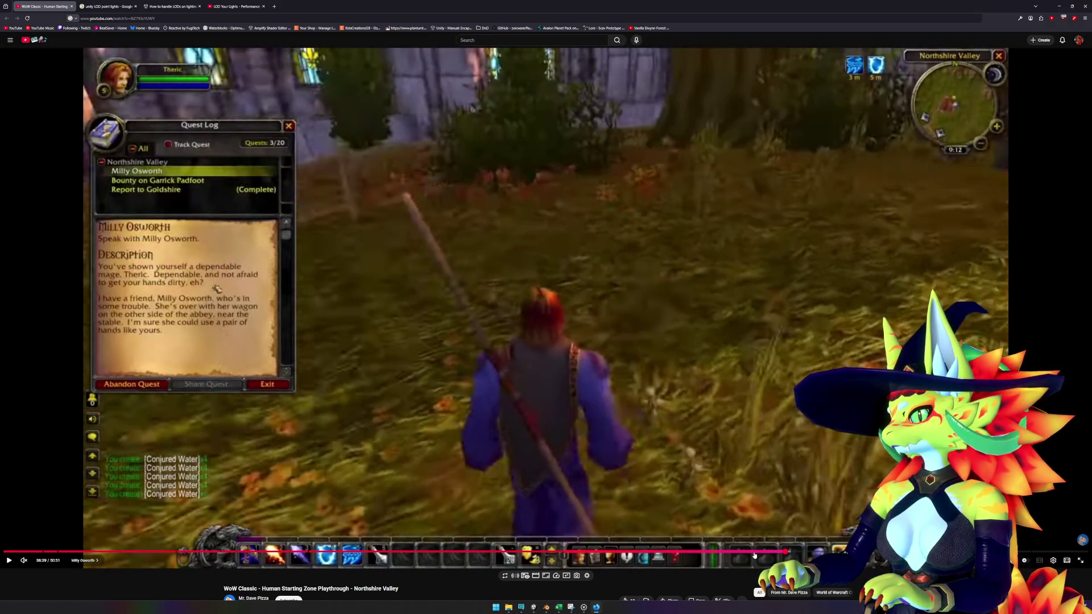
key(space)
key(space)
key(Left)
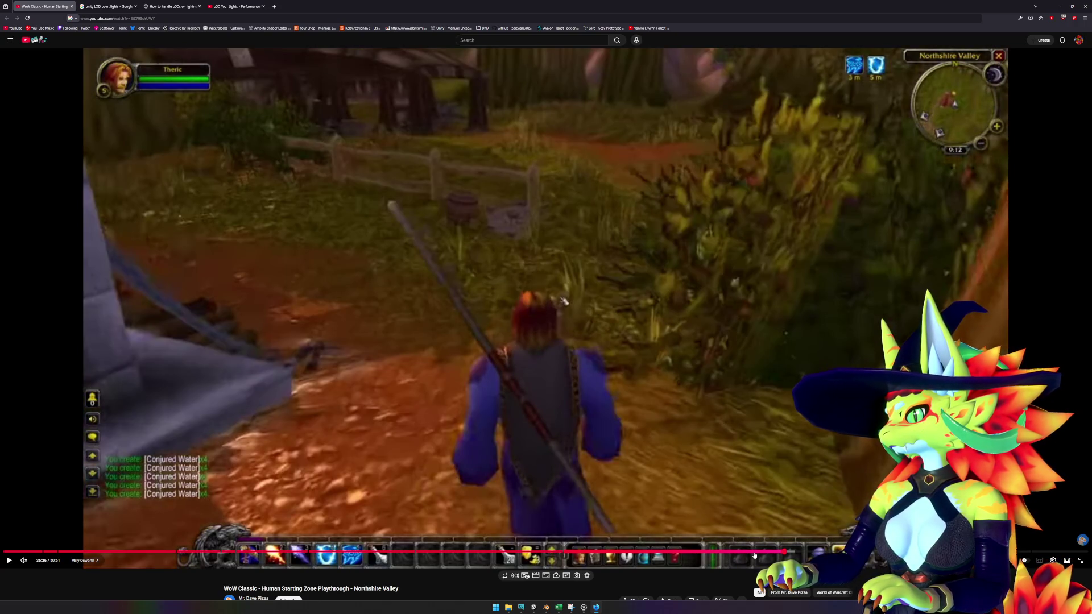
key(space)
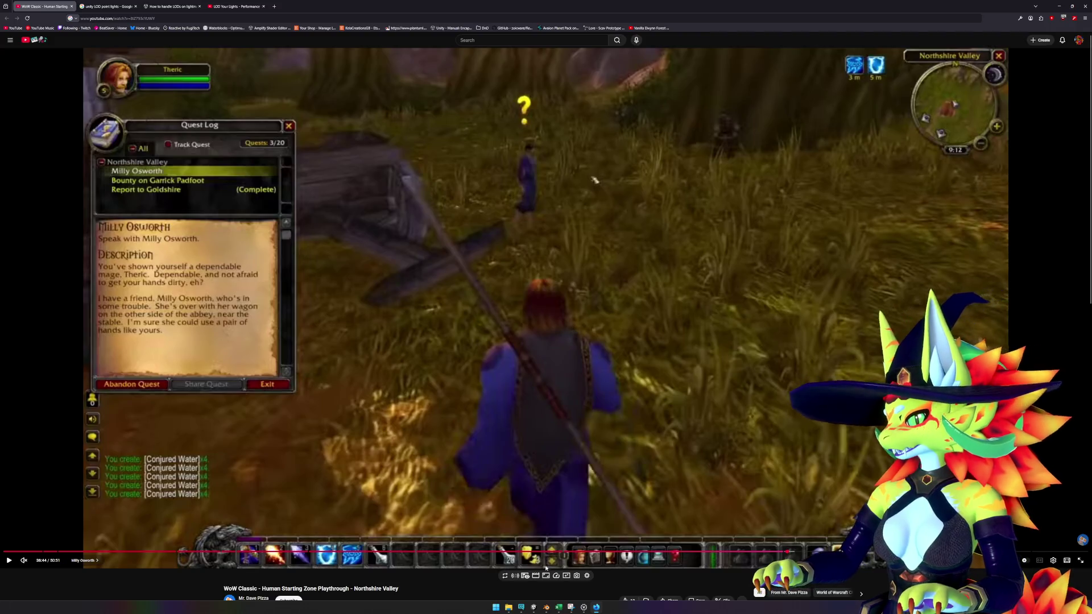
- In wow.export, find and export the stonetalontools_saw01 saw model
click(583, 607)
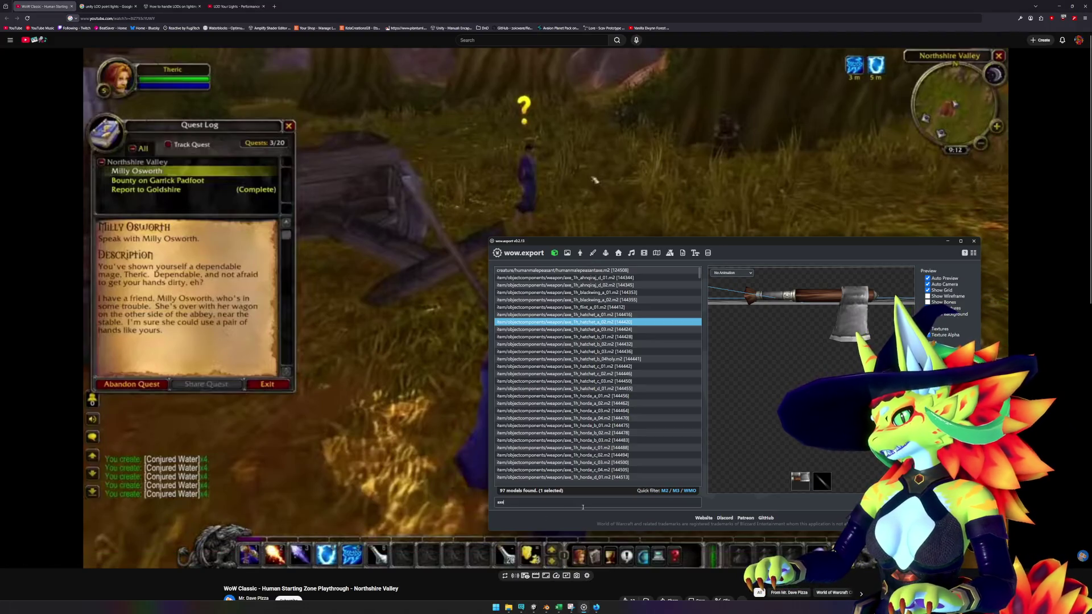
text(saw)
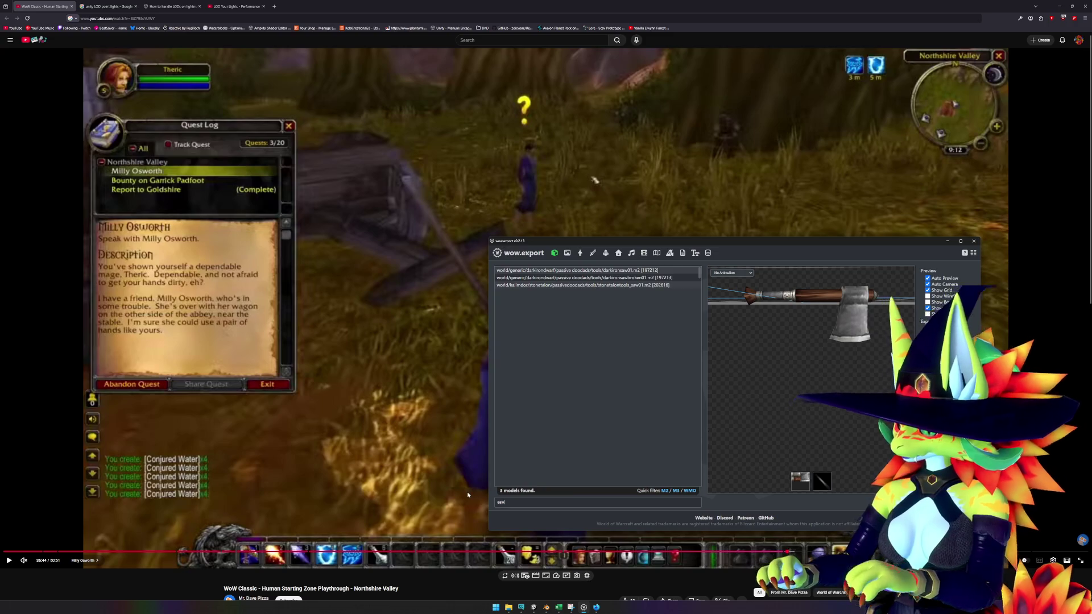
click(689, 286)
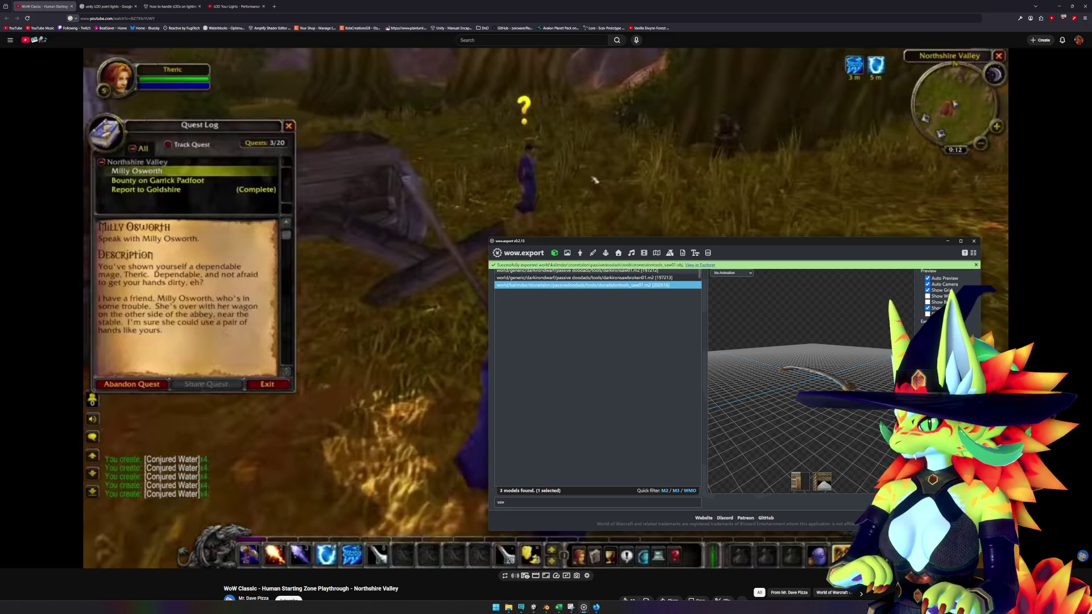
- Check the three exported saw files in the tools folder, then move to Blender
click(709, 265)
drag(376, 93, 342, 49)
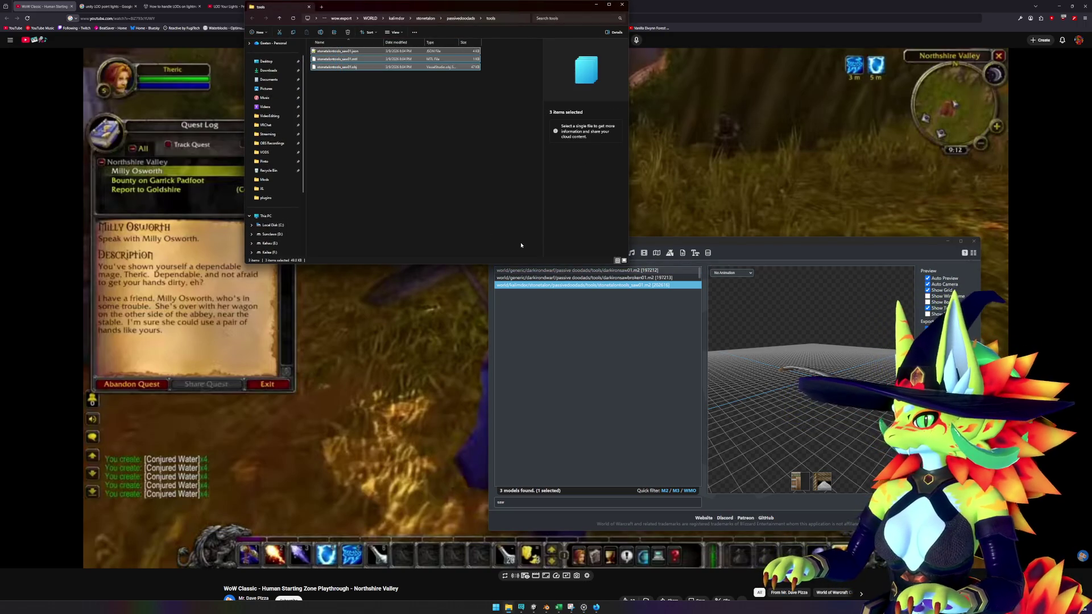
mouse_move(874, 349)
mouse_down()
mouse_move(860, 361)
mouse_move(842, 353)
mouse_up()
click(500, 85)
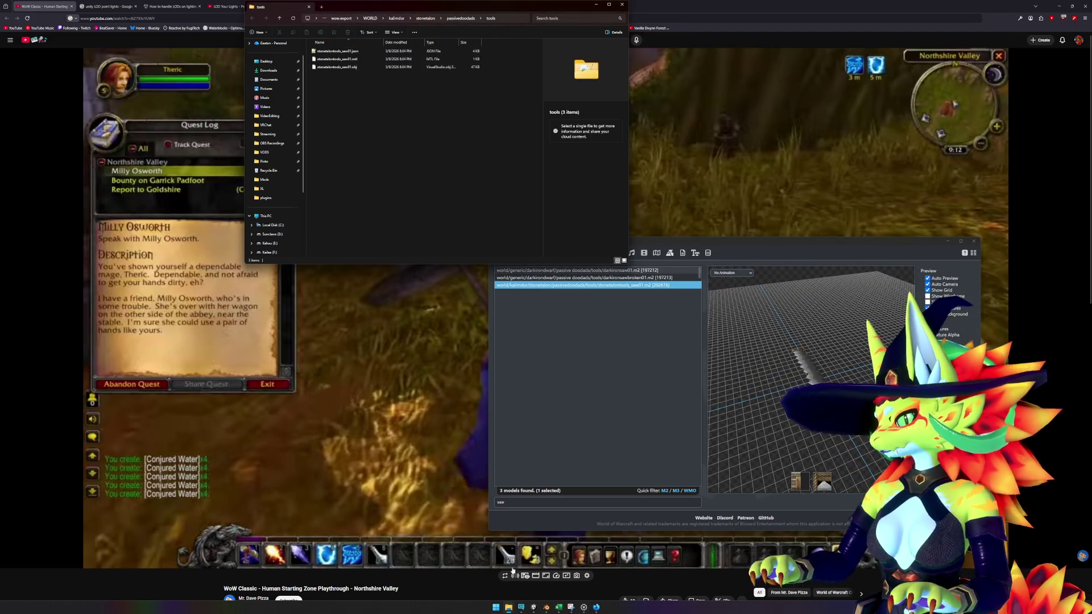
click(548, 609)
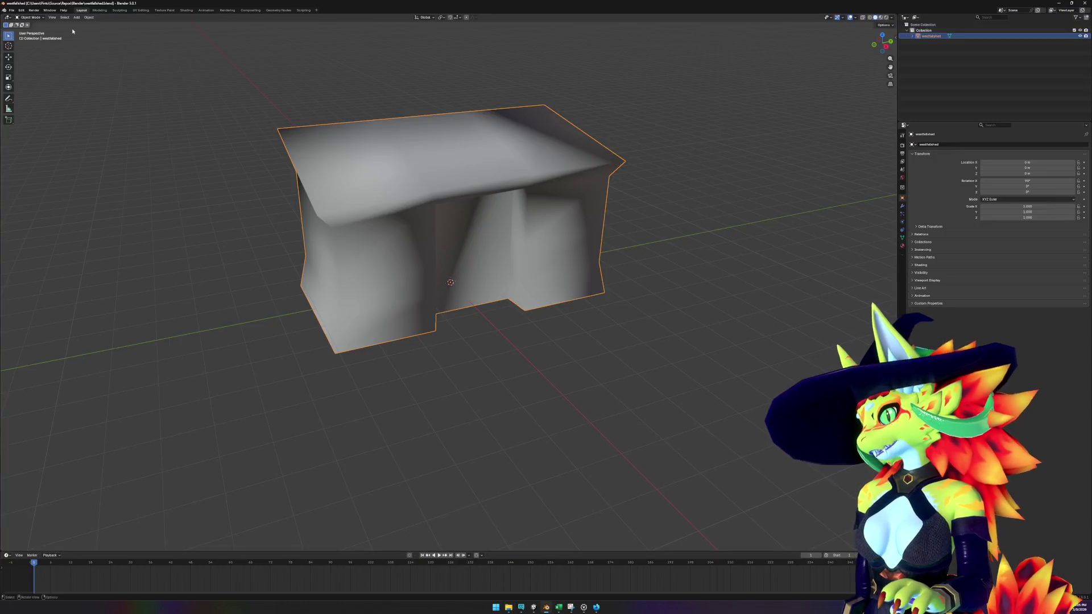
- Start a new General Blender scene and delete the default camera, cube and light
click(11, 13)
mouse_move(19, 16)
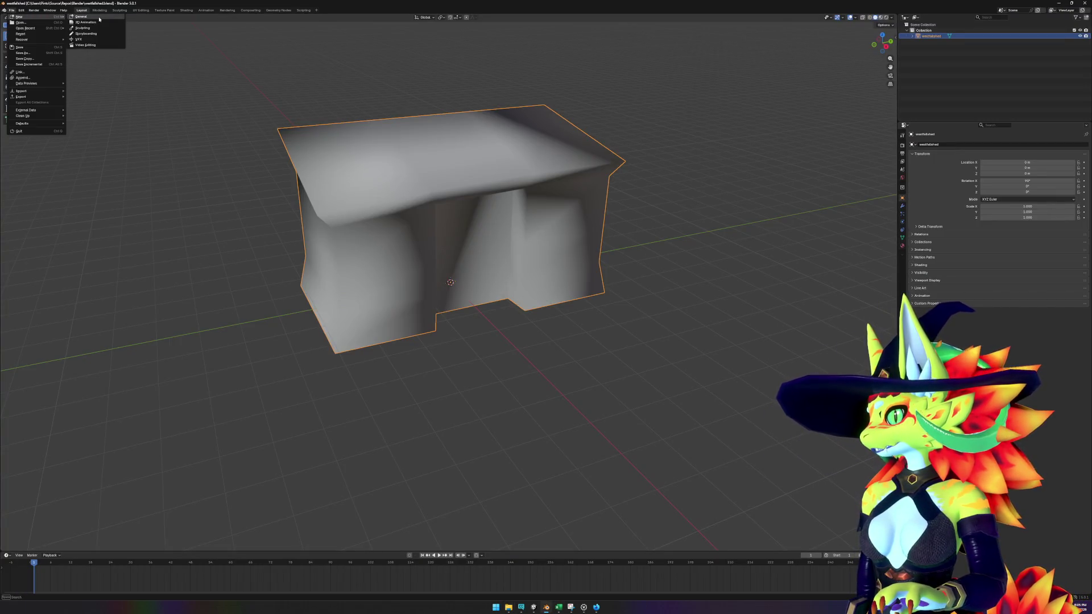
click(99, 18)
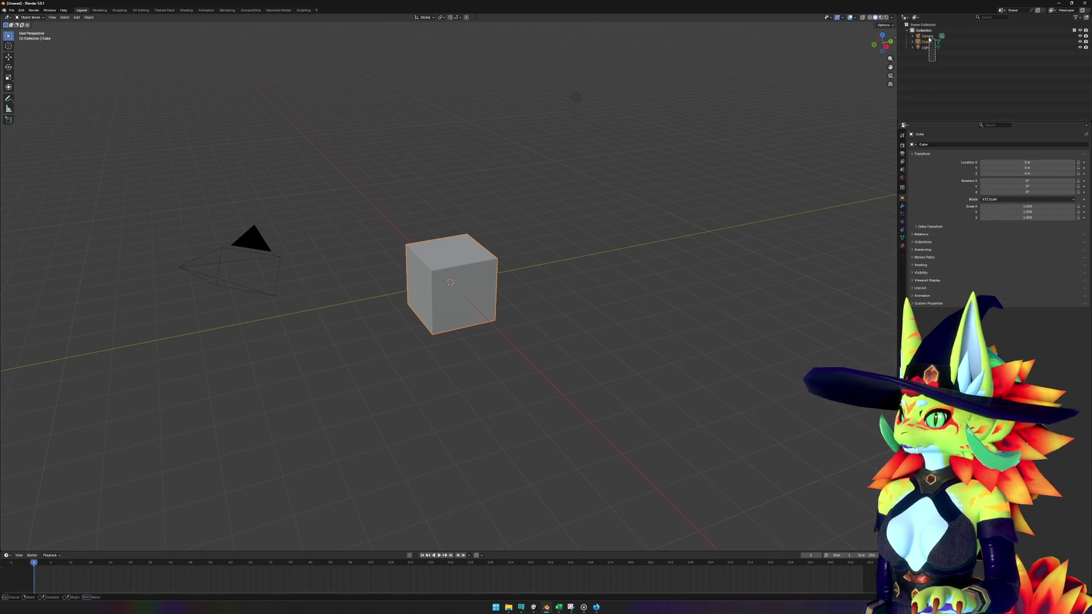
drag(930, 41, 930, 42)
key(Delete)
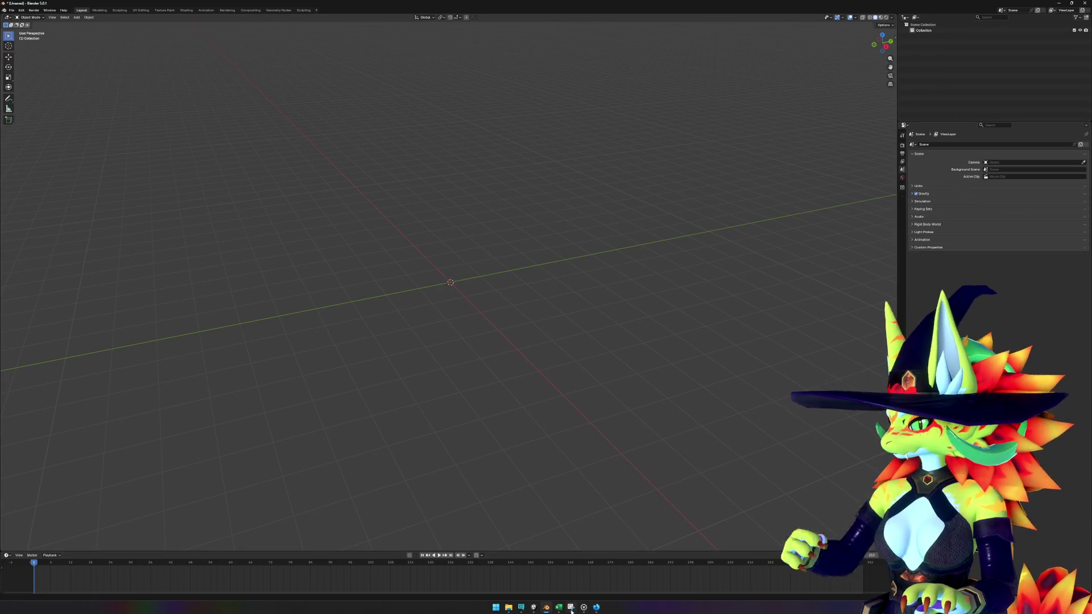
- Import the saw's OBJ and MTL files from the tools folder into Blender
mouse_move(508, 610)
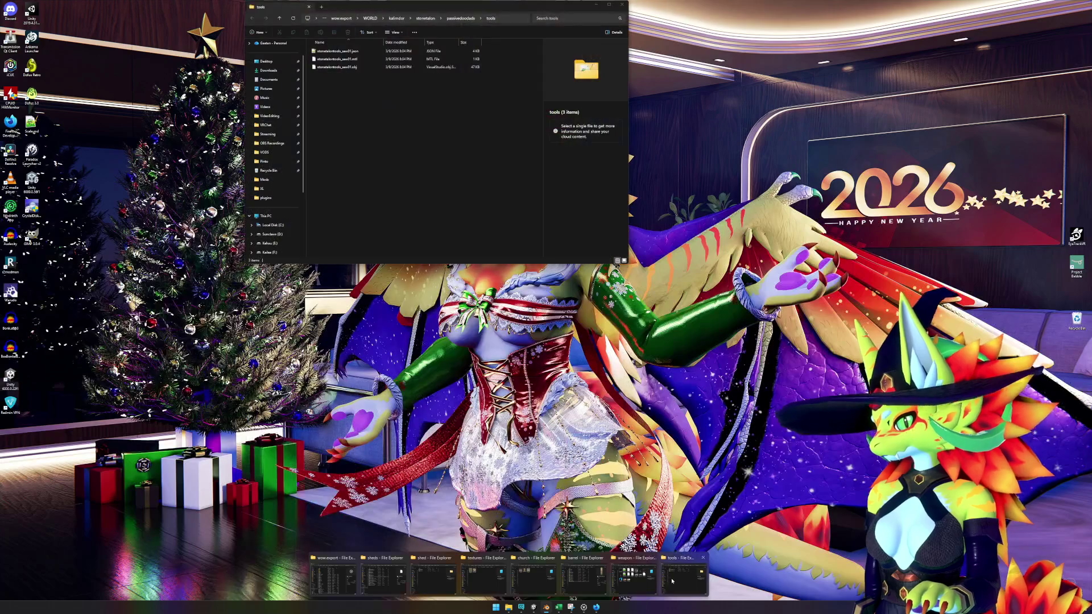
click(683, 579)
mouse_move(372, 96)
mouse_down()
mouse_move(335, 57)
mouse_move(312, 433)
mouse_up()
click(313, 539)
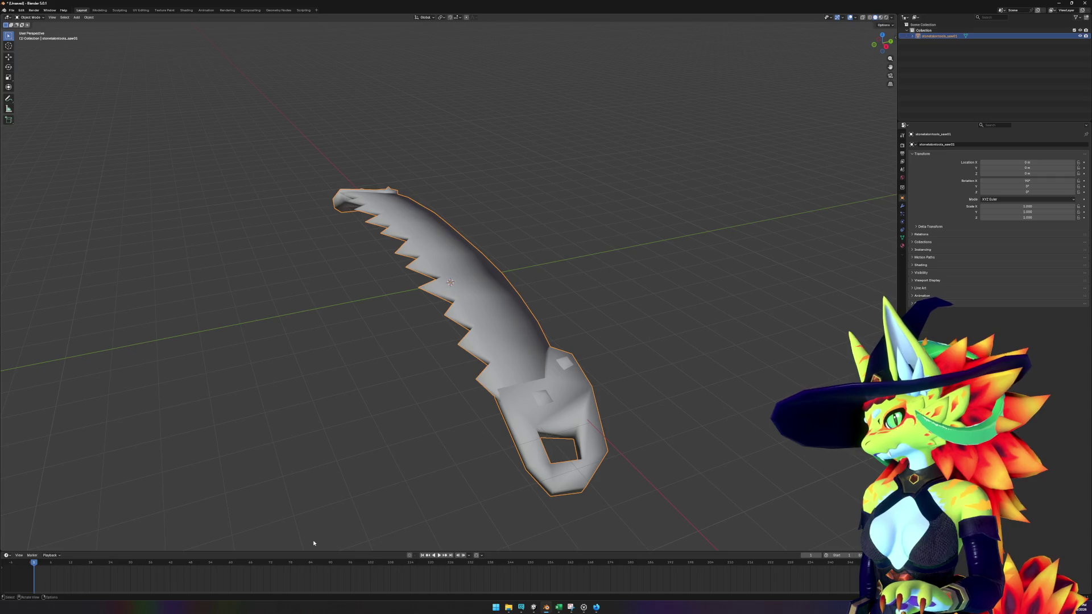
click(912, 36)
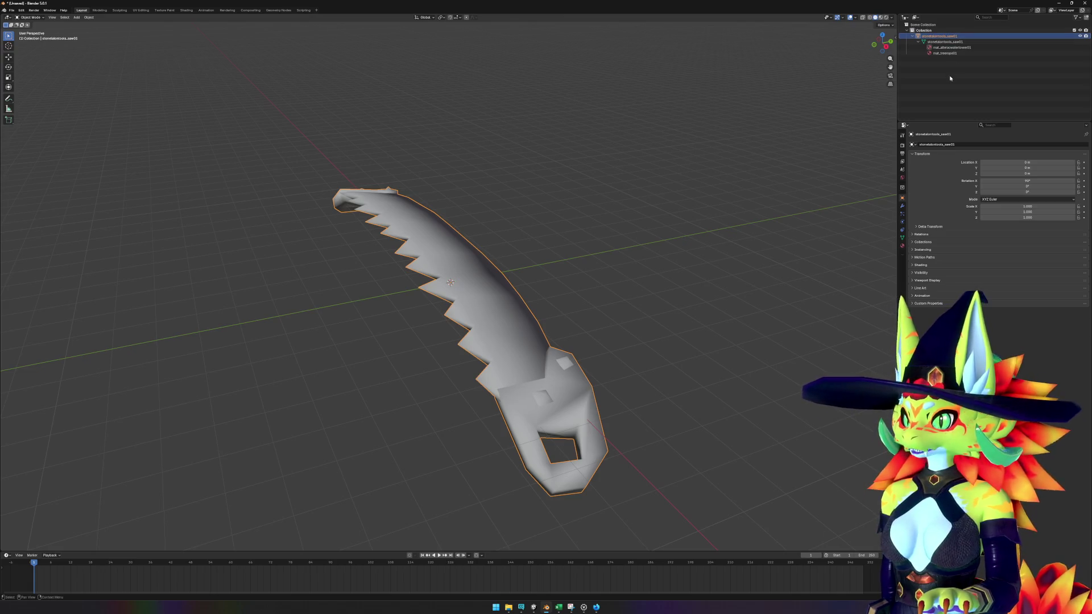
- Save the Blender file as stonetalontools_saw01.blend
click(12, 11)
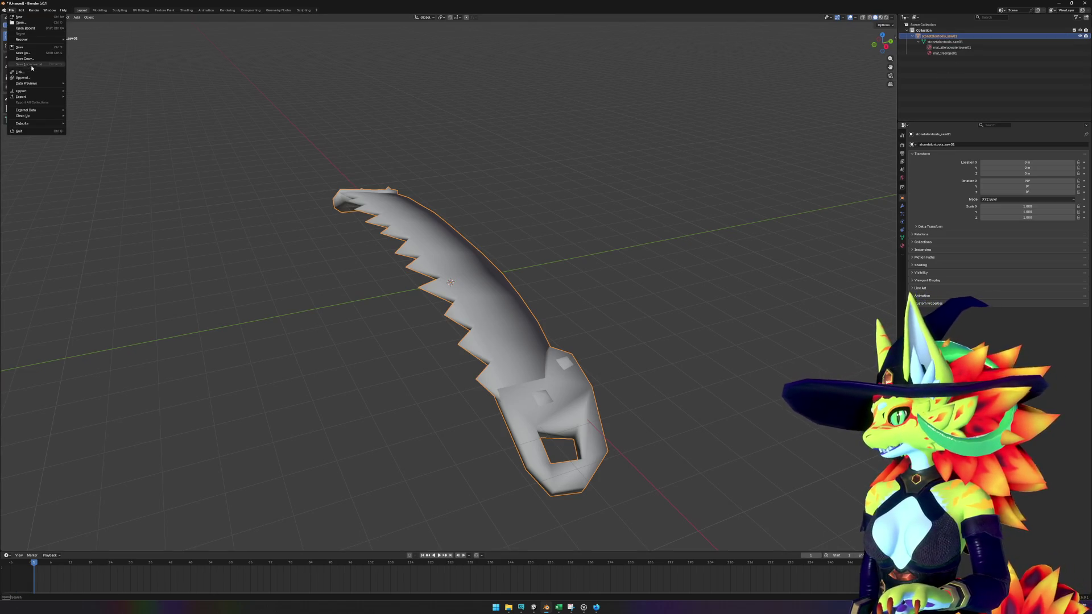
click(29, 49)
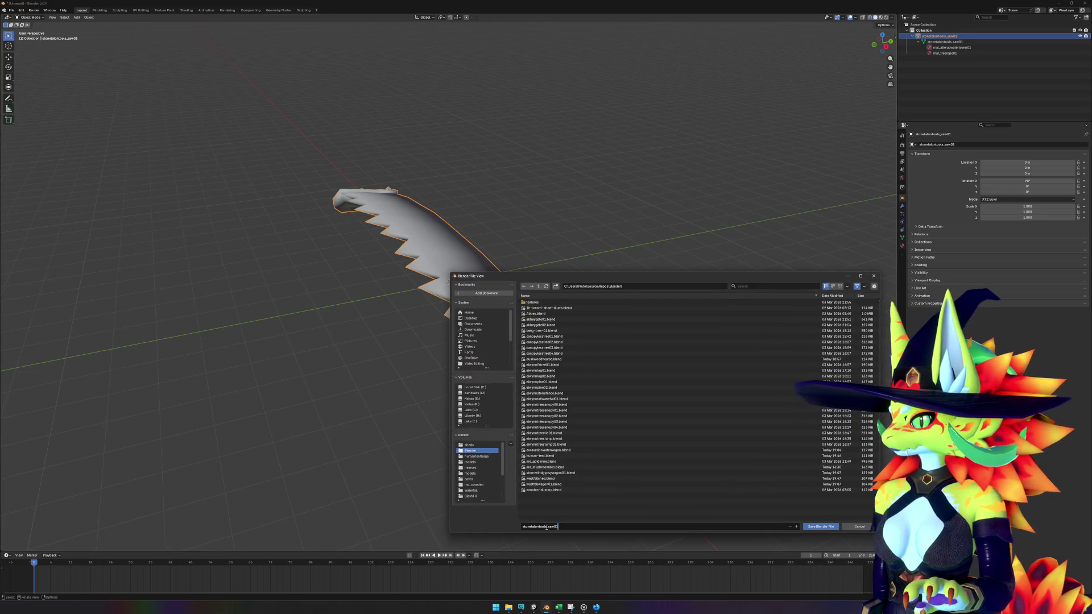
key(Return)
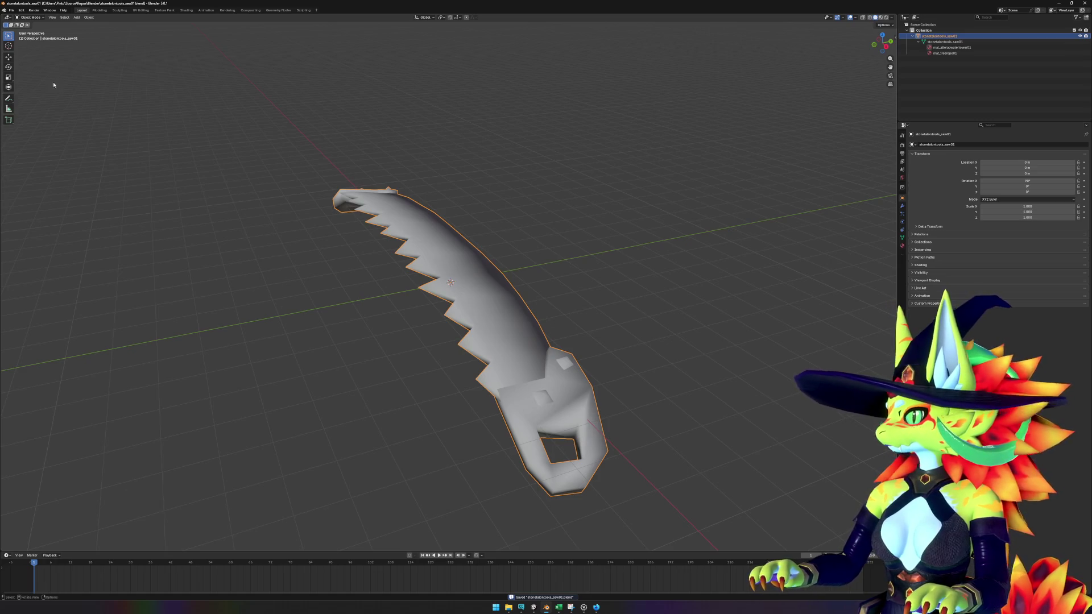
- Begin a Wavefront (.obj) export of the saw, then go to Unity
click(12, 11)
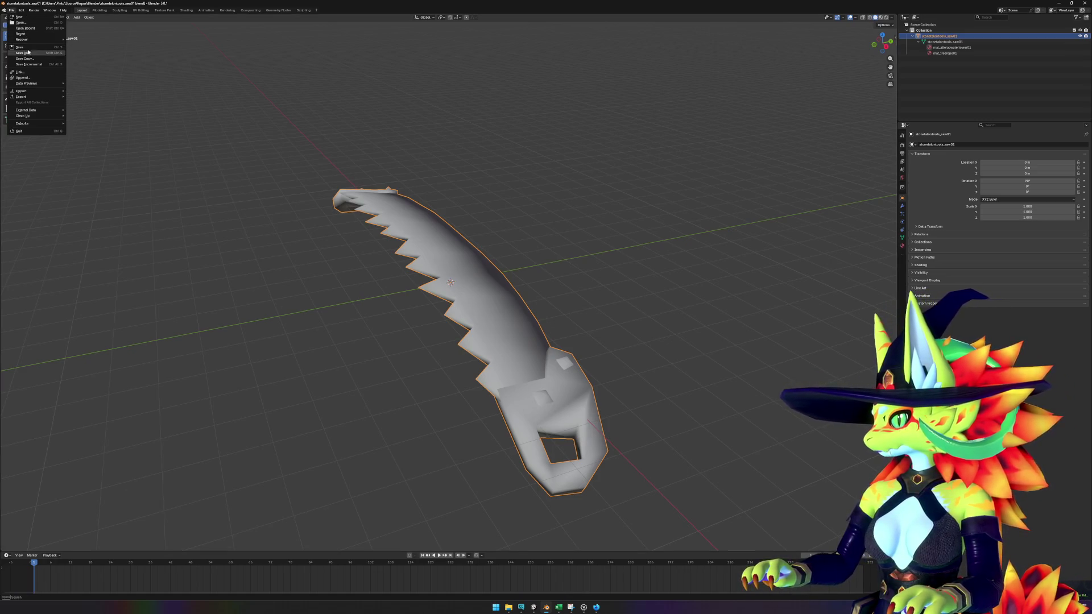
mouse_move(28, 98)
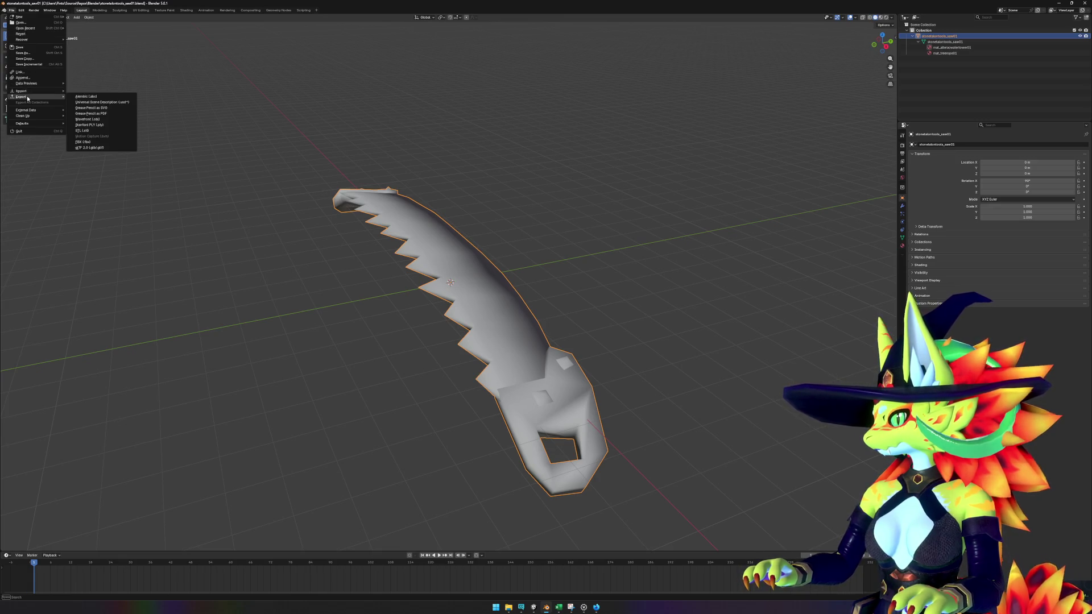
click(102, 119)
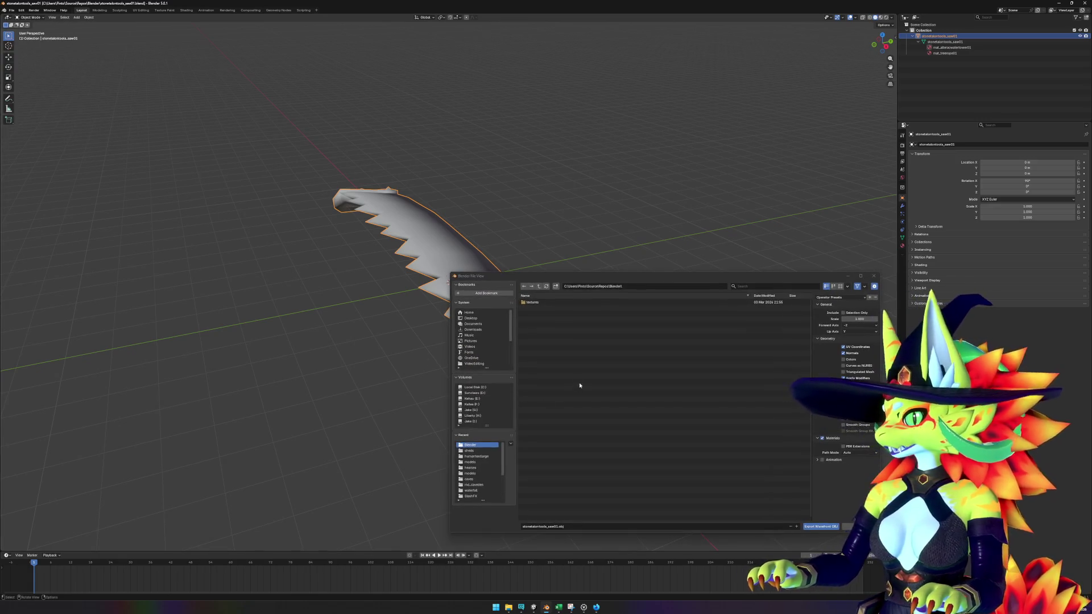
mouse_move(510, 612)
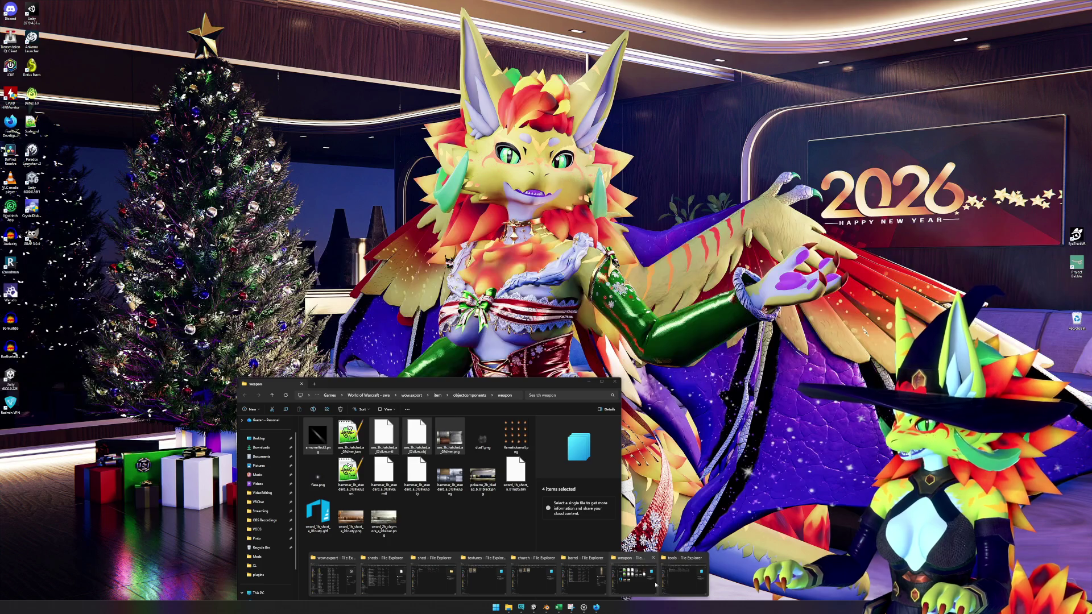
mouse_move(668, 584)
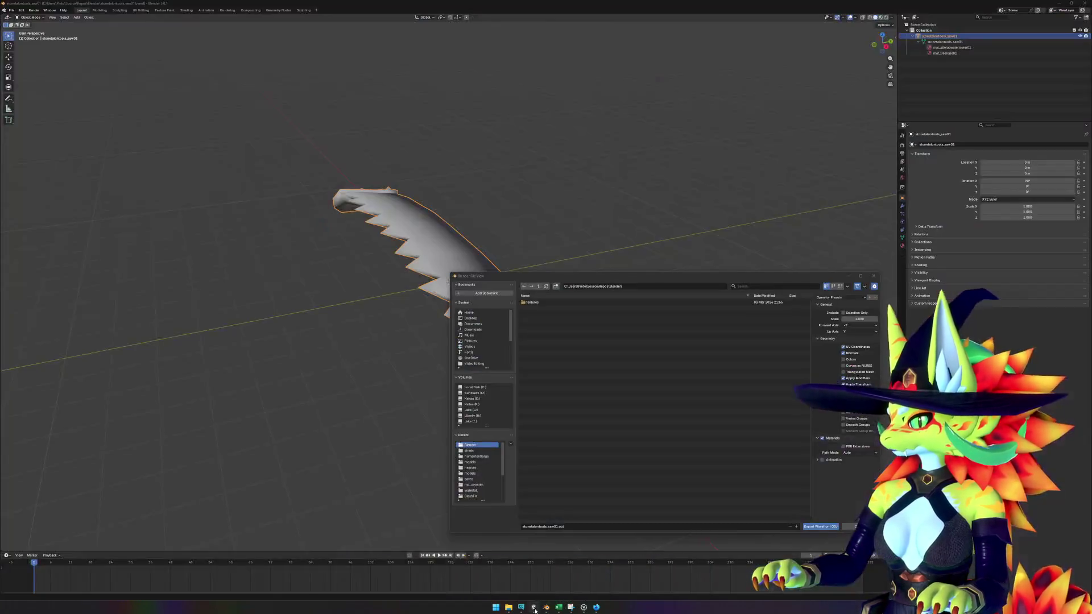
click(533, 607)
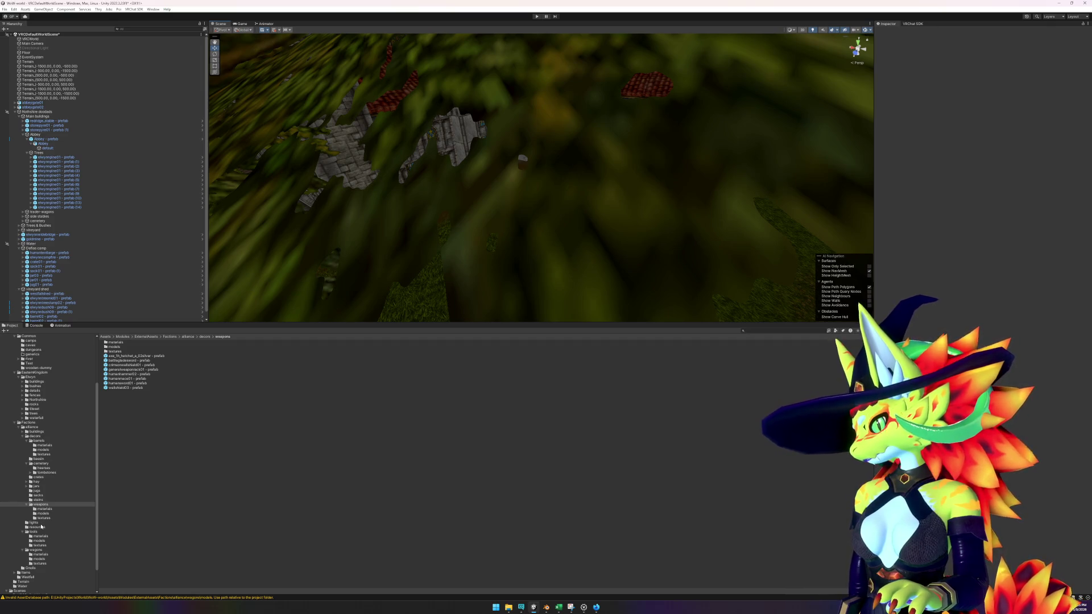
- In Unity's Project panel, open tools > models and show it in Explorer
click(27, 505)
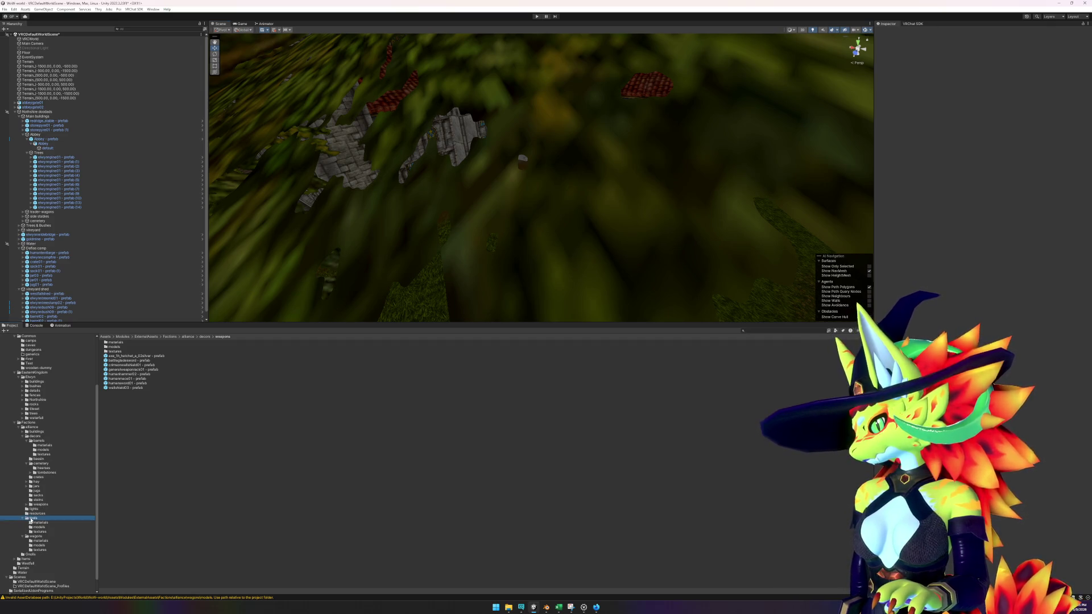
click(32, 518)
click(135, 434)
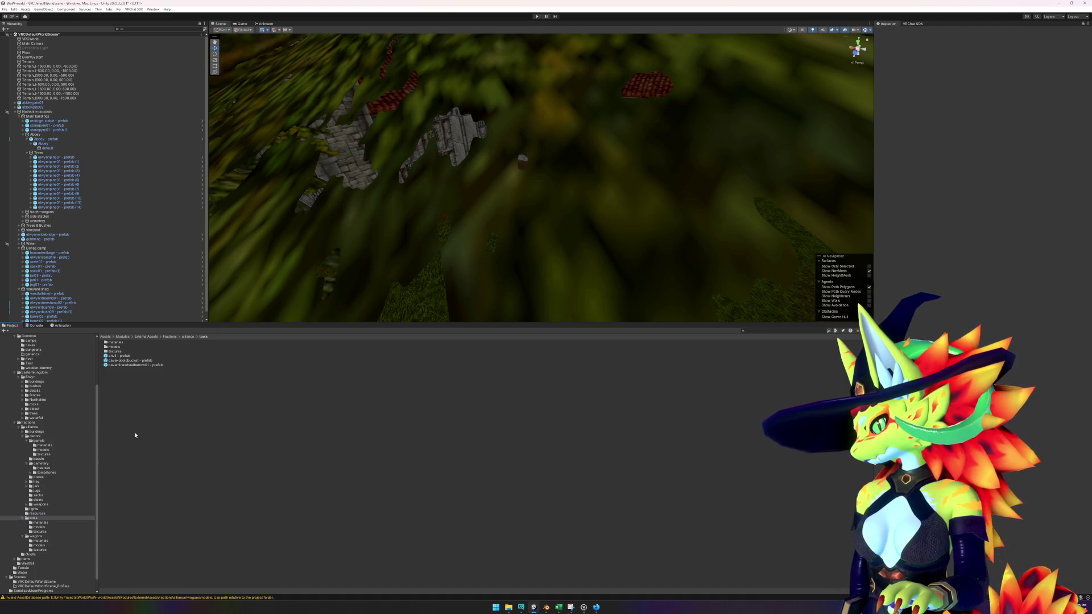
double_click(115, 346)
right_click(378, 343)
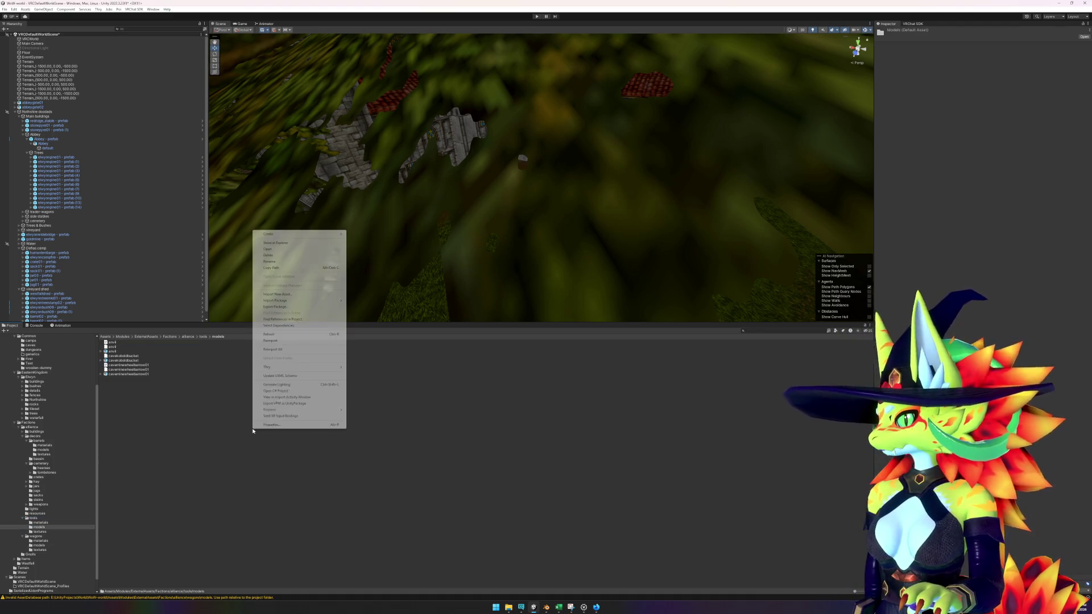
click(291, 242)
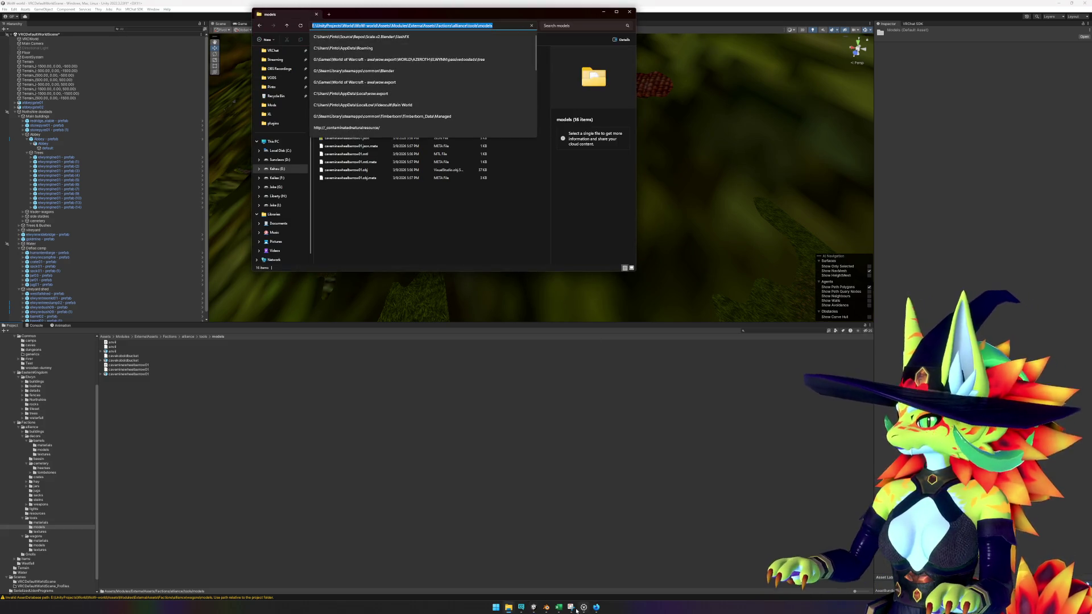
- Set Blender's OBJ export path to the tools models folder and export the saw
click(546, 608)
click(577, 577)
click(644, 288)
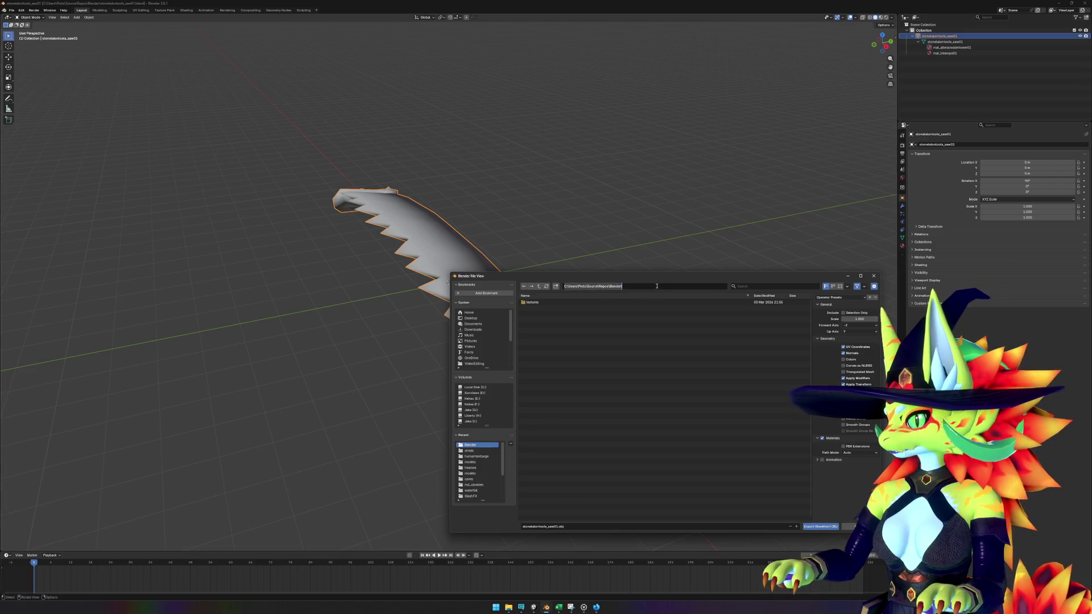
key(ctrl+v)
key(Return)
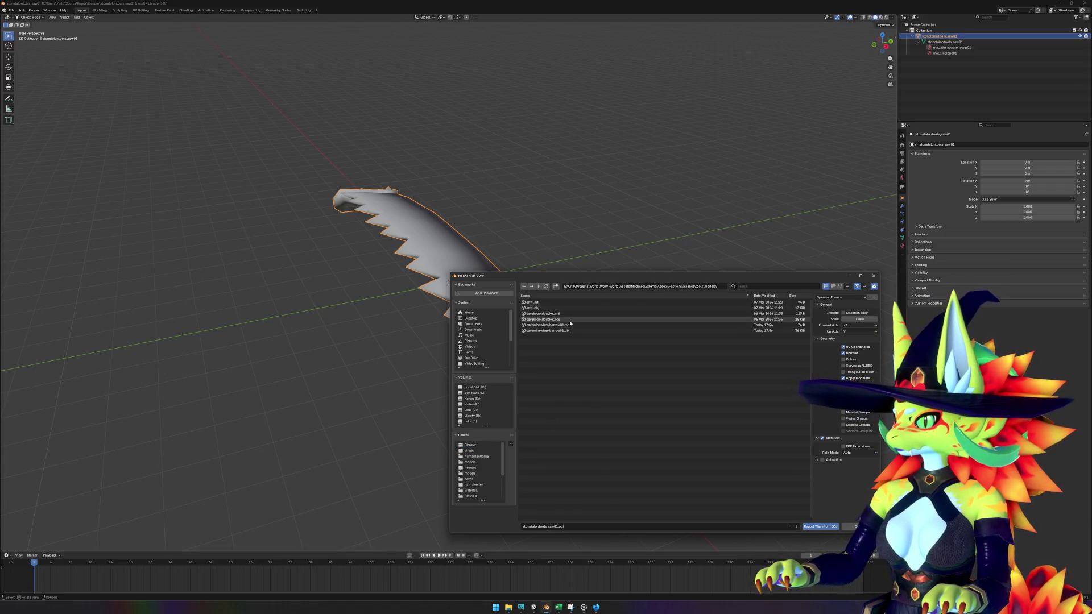
click(824, 527)
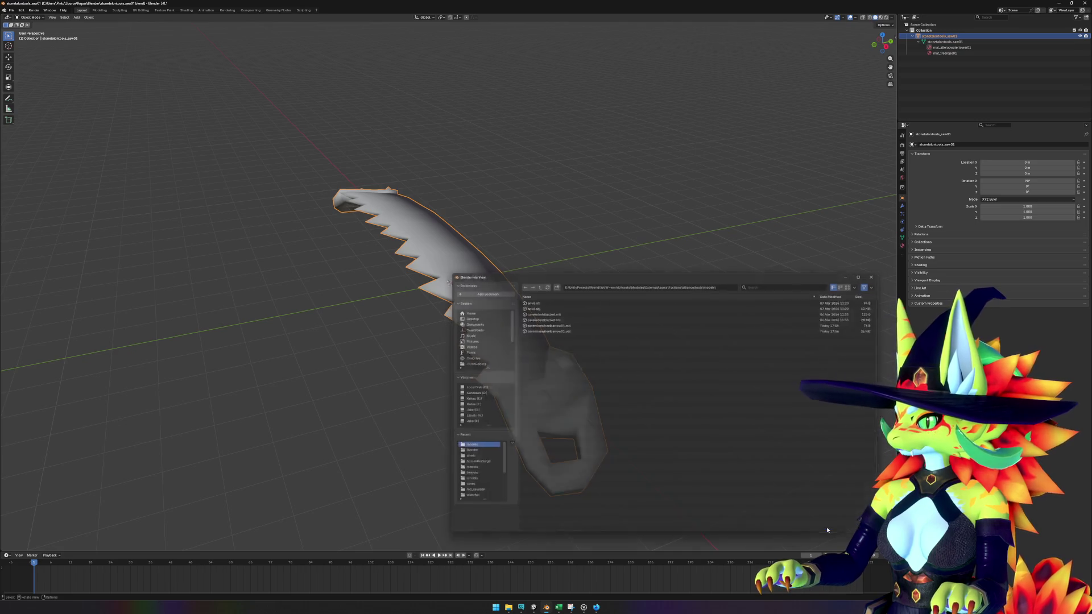
click(532, 607)
right_click(230, 459)
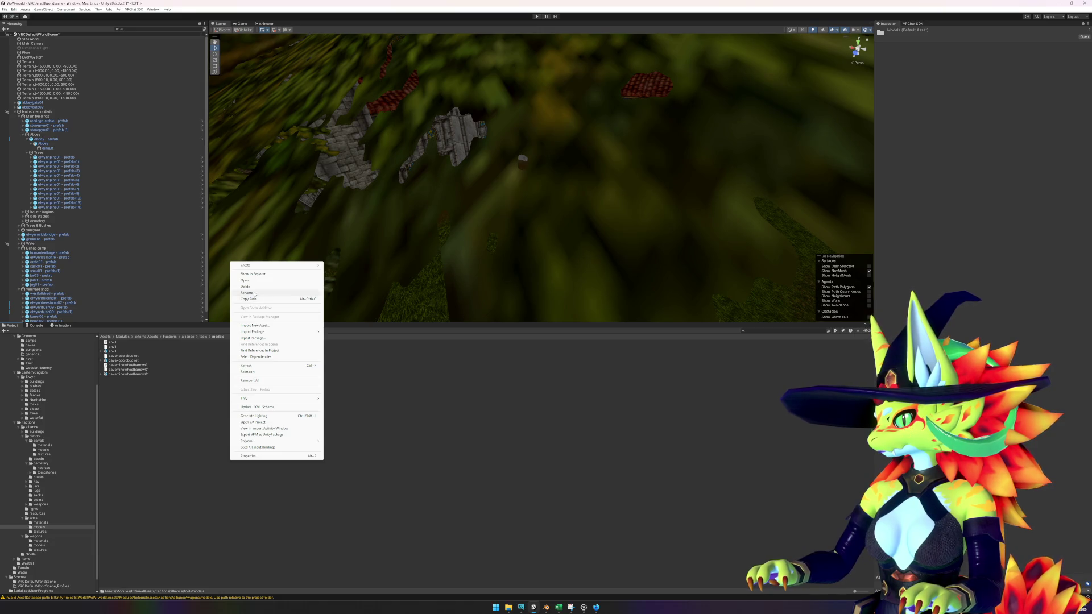
- Refresh assets and drop the stonetalontools_saw01 saw into the scene, framing it
click(261, 365)
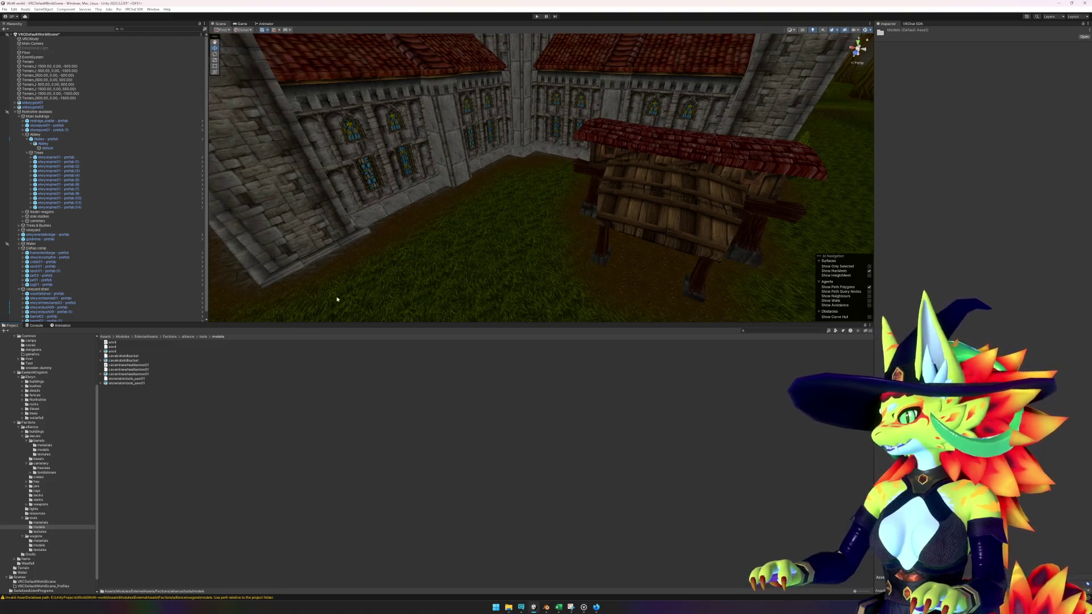
scroll(402, 268, up, 3)
click(133, 384)
mouse_move(133, 386)
mouse_down()
mouse_move(432, 223)
mouse_move(459, 249)
mouse_up()
key(f)
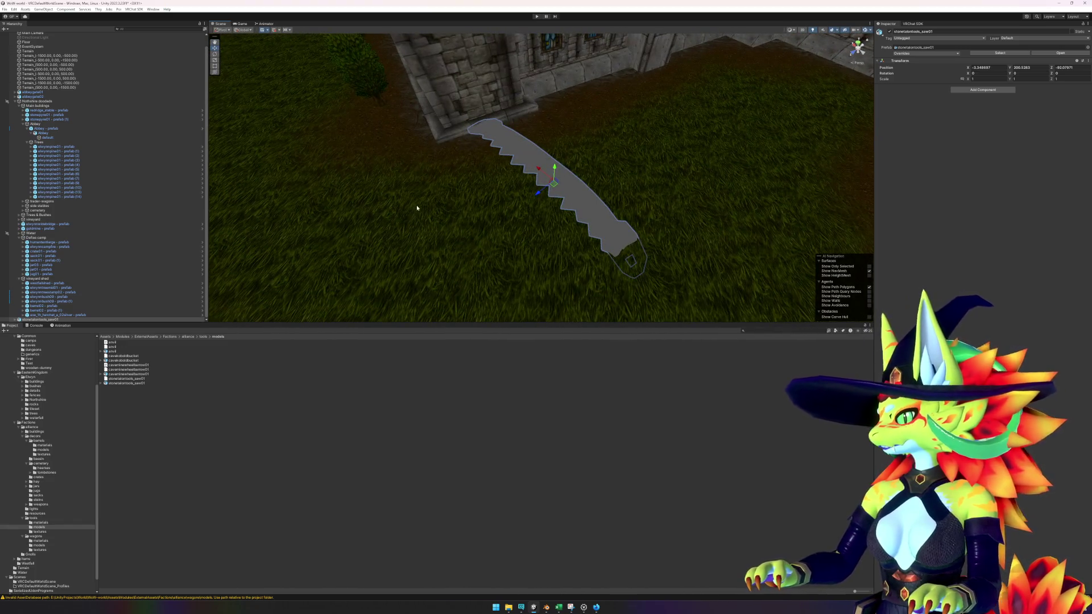
- Place the peasantlumber01 prefab from resources and slide it left along the abbey wall
click(42, 513)
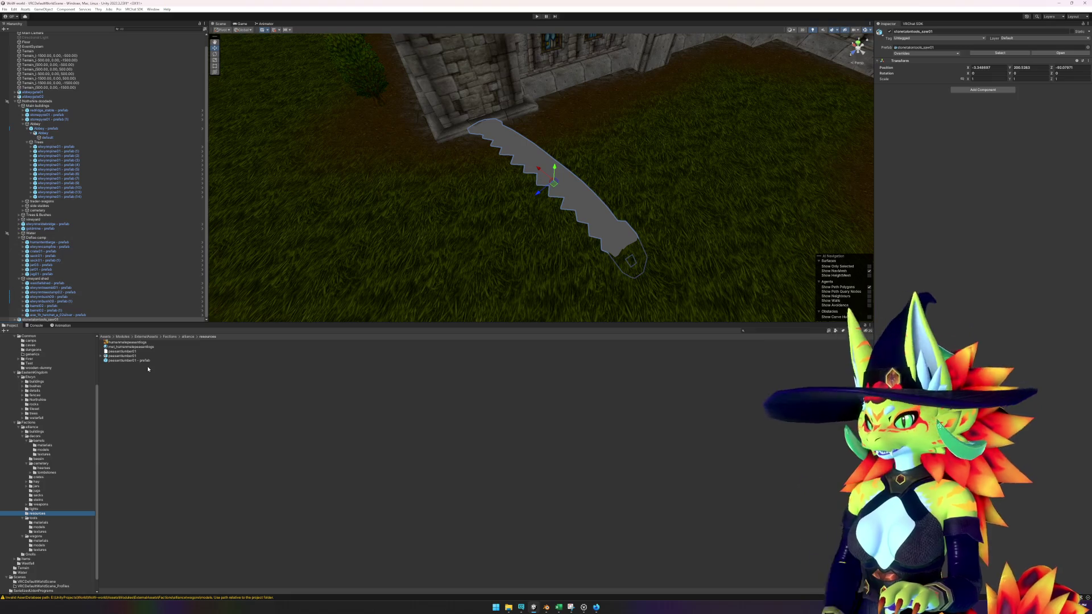
click(132, 362)
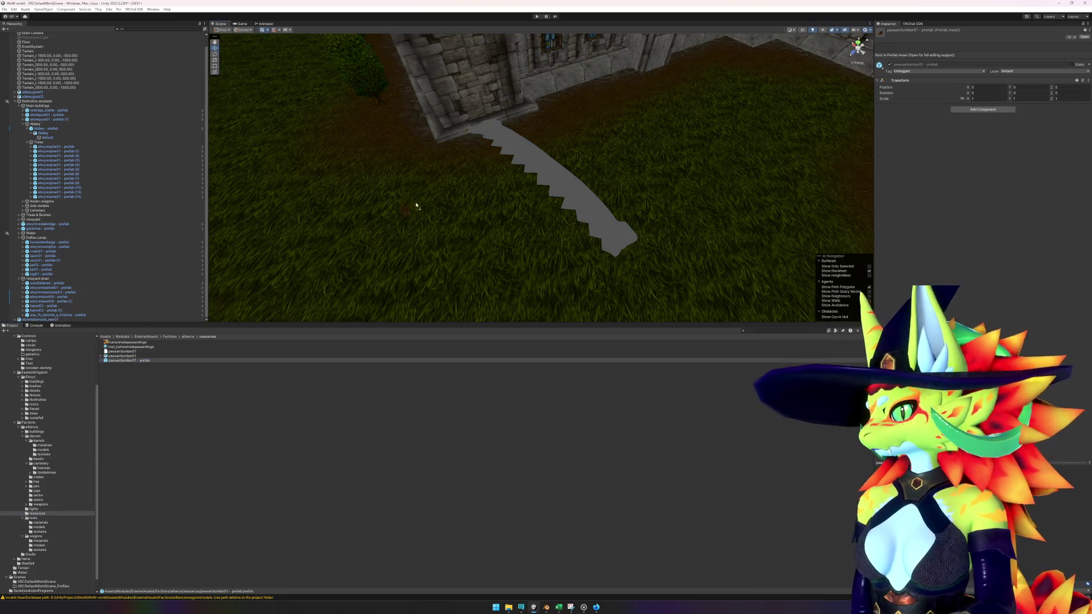
key(f)
mouse_move(486, 148)
mouse_down()
mouse_move(526, 193)
mouse_move(551, 196)
mouse_move(510, 192)
mouse_up()
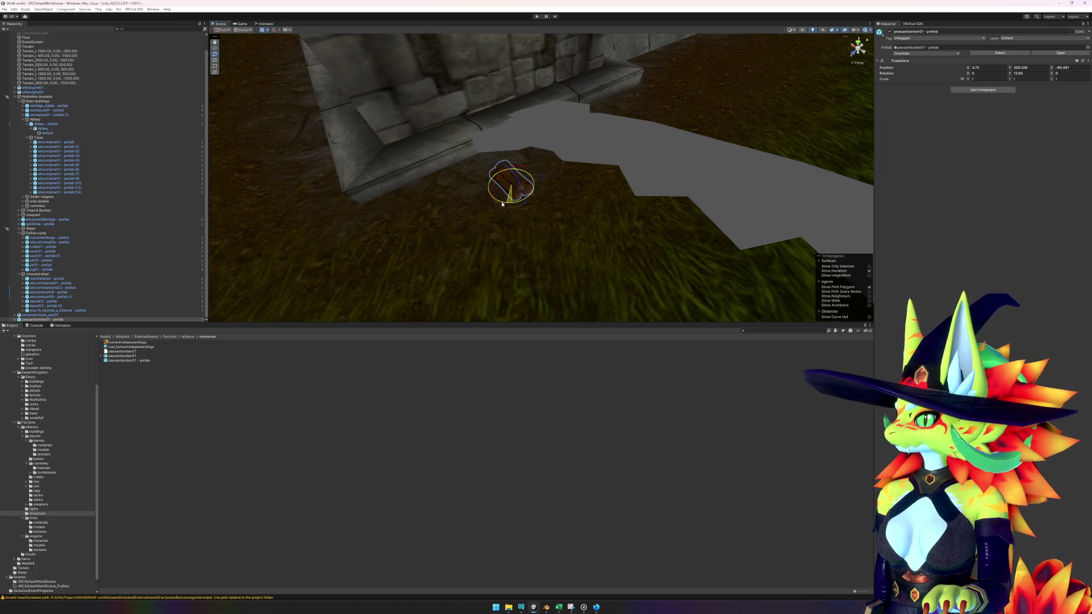
drag(515, 190, 534, 216)
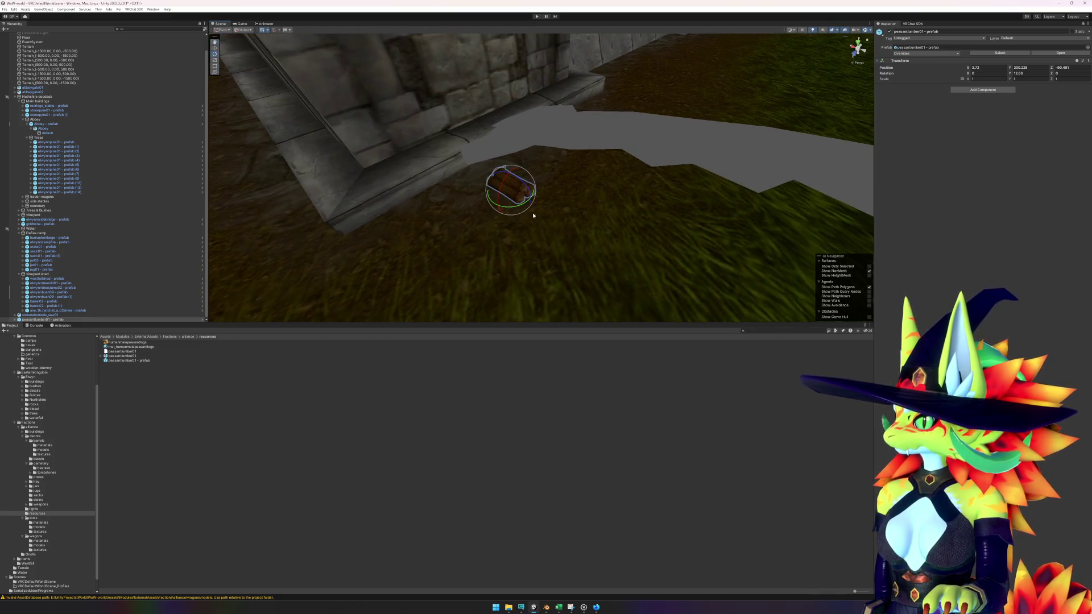
drag(511, 195, 471, 201)
- Rewind the Northshire Valley playthrough 10 seconds, play briefly, then pause
click(596, 607)
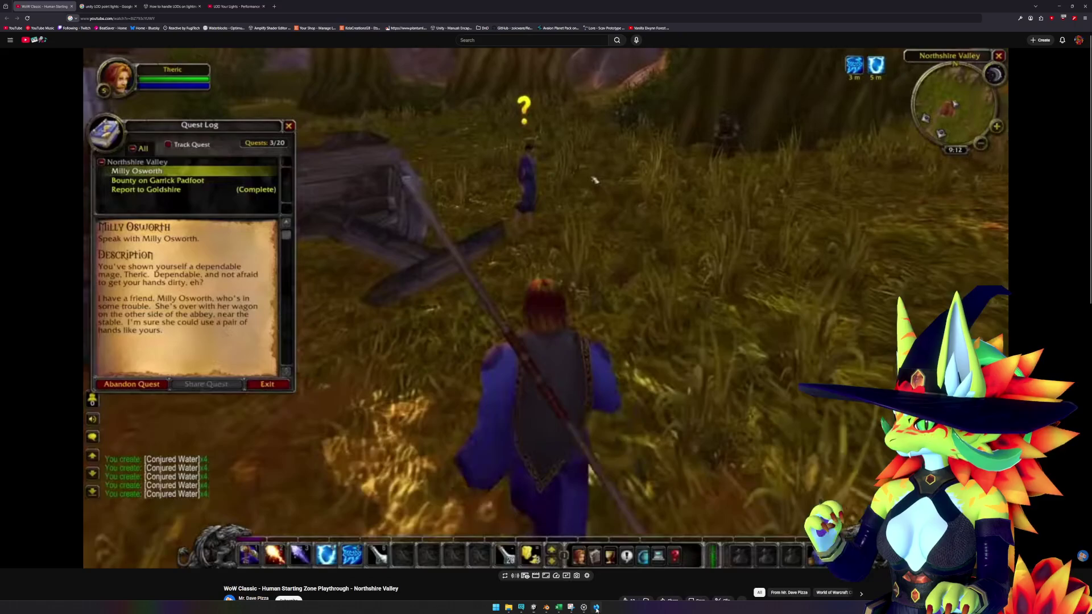
key(j)
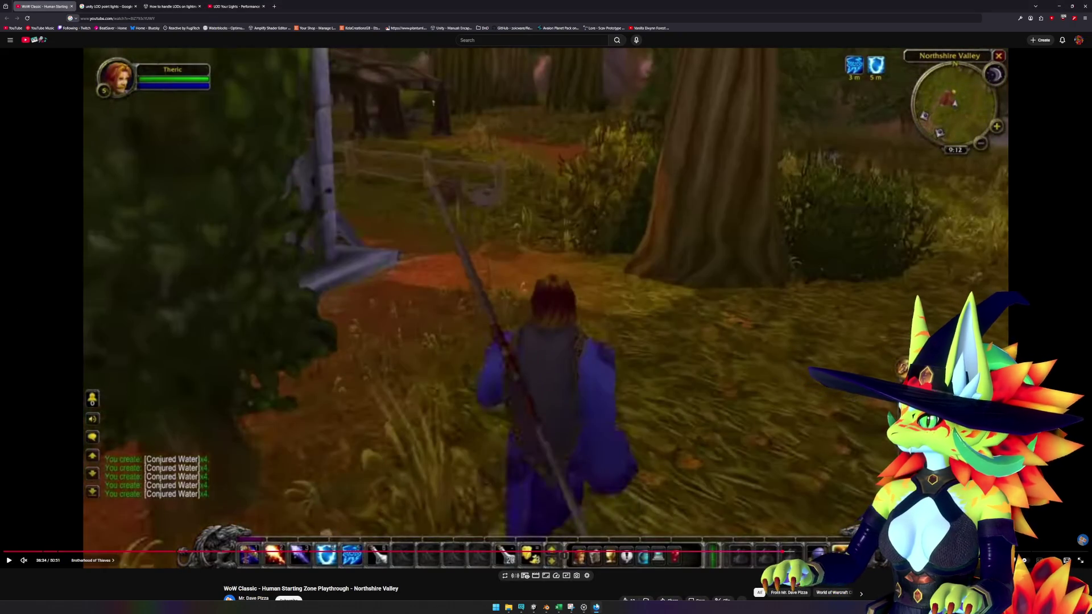
key(k)
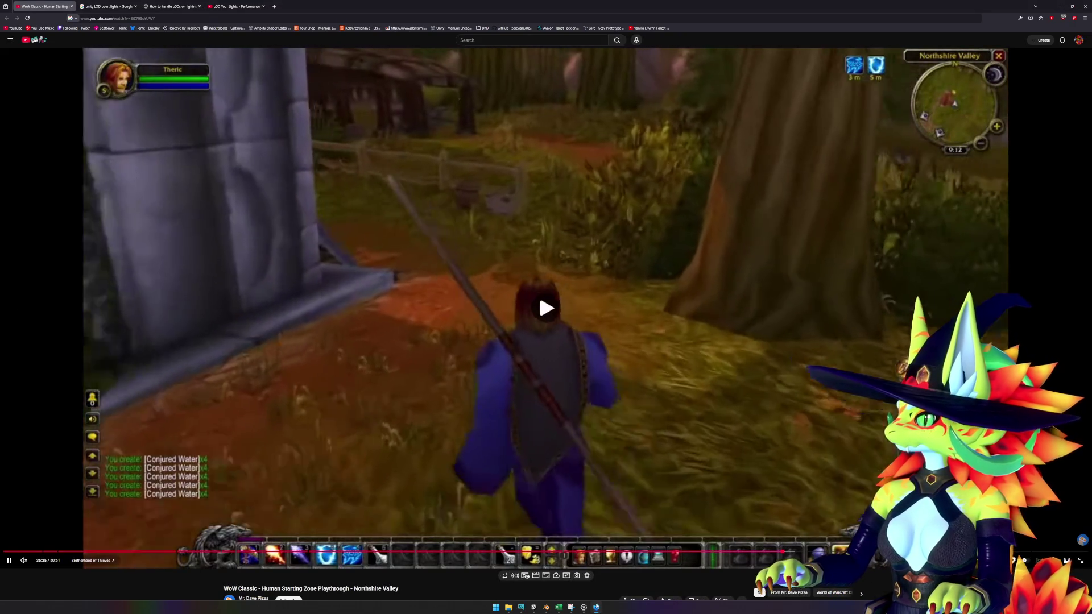
key(k)
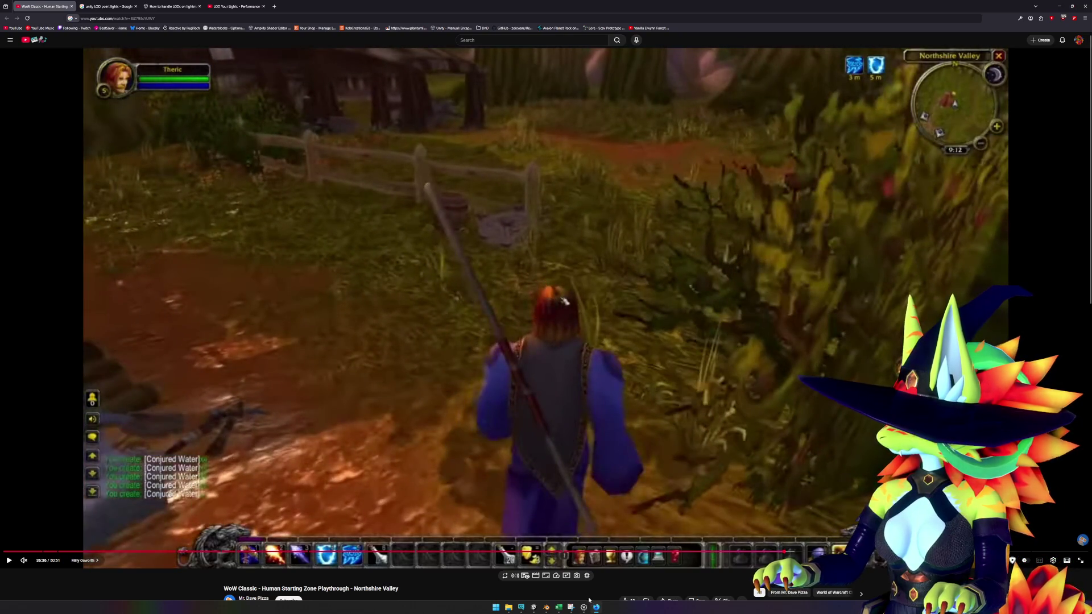
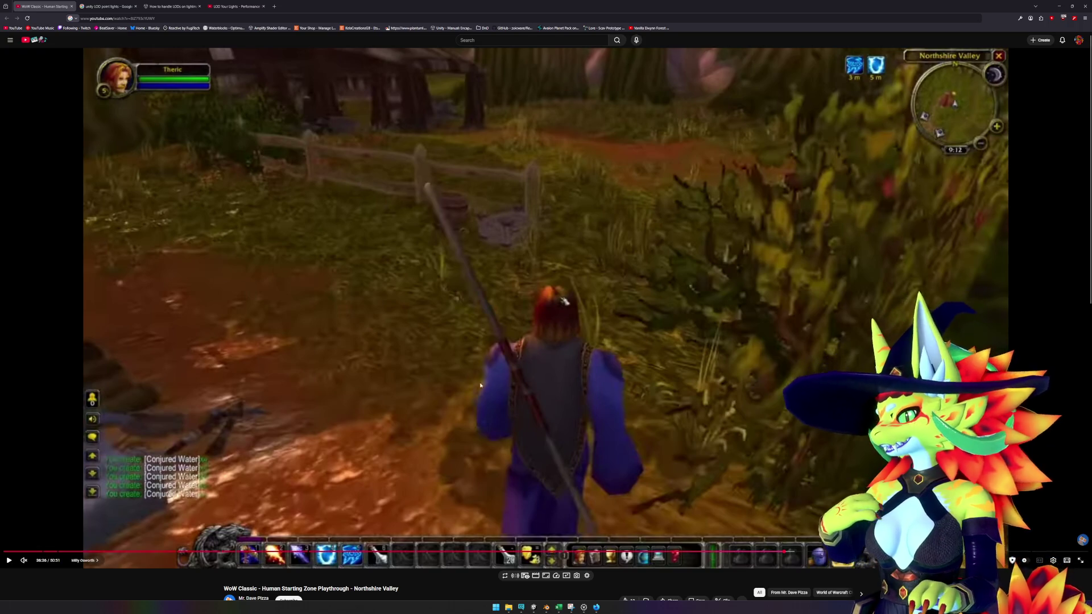
- Switch from the YouTube Northshire Valley playthrough back to the Unity editor
click(533, 608)
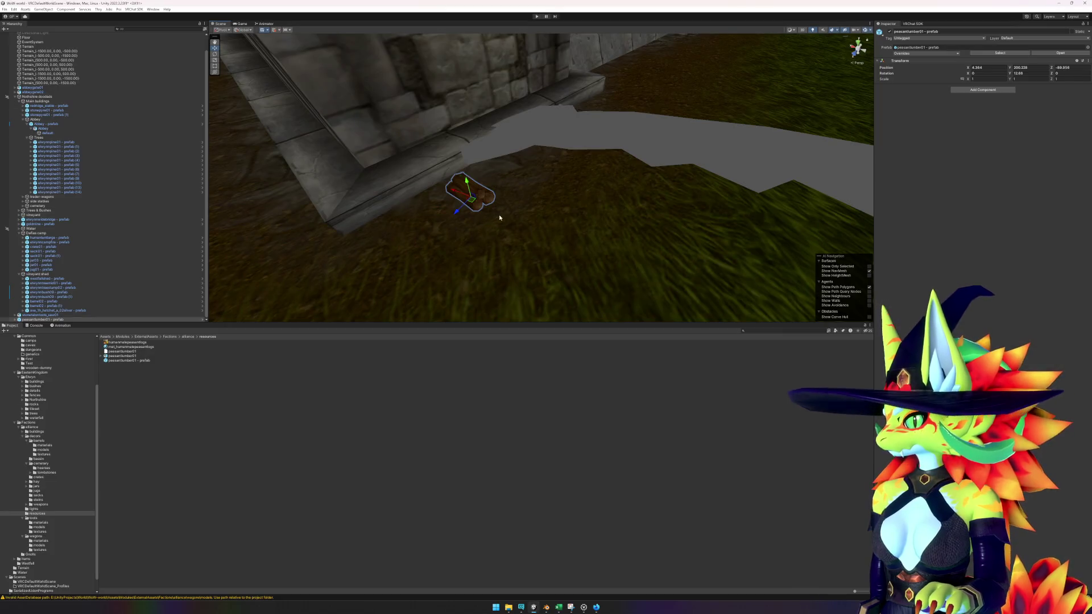
- Select the log mesh by the wall and collapse the camp and vineyard shed groups
drag(542, 186, 478, 234)
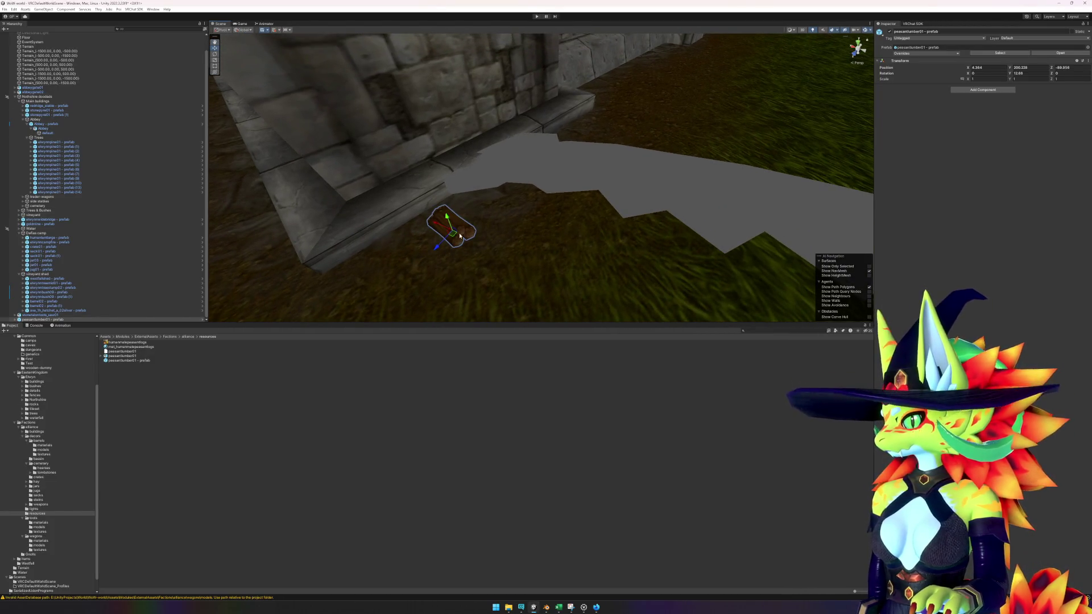
click(459, 235)
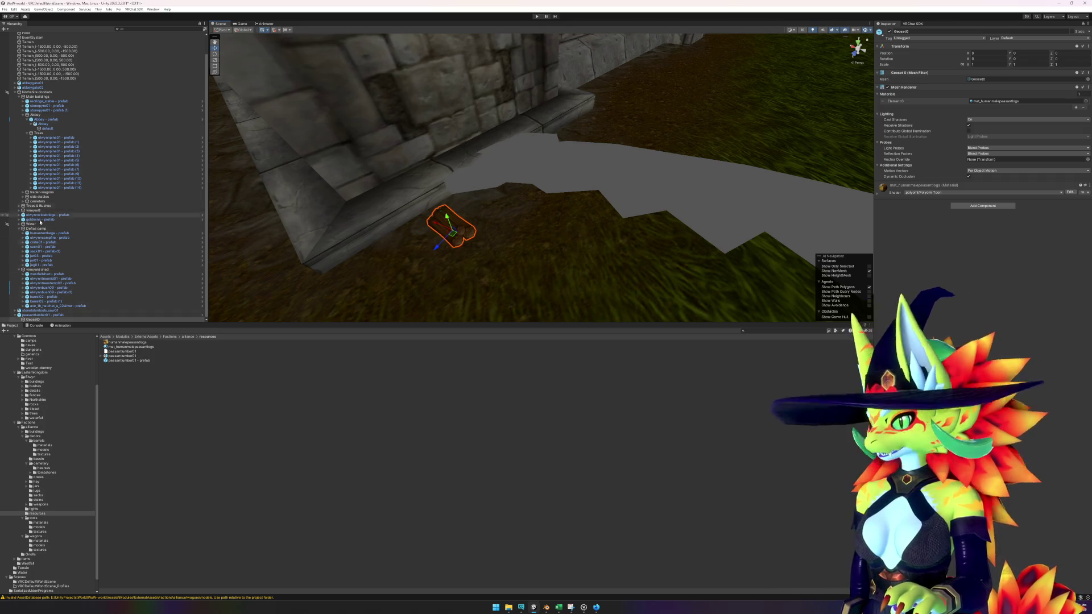
click(19, 228)
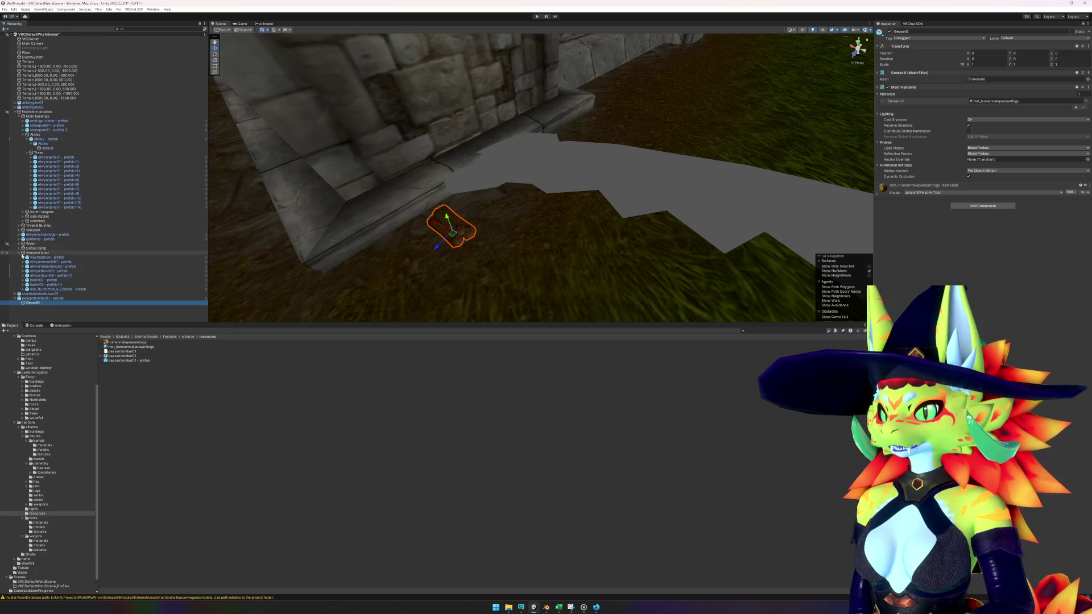
click(21, 253)
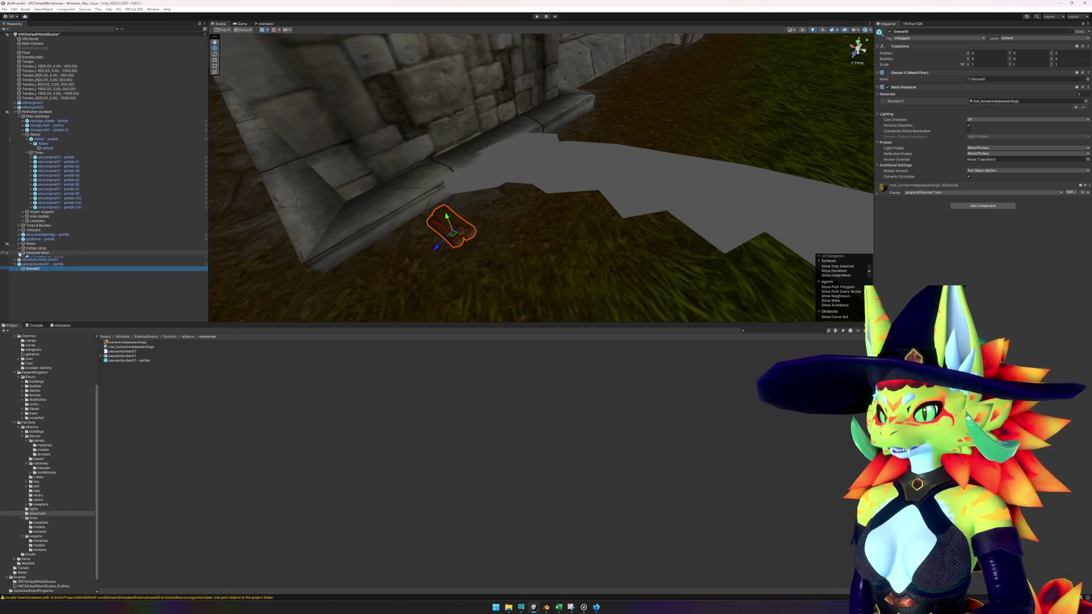
- Collapse the Trees group and both Abbey groups in the Hierarchy
click(30, 153)
click(26, 139)
click(24, 134)
click(23, 134)
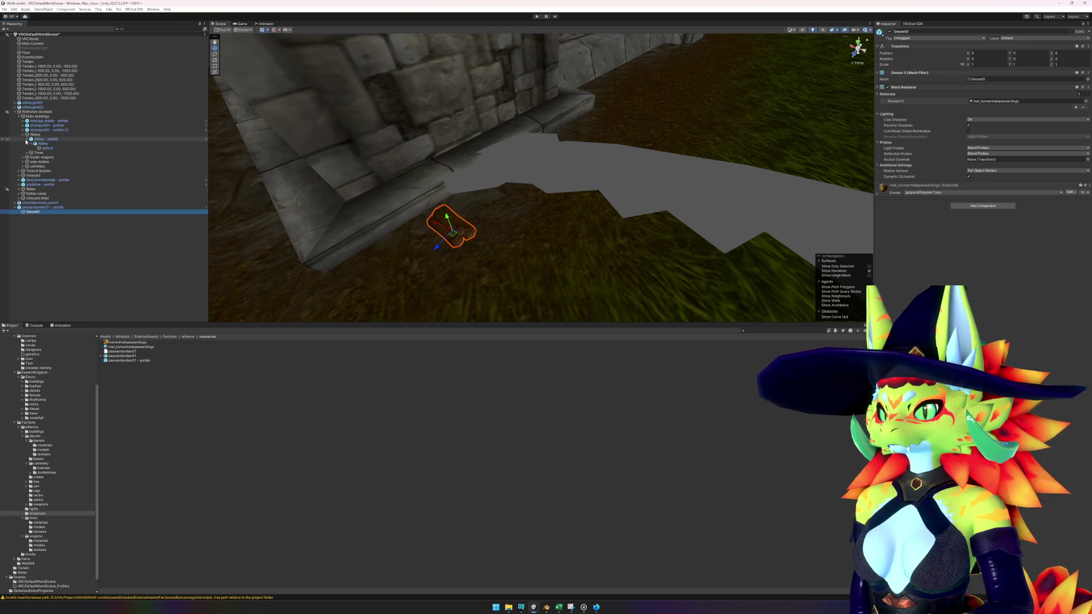
click(26, 139)
click(24, 134)
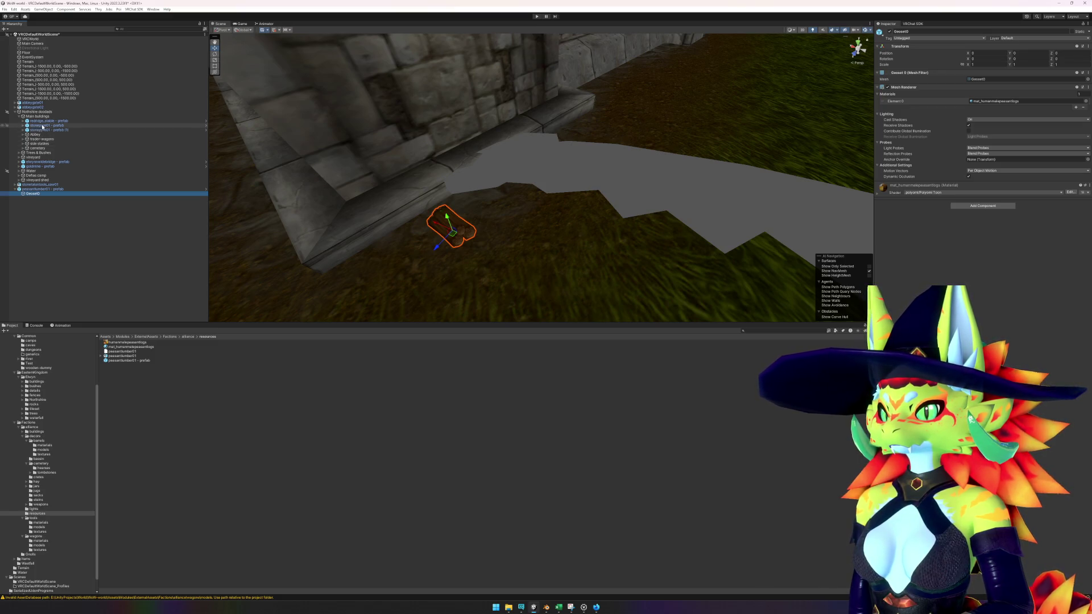
right_click(49, 116)
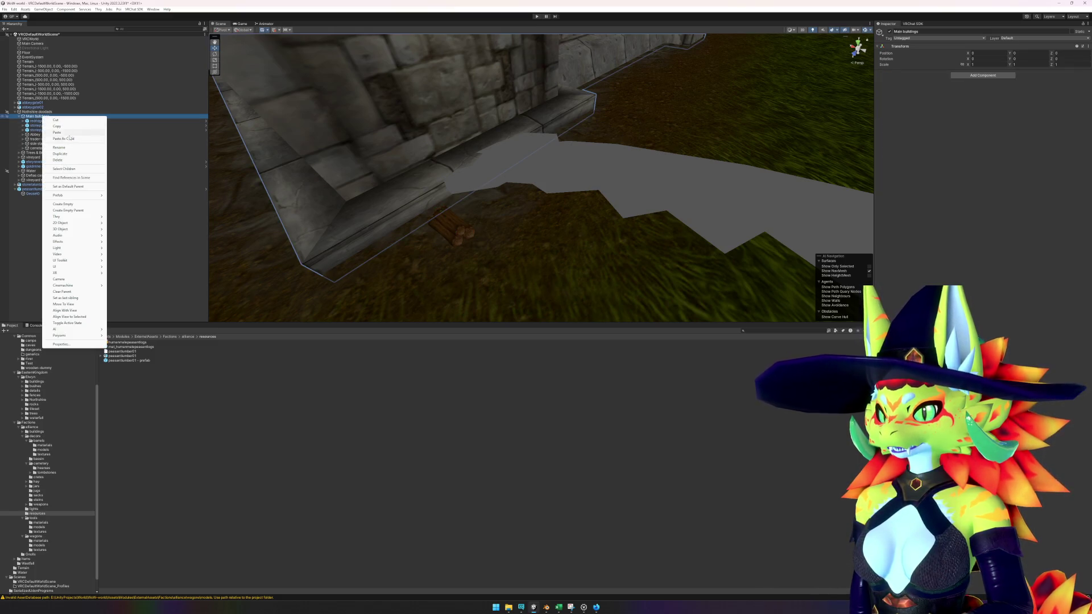
- Create an empty 'stables' group beside side stables and nest redridge_stable - prefab inside it
click(64, 204)
text(tables)
key(Return)
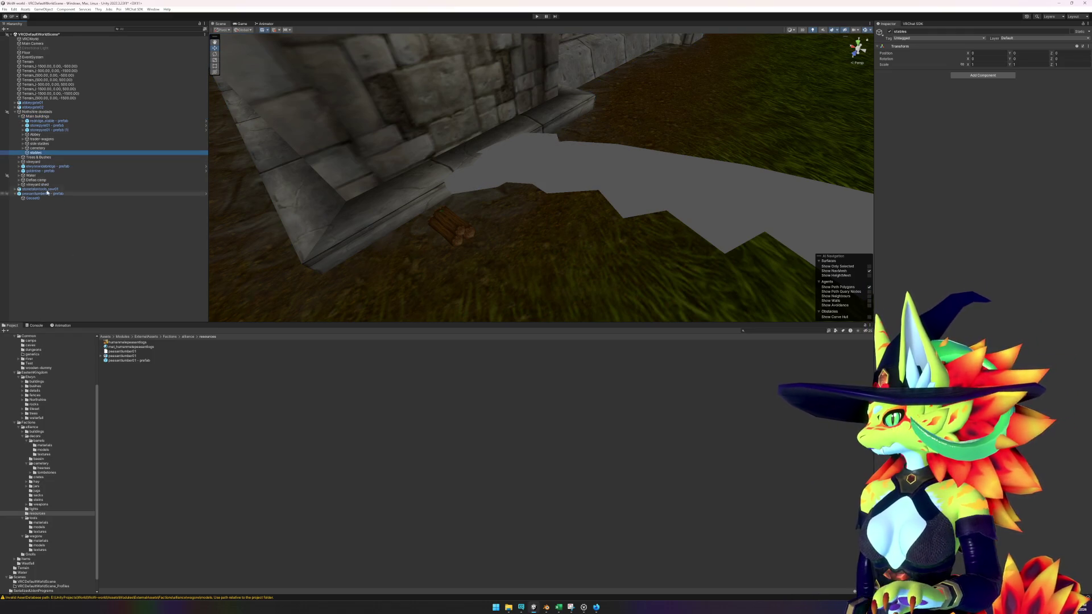
drag(45, 152, 46, 142)
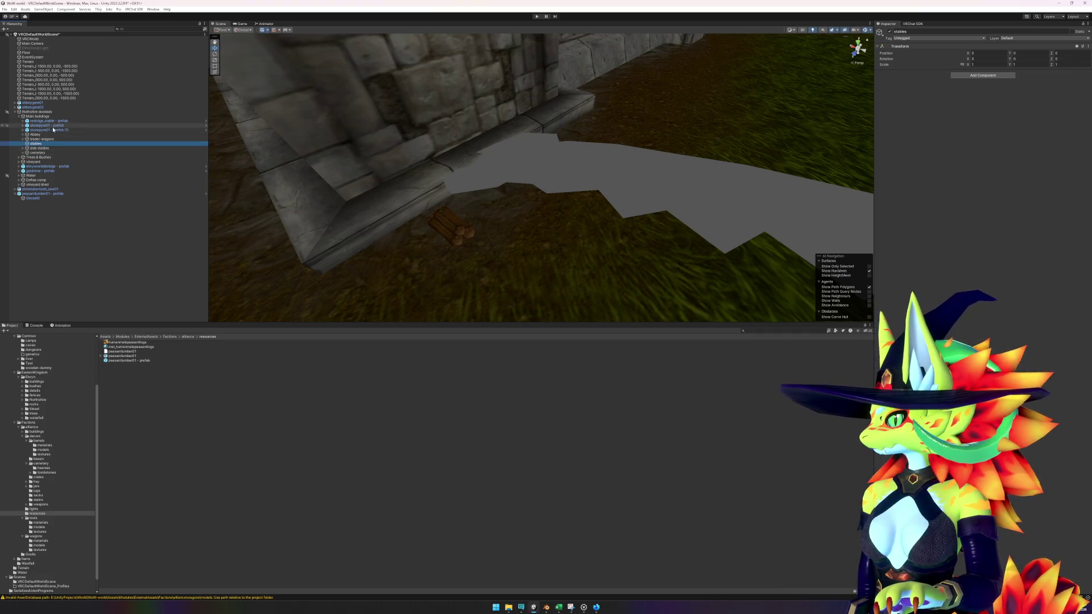
drag(48, 121, 42, 146)
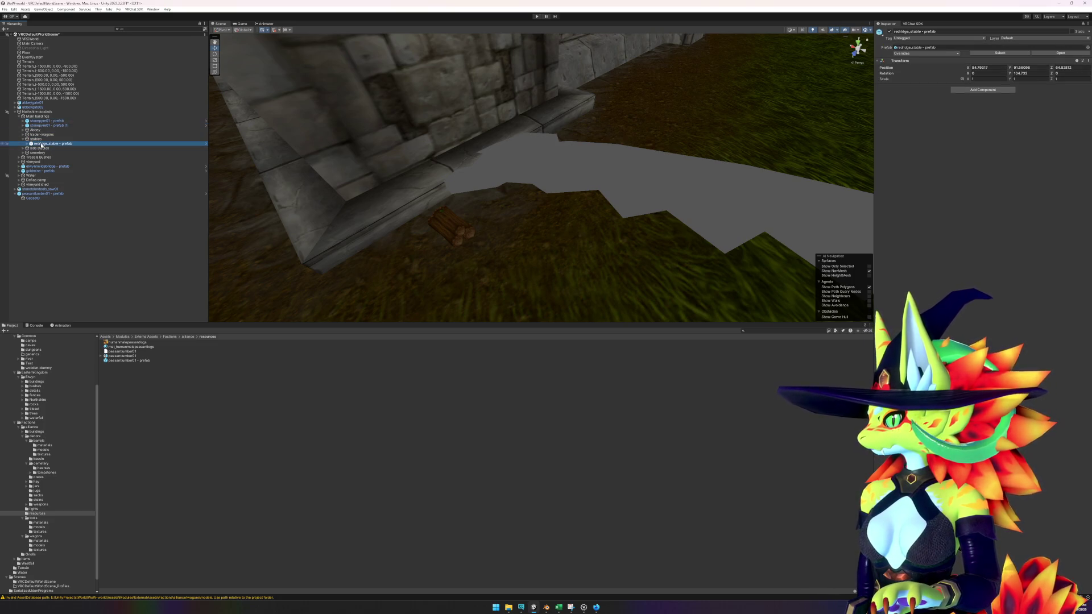
click(54, 195)
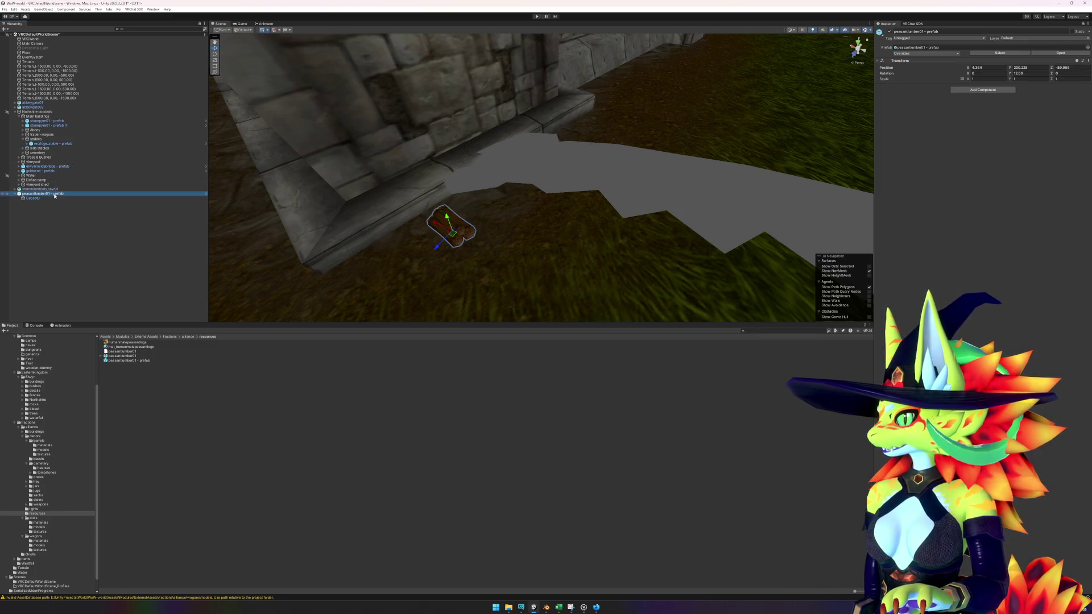
- Duplicate the log pile twice, placing and rotating the copies along the wall
key(ctrl+d)
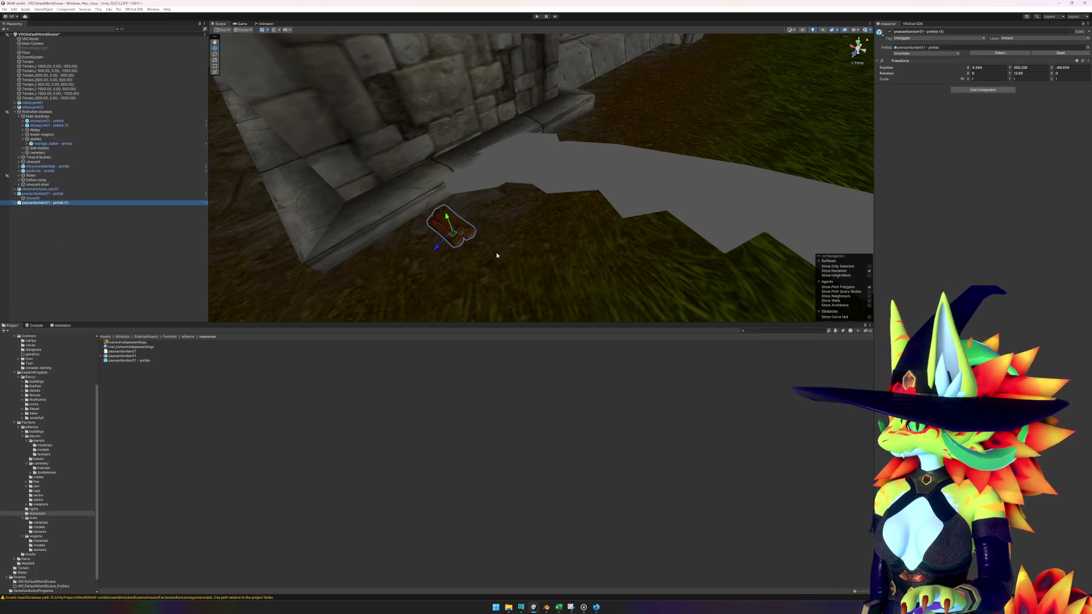
mouse_move(450, 235)
mouse_down()
mouse_move(465, 216)
mouse_move(479, 224)
mouse_up()
key(e)
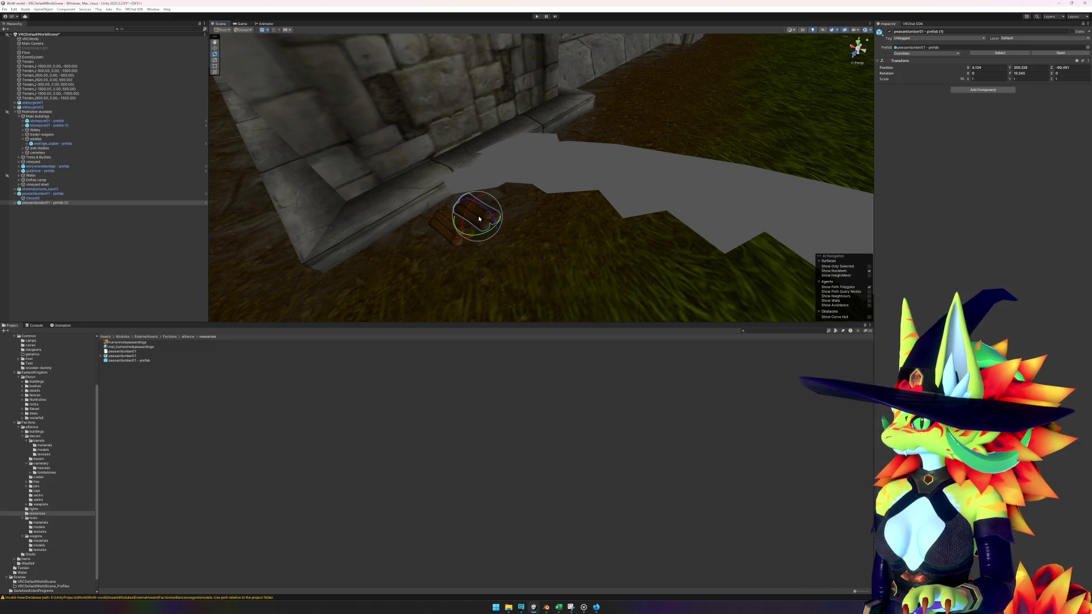
key(ctrl+d)
key(w)
drag(479, 221, 500, 205)
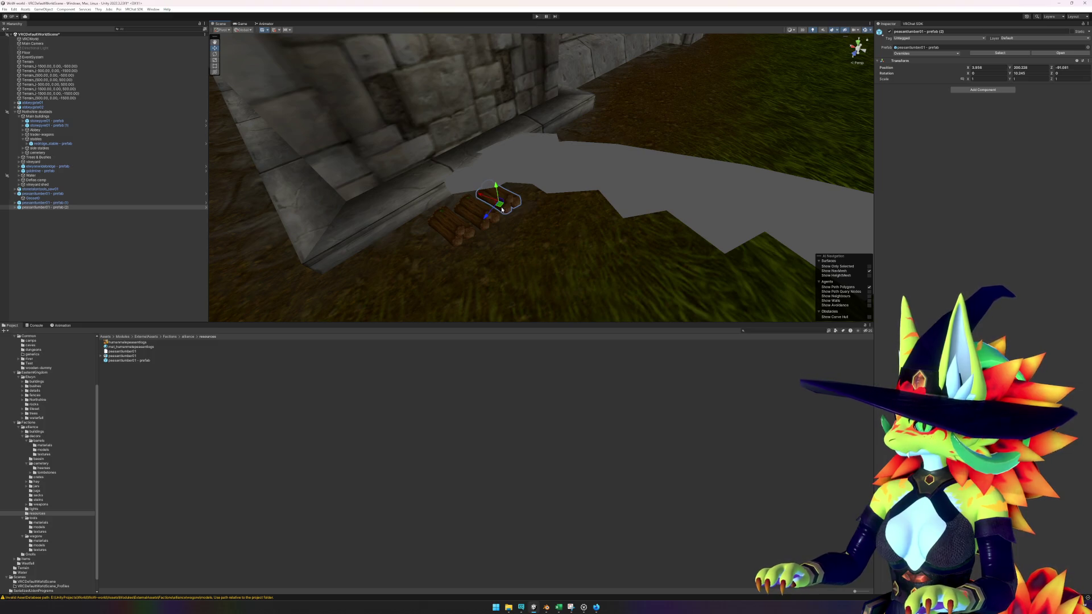
- Focus on the grey saw mesh and move it along the ground
click(592, 193)
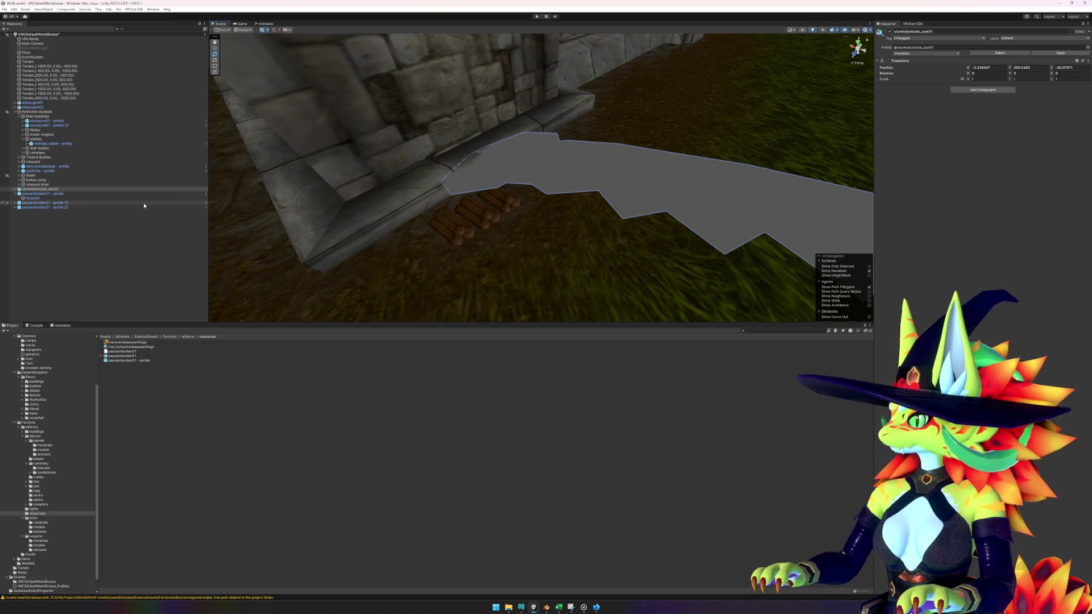
double_click(61, 191)
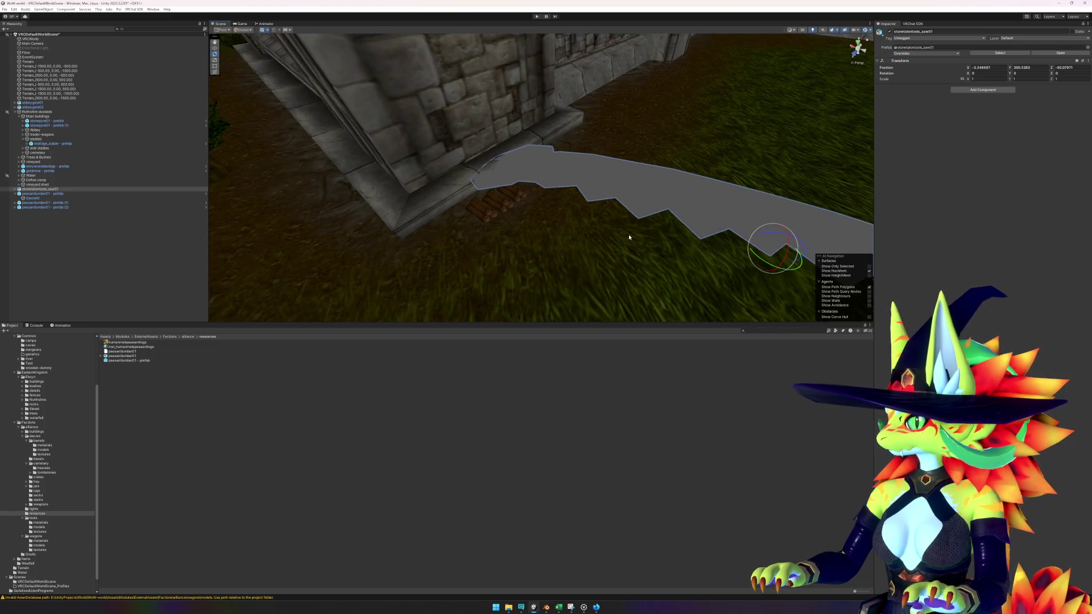
drag(719, 233, 331, 270)
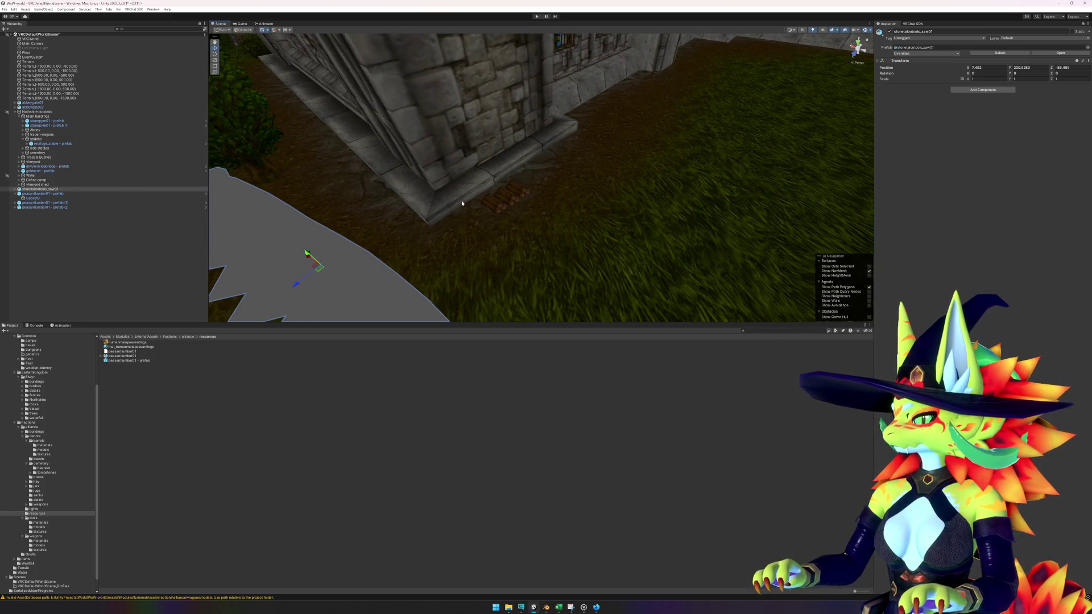
scroll(512, 203, up, 5)
- Add another log pile copy at the end of the row and duplicate it for stacking
click(513, 203)
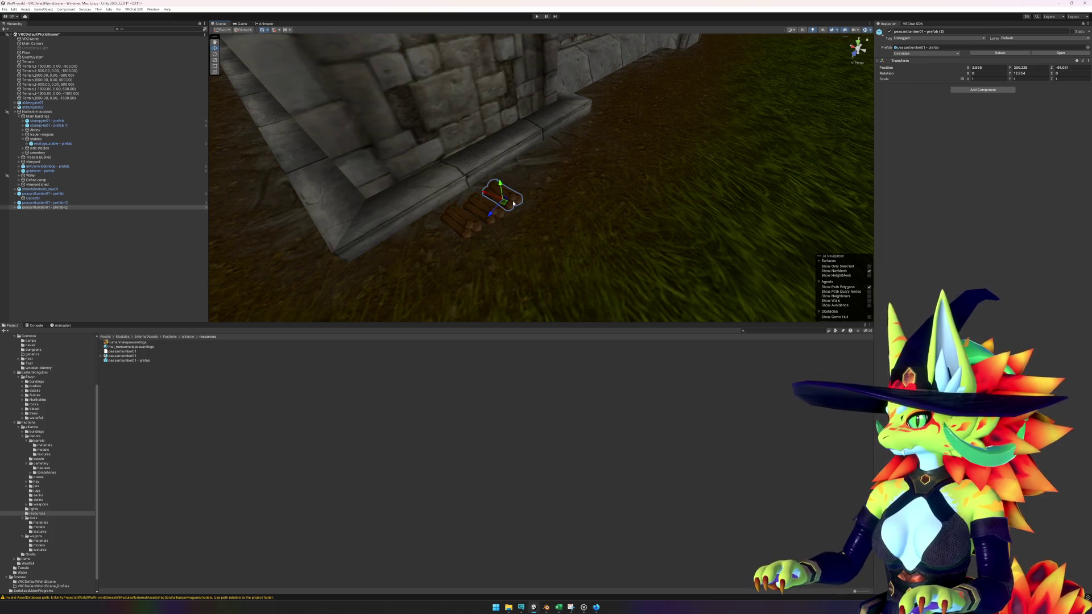
key(ctrl+d)
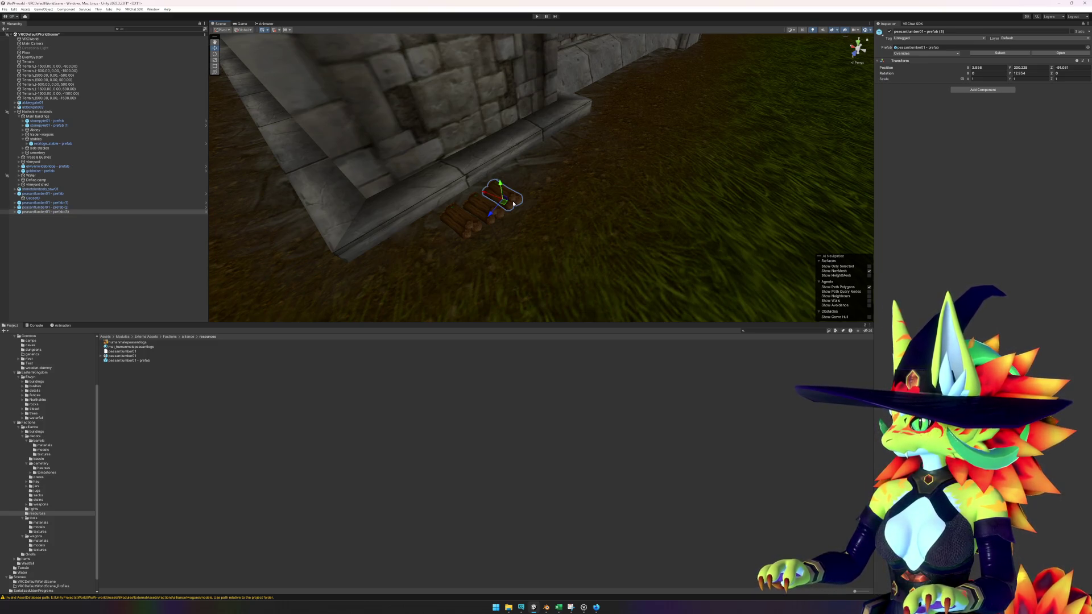
scroll(504, 204, up, 3)
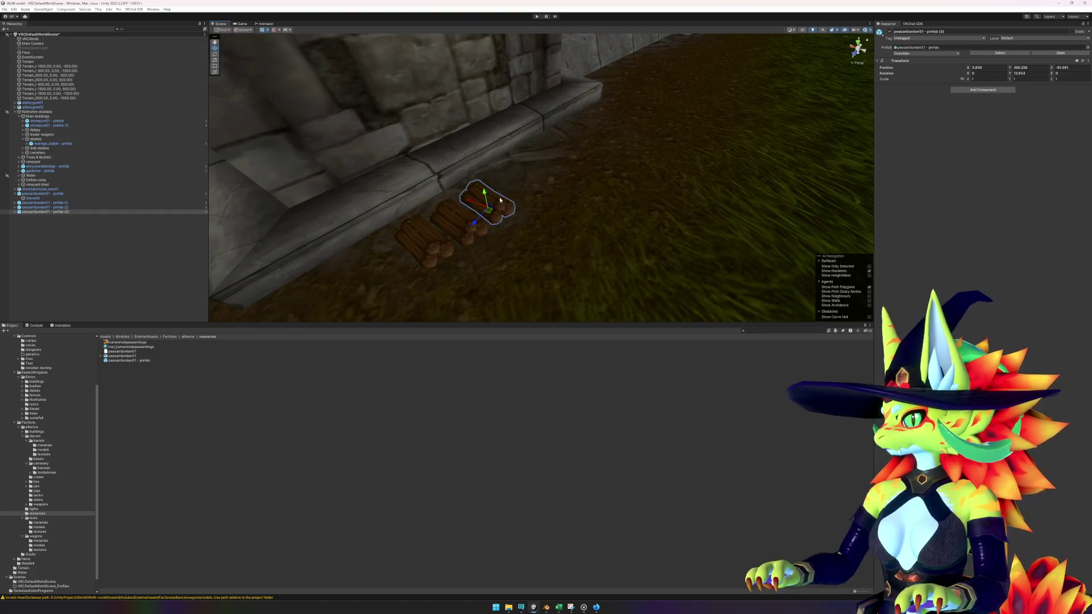
mouse_move(488, 213)
mouse_down()
mouse_move(517, 195)
mouse_move(511, 166)
mouse_move(549, 190)
mouse_up()
key(ctrl+d)
- Flip the raised log pile copy over with a 180 rotation
key(e)
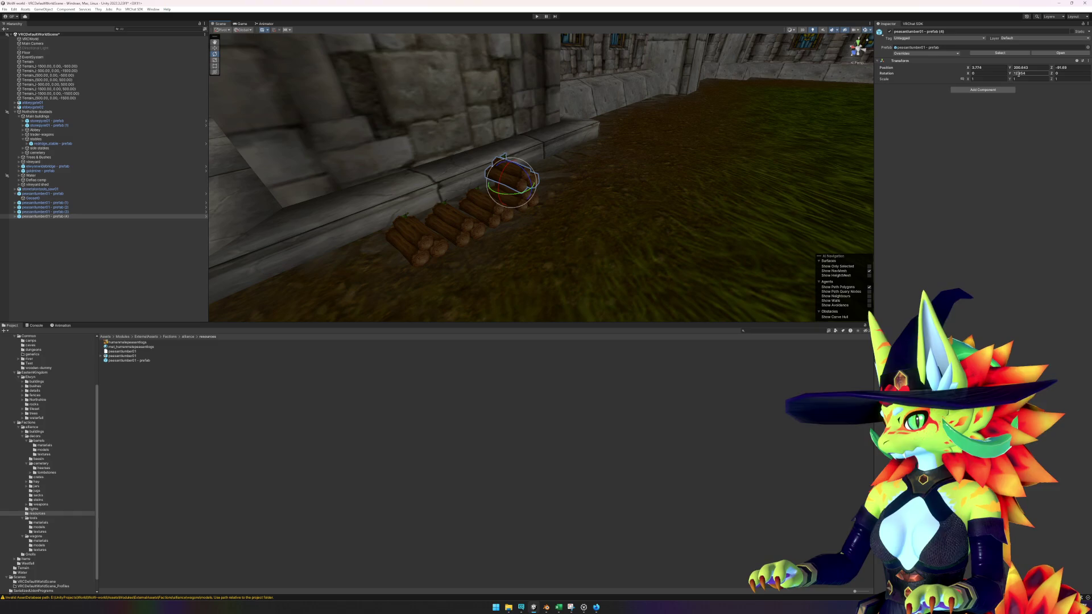
drag(505, 172, 464, 281)
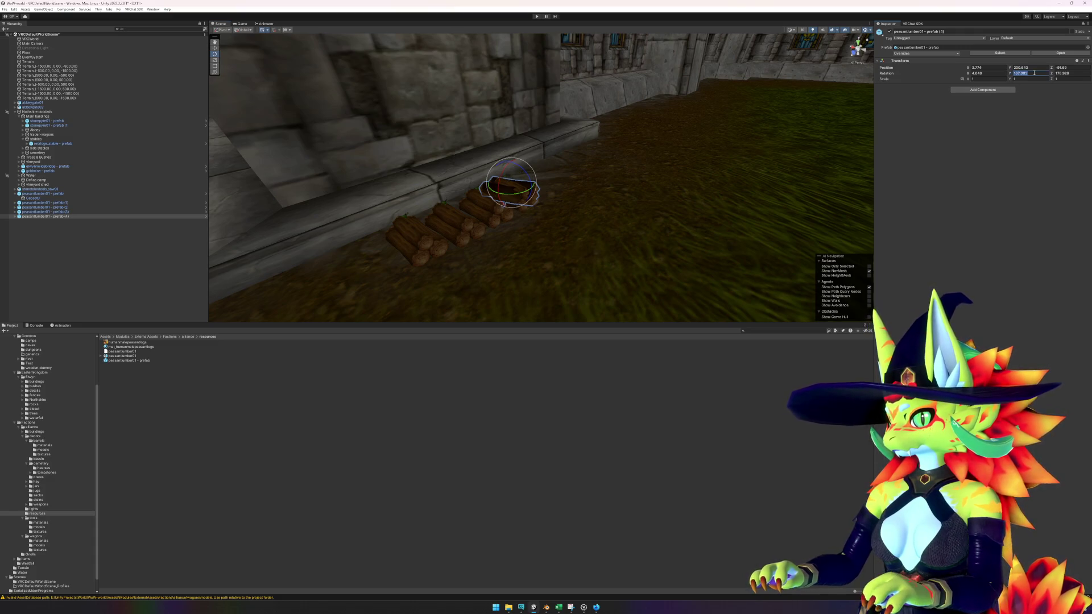
text(180)
mouse_move(716, 196)
mouse_down()
mouse_move(632, 236)
mouse_move(537, 171)
mouse_move(526, 176)
mouse_move(522, 155)
mouse_move(580, 170)
mouse_move(639, 117)
mouse_move(558, 115)
mouse_move(558, 135)
mouse_move(592, 169)
mouse_move(541, 160)
mouse_move(446, 197)
mouse_up()
key(w)
- Duplicate two more row log piles and lift the copies onto the stack
key(ctrl+d)
key(ctrl+d)
key(ctrl+d)
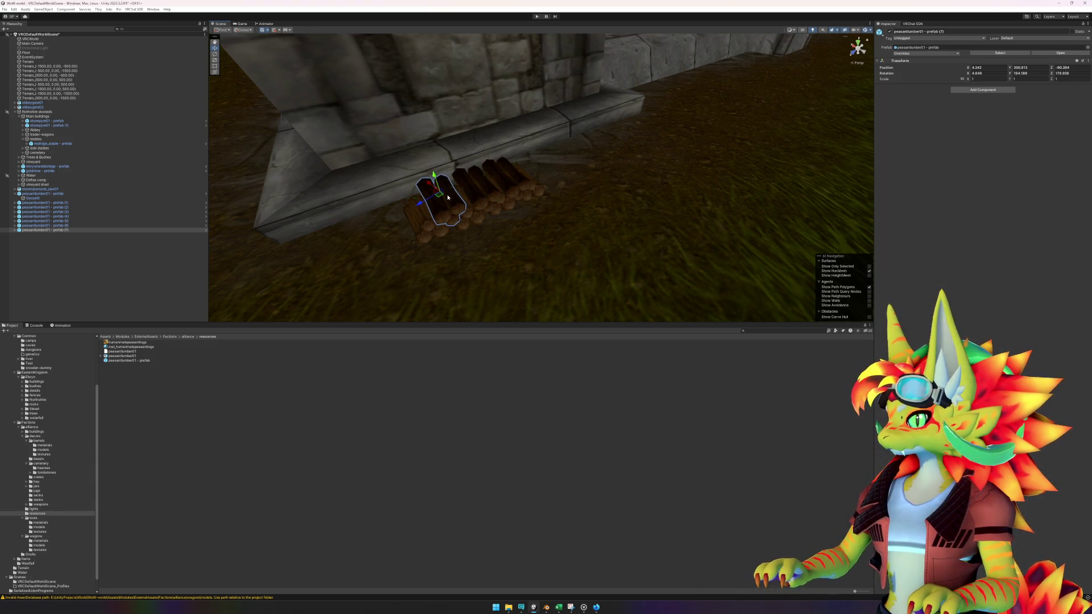
key(ctrl+z)
click(467, 220)
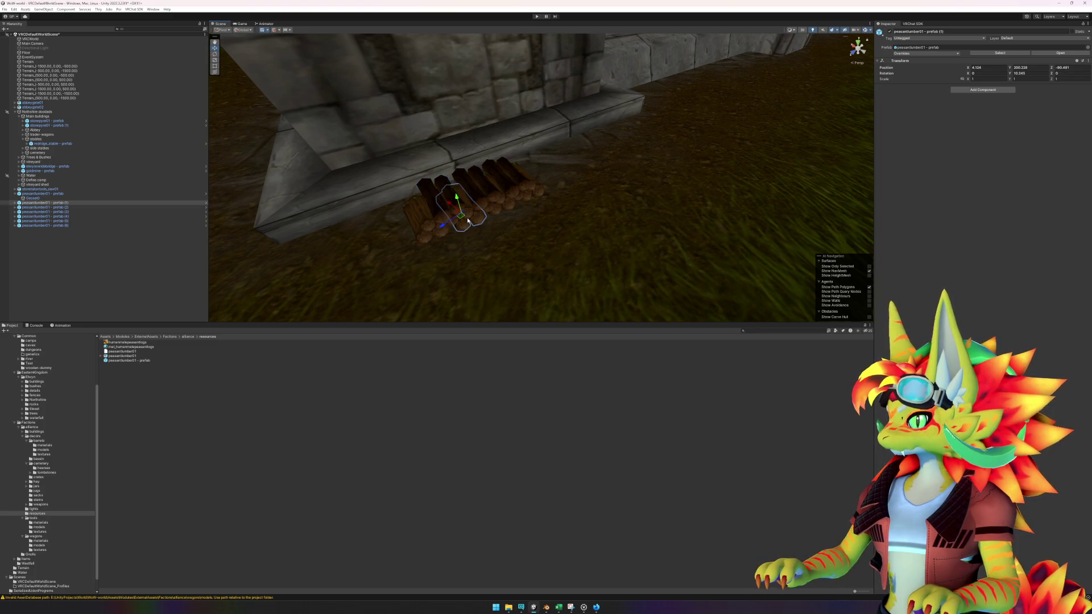
key(ctrl+d)
drag(458, 208, 456, 180)
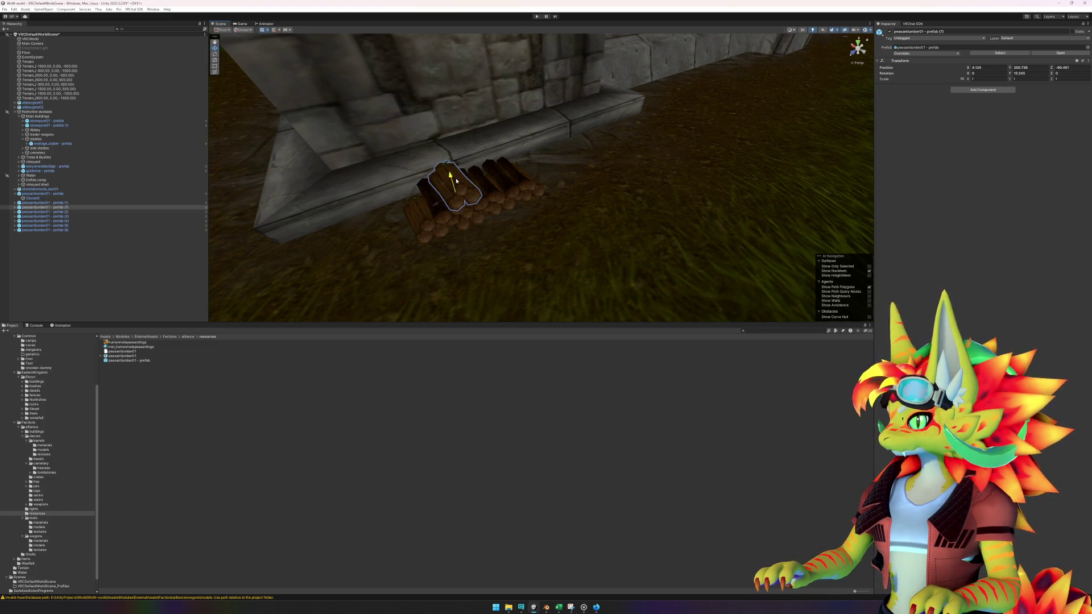
click(491, 189)
key(ctrl+d)
mouse_move(489, 187)
mouse_down()
mouse_move(489, 175)
mouse_move(513, 201)
mouse_up()
key(e)
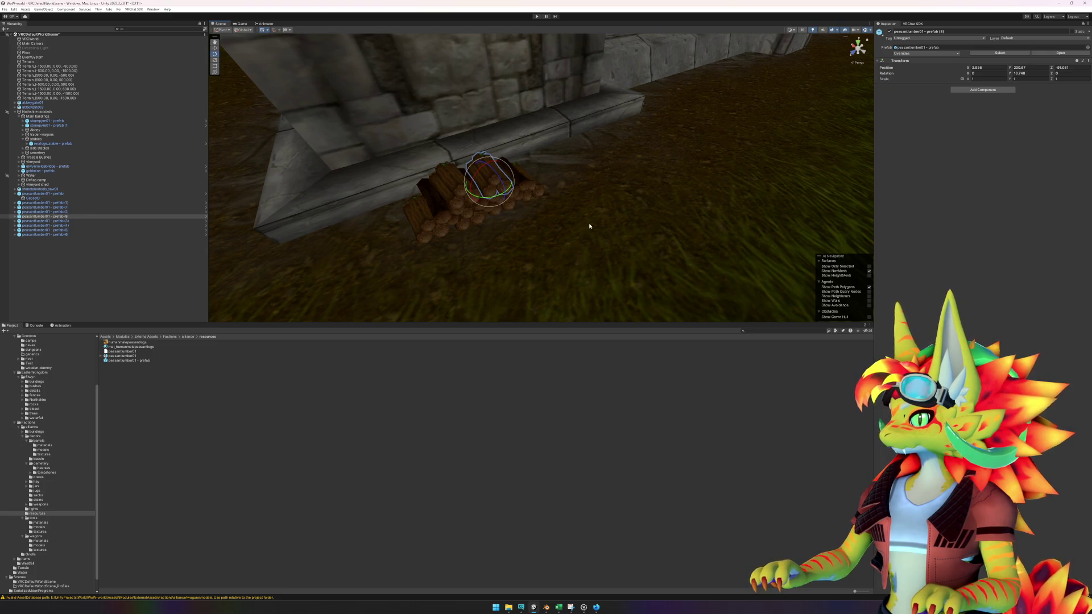
click(565, 434)
mouse_move(572, 261)
mouse_down()
mouse_move(600, 234)
mouse_move(568, 219)
mouse_move(566, 187)
mouse_move(461, 183)
mouse_up()
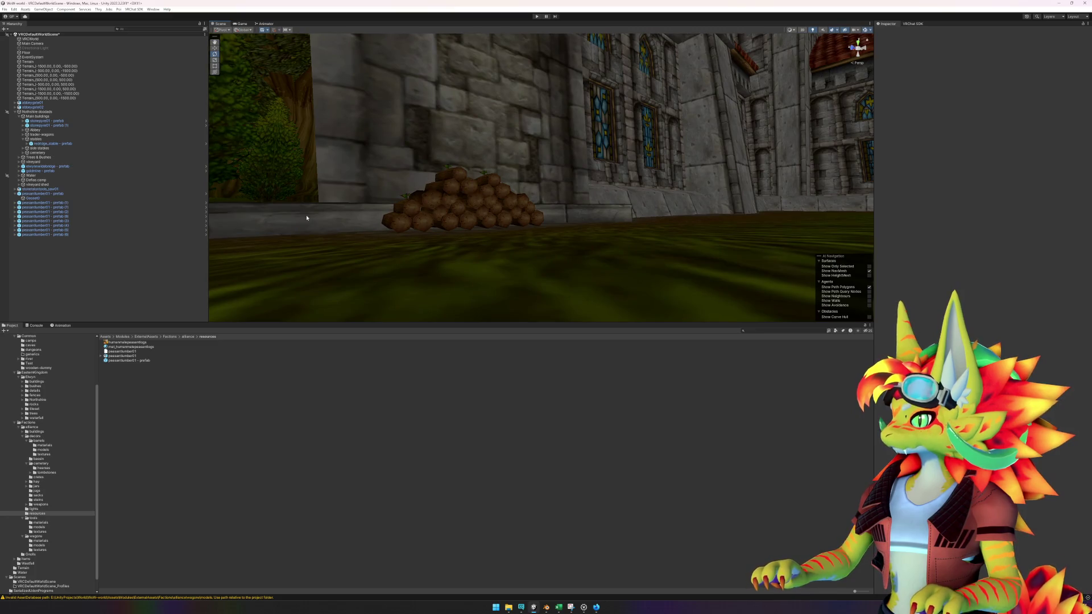
- Select all peasantlumber01 copies and lower them slightly onto the ground by the wall
click(46, 202)
shift+click(45, 234)
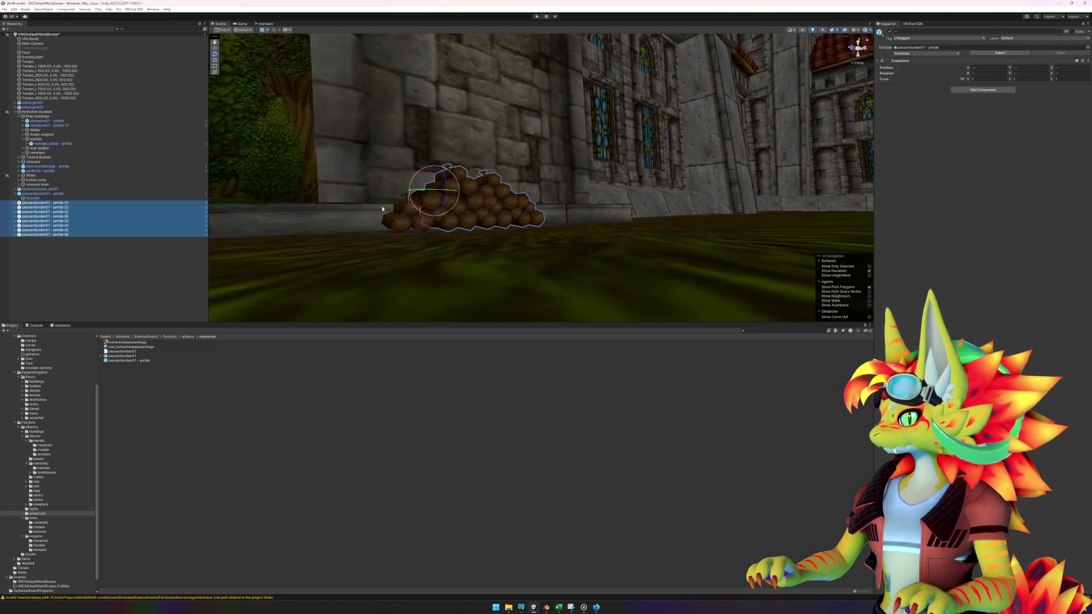
key(w)
click(433, 177)
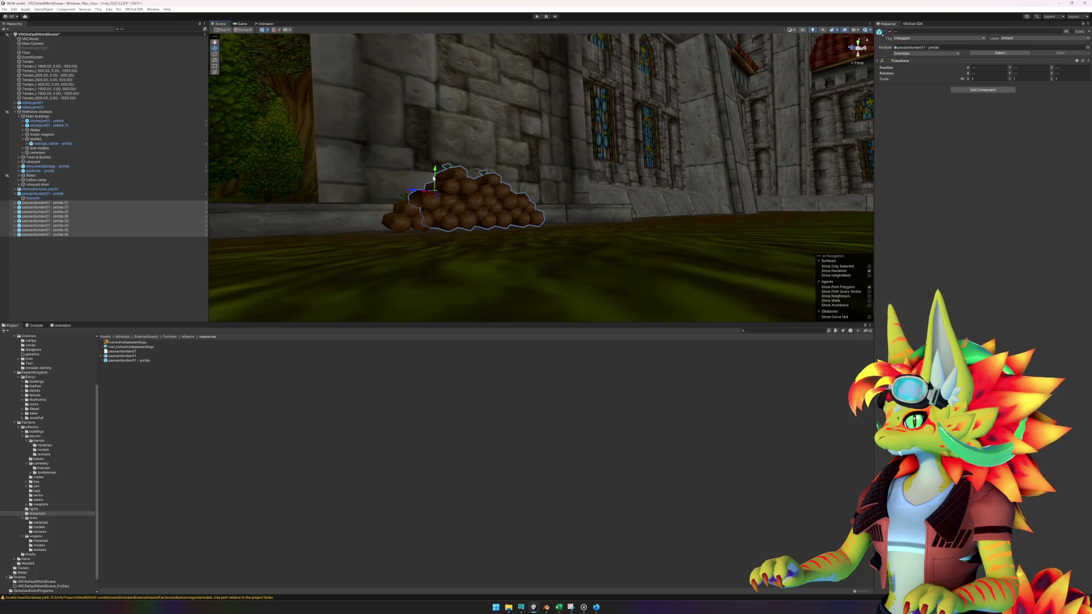
click(434, 178)
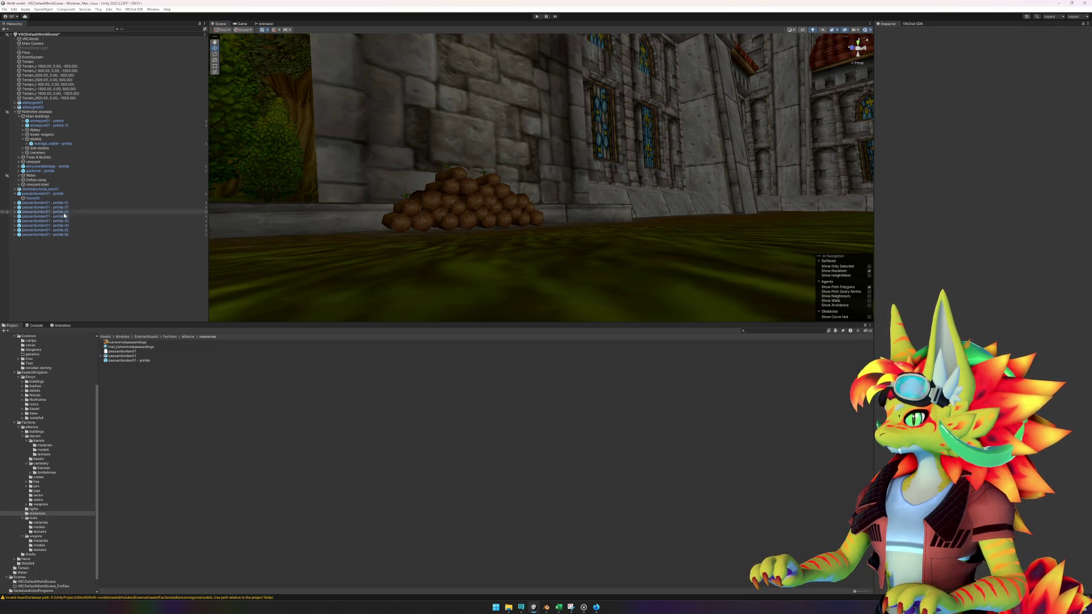
click(51, 194)
shift+click(56, 234)
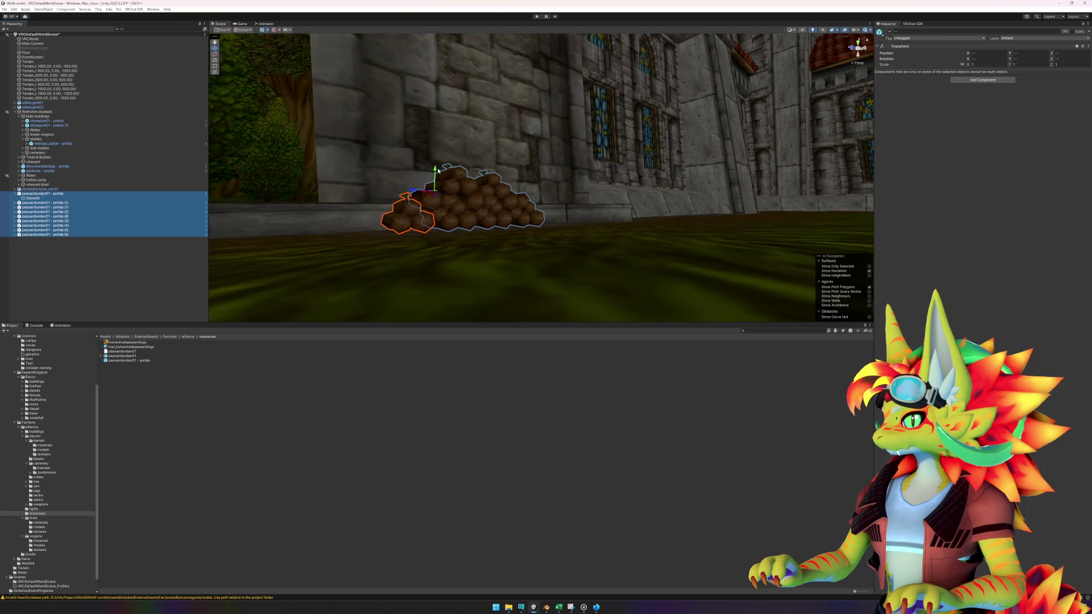
mouse_move(438, 169)
mouse_down()
mouse_move(561, 221)
mouse_move(585, 259)
mouse_move(560, 254)
mouse_move(601, 252)
mouse_up()
click(446, 522)
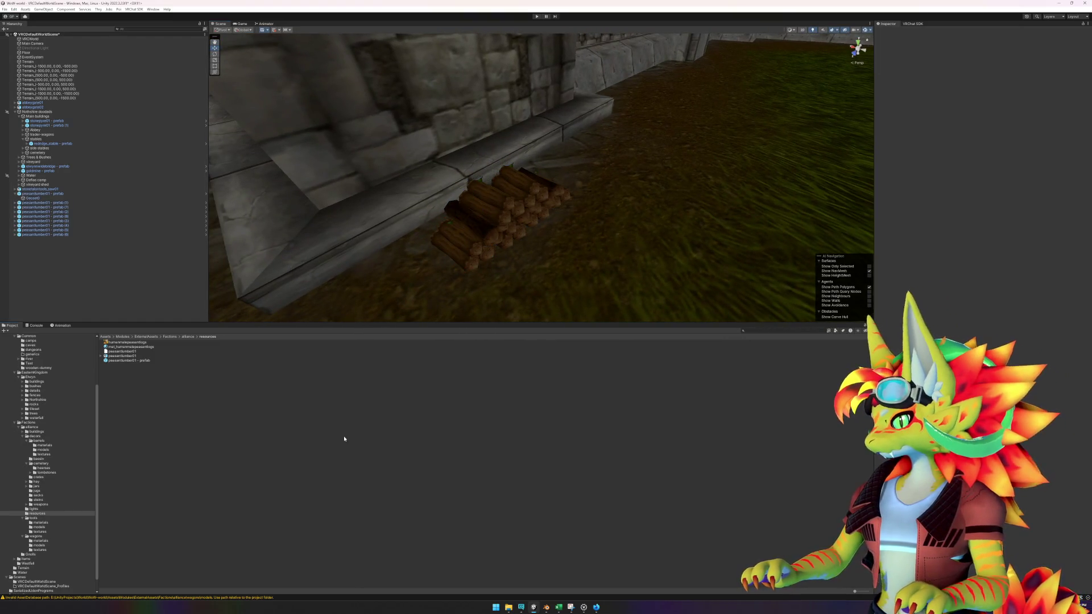
scroll(522, 285, down, 6)
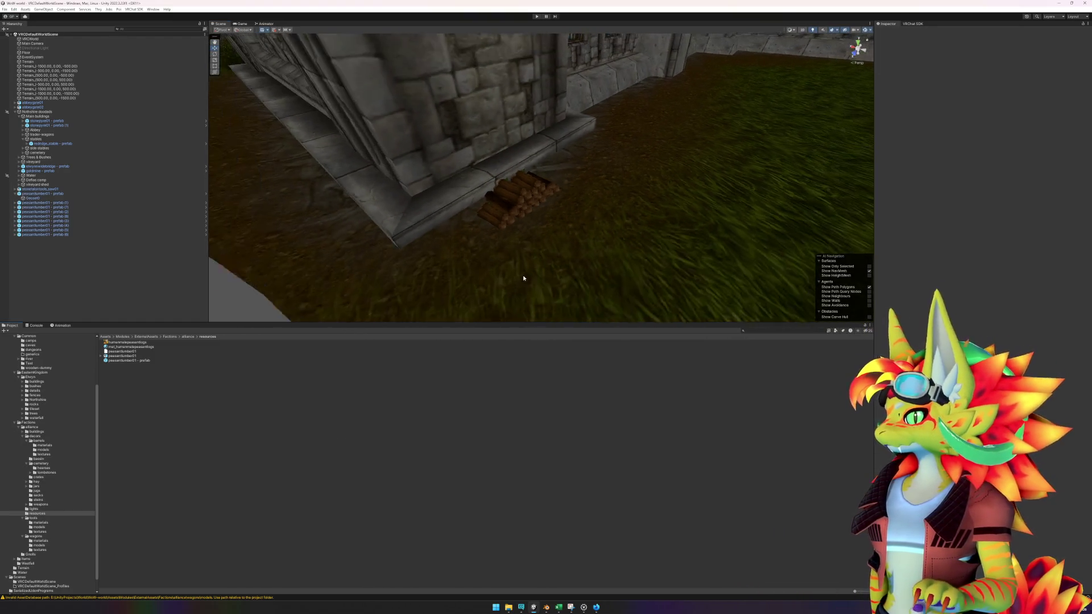
- Create an empty 'stonetalontools_saw01 - prefab' object and parent the saw under it
right_click(116, 266)
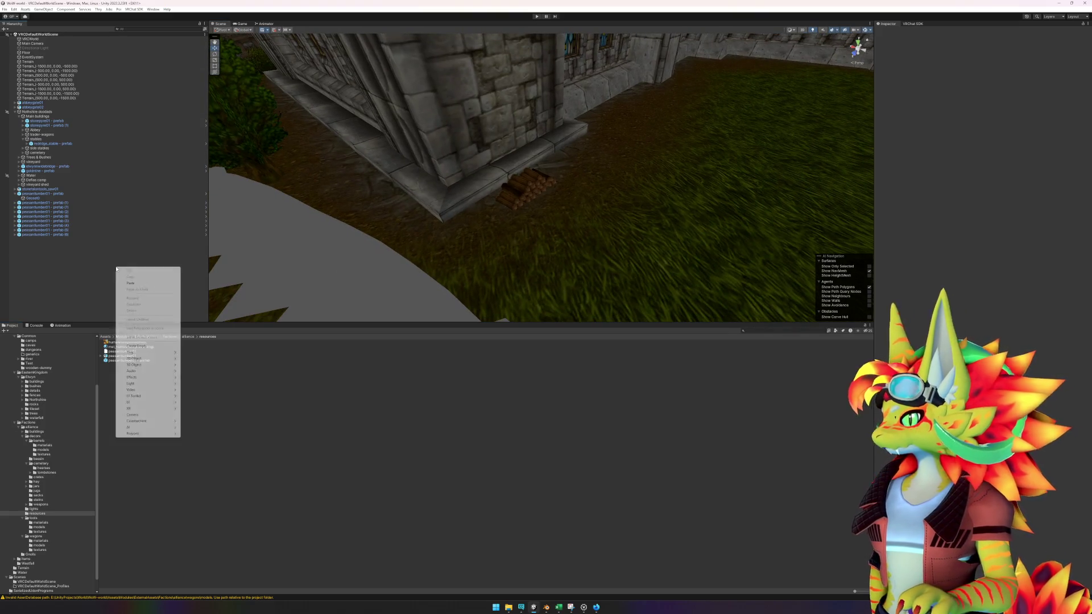
click(141, 346)
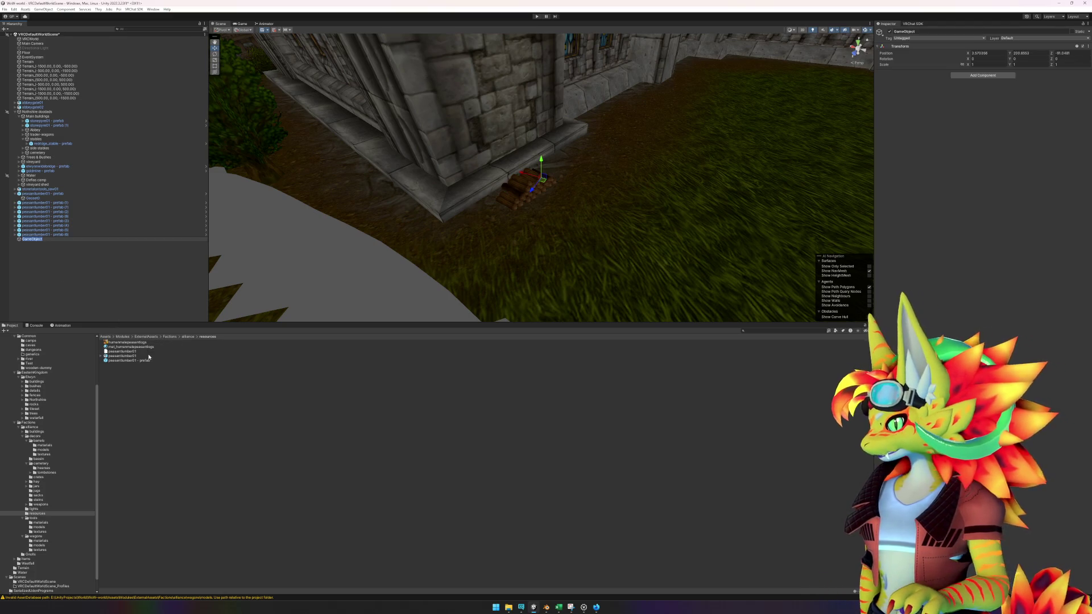
click(304, 237)
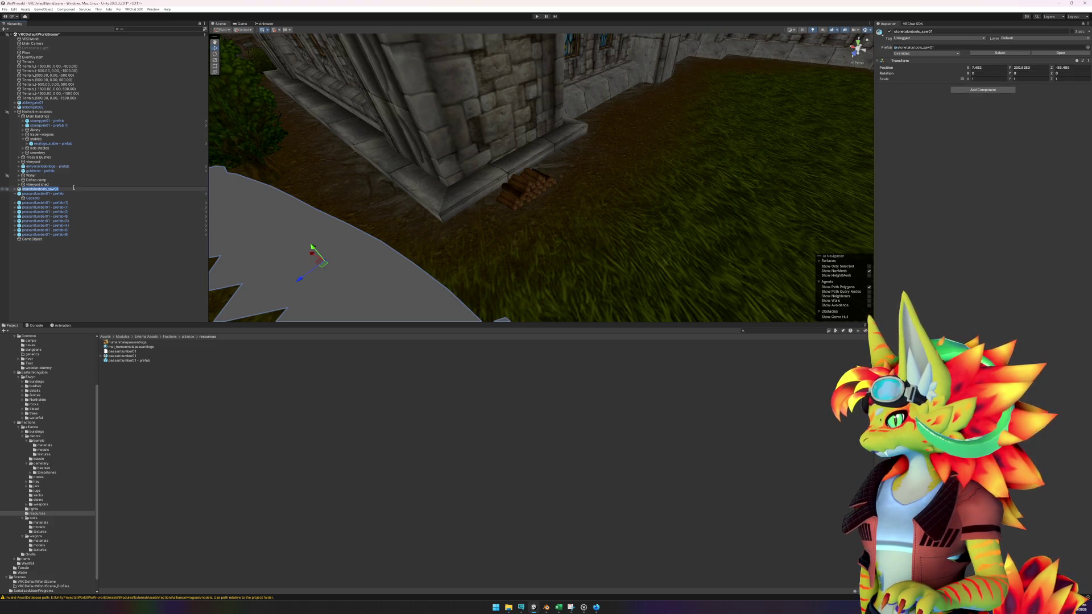
click(44, 239)
key(F2)
key(ctrl+v)
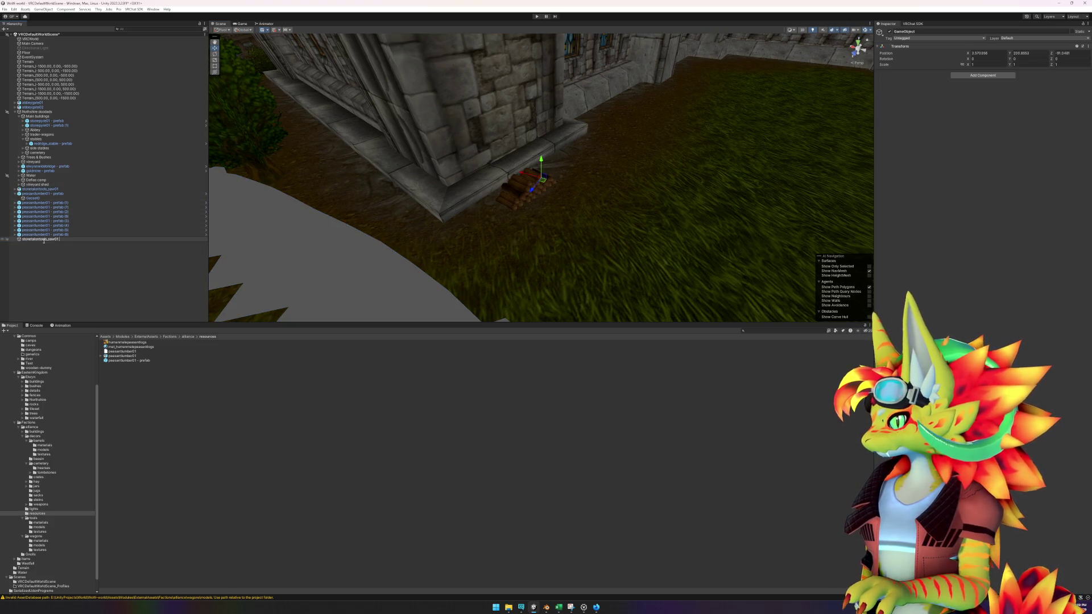
text( - prefab)
key(Return)
mouse_move(43, 240)
mouse_down()
mouse_move(47, 191)
mouse_move(48, 238)
mouse_up()
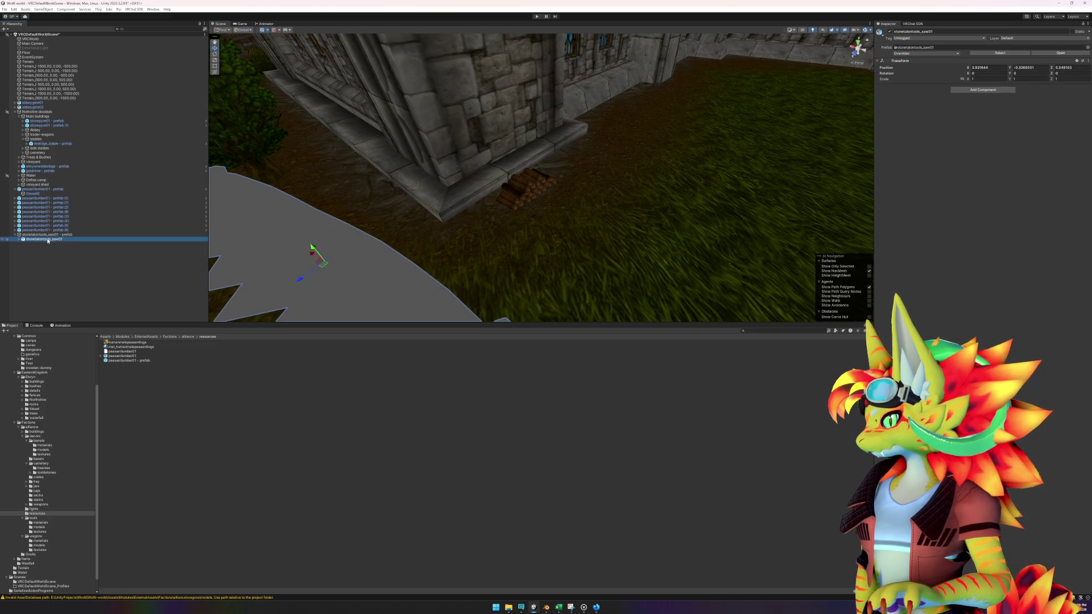
- Save stonetalontools_saw01 - prefab as a prefab in the project's tools folder
click(48, 236)
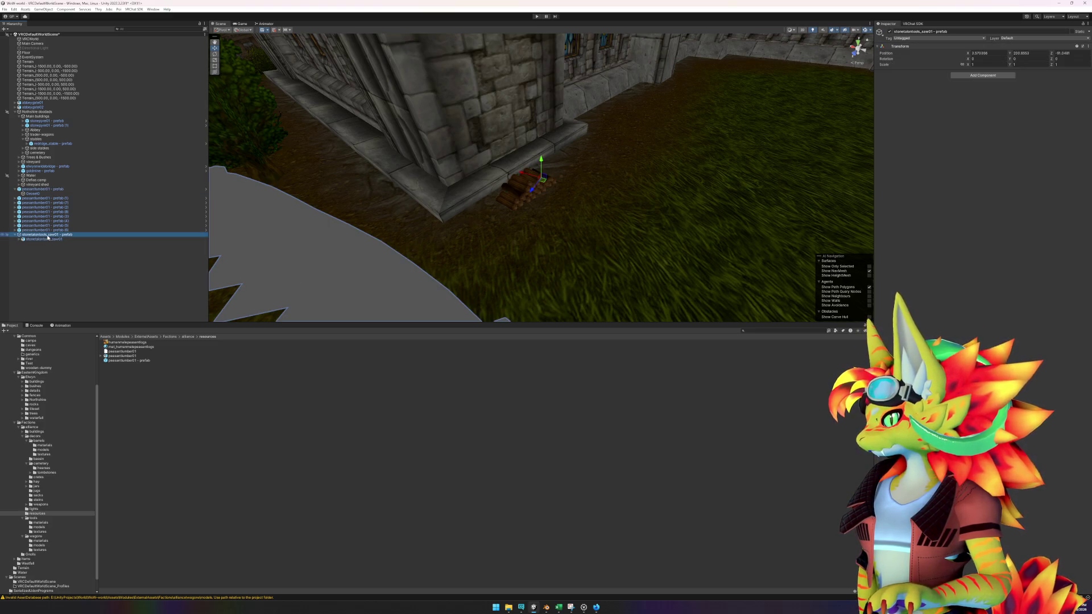
click(39, 519)
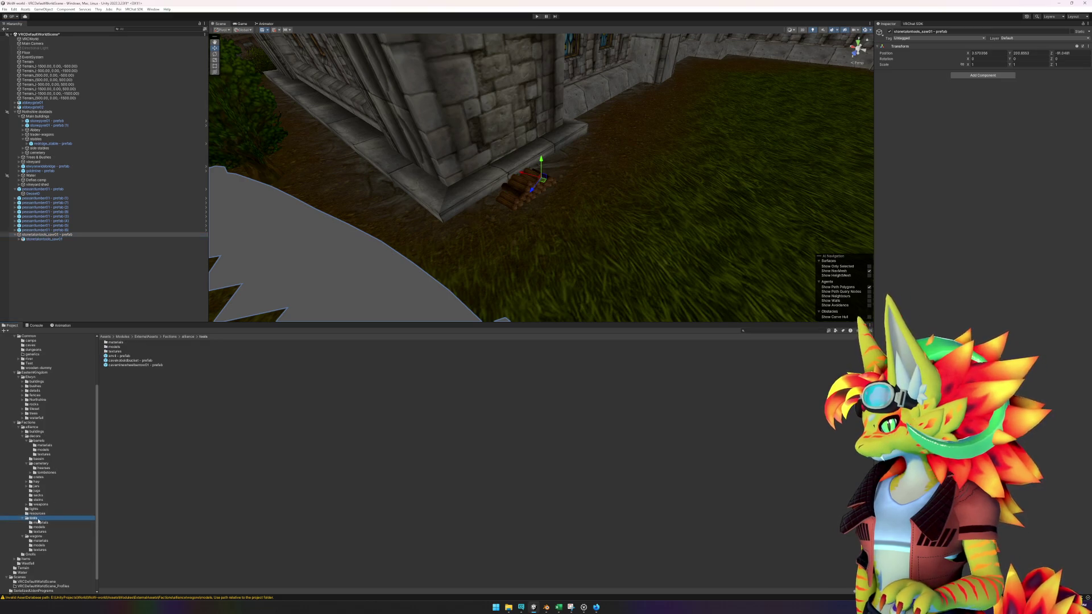
drag(49, 234, 178, 419)
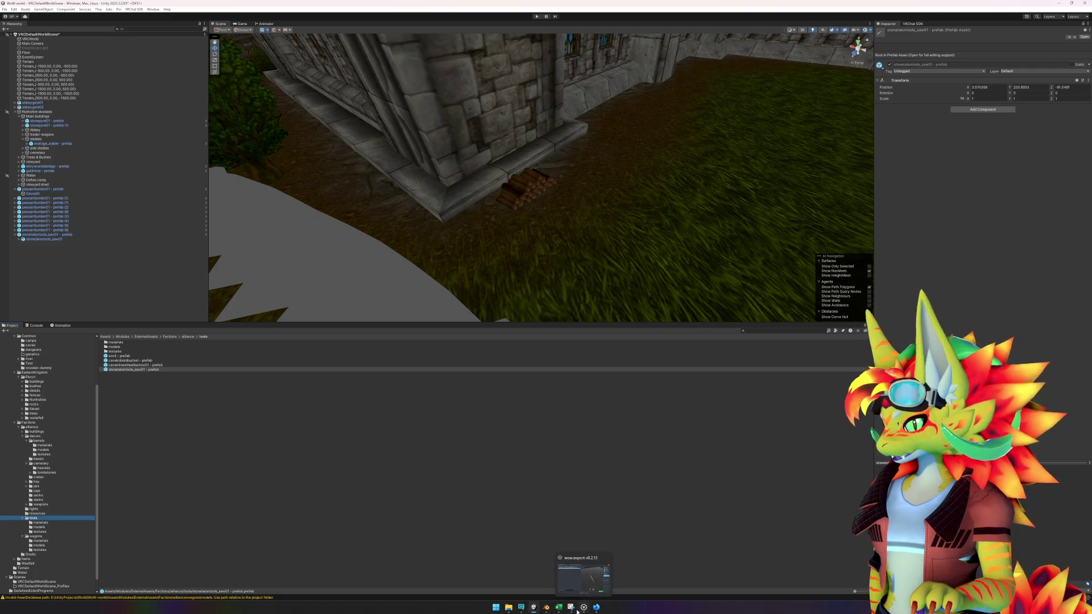
- Export alteracwatertower01 from wow.export and import the PNG into Unity's textures folder
click(595, 576)
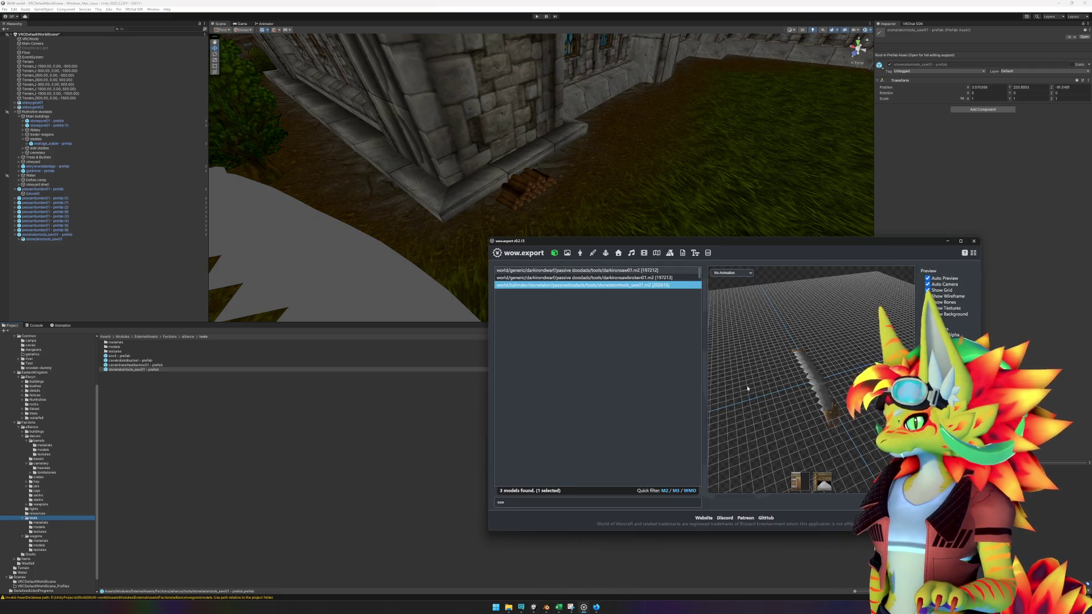
right_click(797, 483)
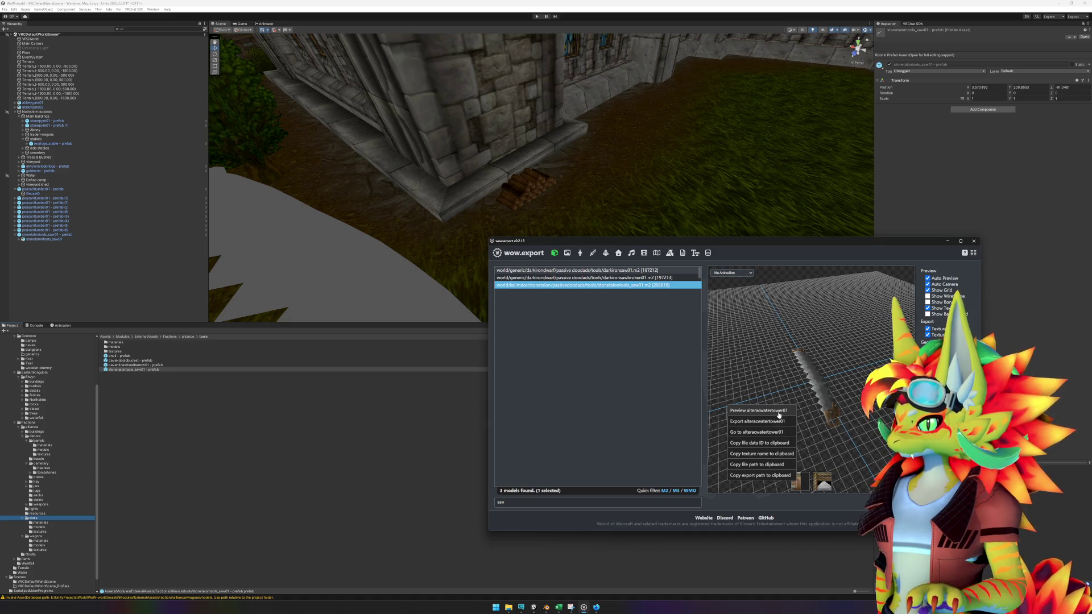
click(760, 421)
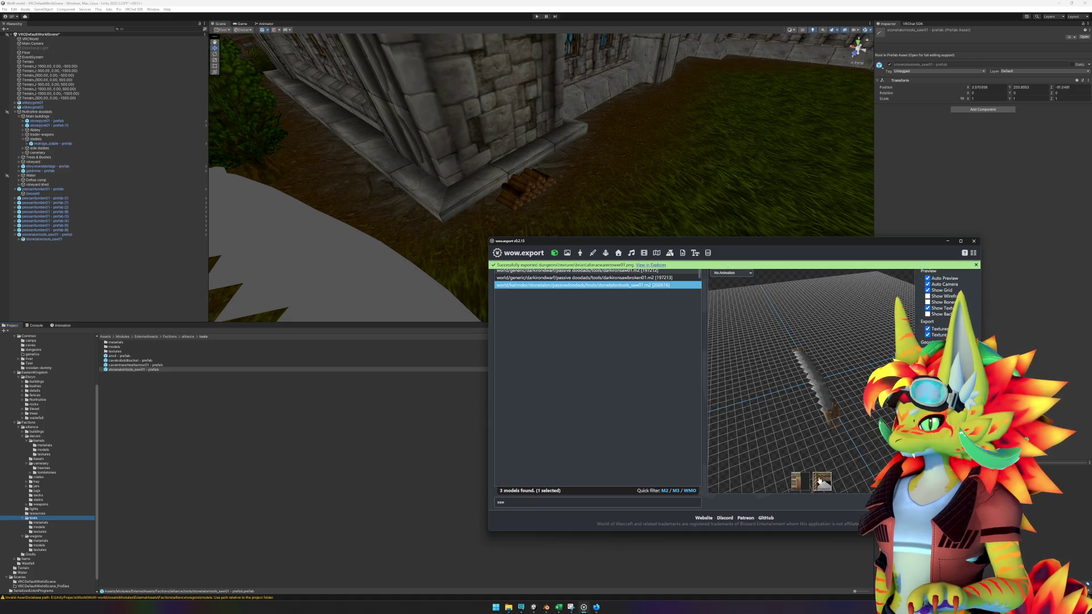
click(649, 265)
mouse_move(350, 90)
mouse_down()
mouse_move(239, 238)
mouse_move(119, 352)
mouse_up()
- Export treerope01 and add treerope01.png to Unity's textures folder
right_click(797, 480)
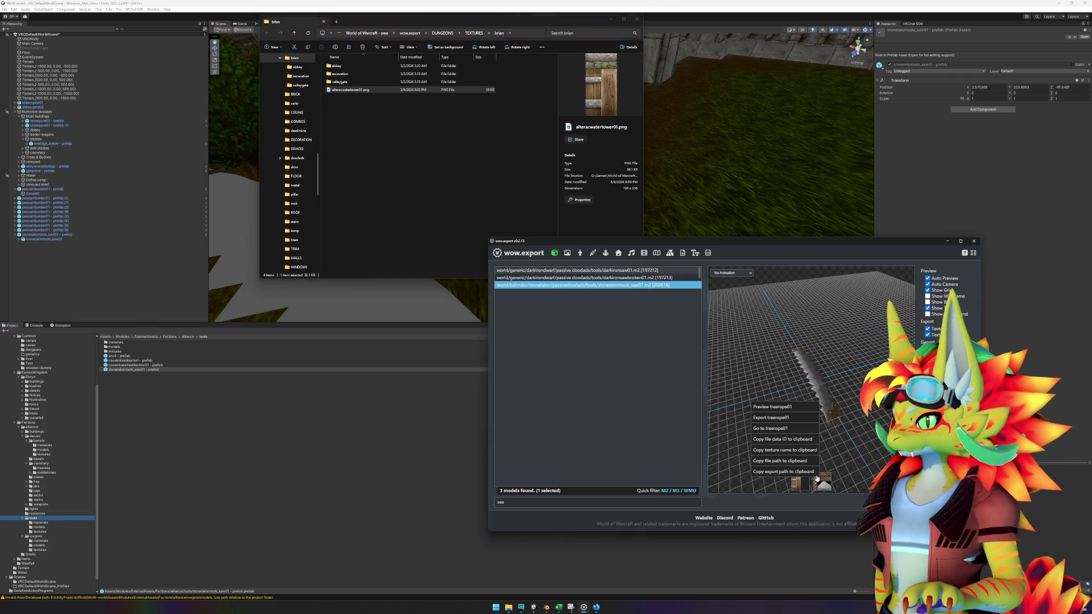
click(789, 421)
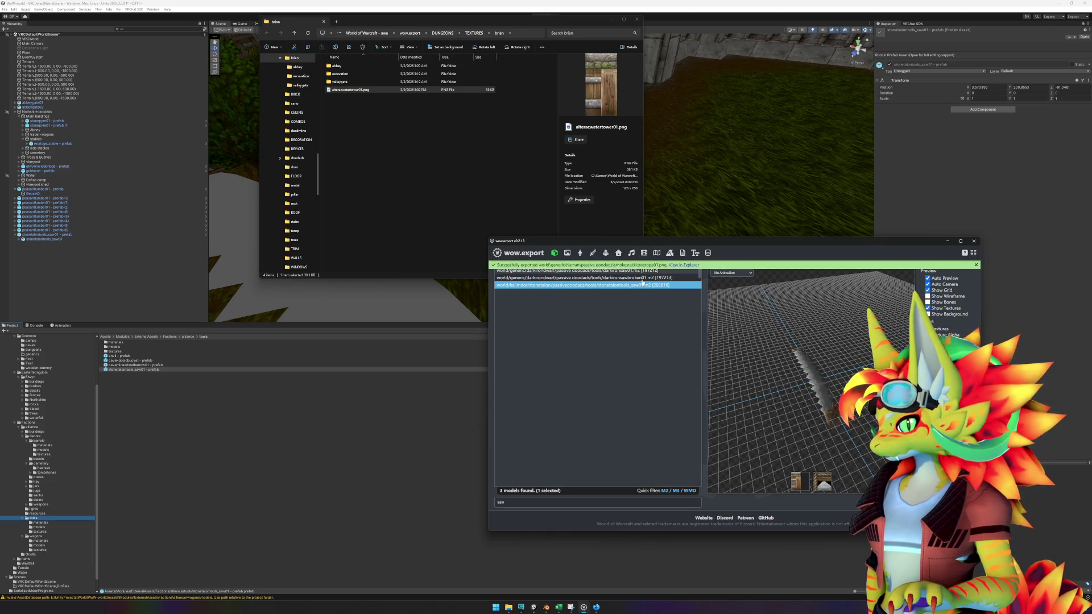
click(681, 265)
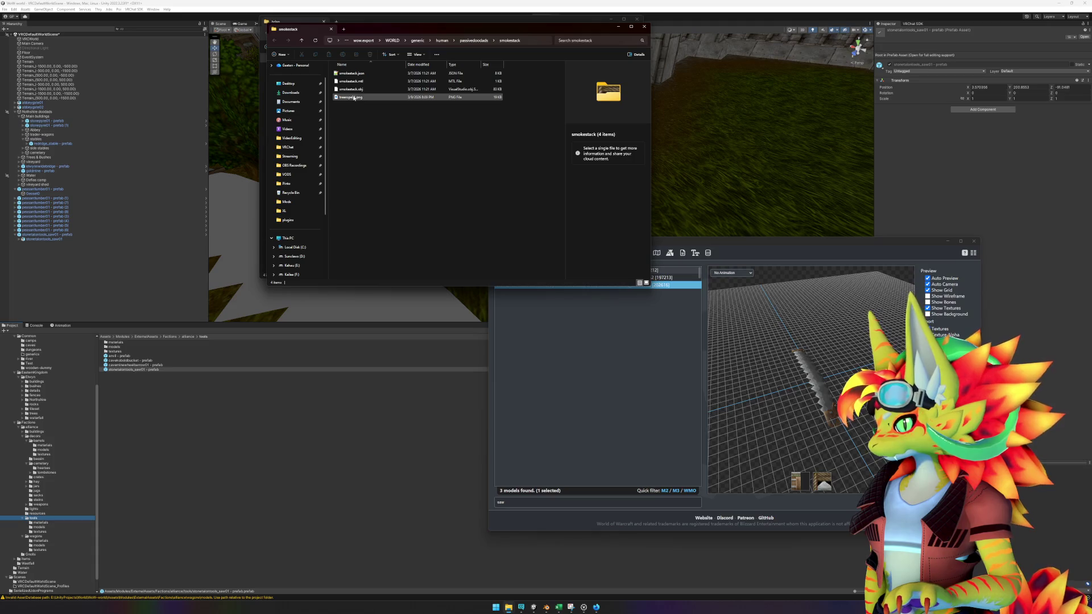
click(353, 97)
drag(116, 353, 116, 352)
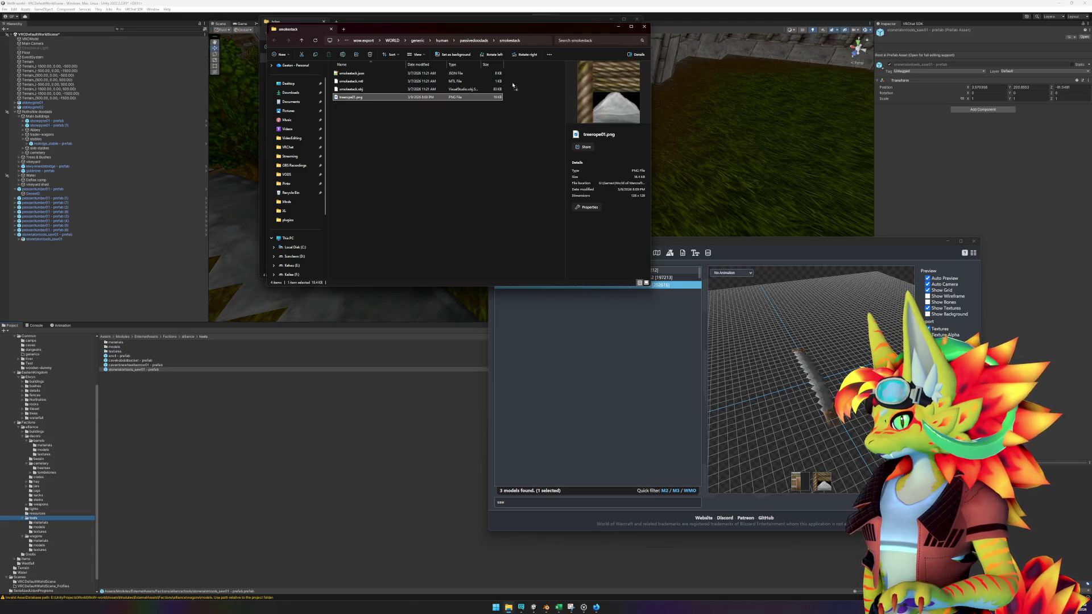
click(642, 28)
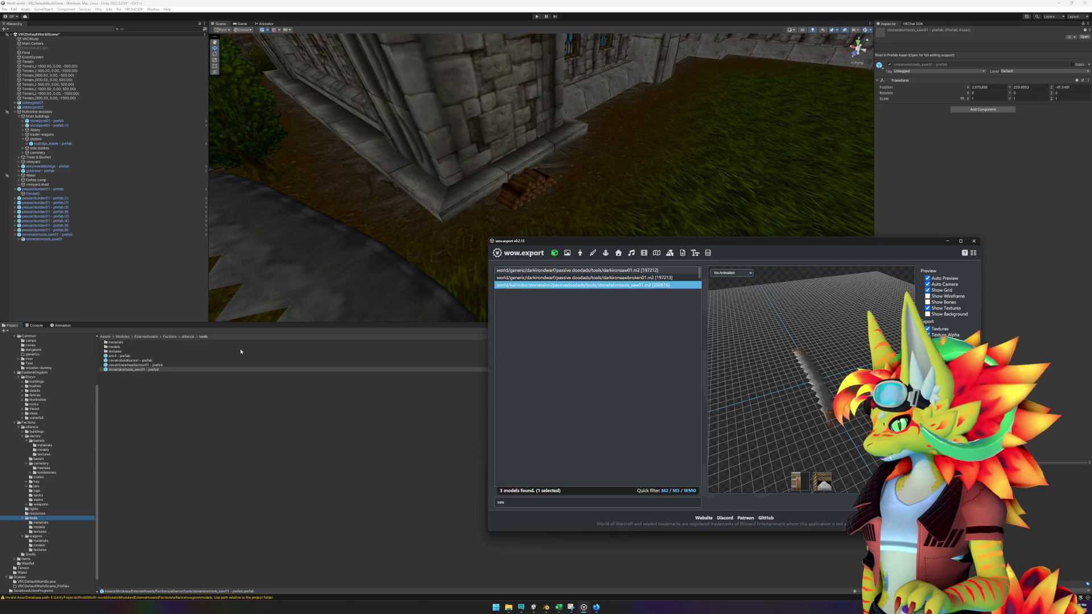
click(411, 396)
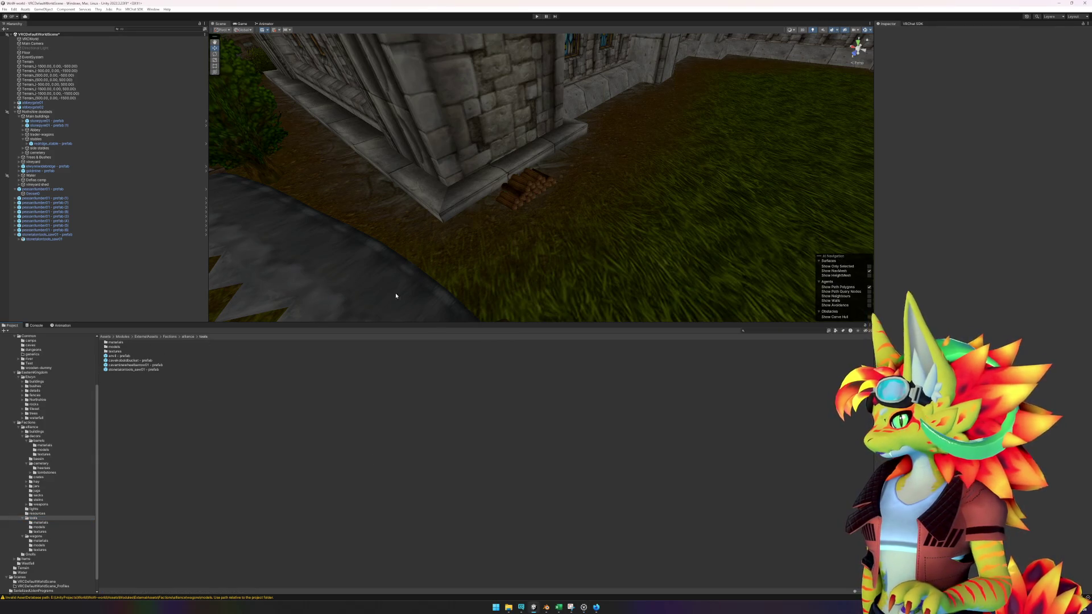
- Open the saw prefab for isolated editing
click(361, 296)
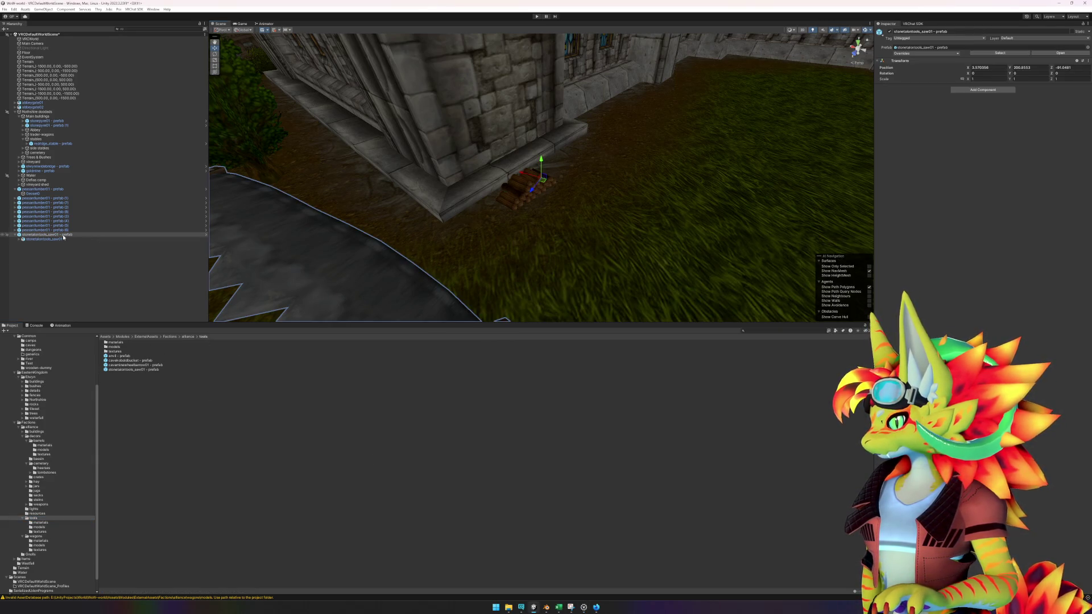
double_click(63, 235)
right_click(63, 237)
mouse_move(100, 314)
click(165, 317)
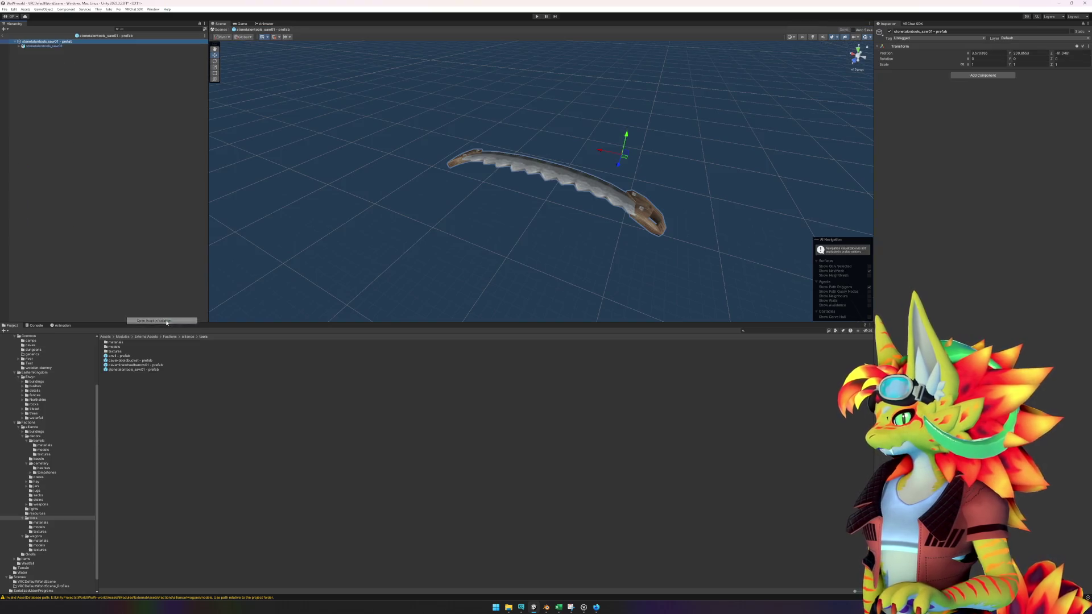
- Set the saw model's position to 0, 0, 0
click(44, 45)
click(986, 67)
text(0)
key(Tab)
text(0)
key(Tab)
text(0)
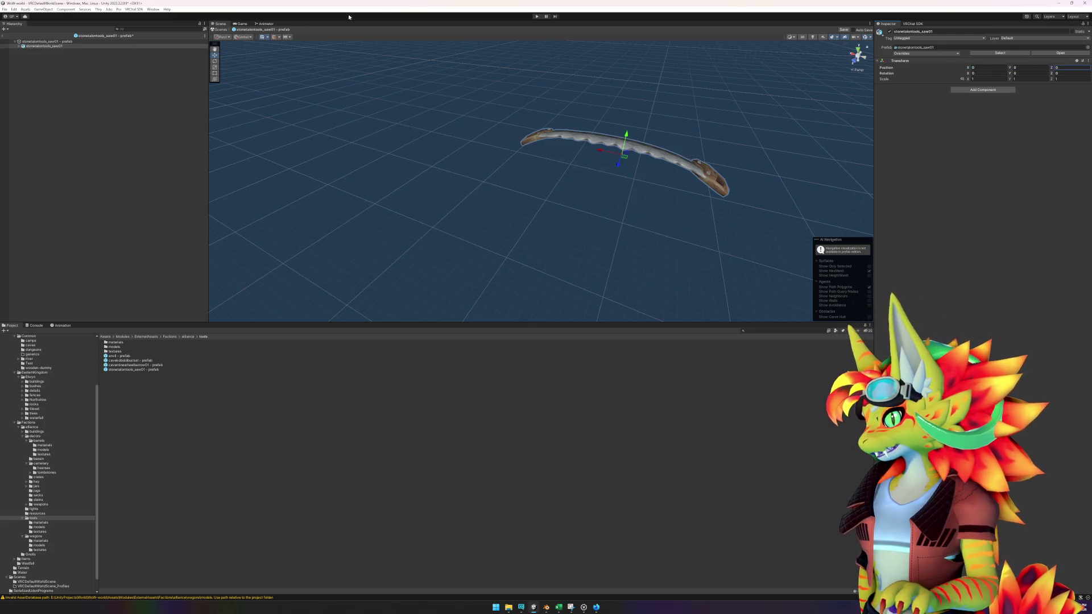
- Set the prefab root's position to 0, 0, 0 and frame it
click(116, 41)
click(981, 52)
text(0)
key(Tab)
text(0)
key(Tab)
text(0)
key(Return)
key(f)
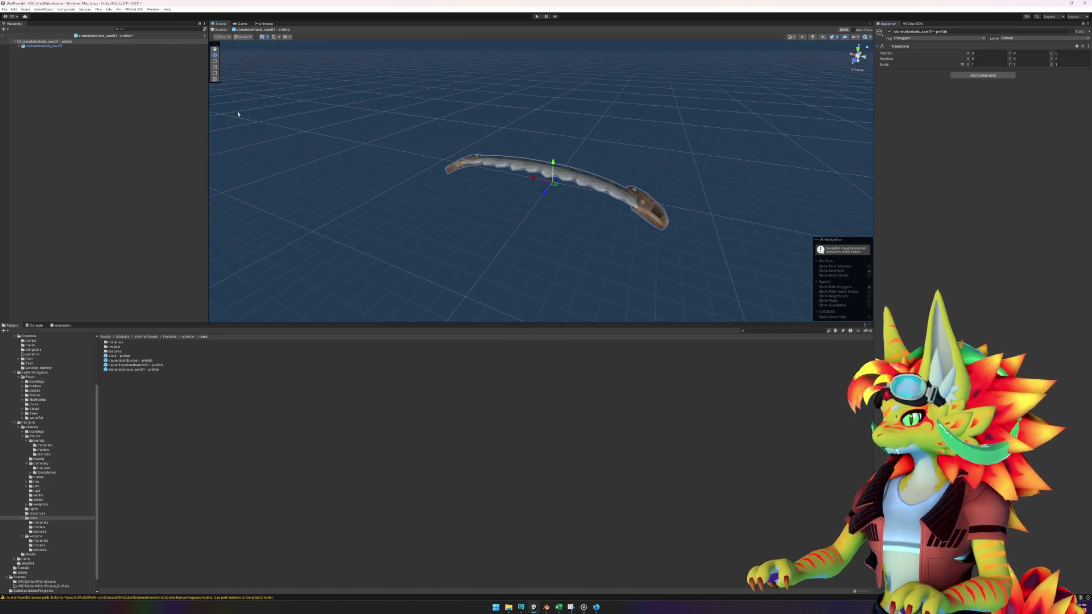
- Add an LOD Group with the saw mesh as its only level, transition 2
click(49, 46)
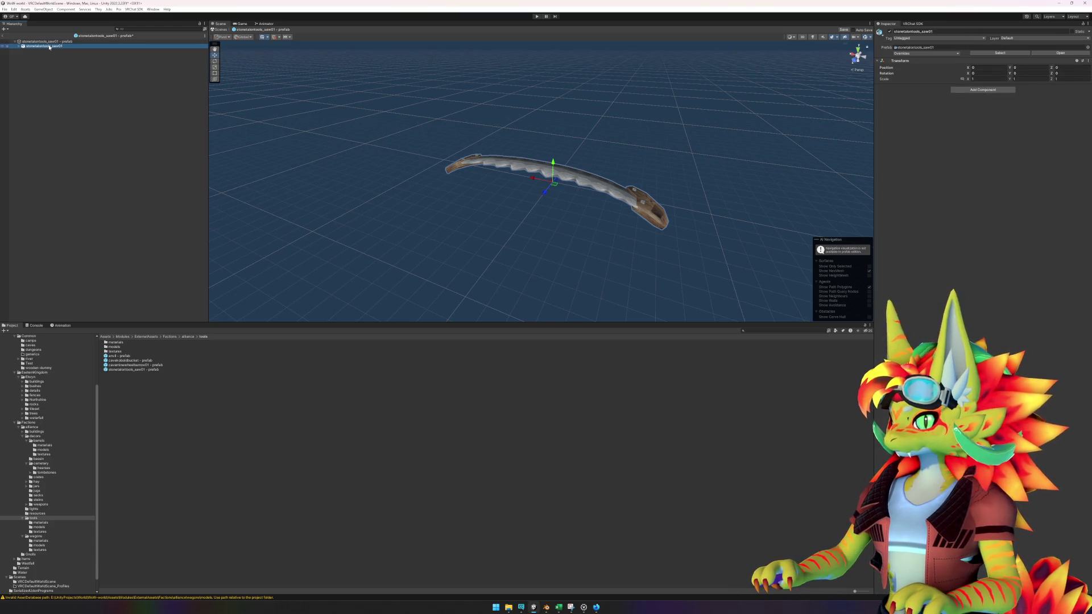
click(979, 87)
key(Return)
mouse_move(93, 46)
mouse_down()
mouse_move(398, 85)
mouse_move(901, 107)
mouse_up()
right_click(965, 109)
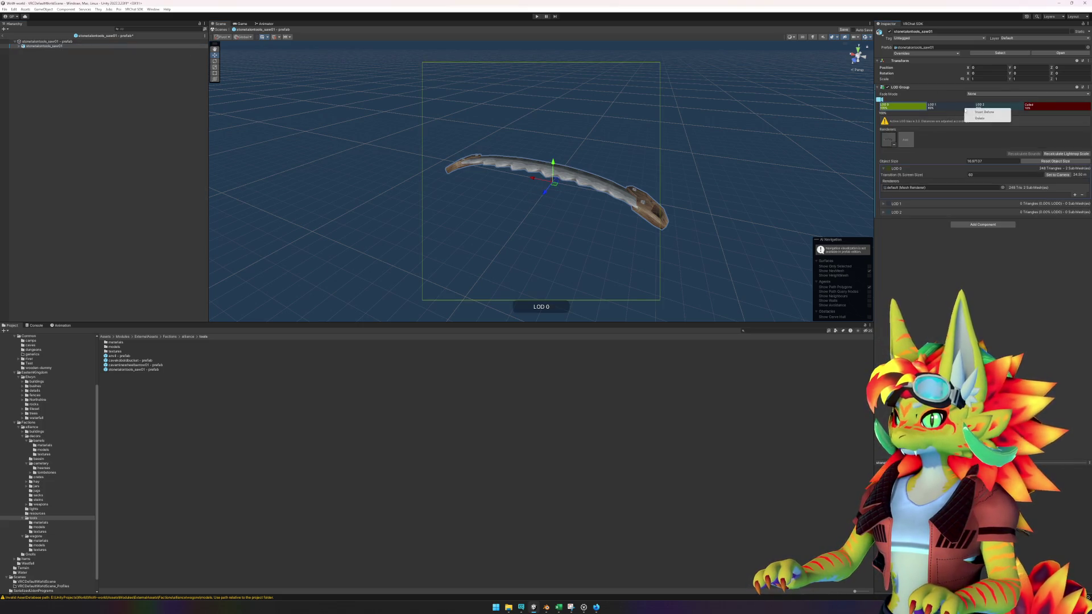
click(979, 117)
right_click(967, 109)
click(979, 117)
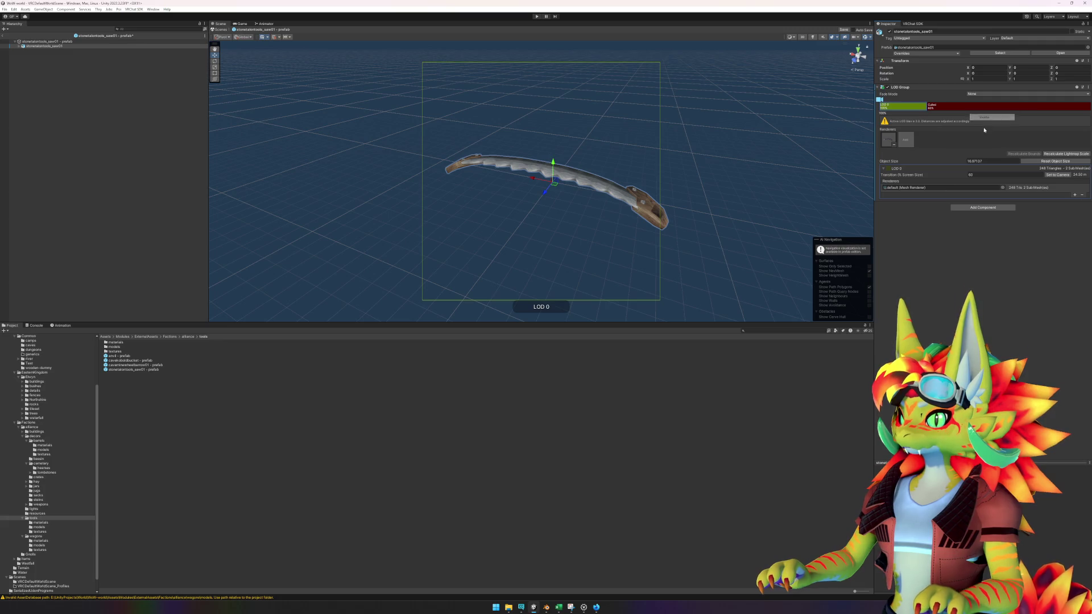
click(996, 175)
text(2)
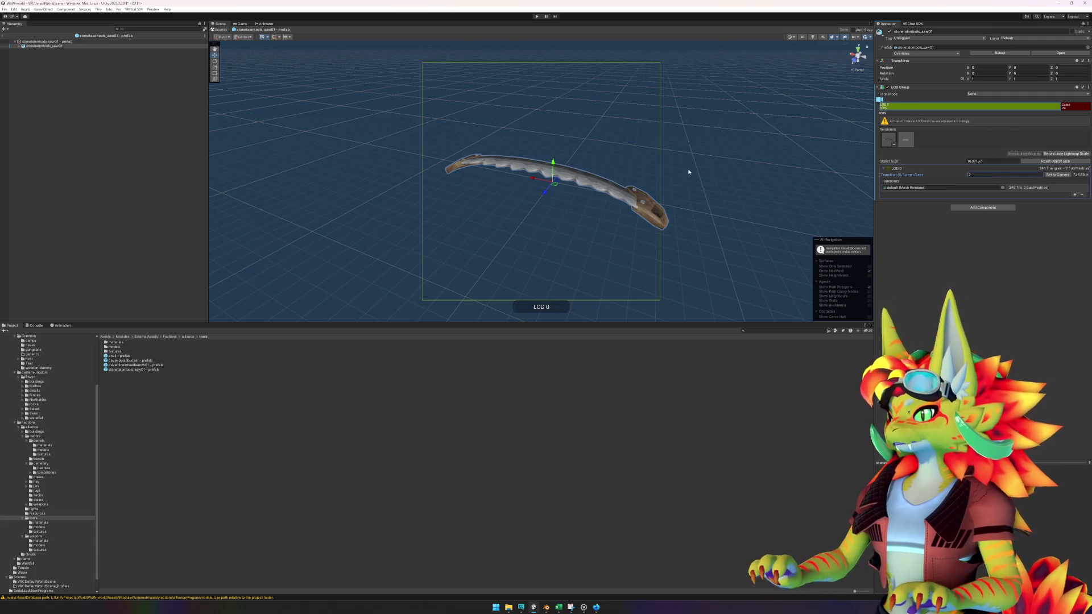
- Add a Mesh Collider to the saw's mesh and exit prefab mode
click(18, 46)
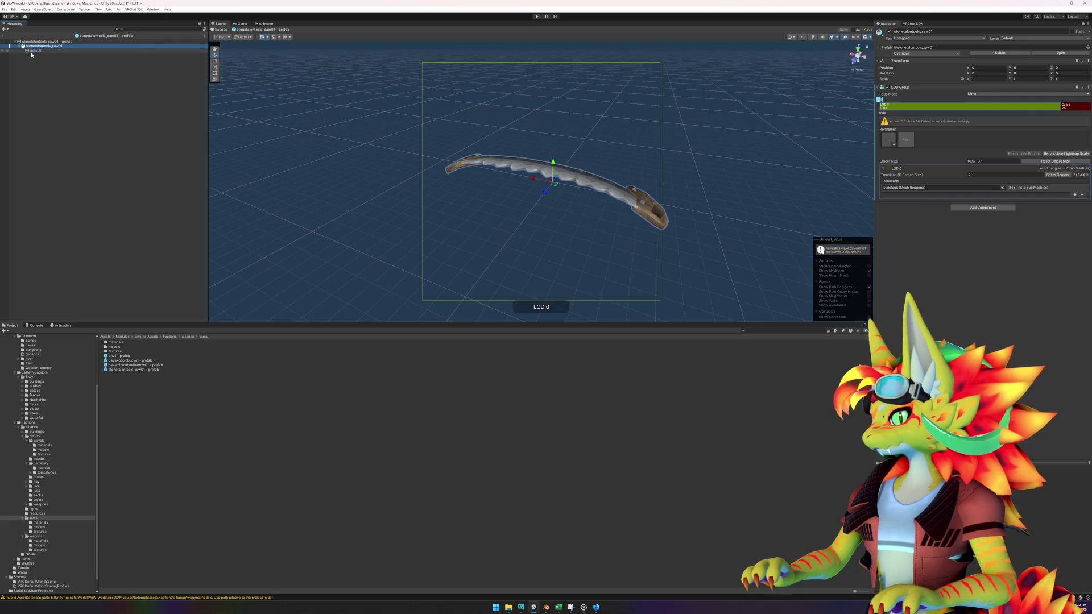
click(50, 51)
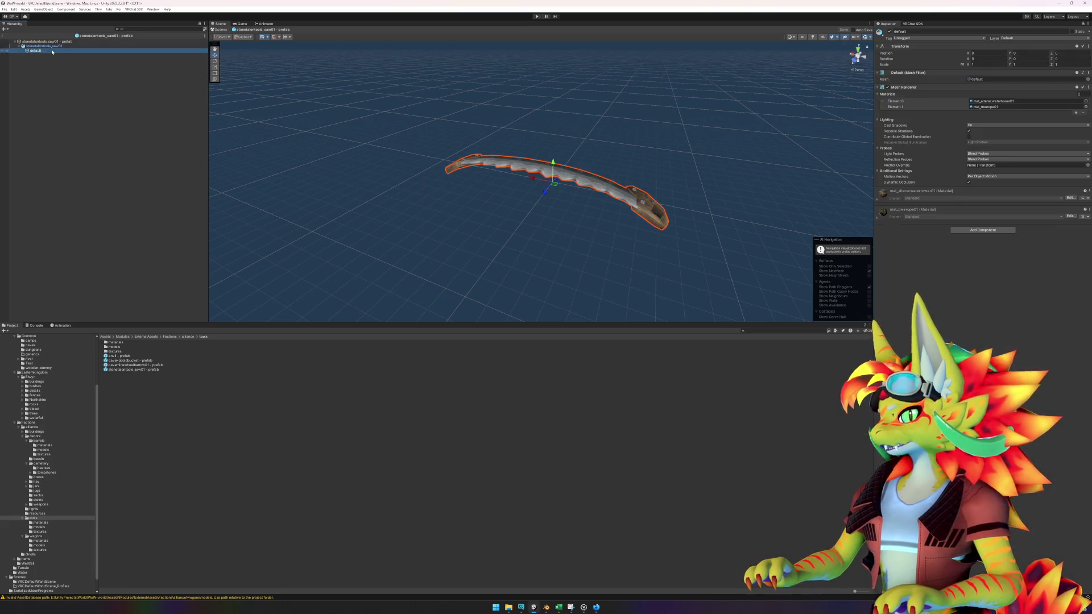
click(982, 230)
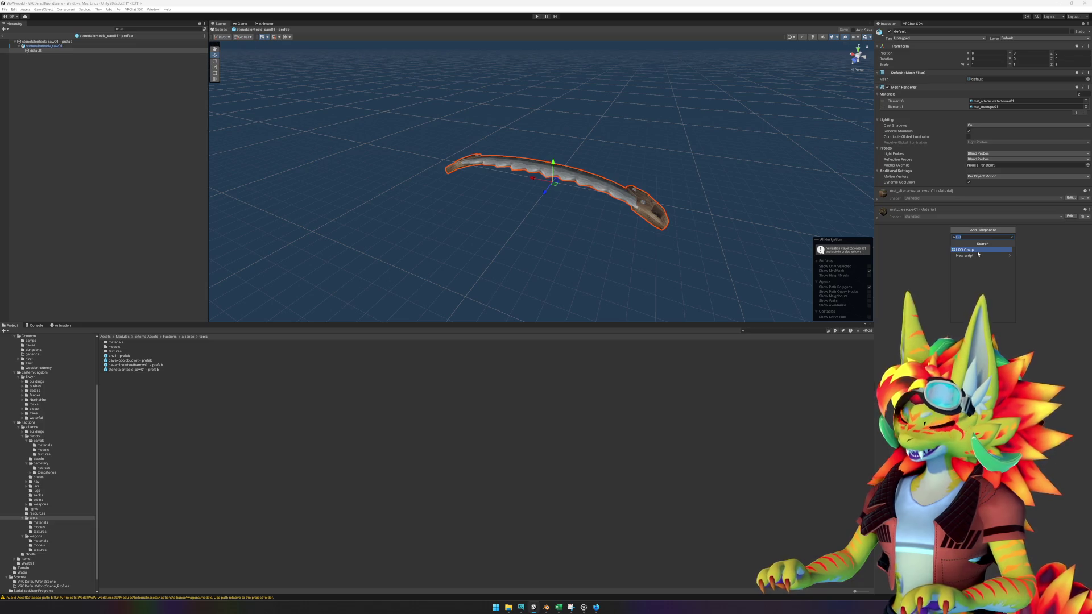
text(coll)
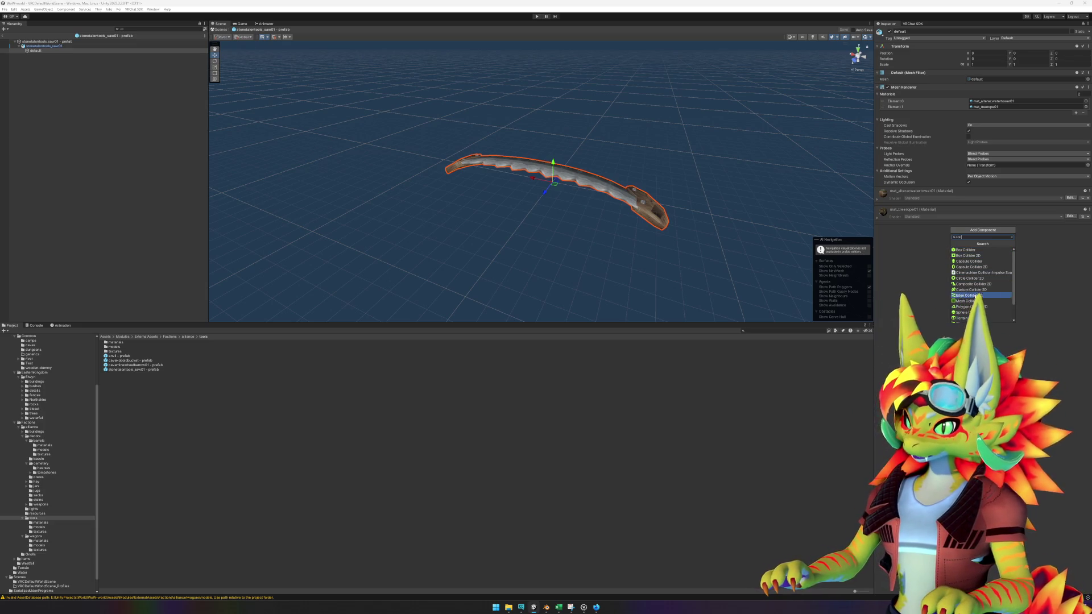
click(973, 300)
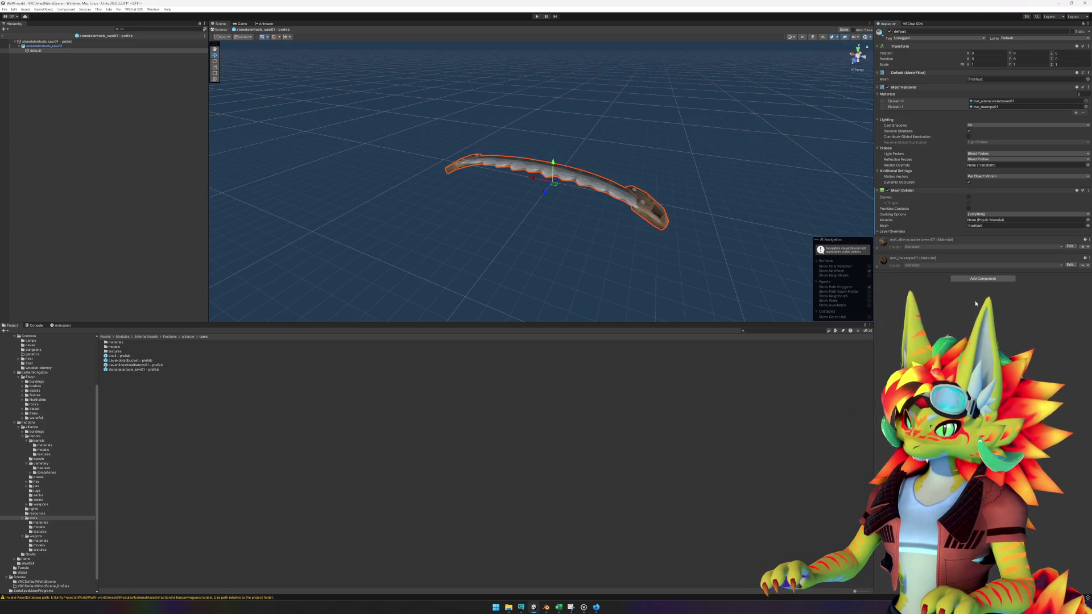
click(4, 35)
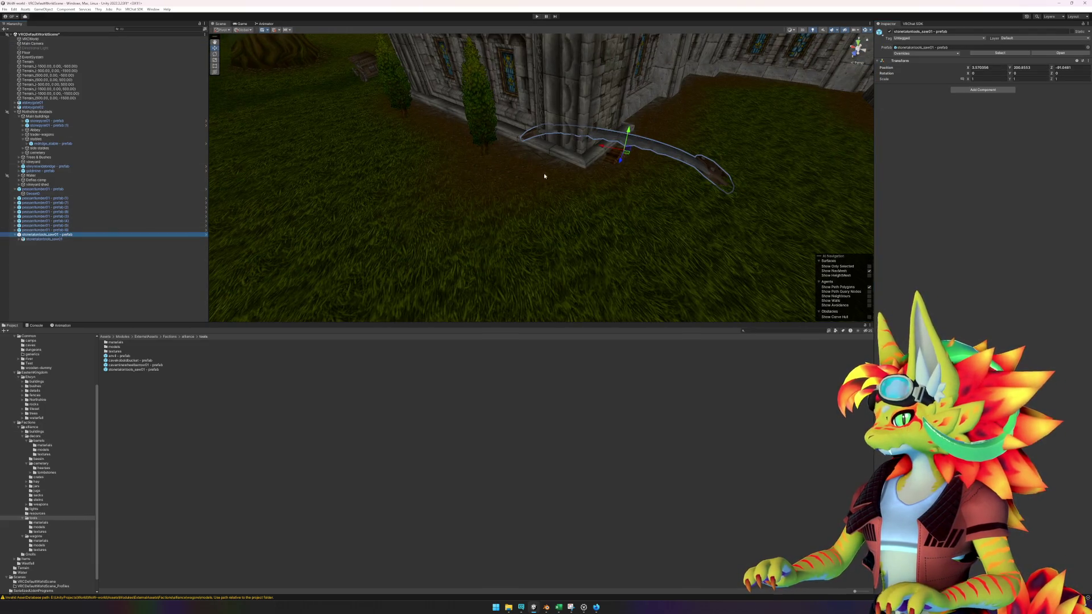
- Flip the saw 180° around its X axis and scale it down to 0.1
drag(600, 158, 461, 251)
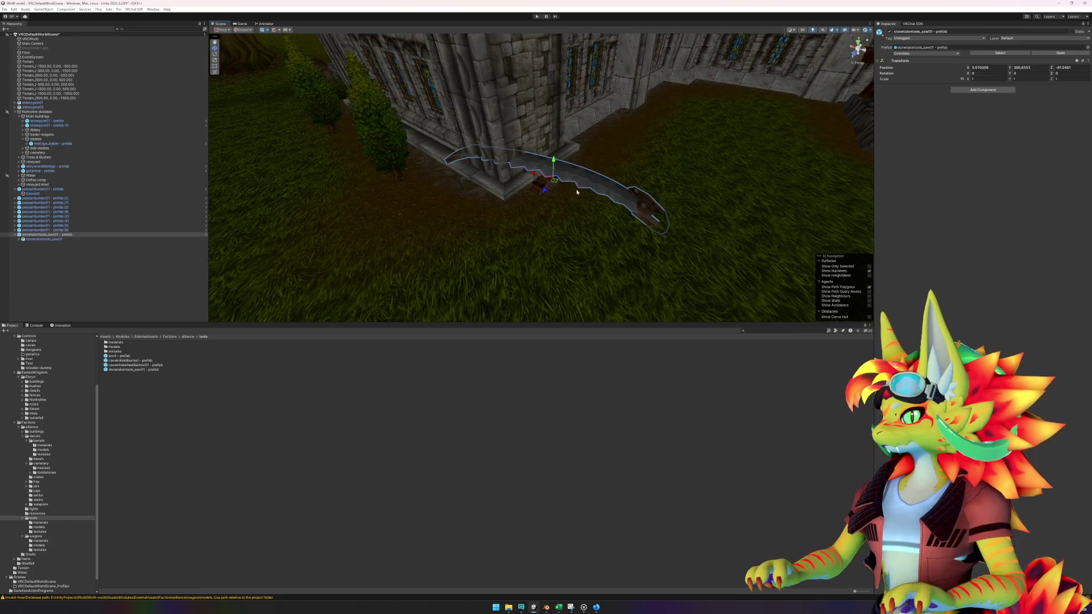
scroll(586, 187, up, 3)
scroll(585, 188, up, 2)
key(e)
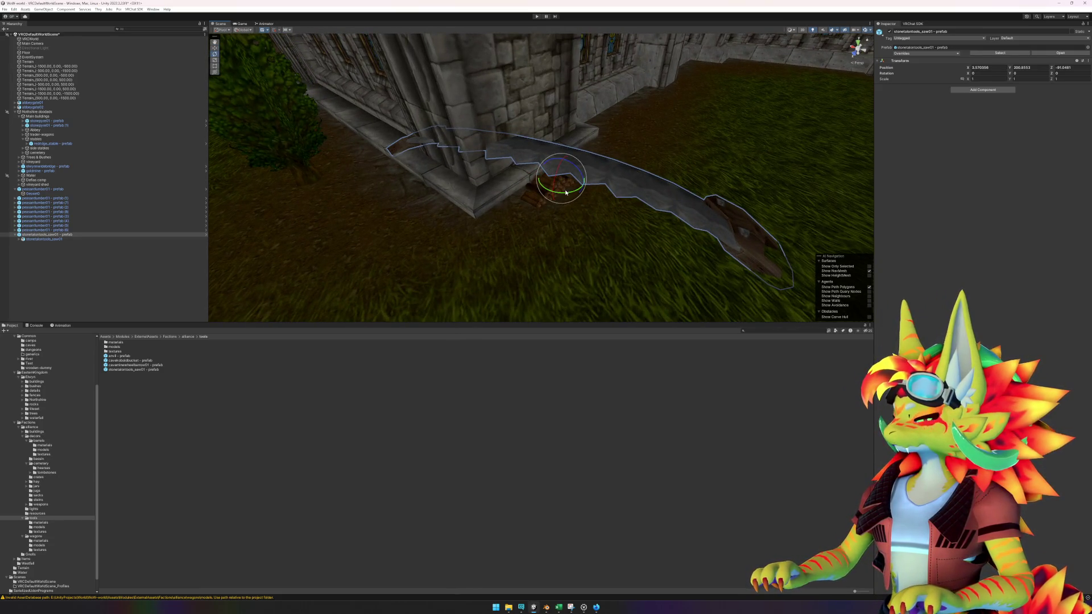
drag(553, 191, 551, 250)
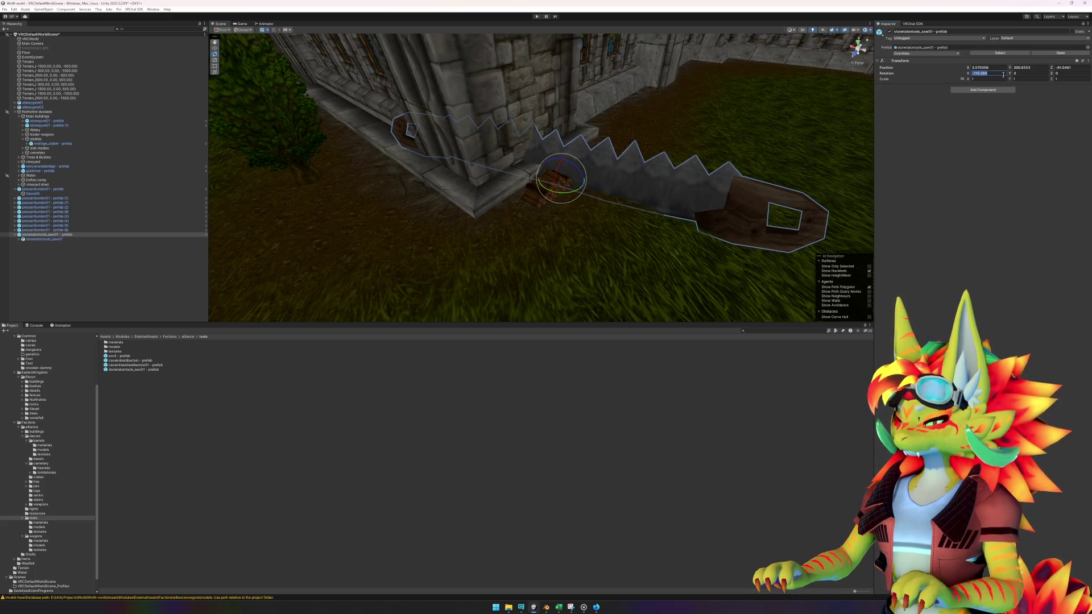
text(180)
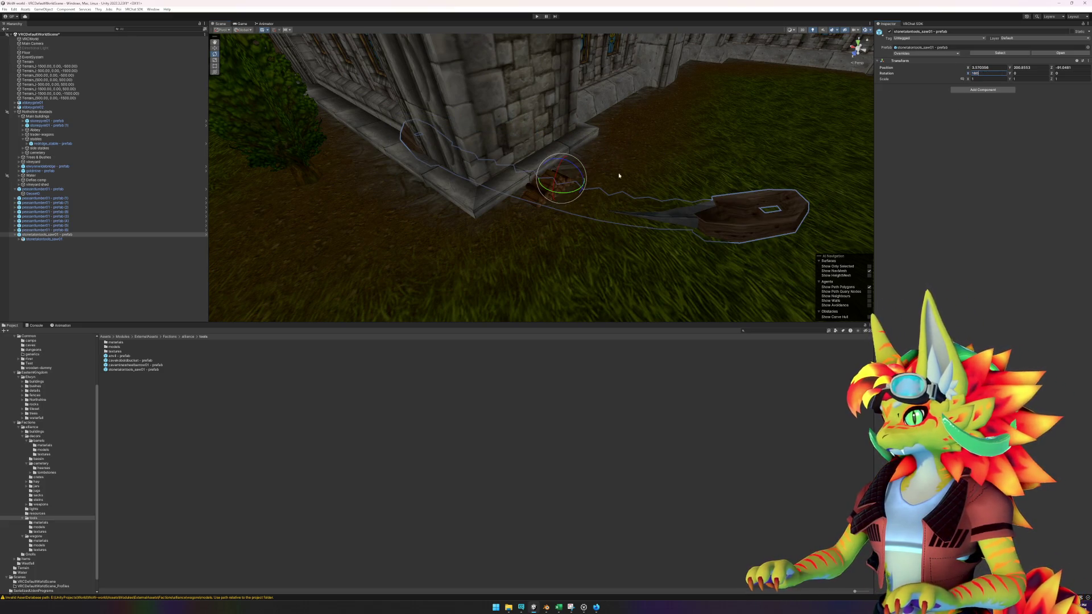
mouse_move(584, 182)
mouse_down()
mouse_move(616, 188)
mouse_move(556, 179)
mouse_move(564, 148)
mouse_up()
key(w)
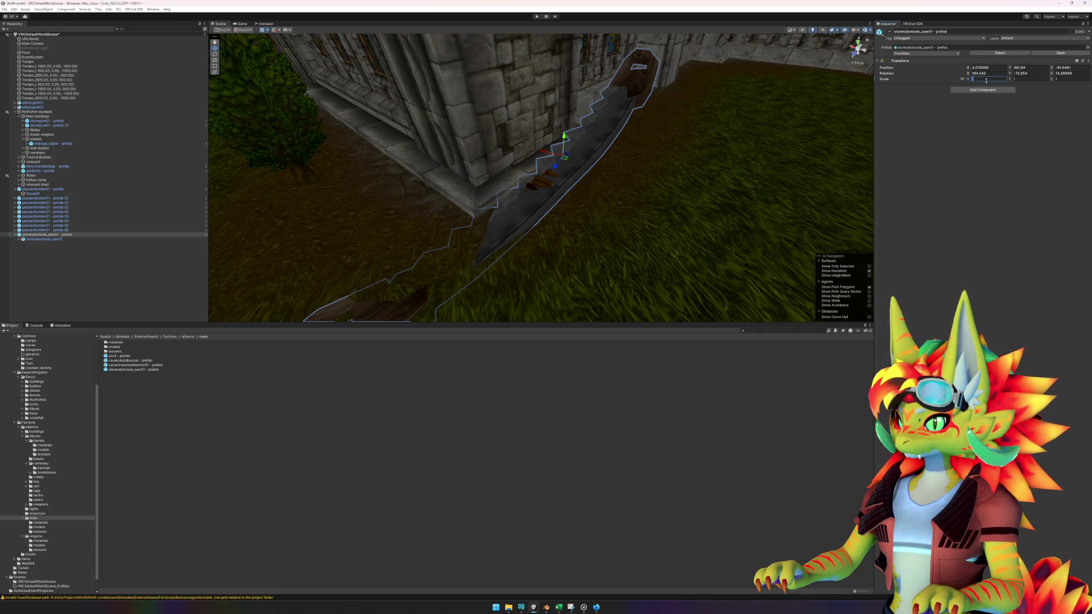
text(0.1)
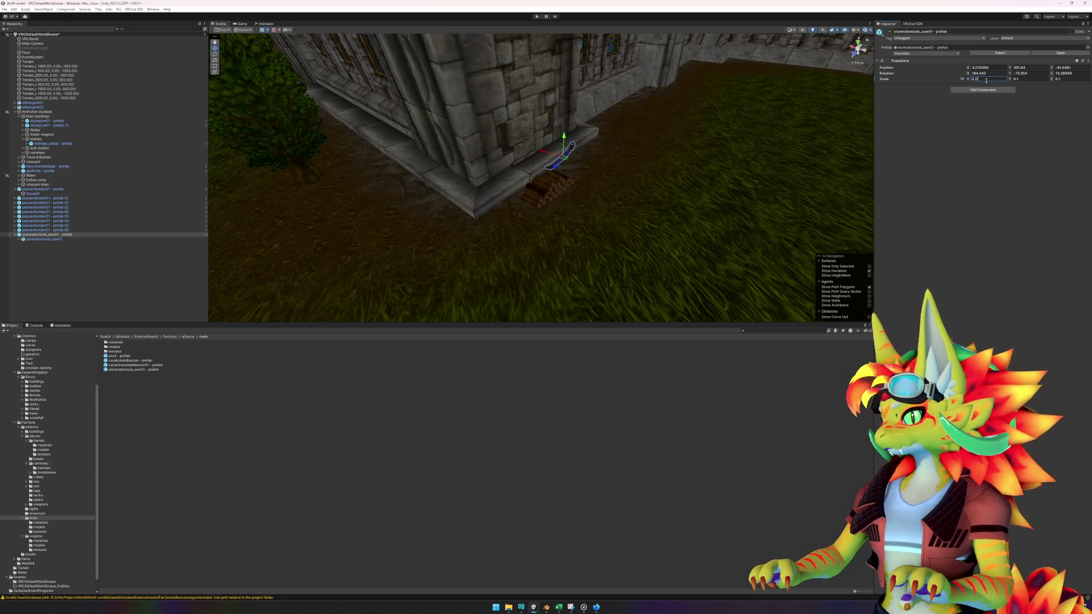
- Move the saw against the wall beside the log pile, turning it slightly into place
mouse_move(568, 160)
mouse_down()
mouse_move(509, 190)
mouse_move(629, 221)
mouse_move(483, 160)
mouse_move(512, 163)
mouse_move(604, 111)
mouse_move(598, 236)
mouse_move(571, 244)
mouse_move(579, 249)
mouse_move(577, 219)
mouse_move(599, 254)
mouse_move(702, 244)
mouse_move(749, 225)
mouse_move(570, 221)
mouse_move(560, 231)
mouse_move(662, 269)
mouse_up()
key(f)
key(e)
key(w)
key(e)
key(w)
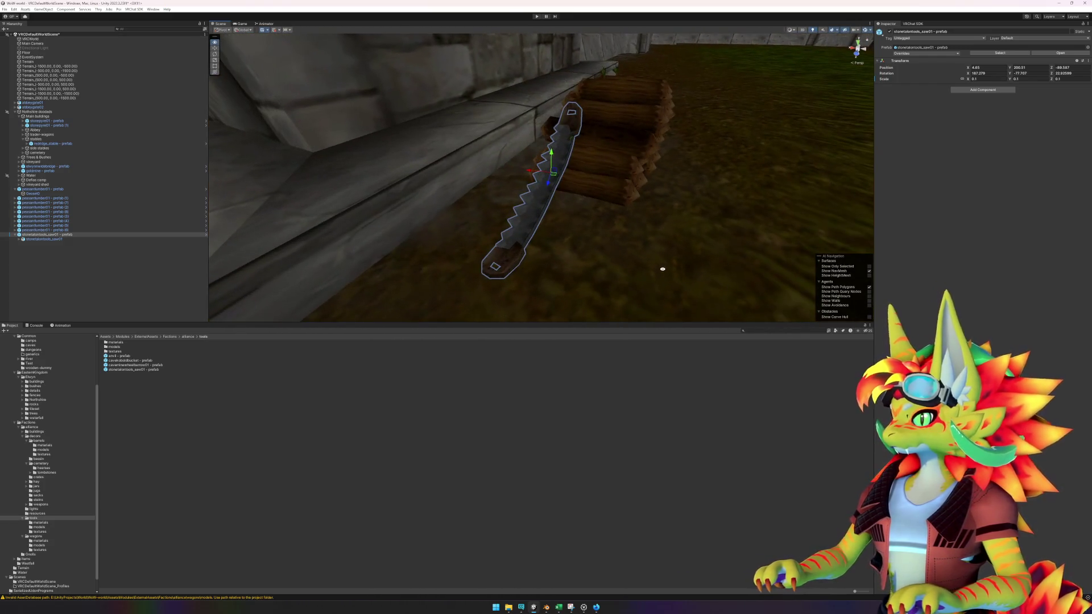
click(312, 455)
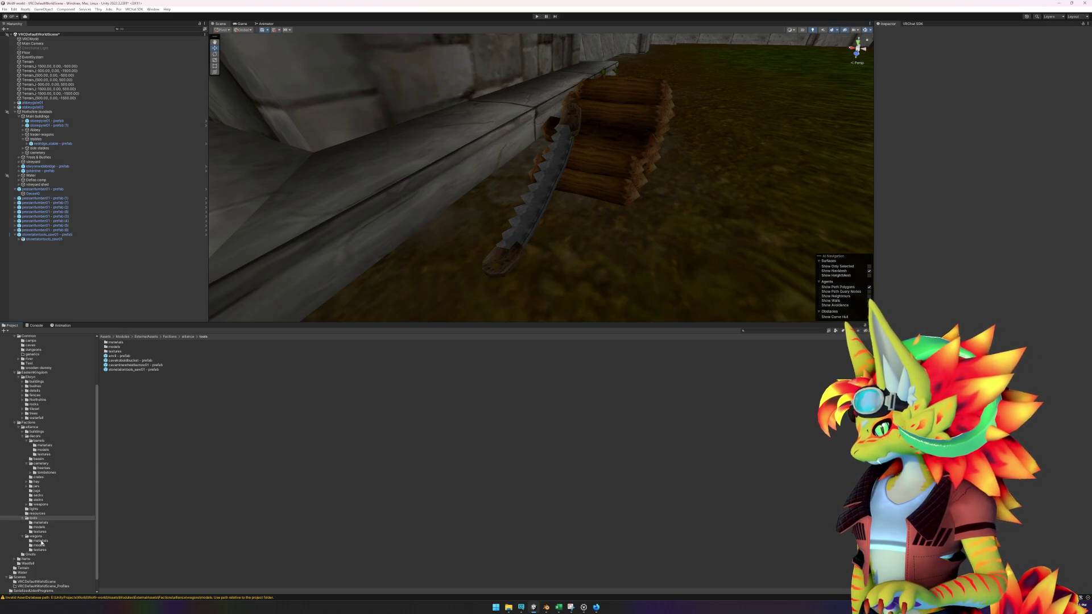
- Collapse the cemetery folder and return the Project panel to the root Assets folder
scroll(41, 543, down, 1)
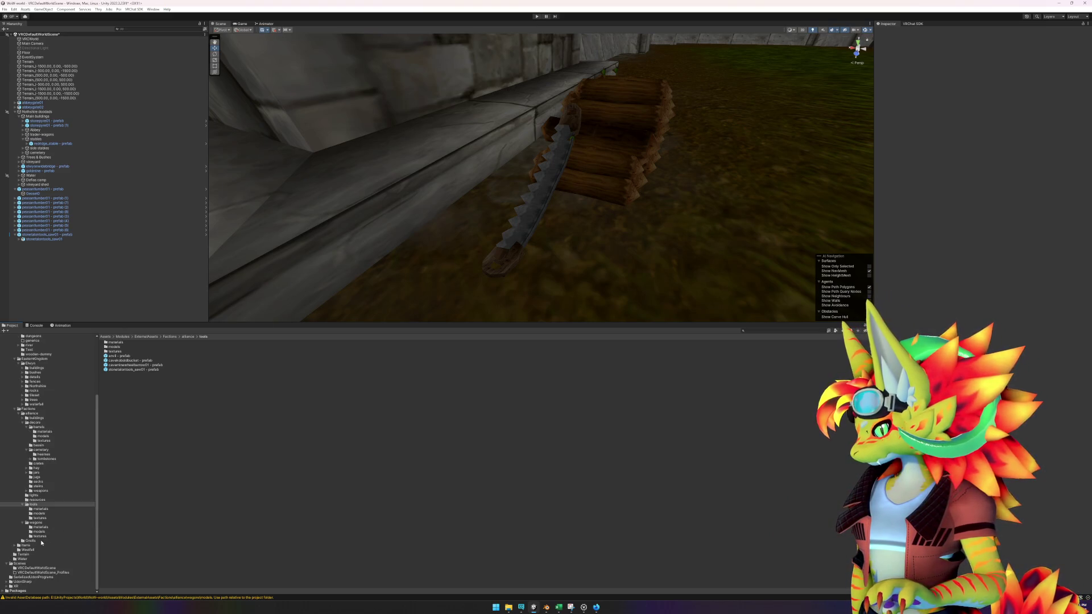
click(26, 450)
drag(512, 263, 435, 275)
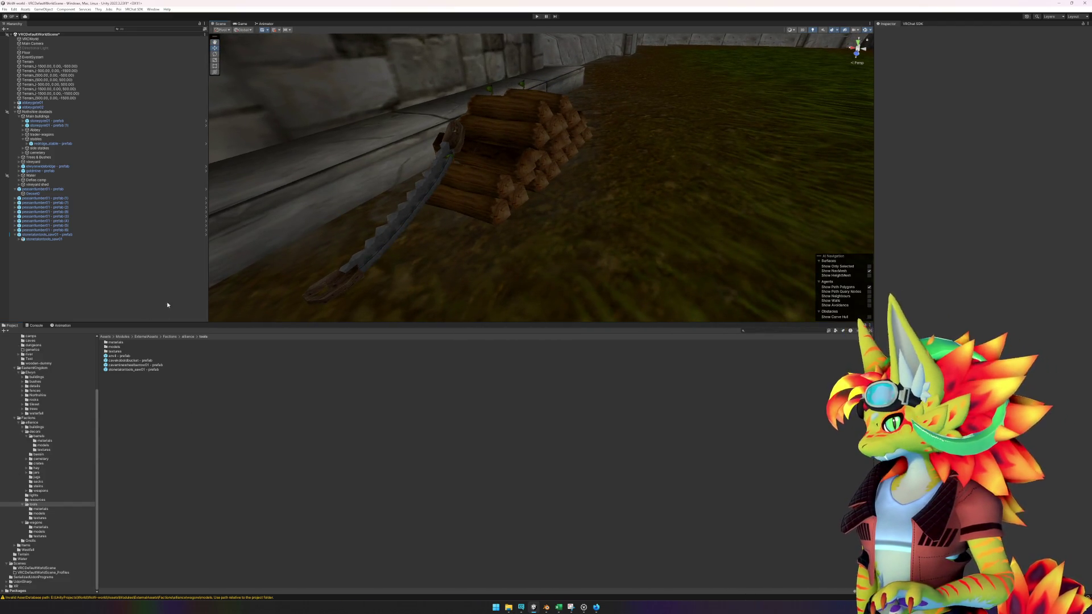
scroll(36, 378, up, 5)
click(50, 372)
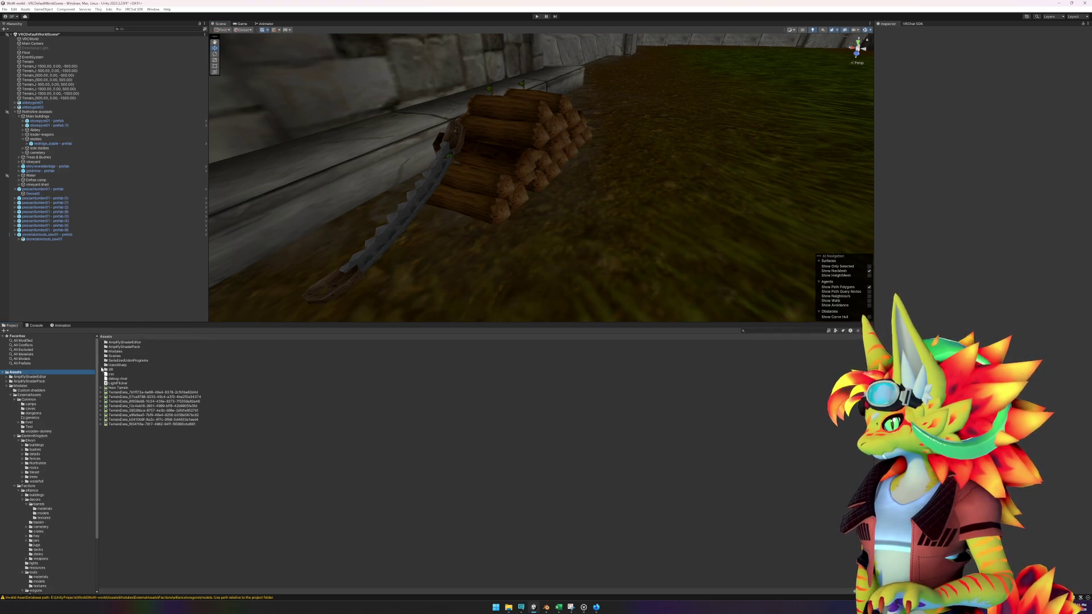
- Search 'heel' and place the wheelbarrow prefab along the wall, turned and slid back
text(wheel)
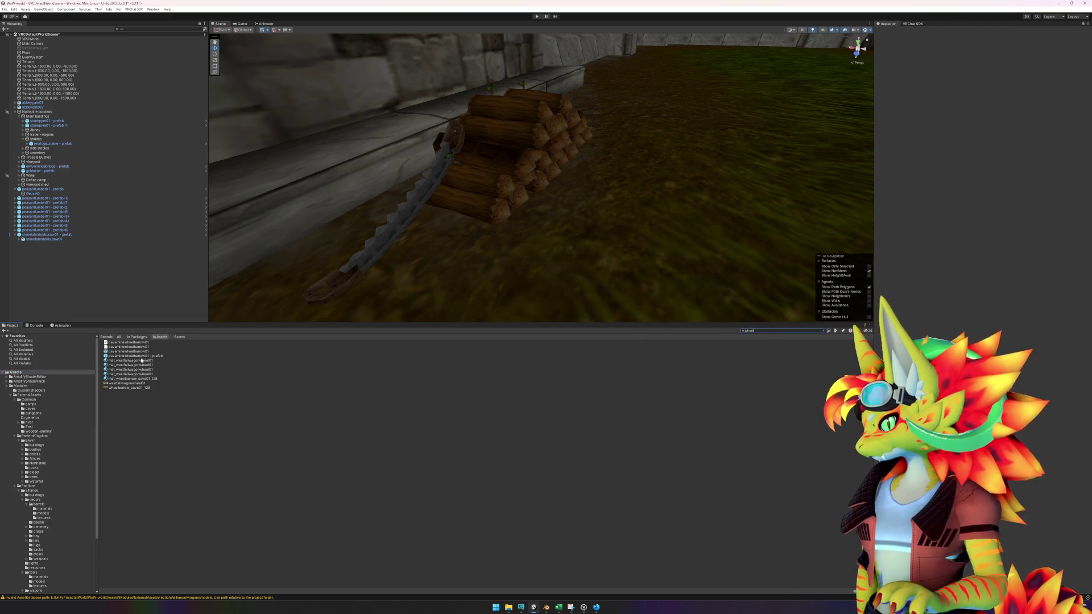
mouse_move(137, 359)
mouse_down()
mouse_move(741, 246)
mouse_move(720, 220)
mouse_up()
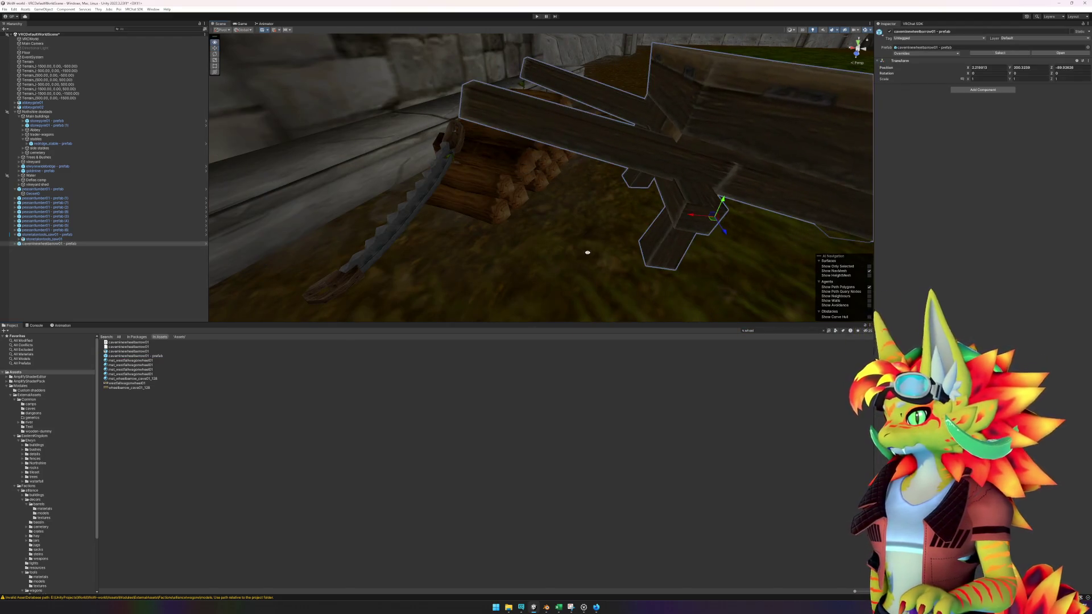
key(s)
key(e)
mouse_move(594, 241)
mouse_down()
mouse_move(662, 268)
mouse_move(774, 237)
mouse_up()
key(w)
mouse_move(607, 230)
mouse_down()
mouse_move(653, 194)
mouse_move(659, 152)
mouse_move(640, 151)
mouse_move(675, 143)
mouse_move(632, 142)
mouse_up()
key(f)
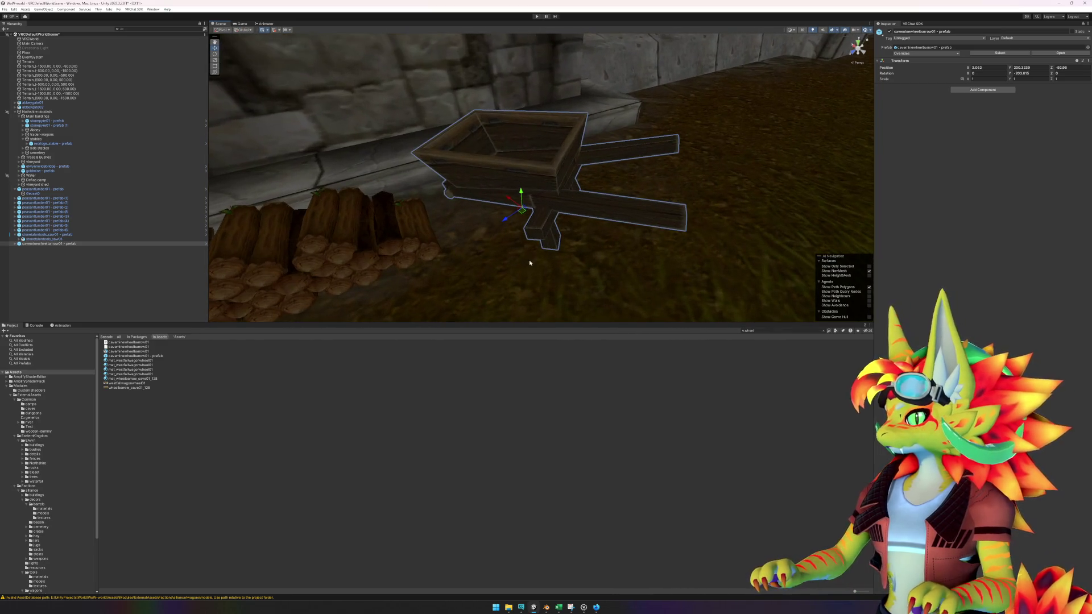
mouse_move(495, 276)
mouse_down()
mouse_move(536, 280)
mouse_move(523, 284)
mouse_up()
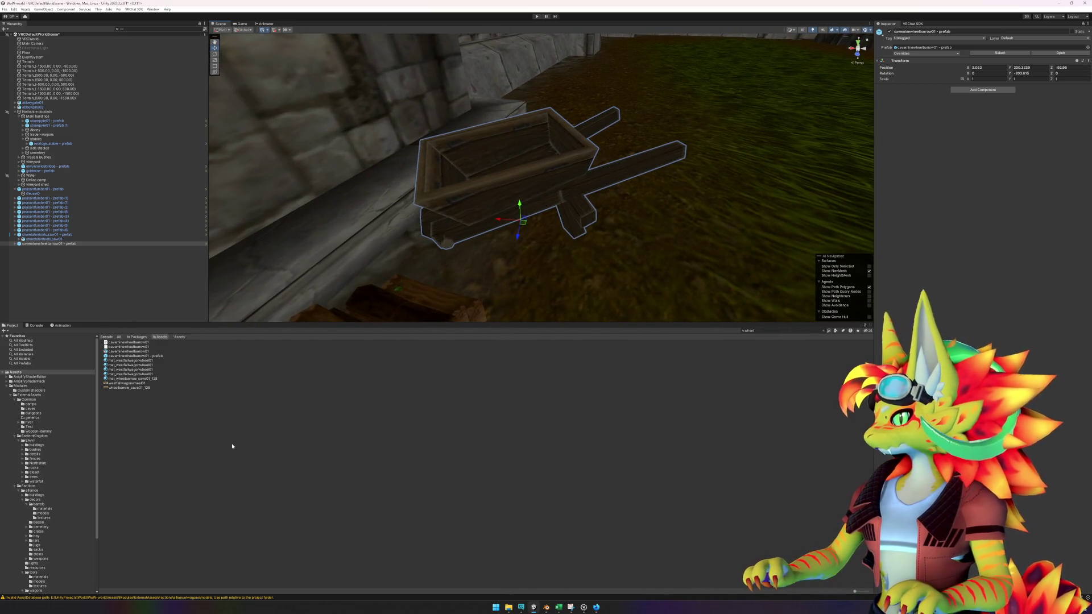
click(239, 458)
- Browse the Project folders to Items > Weapons and the alliance decor weapons folder
scroll(58, 480, down, 3)
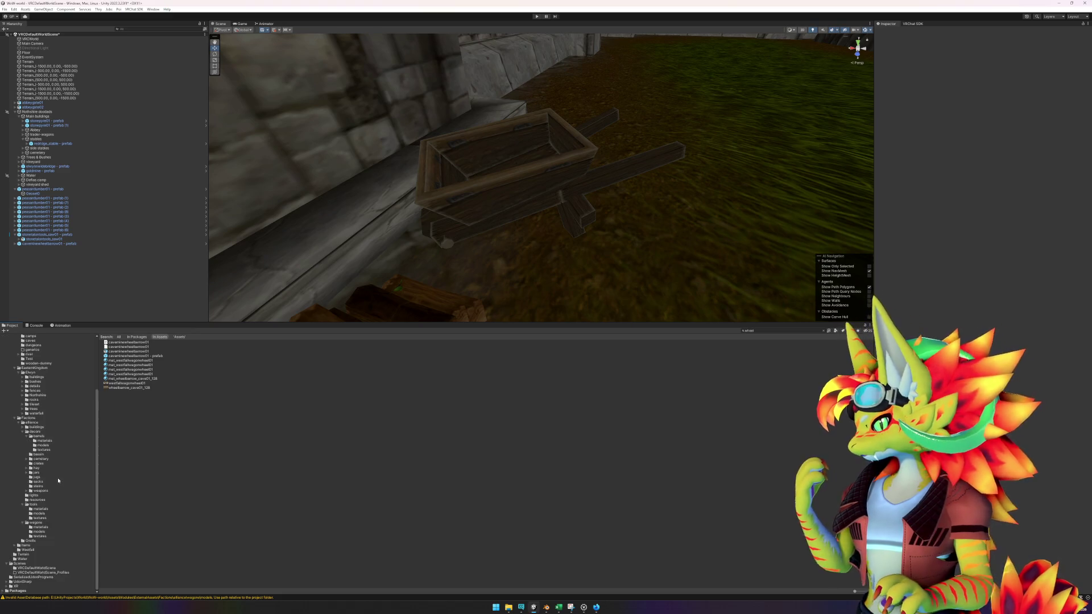
click(34, 505)
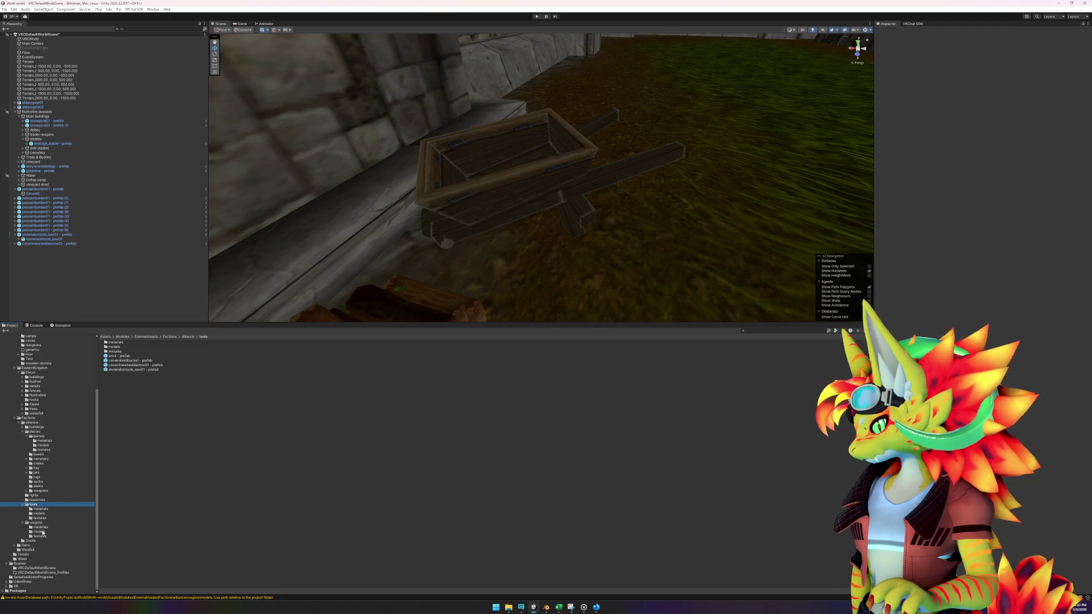
click(14, 545)
click(22, 550)
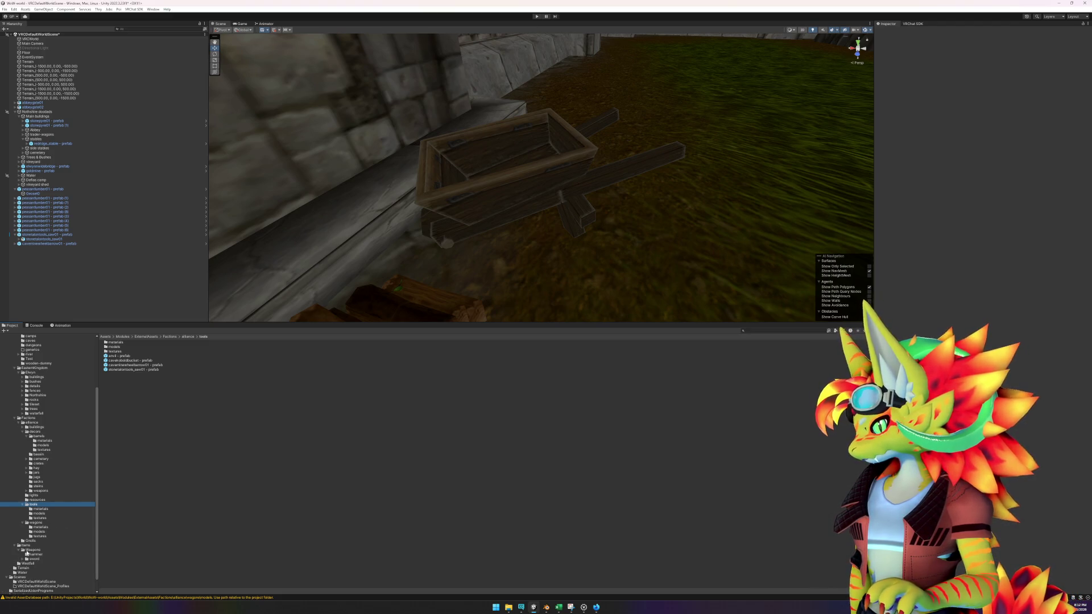
click(32, 550)
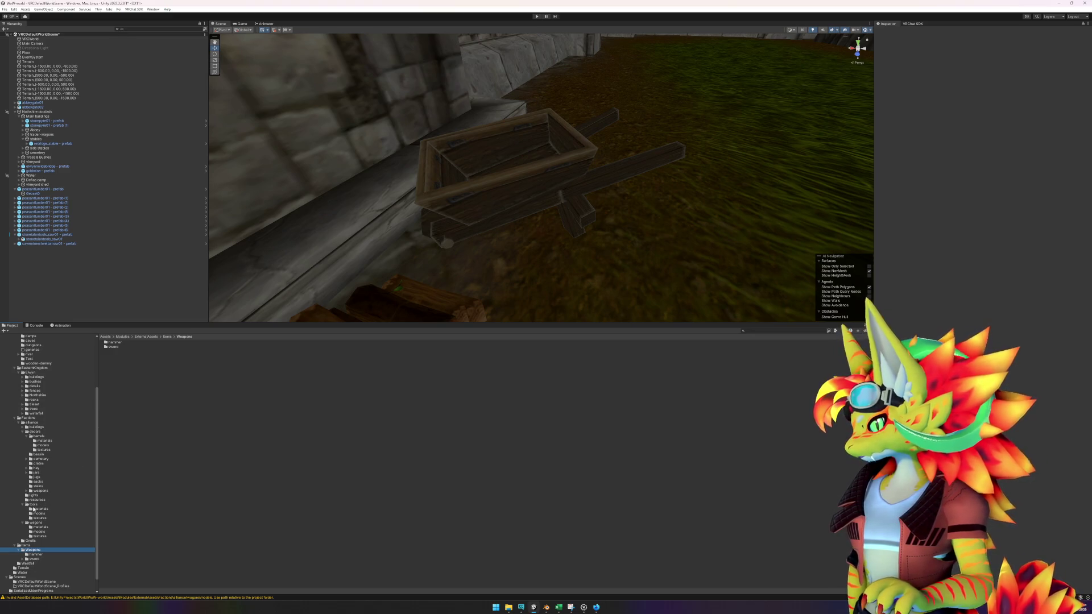
click(40, 491)
- Place an axe prefab, duplicate it and lower the copy into the wheelbarrow
mouse_move(126, 360)
mouse_down()
mouse_move(502, 260)
mouse_move(479, 146)
mouse_move(549, 180)
mouse_move(488, 190)
mouse_move(428, 173)
mouse_move(427, 149)
mouse_move(385, 177)
mouse_move(390, 166)
mouse_move(426, 154)
mouse_move(433, 162)
mouse_move(417, 158)
mouse_move(428, 180)
mouse_move(412, 177)
mouse_move(519, 209)
mouse_move(474, 220)
mouse_up()
key(e)
key(w)
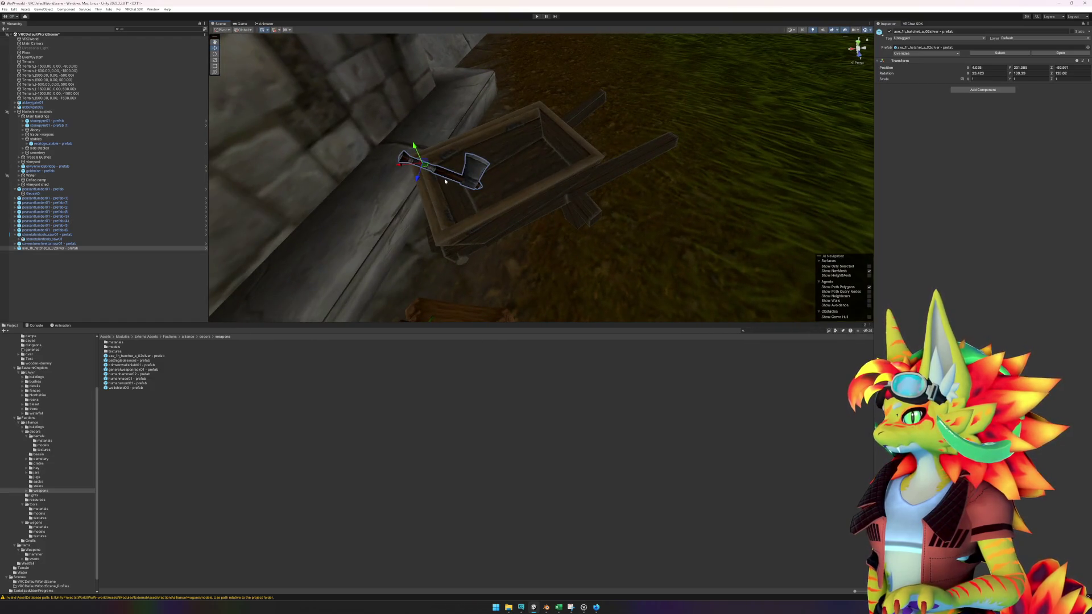
key(ctrl+d)
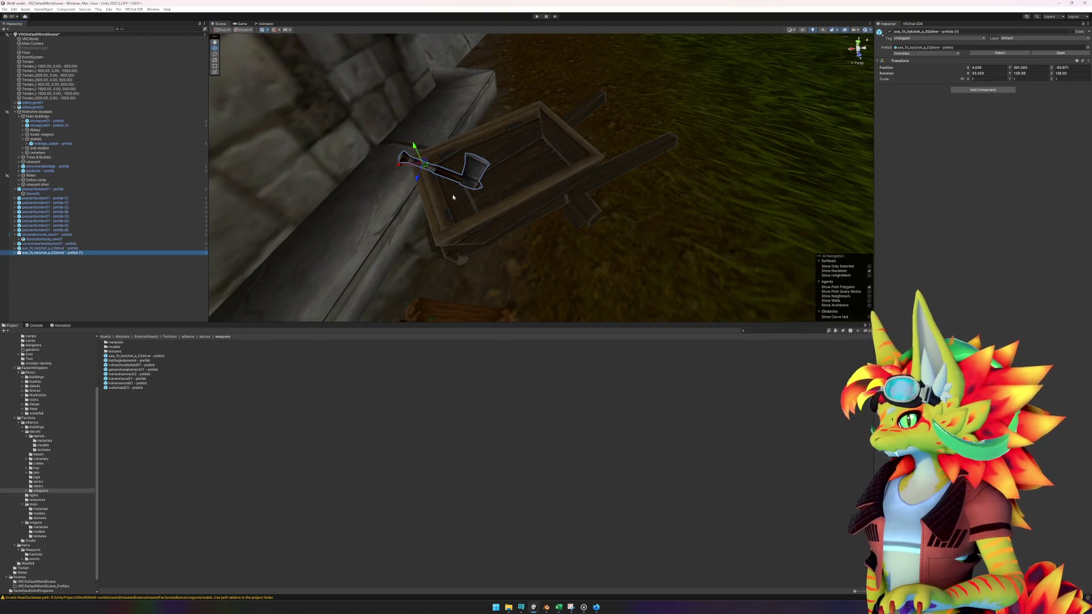
mouse_move(425, 170)
mouse_down()
mouse_move(426, 187)
mouse_move(504, 149)
mouse_move(493, 144)
mouse_move(496, 158)
mouse_move(509, 145)
mouse_move(503, 173)
mouse_move(620, 187)
mouse_move(680, 166)
mouse_move(646, 156)
mouse_move(707, 176)
mouse_move(694, 178)
mouse_up()
key(e)
key(w)
- Tilt the axe copy to lie in the wheelbarrow and raise it slightly
key(e)
mouse_move(553, 178)
mouse_down()
mouse_move(614, 195)
mouse_move(609, 171)
mouse_up()
key(ctrl+z)
drag(521, 145, 512, 155)
mouse_move(641, 153)
mouse_down()
mouse_move(588, 227)
mouse_move(607, 230)
mouse_up()
key(w)
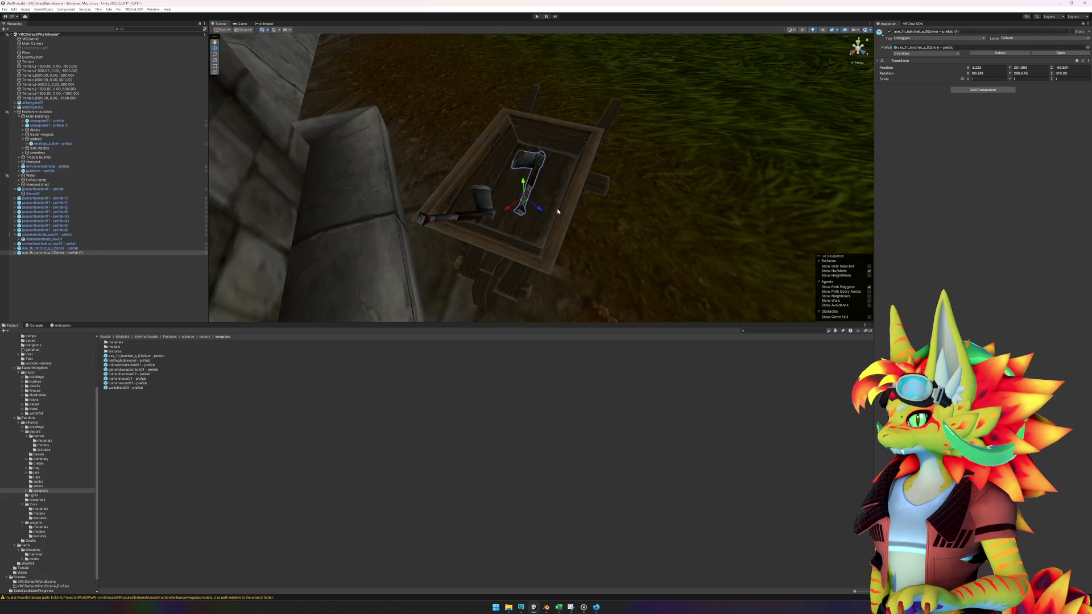
mouse_move(523, 186)
mouse_down()
mouse_move(546, 170)
mouse_move(460, 122)
mouse_move(497, 143)
mouse_move(634, 271)
mouse_move(750, 281)
mouse_move(597, 263)
mouse_up()
- Finish adjusting the axe and save the scene
key(e)
key(w)
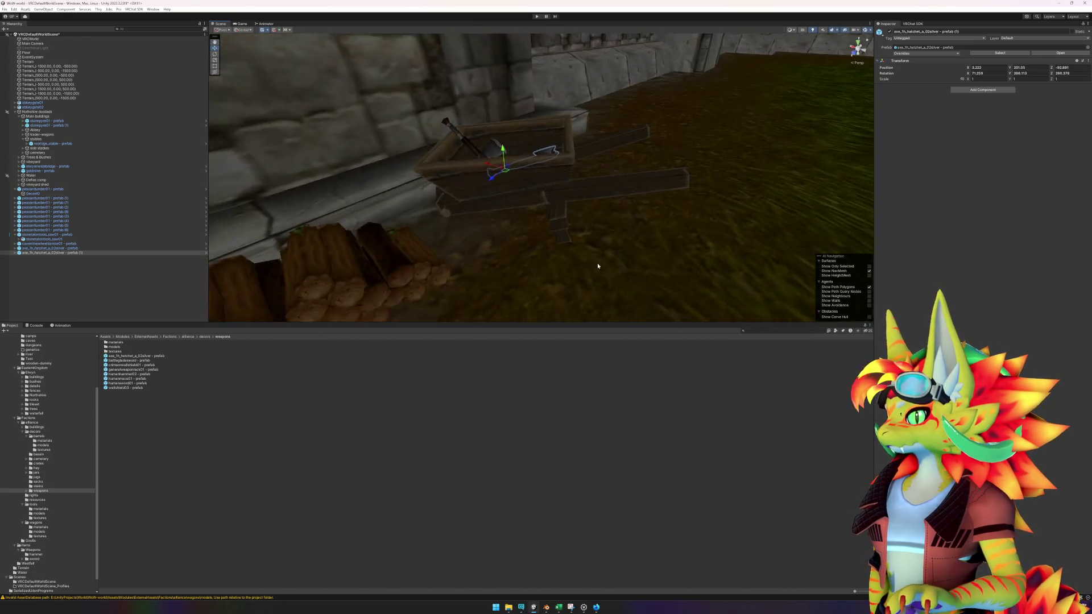
scroll(595, 262, down, 3)
click(531, 444)
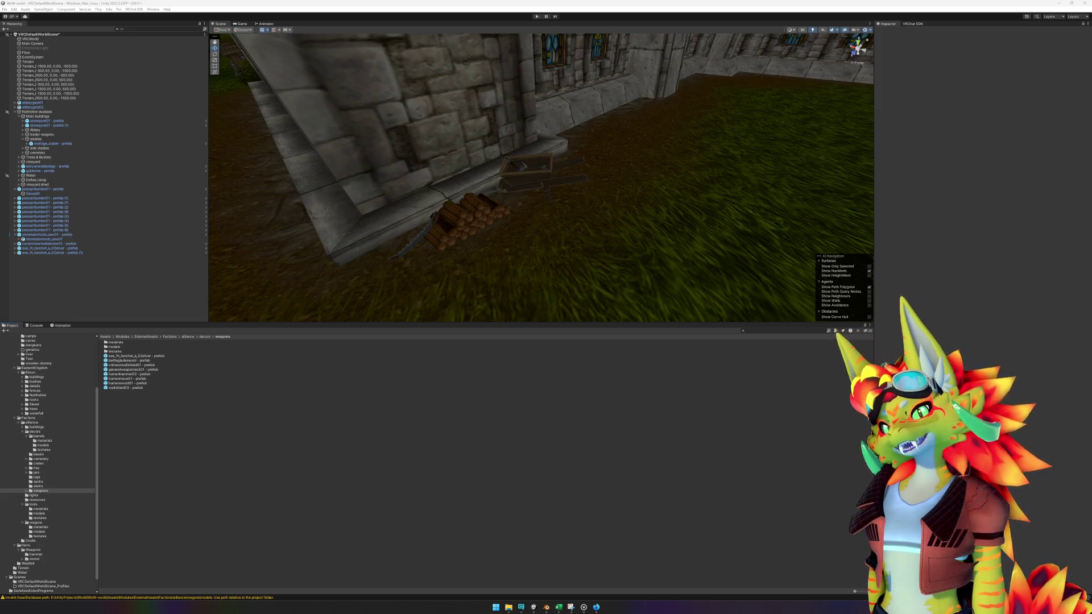
key(ctrl+s)
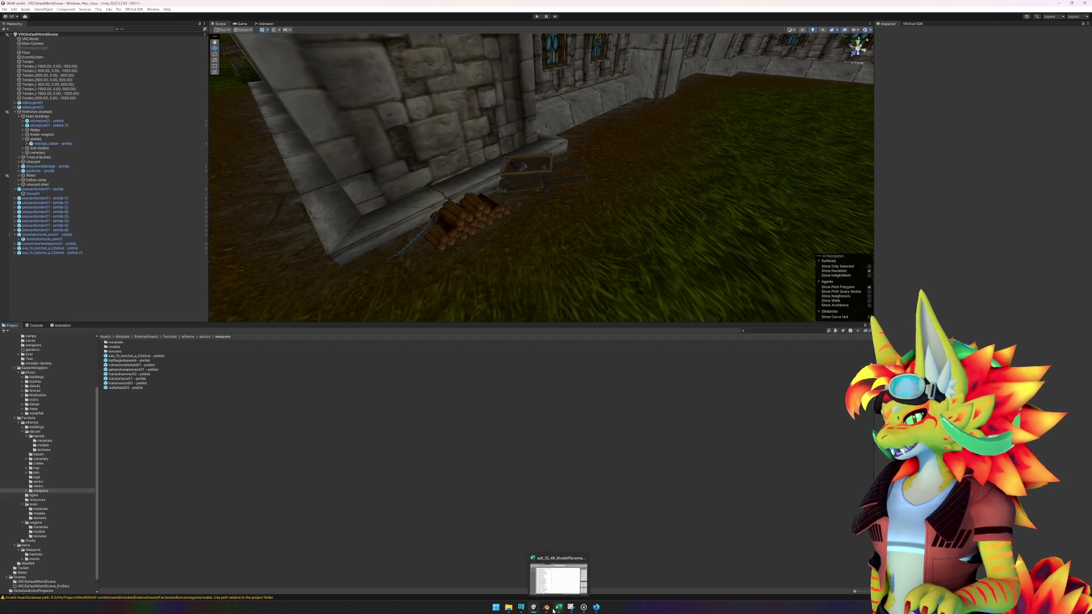
click(595, 607)
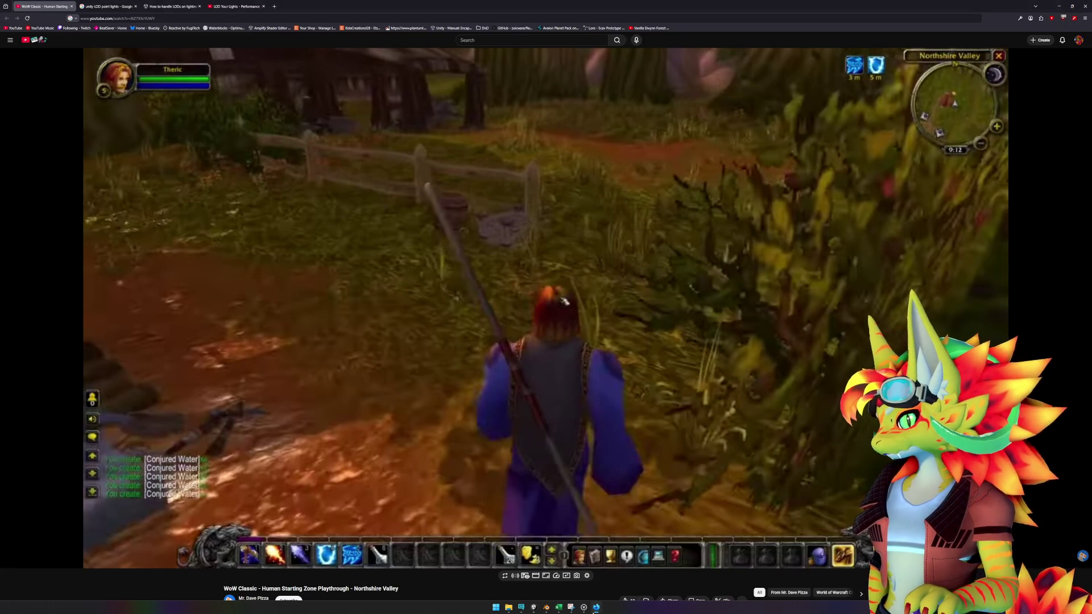
click(594, 608)
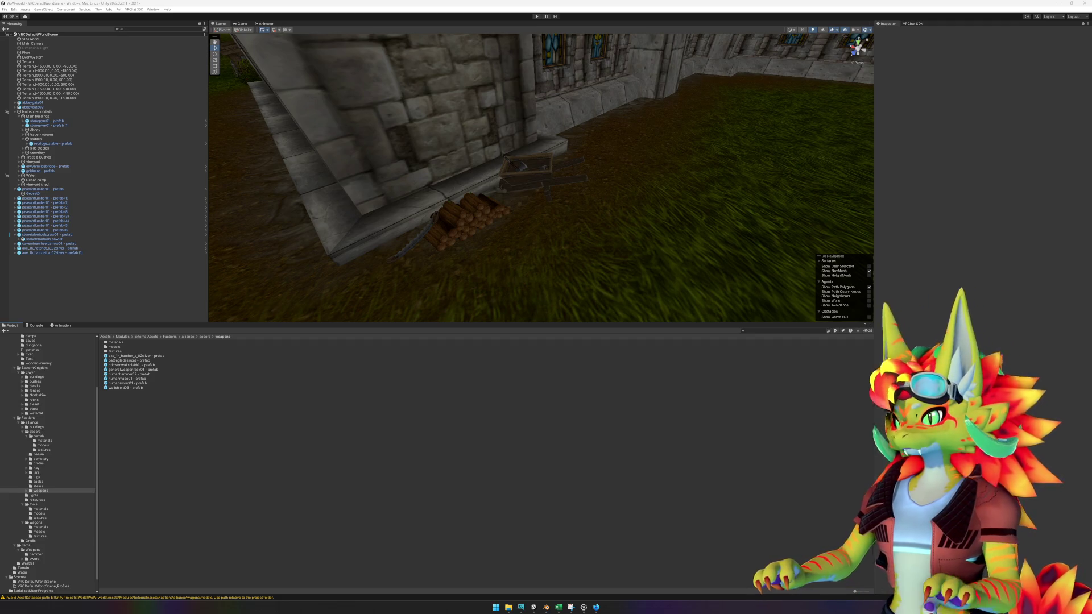
- Place the elwynntreecanopy01 tree from the Elwynn trees folder into the scene
mouse_move(750, 221)
mouse_down()
mouse_move(524, 251)
mouse_move(590, 241)
mouse_move(522, 290)
mouse_move(490, 283)
mouse_move(527, 287)
mouse_up()
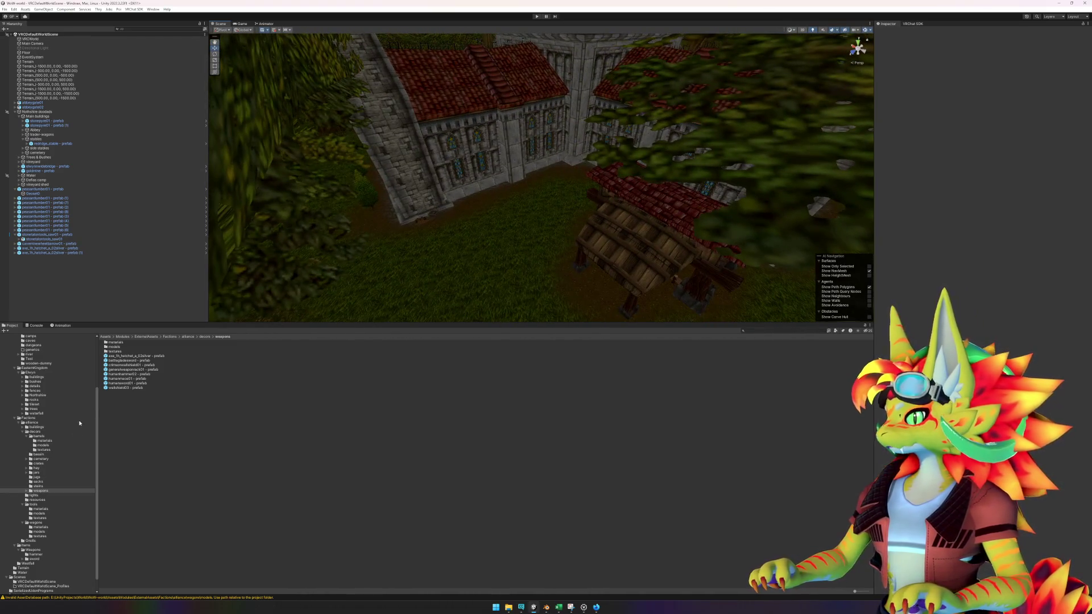
click(33, 408)
click(156, 402)
click(158, 398)
key(Down)
key(Down)
key(Down)
key(Up)
key(Up)
key(Up)
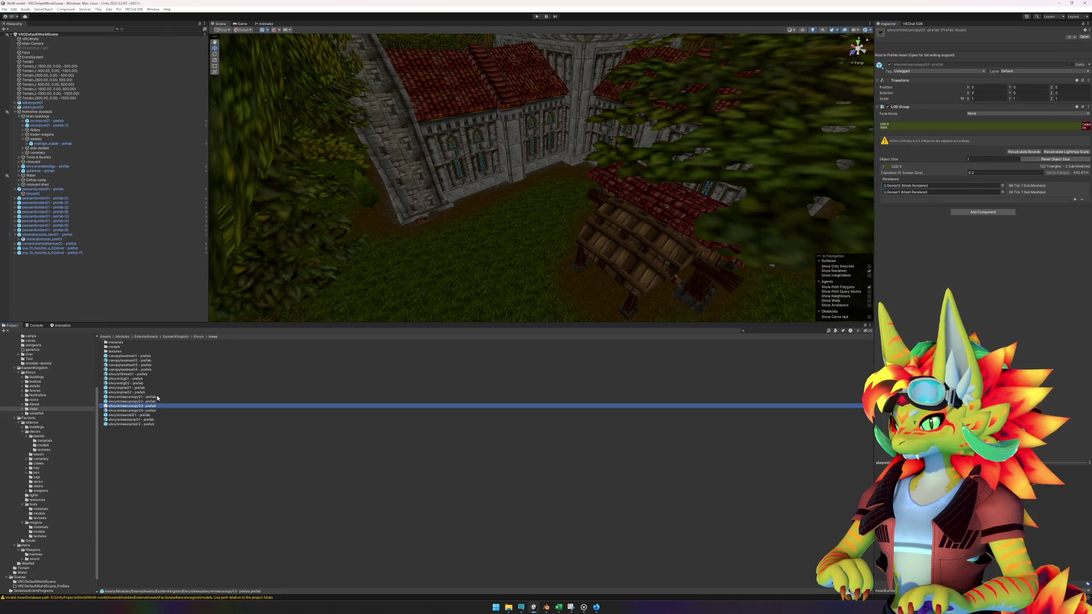
mouse_move(157, 398)
mouse_down()
mouse_move(554, 211)
mouse_move(547, 225)
mouse_up()
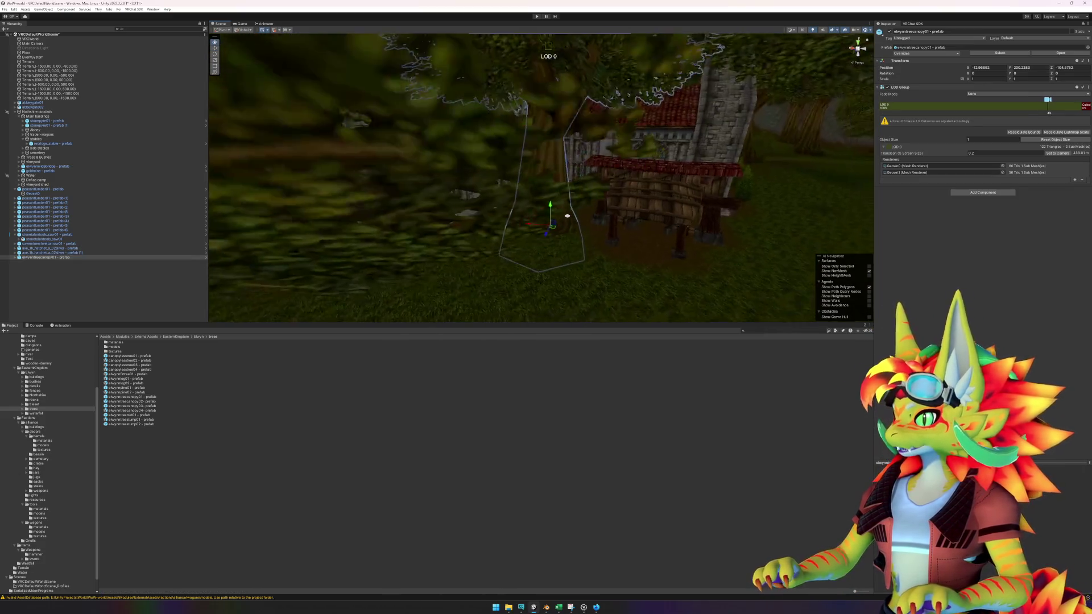
- Turn the canopy tree around its vertical axis
drag(598, 190, 597, 196)
key(e)
drag(564, 231, 420, 246)
key(w)
mouse_move(530, 246)
mouse_down()
mouse_move(509, 280)
mouse_move(451, 310)
mouse_move(549, 235)
mouse_move(550, 203)
mouse_move(568, 254)
mouse_move(613, 207)
mouse_up()
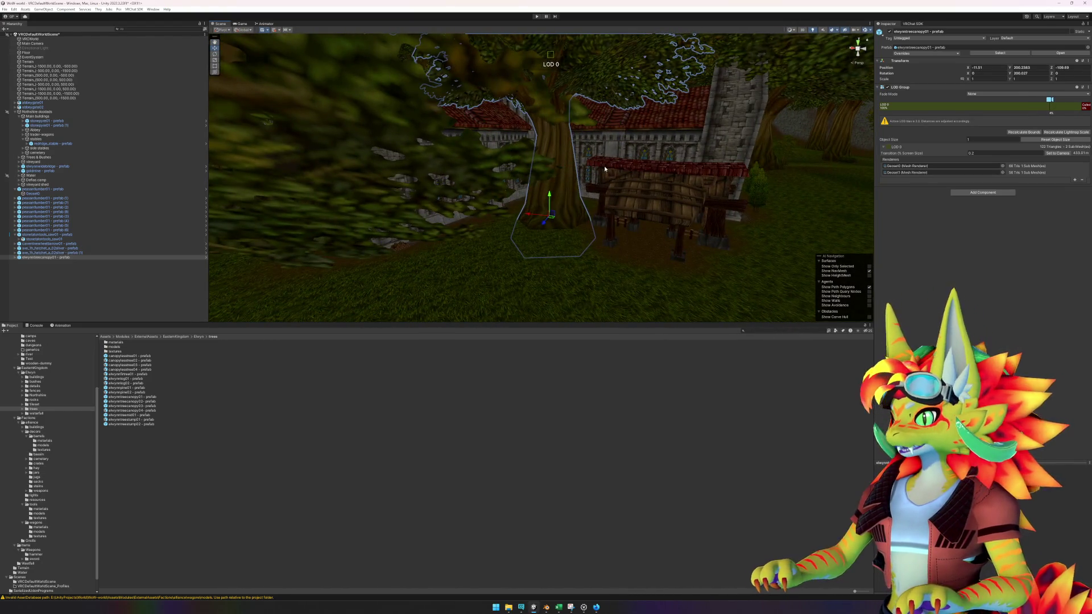
drag(606, 168, 580, 202)
- Scale the tree to 0.8 on X and Z and move it closer to the shed
key(e)
key(r)
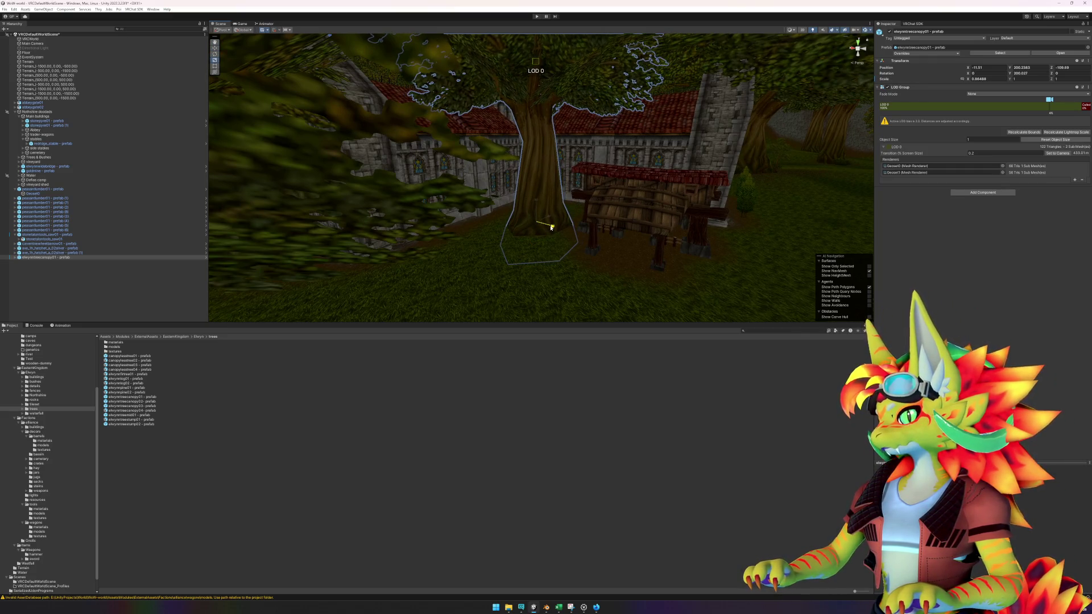
click(978, 79)
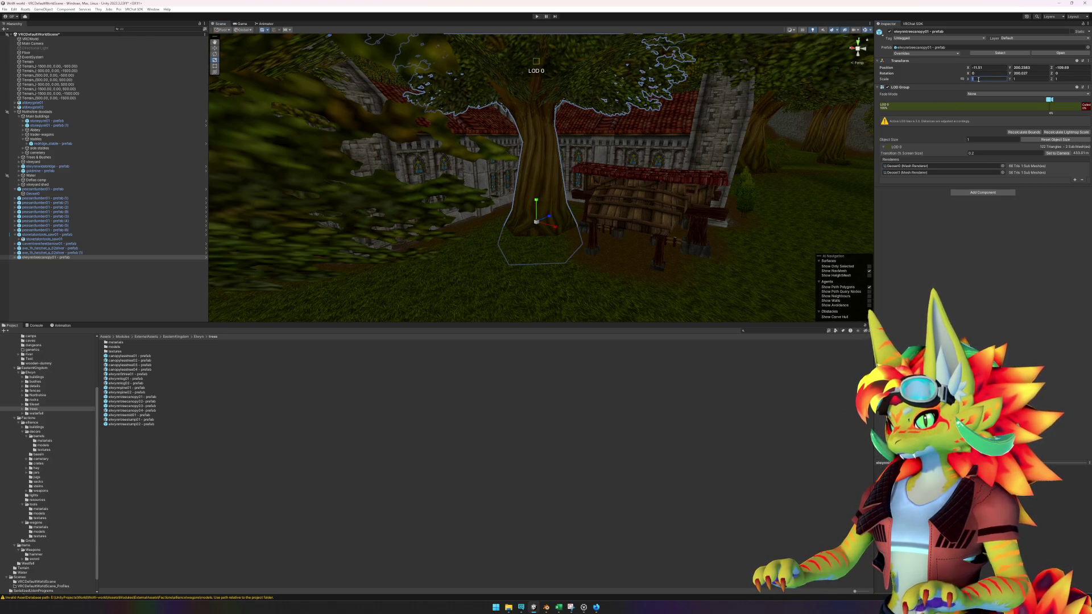
text(0.8)
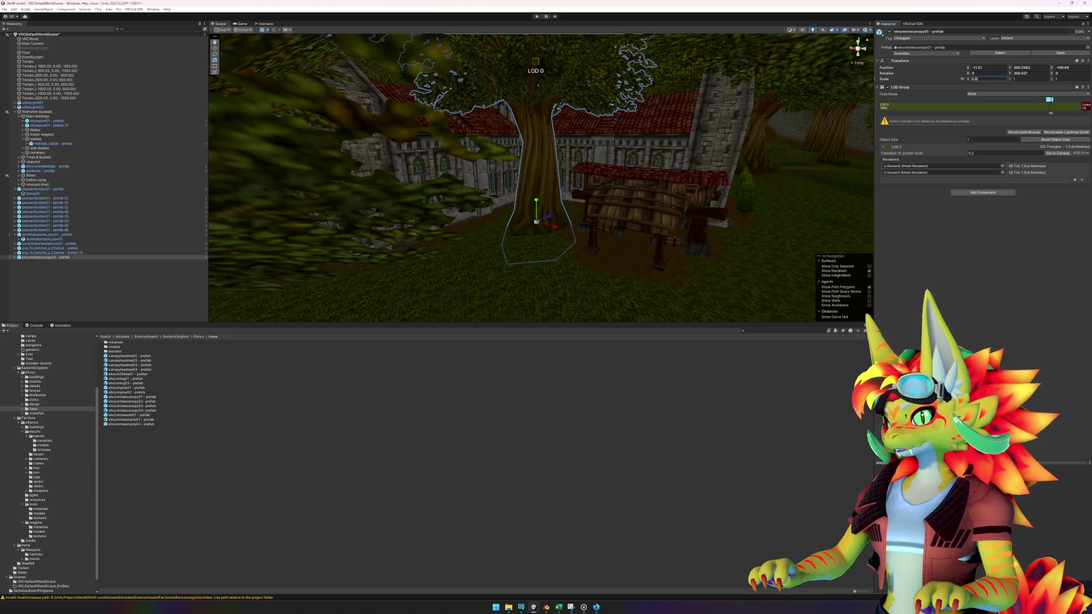
click(1059, 79)
text(0.8)
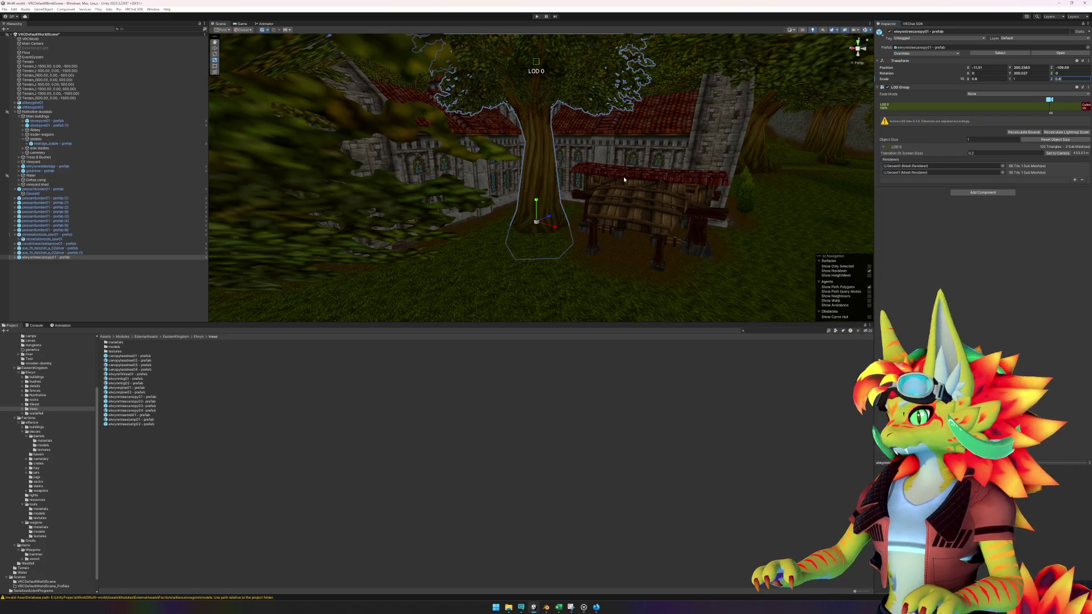
key(Return)
drag(541, 226, 605, 263)
scroll(579, 240, up, 5)
click(118, 476)
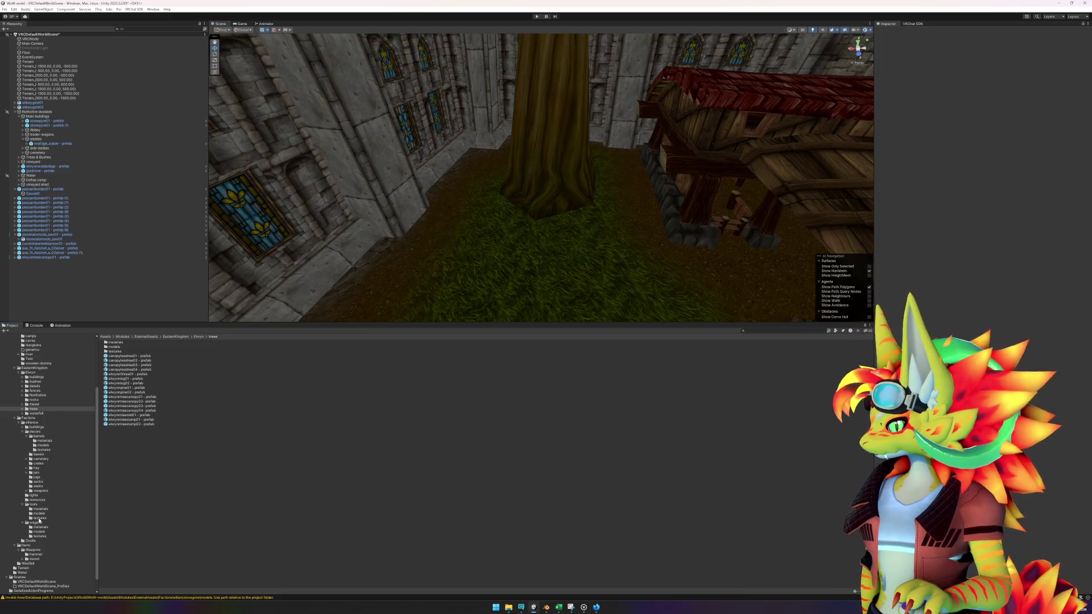
- Place two elwynnbush09 bushes from the Bushes folder around the canopy tree's trunk
click(35, 381)
mouse_move(127, 393)
mouse_down()
mouse_move(383, 307)
mouse_move(502, 213)
mouse_move(590, 219)
mouse_up()
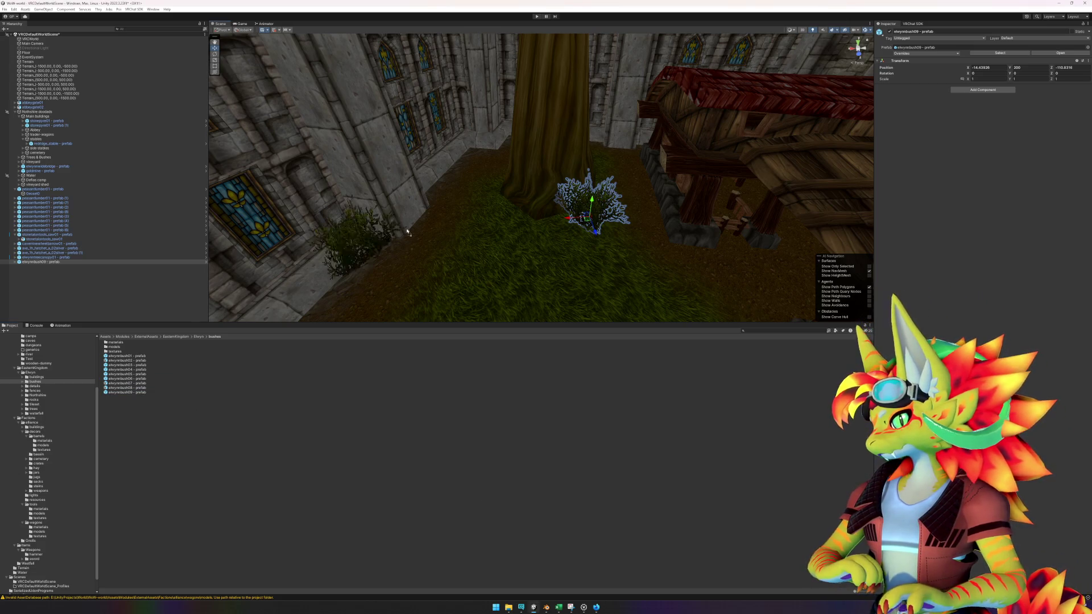
drag(510, 238, 510, 238)
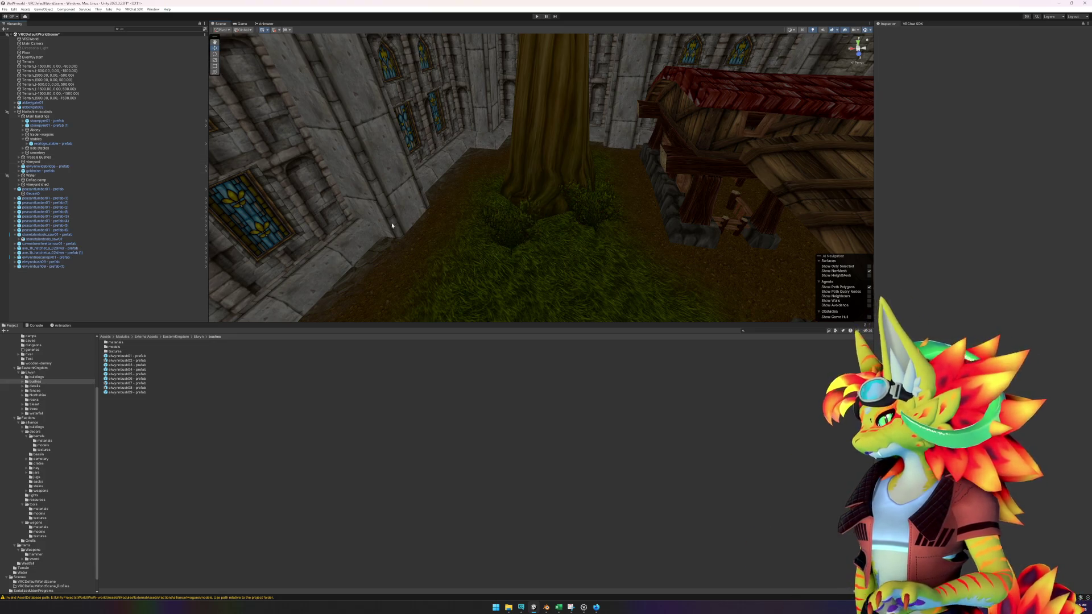
scroll(407, 219, up, 10)
mouse_move(541, 279)
mouse_down()
mouse_move(582, 187)
mouse_move(600, 185)
mouse_move(588, 204)
mouse_up()
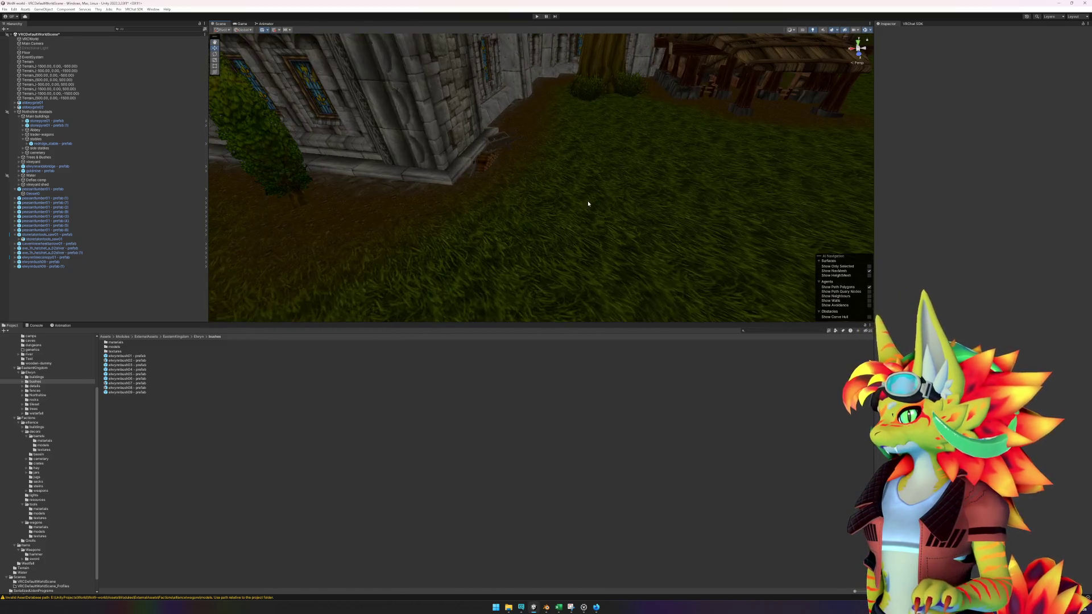
- Duplicate the abbey-wall pine twice and position both copies beside the building near the tree
click(287, 188)
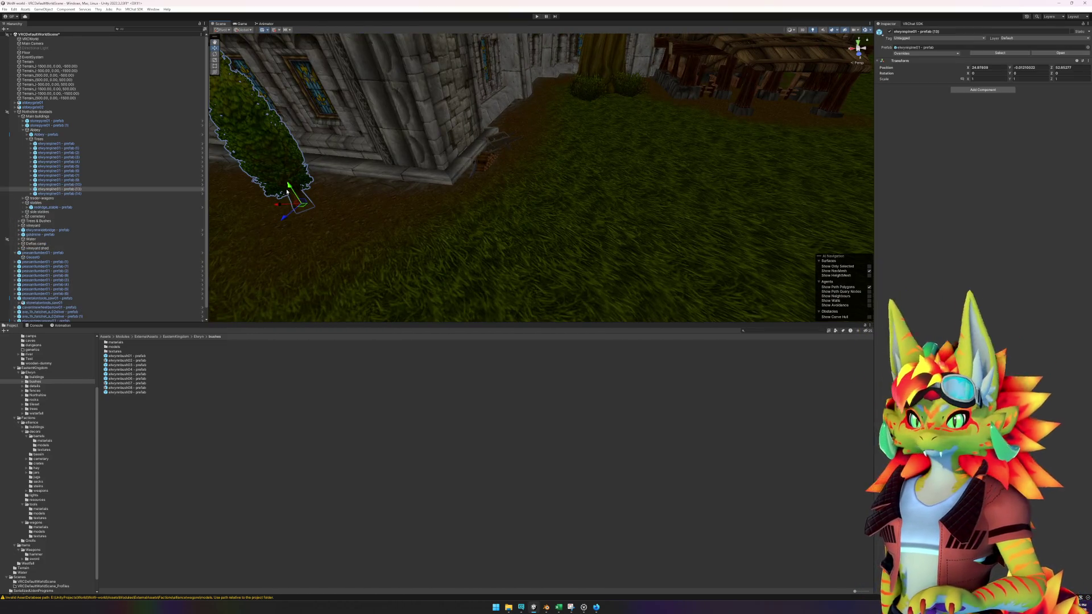
key(ctrl+d)
drag(304, 207, 531, 123)
key(ctrl+d)
drag(471, 134, 592, 100)
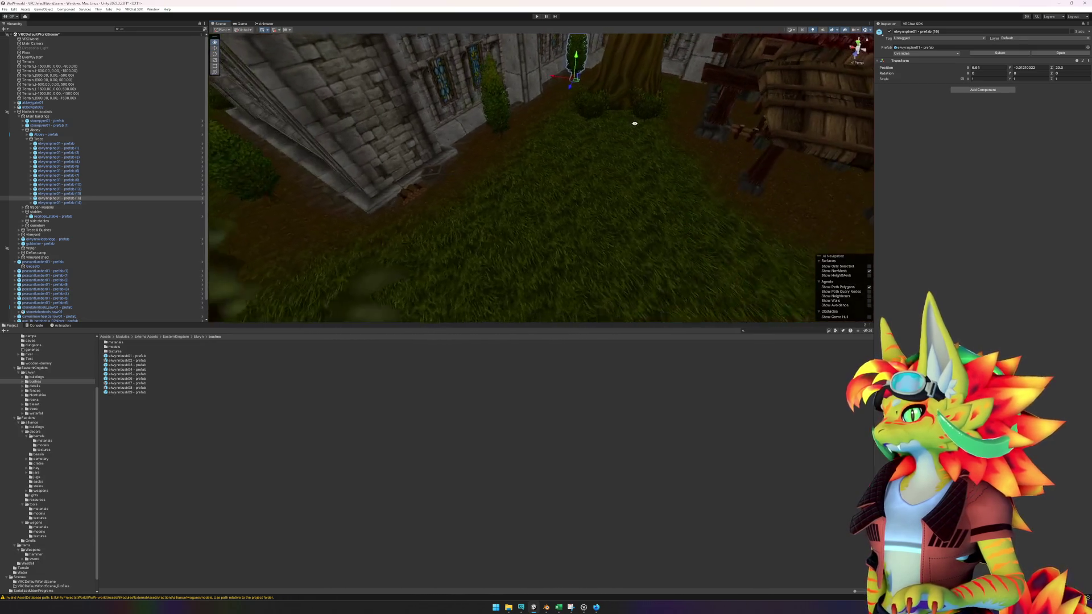
click(472, 136)
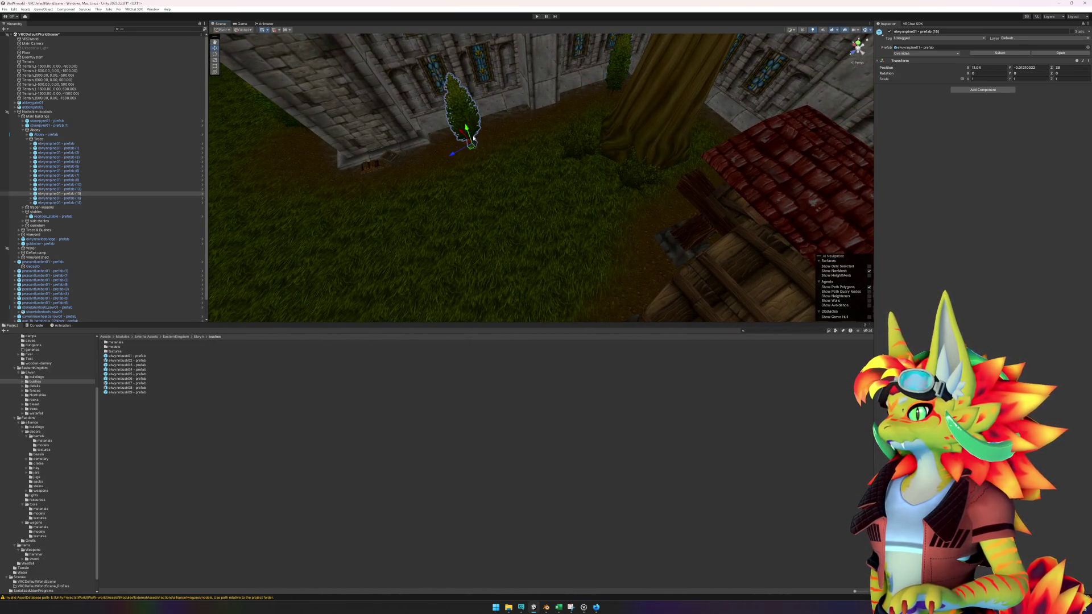
mouse_move(472, 146)
mouse_down()
mouse_move(500, 171)
mouse_move(610, 152)
mouse_move(597, 148)
mouse_move(590, 163)
mouse_move(561, 78)
mouse_up()
mouse_move(530, 166)
mouse_down()
mouse_move(547, 57)
mouse_move(580, 151)
mouse_move(568, 146)
mouse_move(544, 170)
mouse_move(549, 187)
mouse_up()
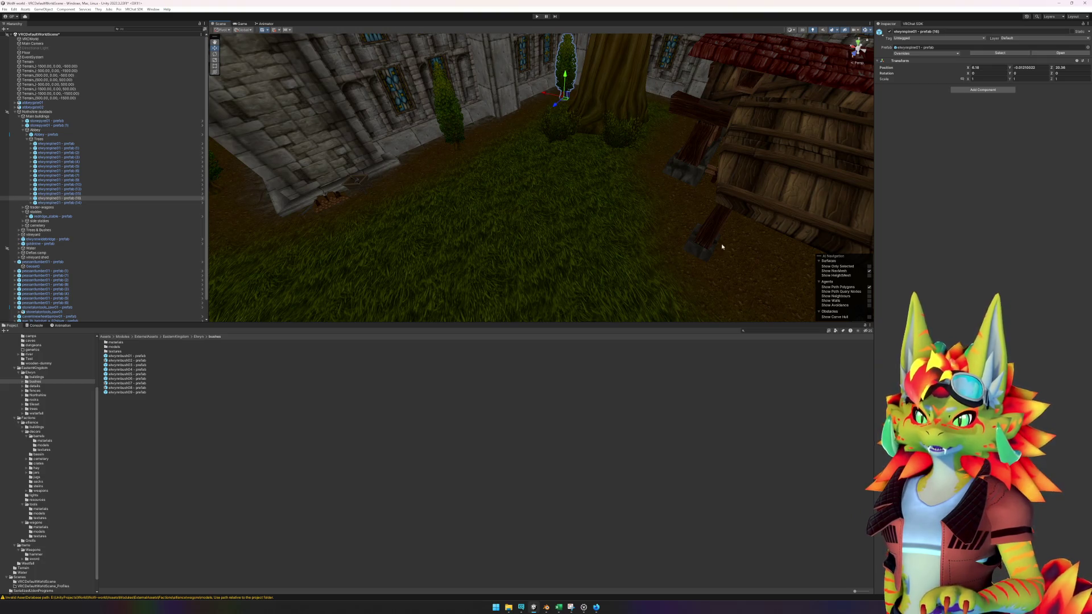
- Tidy the Hierarchy by collapsing the Trees group and selecting stonepyre01 under Abbey
scroll(504, 195, down, 3)
click(320, 404)
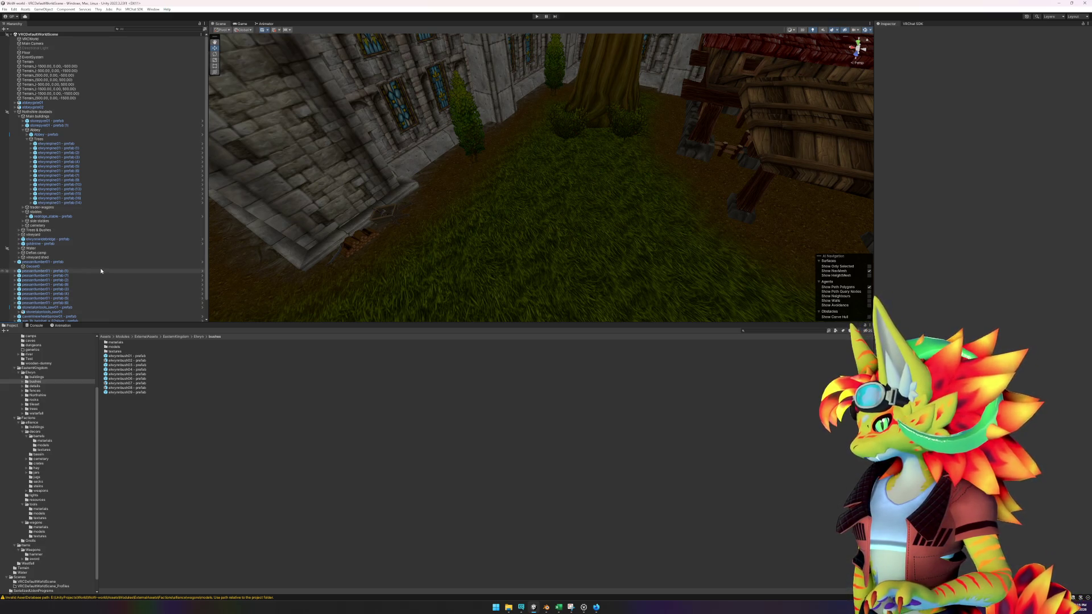
click(27, 139)
click(23, 130)
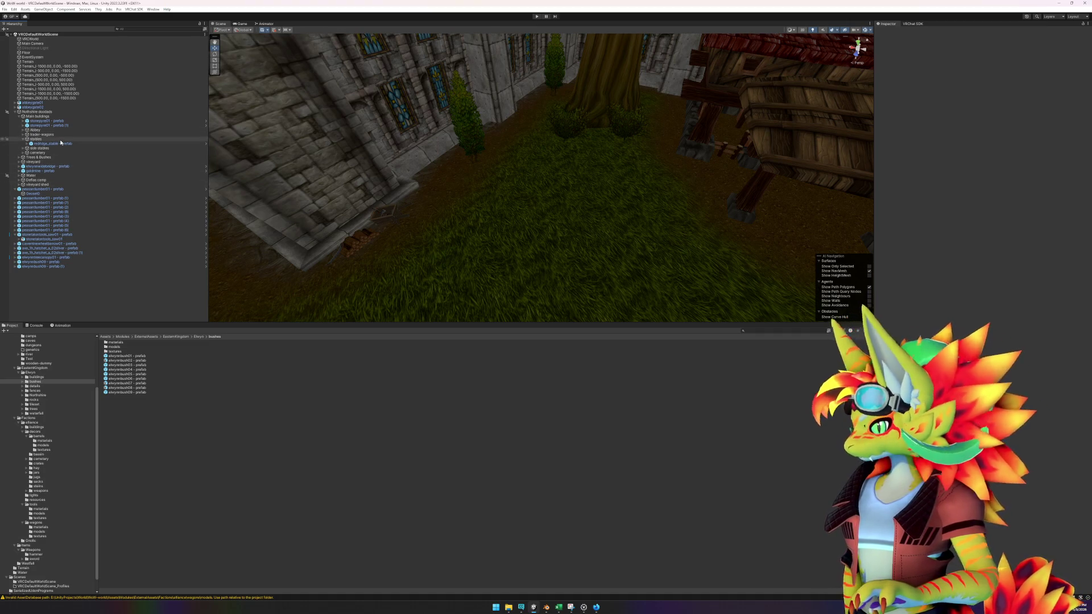
click(23, 130)
click(55, 121)
- Move both stonepyre01 prefabs under the Abbey group and collapse it
shift+click(54, 125)
drag(55, 125, 35, 130)
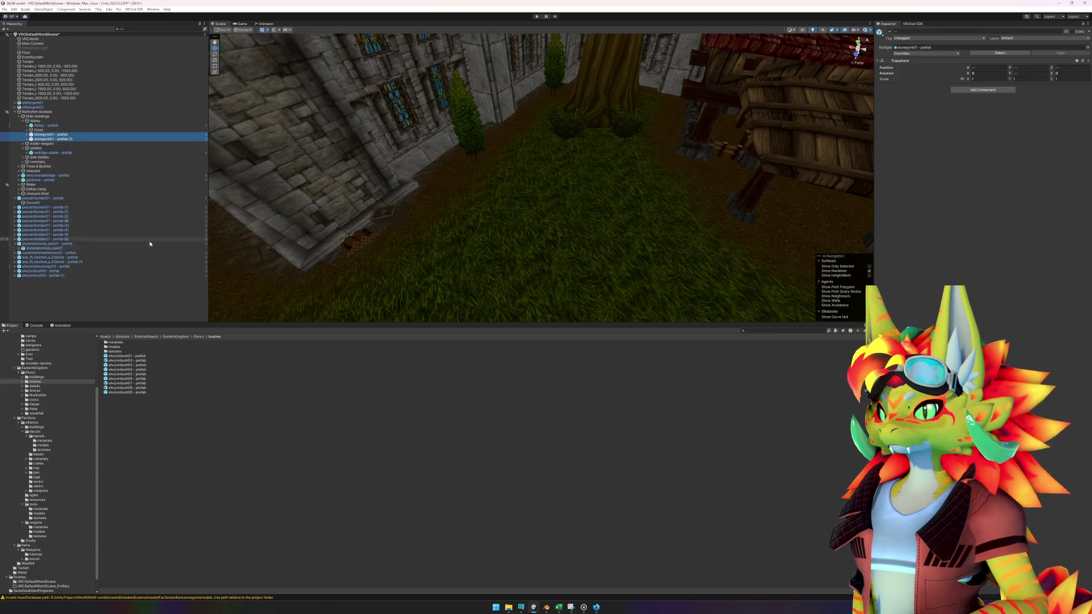
click(107, 292)
click(23, 121)
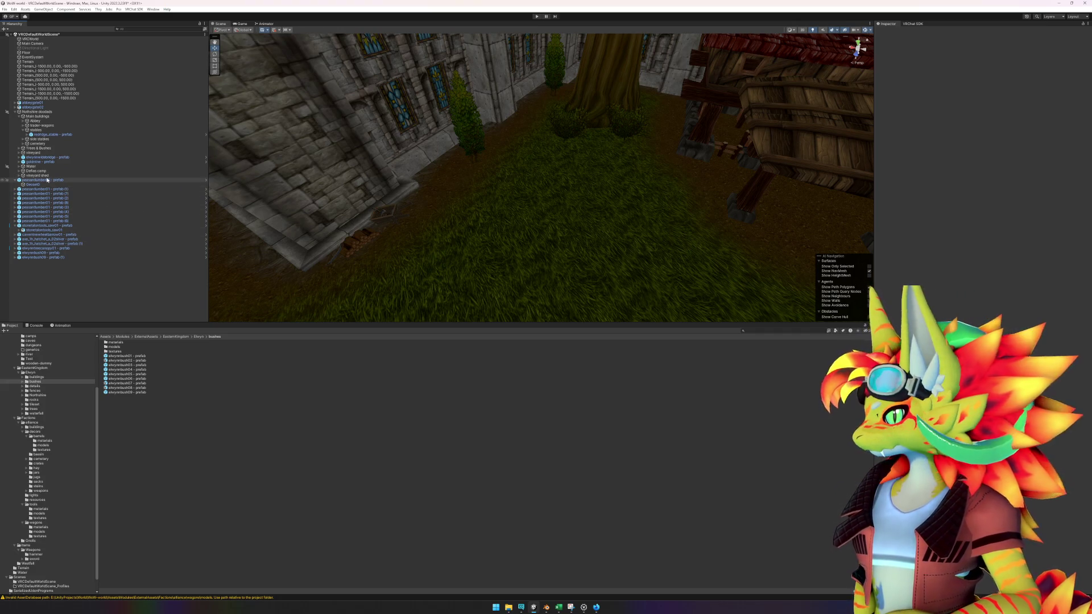
- Nest the placed lumber, saw, wheelbarrow, axe, tree and bush rows under the stables group
click(11, 181)
click(15, 180)
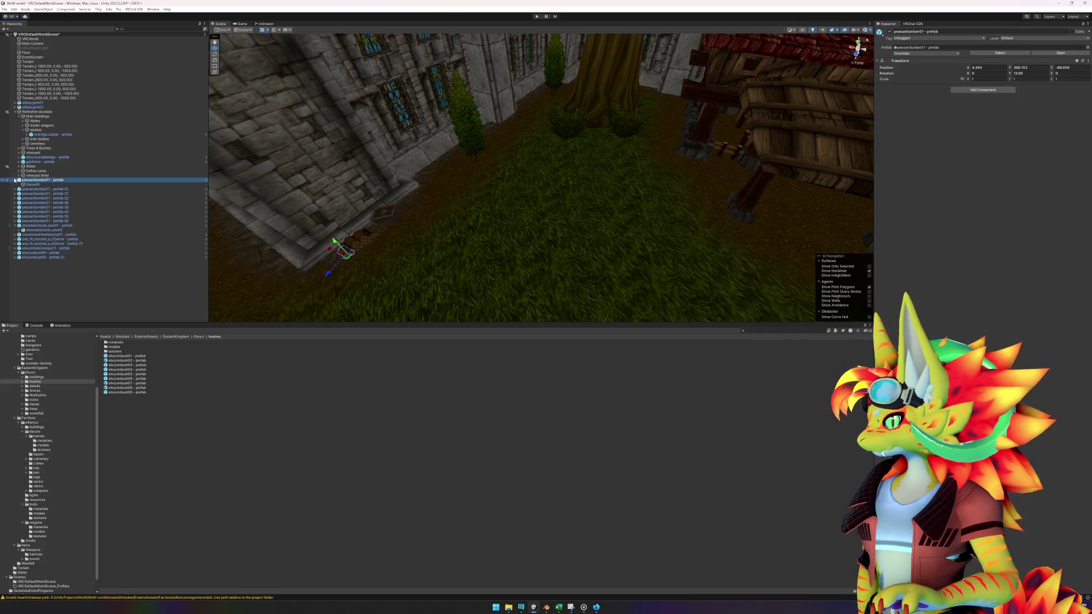
click(11, 175)
click(15, 221)
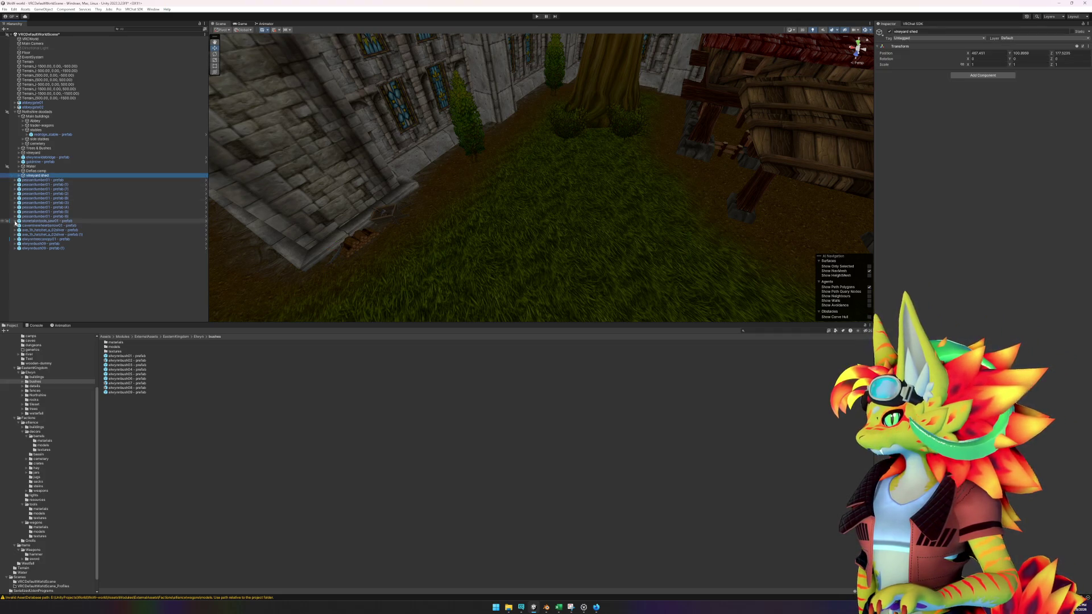
click(48, 250)
click(48, 248)
shift+click(45, 243)
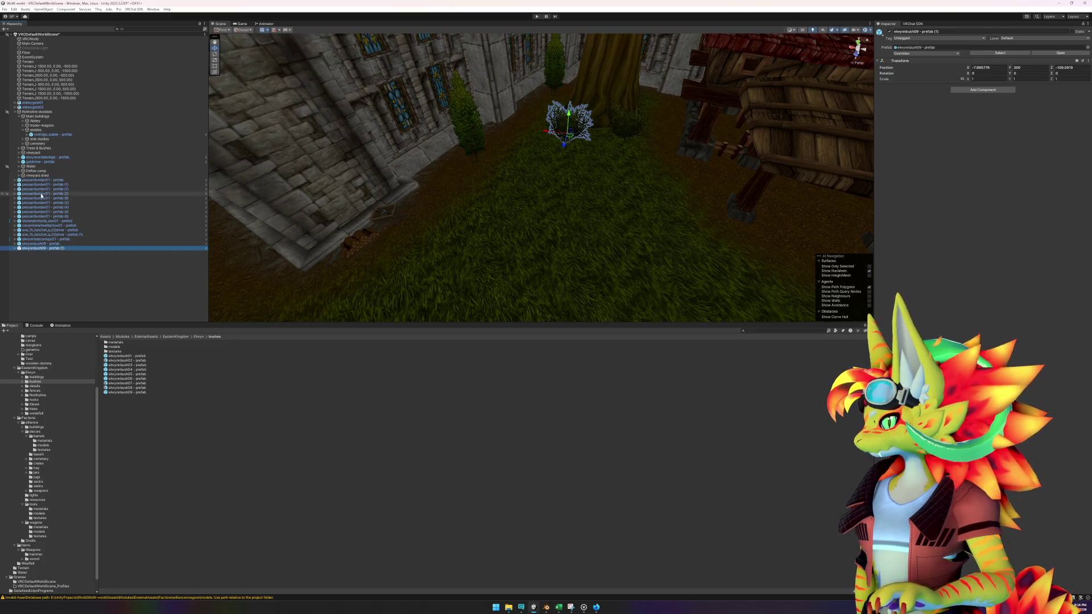
shift+click(40, 181)
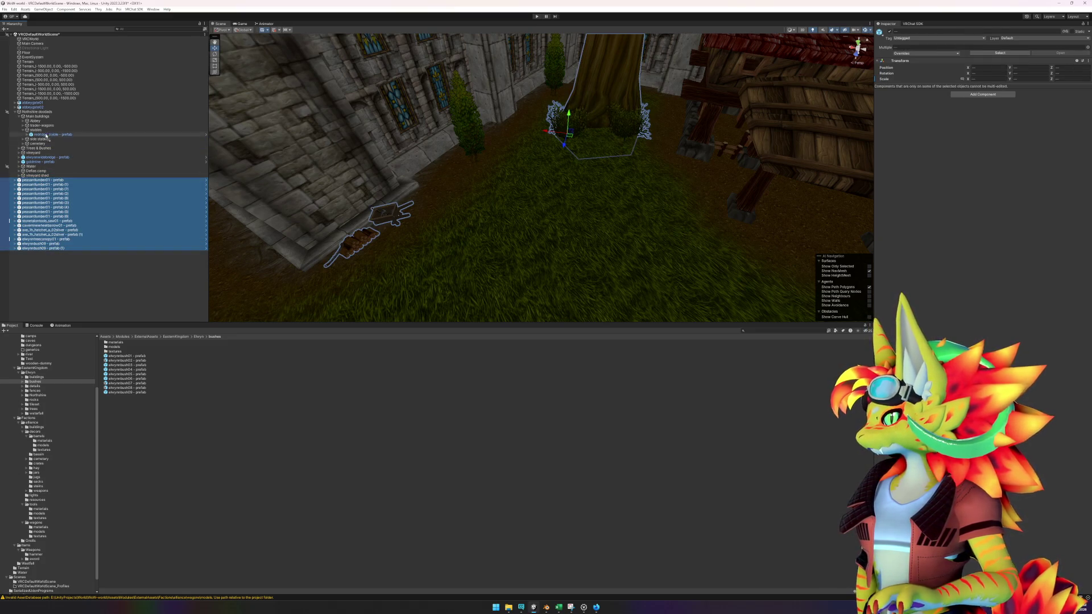
drag(42, 132, 40, 130)
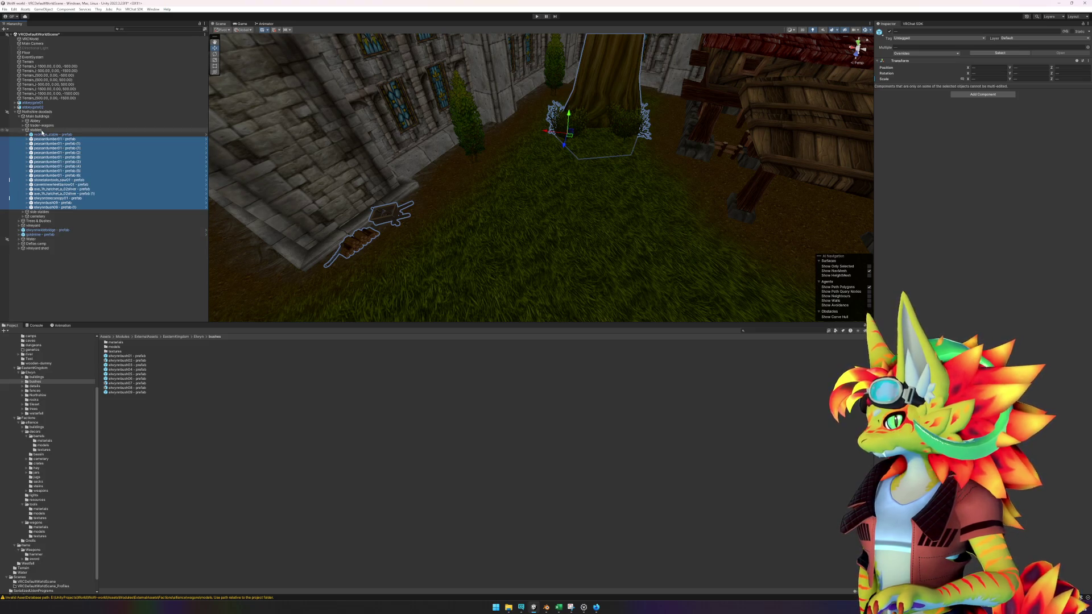
click(129, 294)
mouse_move(577, 260)
mouse_down()
mouse_move(565, 253)
mouse_move(571, 229)
mouse_up()
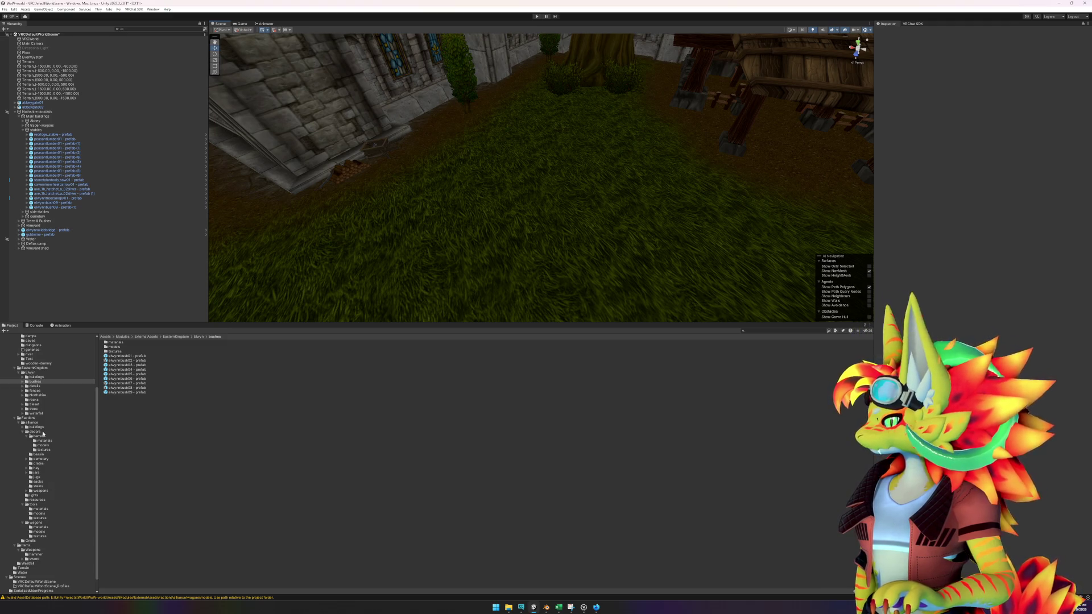
click(35, 391)
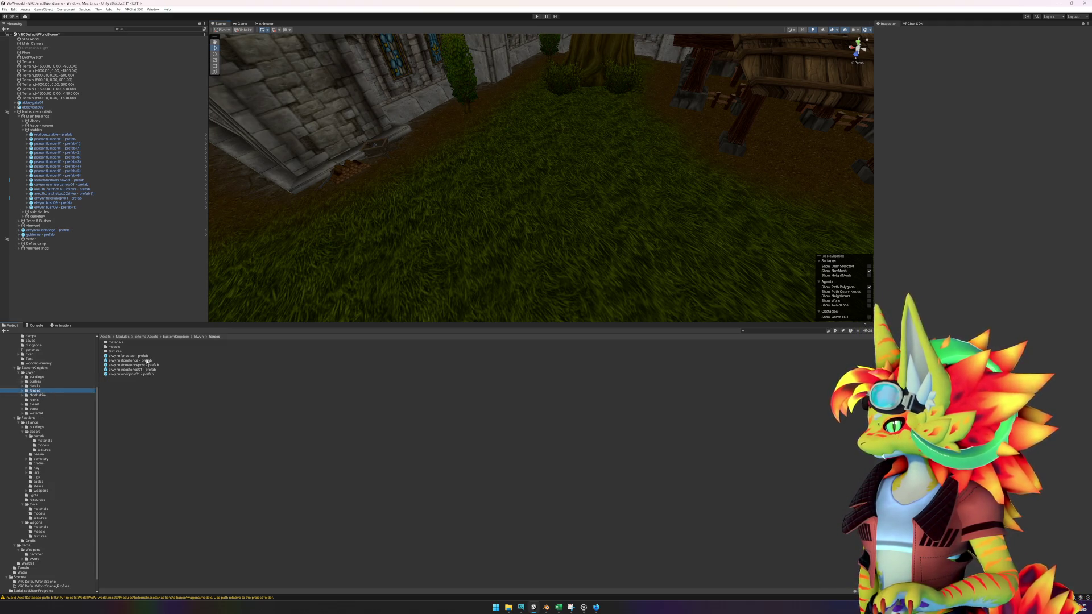
- Place the elwynnfencetop rail on the grass and slide it into position
mouse_move(143, 357)
mouse_down()
mouse_move(455, 238)
mouse_move(438, 260)
mouse_move(367, 265)
mouse_up()
key(e)
key(w)
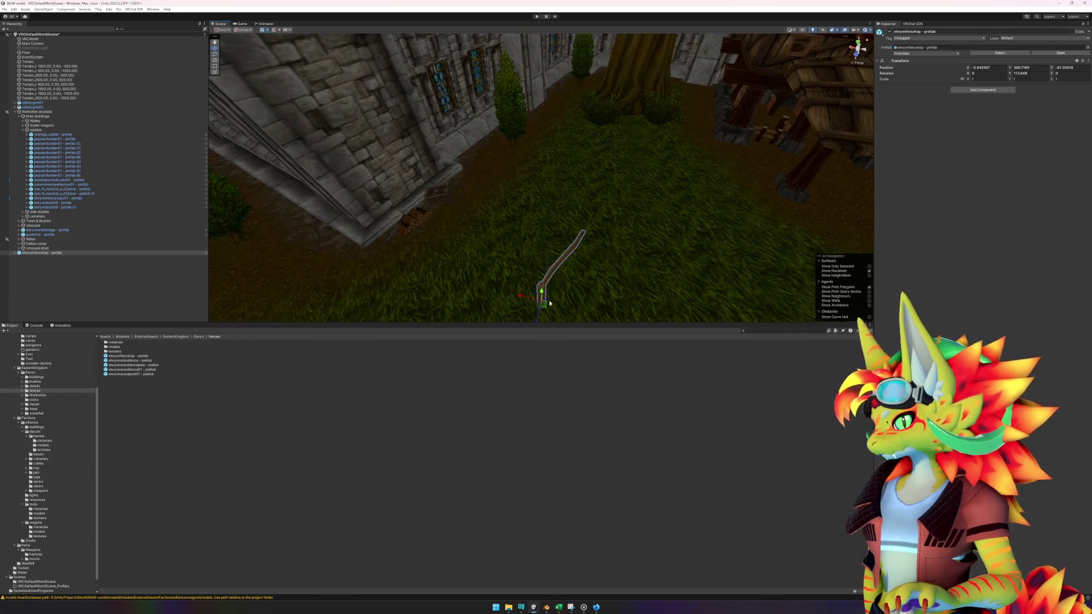
mouse_move(527, 299)
mouse_down()
mouse_move(496, 263)
mouse_move(509, 240)
mouse_move(510, 257)
mouse_up()
key(e)
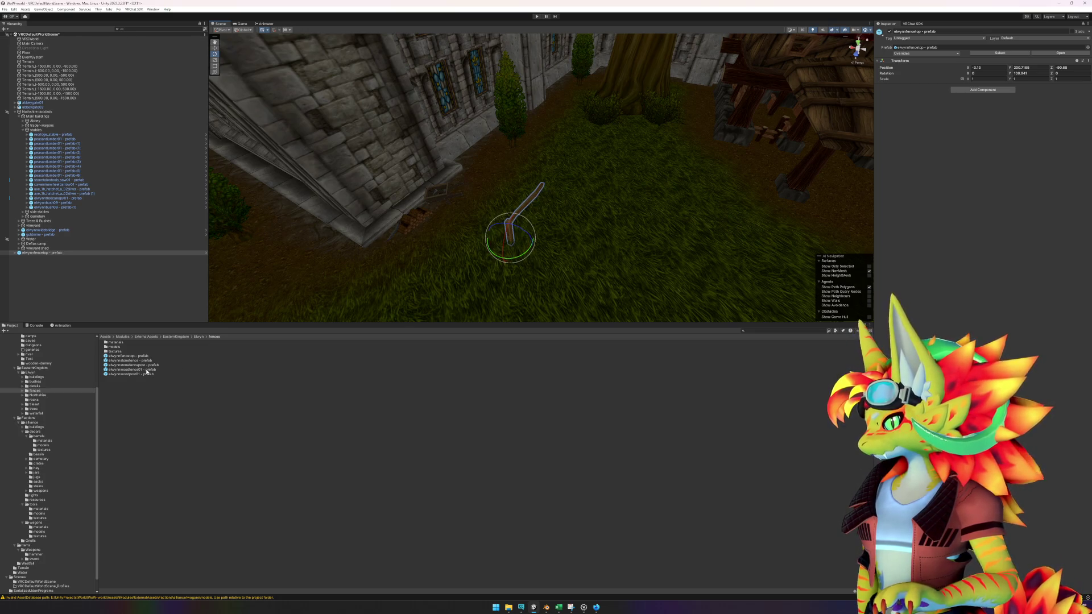
- Add an elwynnwoodfence01 section at Y rotation 110 and align it with the lowered rail
mouse_move(146, 370)
mouse_down()
mouse_move(514, 239)
mouse_move(537, 190)
mouse_move(553, 195)
mouse_up()
key(f)
click(597, 288)
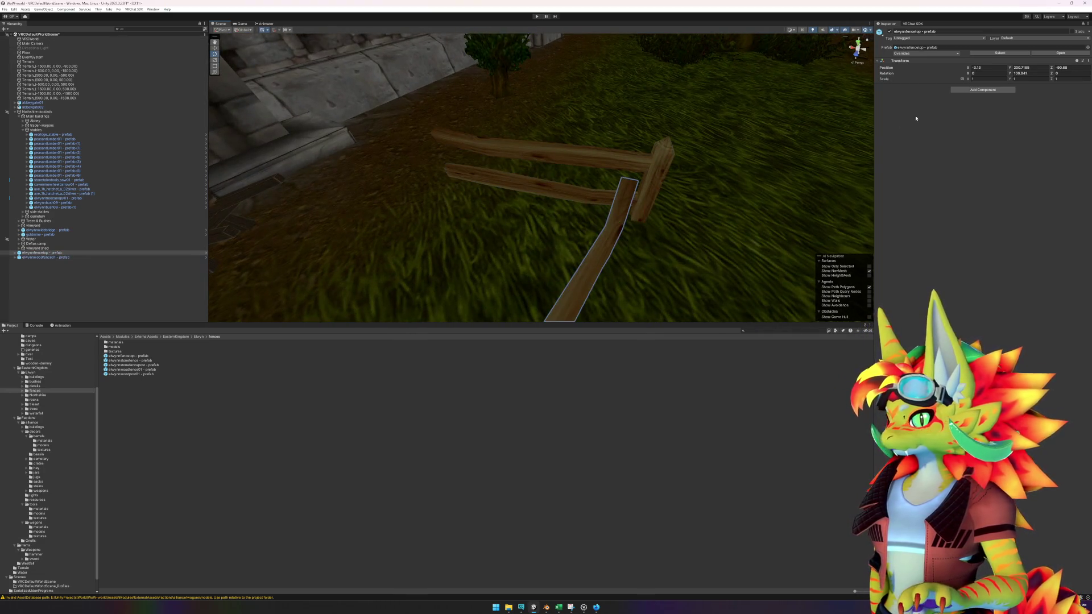
click(1036, 73)
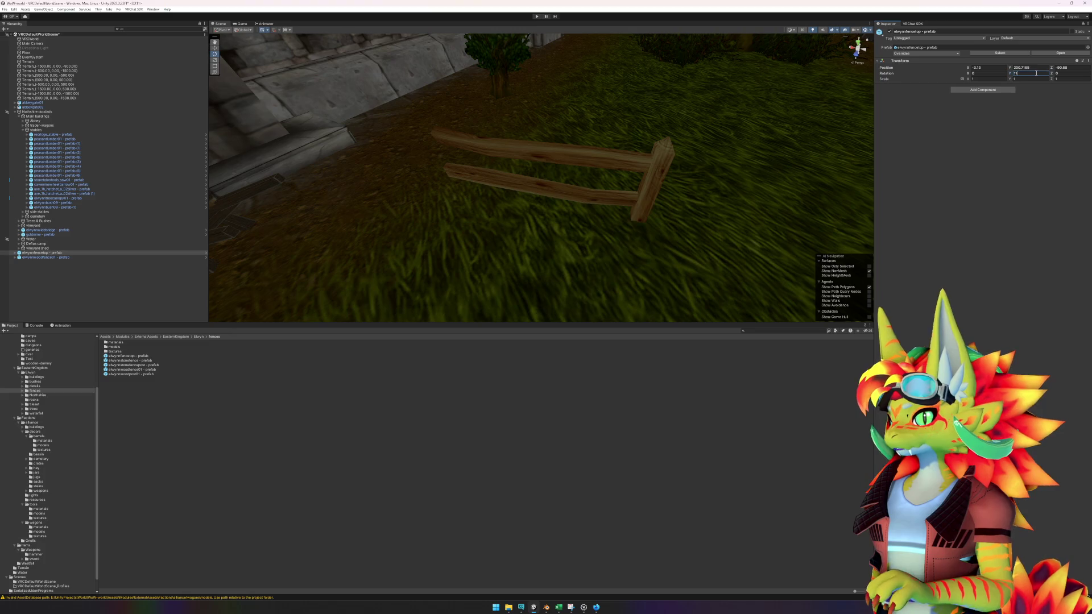
text(0)
click(652, 153)
click(1025, 73)
text(110)
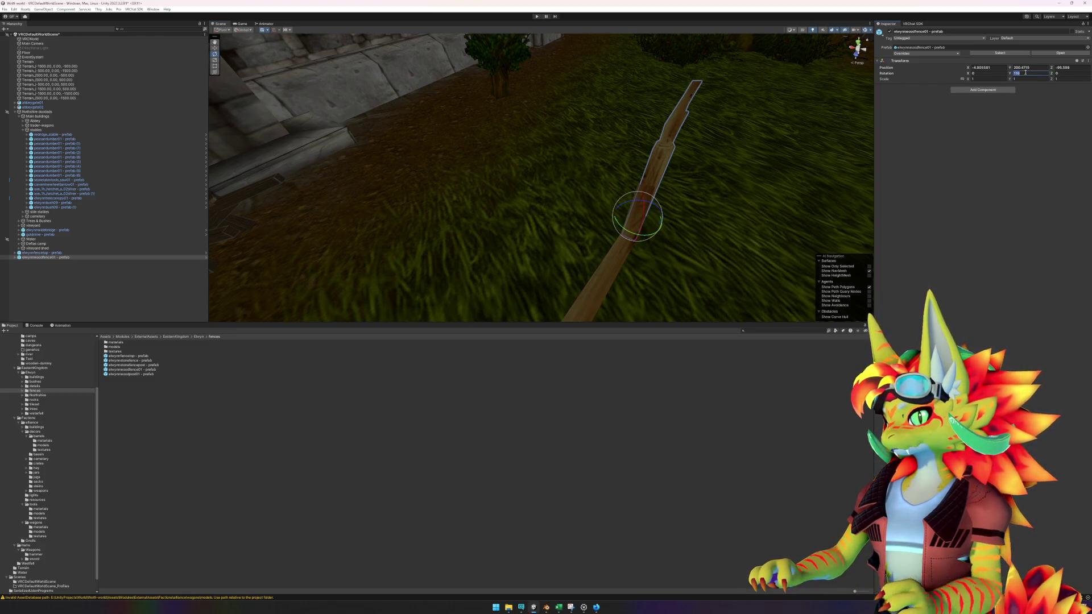
text(fw)
mouse_move(604, 283)
mouse_down()
mouse_move(545, 292)
mouse_move(490, 273)
mouse_move(555, 241)
mouse_up()
click(477, 188)
drag(337, 261, 339, 269)
drag(499, 235, 250, 250)
click(153, 480)
- Add an elwynnwoodpost01 post at Y rotation 110 against the rail ends
mouse_move(144, 374)
mouse_down()
mouse_move(657, 242)
mouse_move(640, 233)
mouse_up()
click(1026, 74)
text(110)
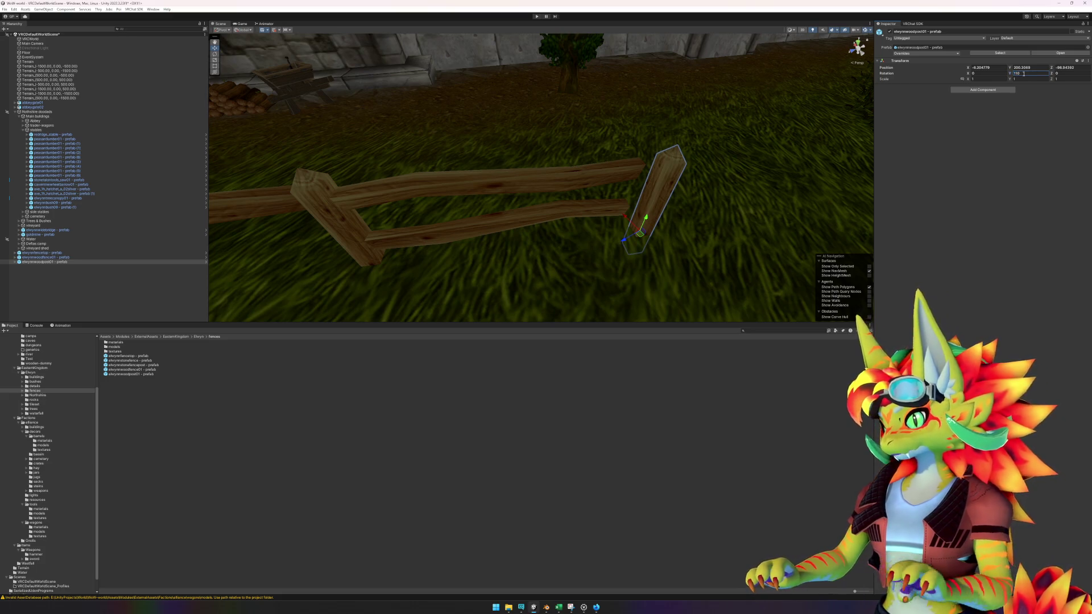
mouse_move(638, 239)
mouse_down()
mouse_move(556, 261)
mouse_move(668, 258)
mouse_move(580, 270)
mouse_move(555, 470)
mouse_up()
scroll(632, 227, down, 6)
click(556, 470)
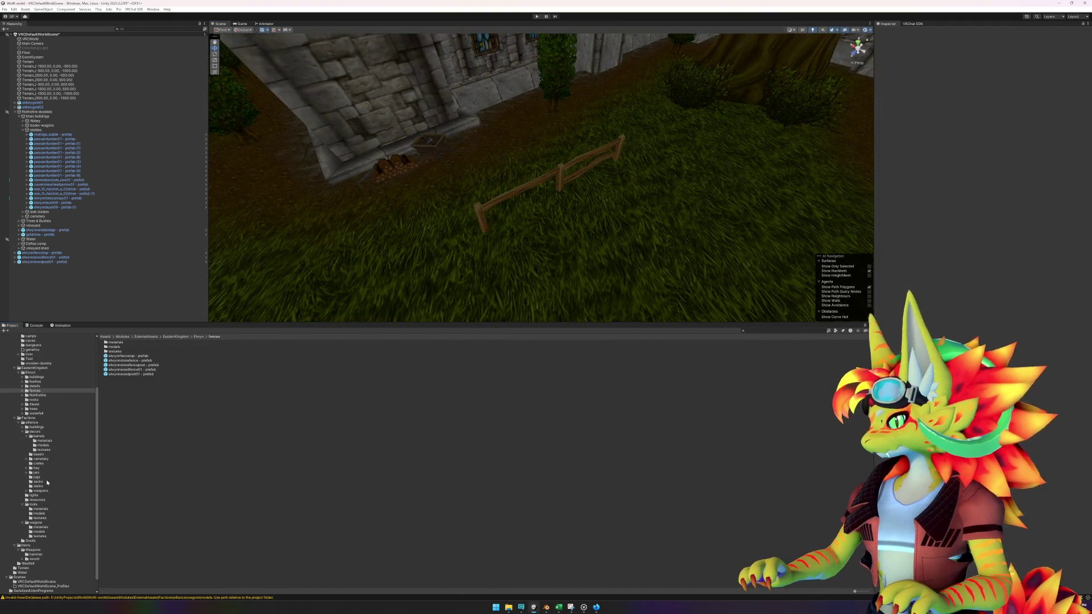
click(35, 381)
- Drop an elwynnbush at the fence end, shrink it to about 0.58 scale and nudge it into place
mouse_move(125, 392)
mouse_down()
mouse_move(602, 226)
mouse_move(573, 192)
mouse_move(621, 158)
mouse_move(613, 168)
mouse_up()
key(r)
mouse_move(670, 236)
mouse_down()
mouse_move(609, 207)
mouse_move(624, 224)
mouse_move(646, 186)
mouse_up()
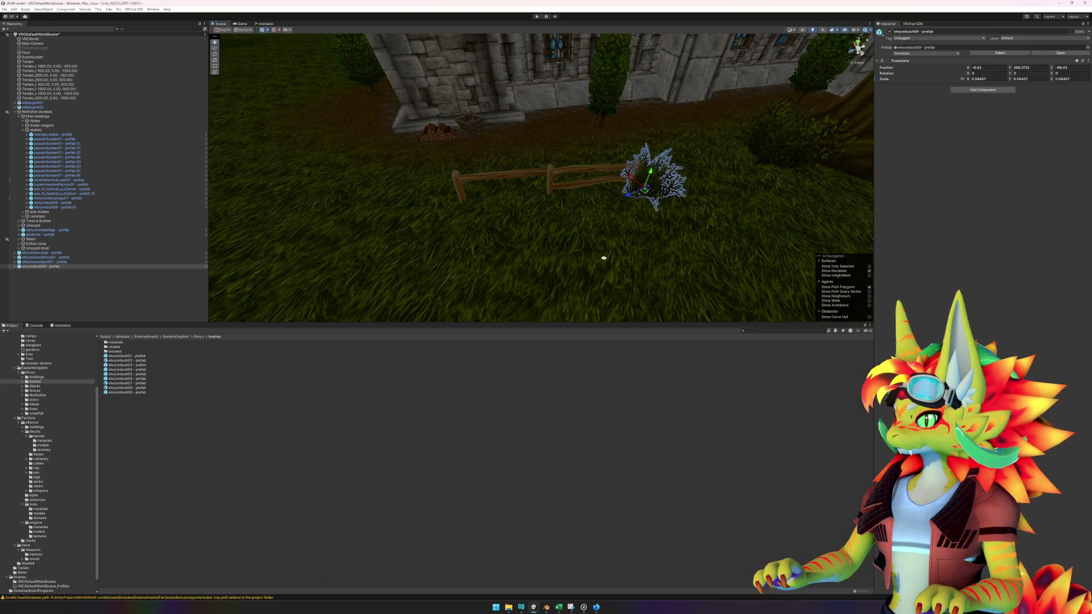
drag(601, 260, 697, 243)
key(Delete)
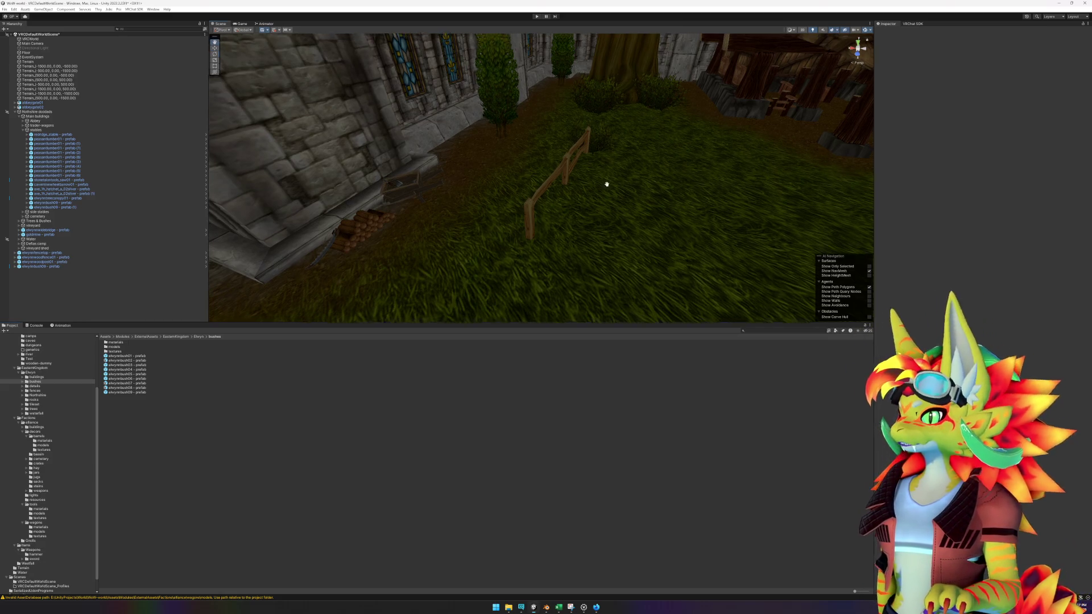
- Orbit the Scene view from the fence around toward the wooden stable
drag(606, 178, 545, 212)
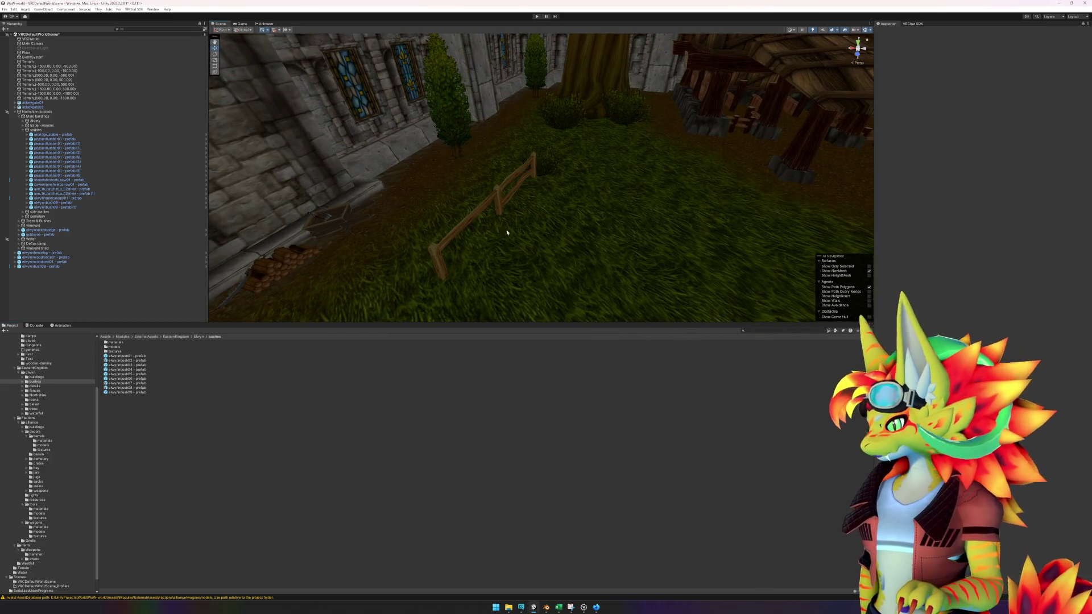
scroll(602, 263, up, 3)
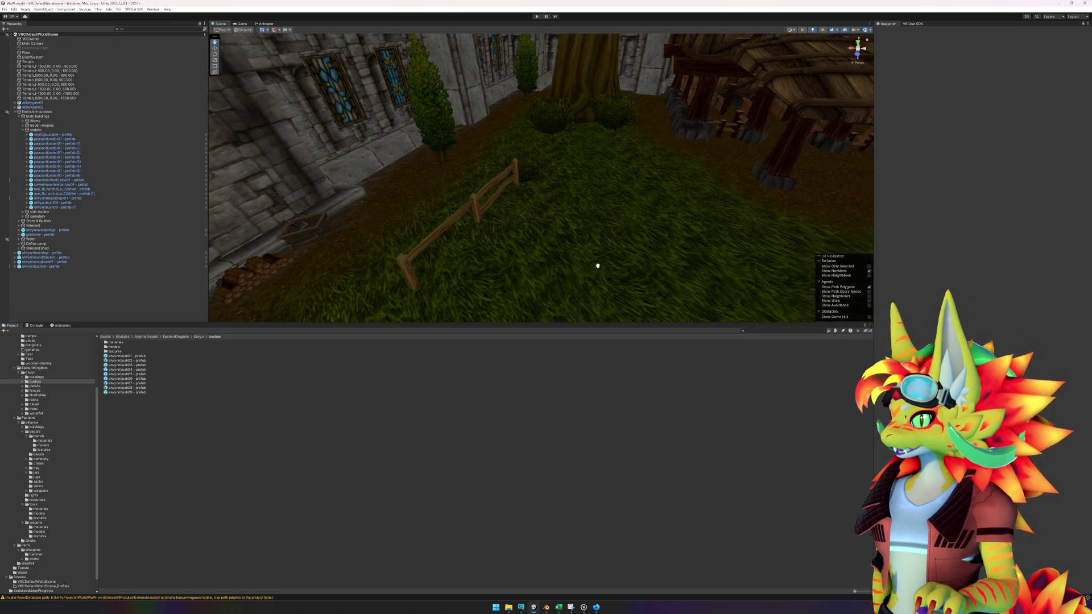
scroll(582, 261, down, 3)
mouse_move(578, 227)
mouse_down()
mouse_move(605, 208)
mouse_move(570, 215)
mouse_move(650, 198)
mouse_move(445, 222)
mouse_move(488, 249)
mouse_move(629, 217)
mouse_move(228, 382)
mouse_up()
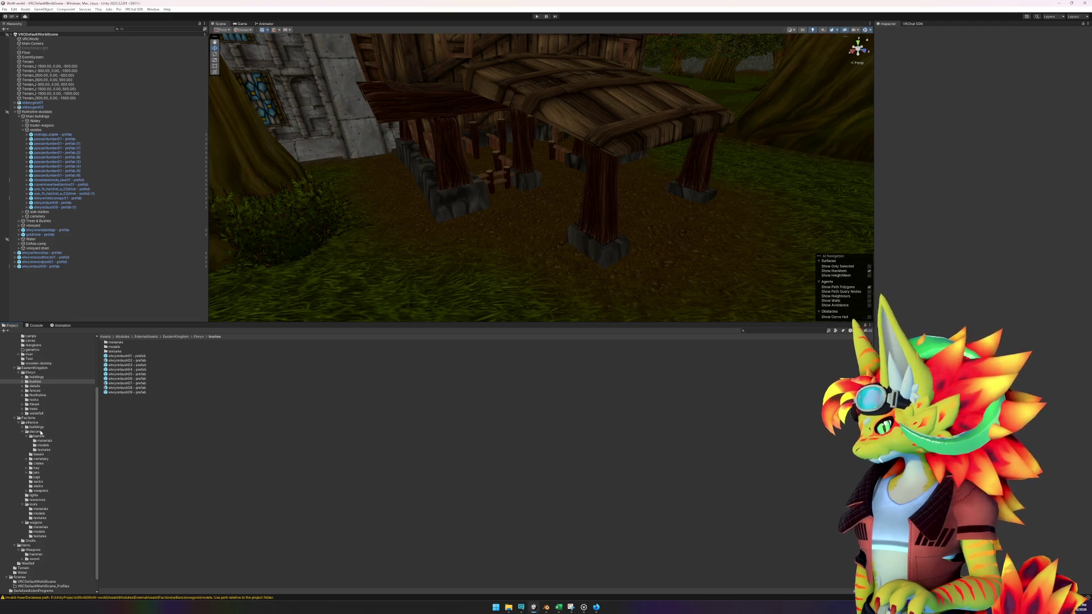
- Select the alliance tools prefab folder in the Project tree and collapse the barrels folder
click(34, 504)
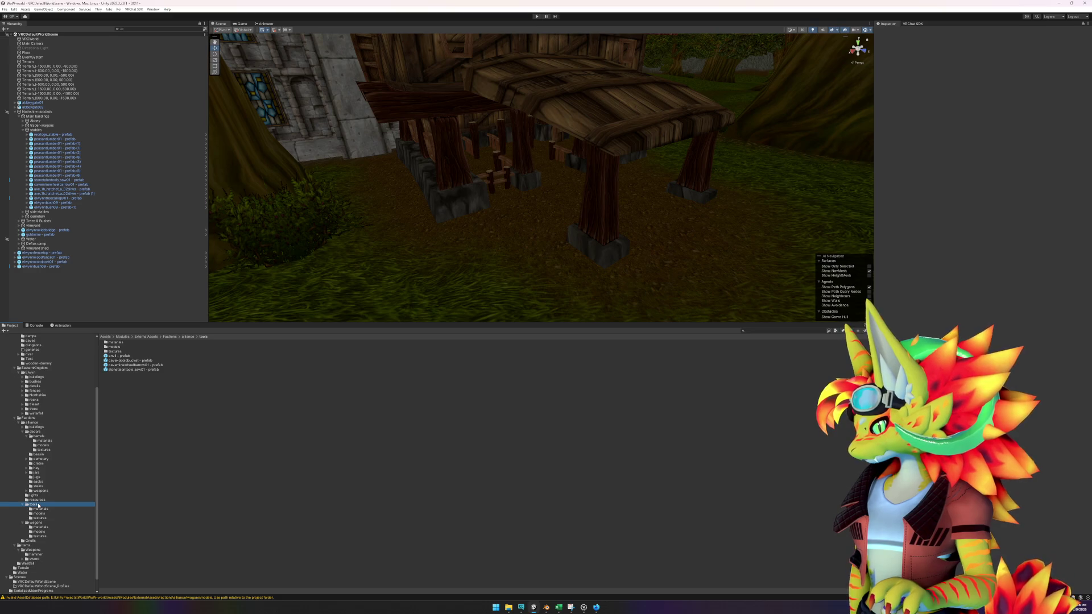
scroll(44, 474, up, 4)
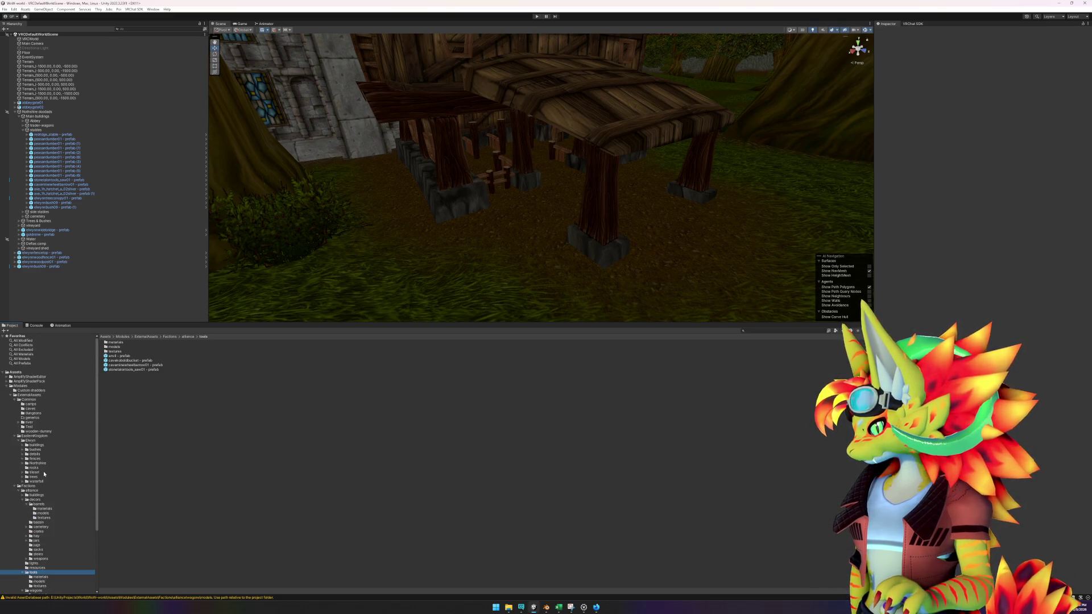
scroll(44, 424, down, 5)
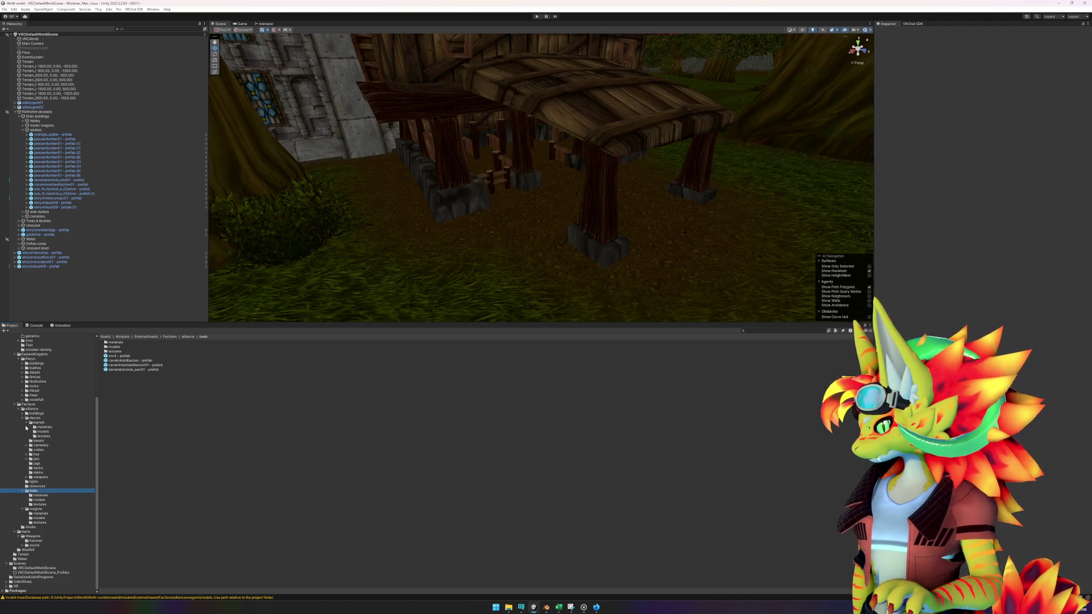
click(27, 423)
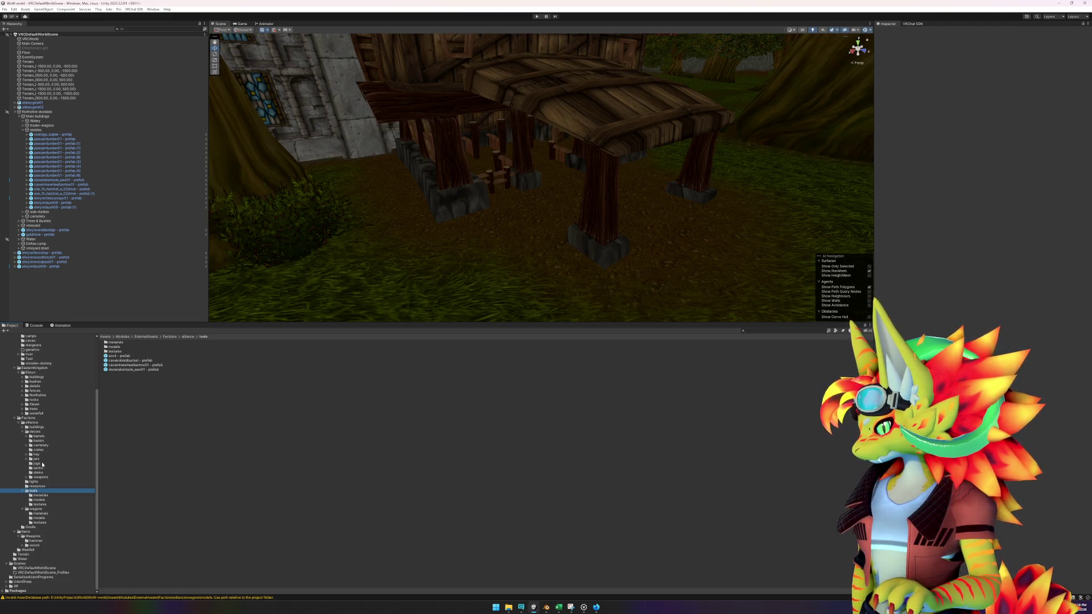
scroll(42, 402, up, 5)
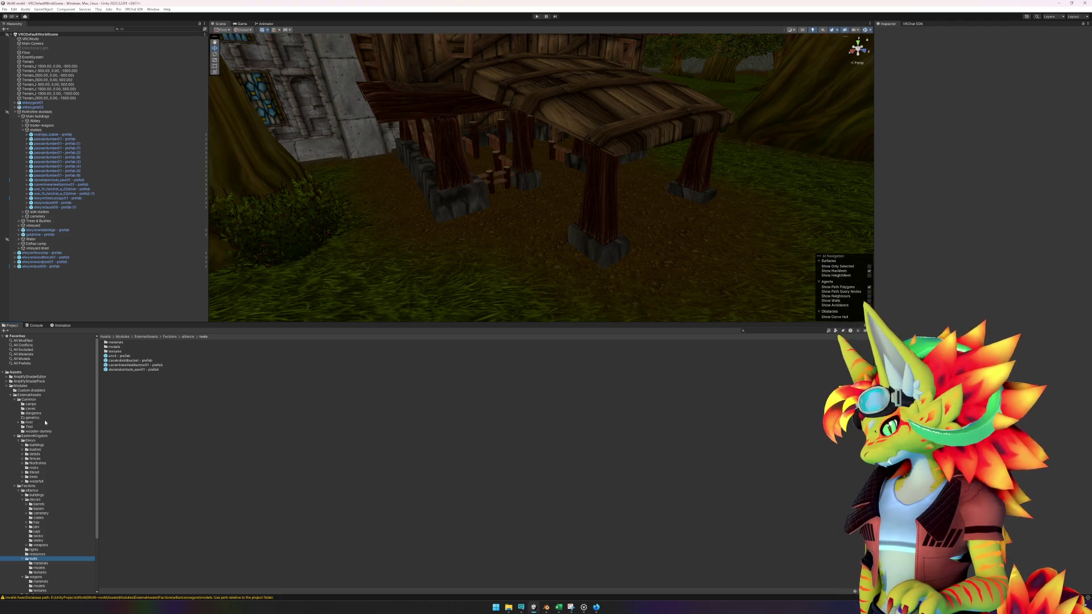
scroll(48, 432, down, 5)
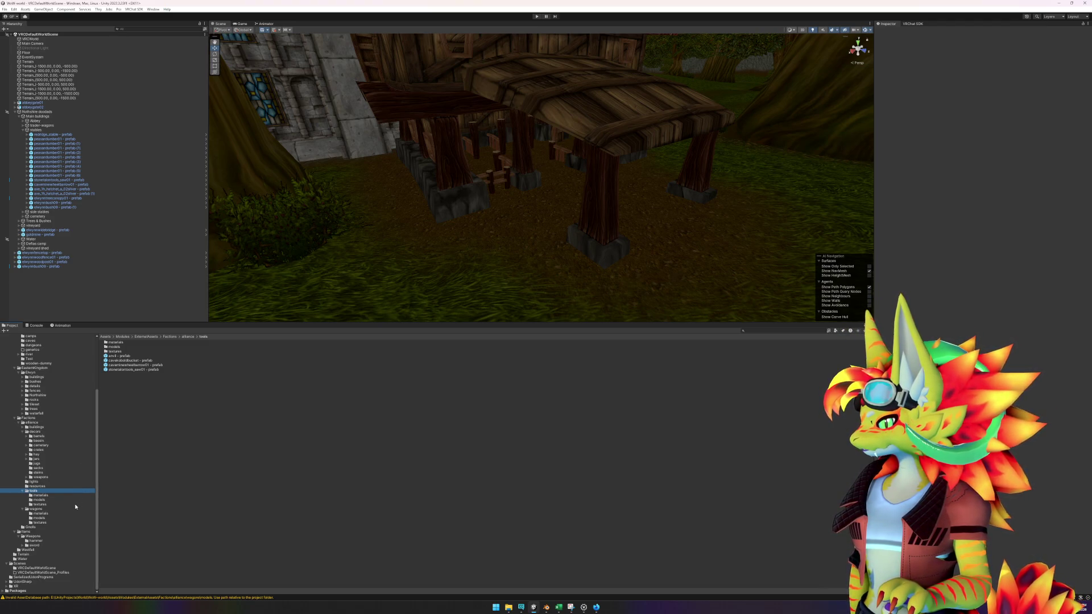
scroll(74, 504, up, 5)
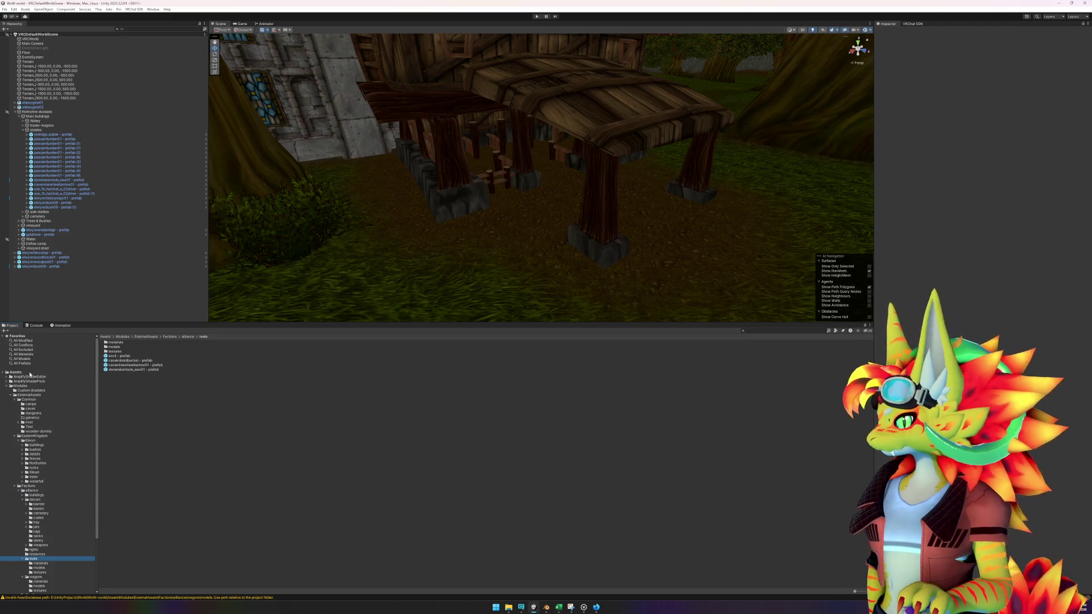
- Search the assets for 'heel' and place a wheelbarrow near the shed, rotated slightly
click(30, 373)
click(788, 331)
text(heel)
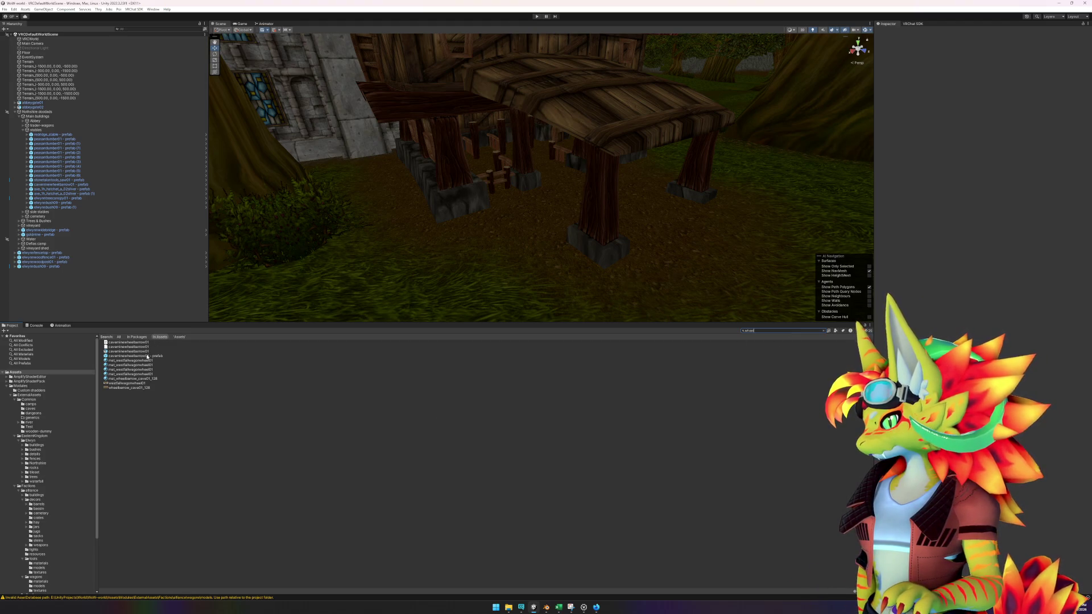
mouse_move(147, 357)
mouse_down()
mouse_move(475, 263)
mouse_move(495, 236)
mouse_move(472, 250)
mouse_up()
key(e)
- Search for 'hay', drop a haystack into the scene and raise it into the wheelbarrow
click(796, 331)
text(hay)
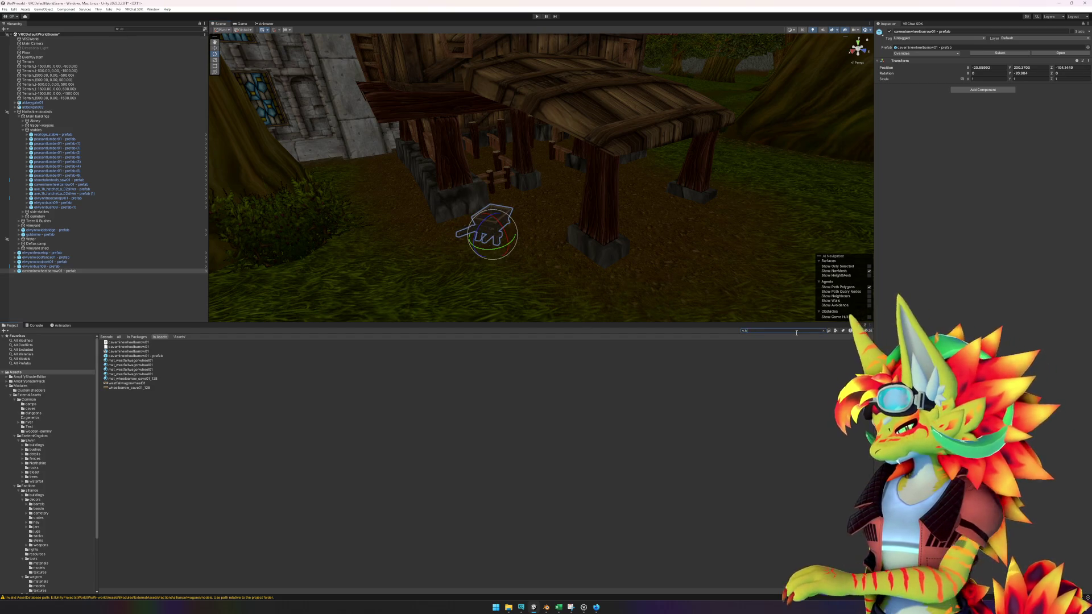
drag(137, 373, 492, 243)
key(f)
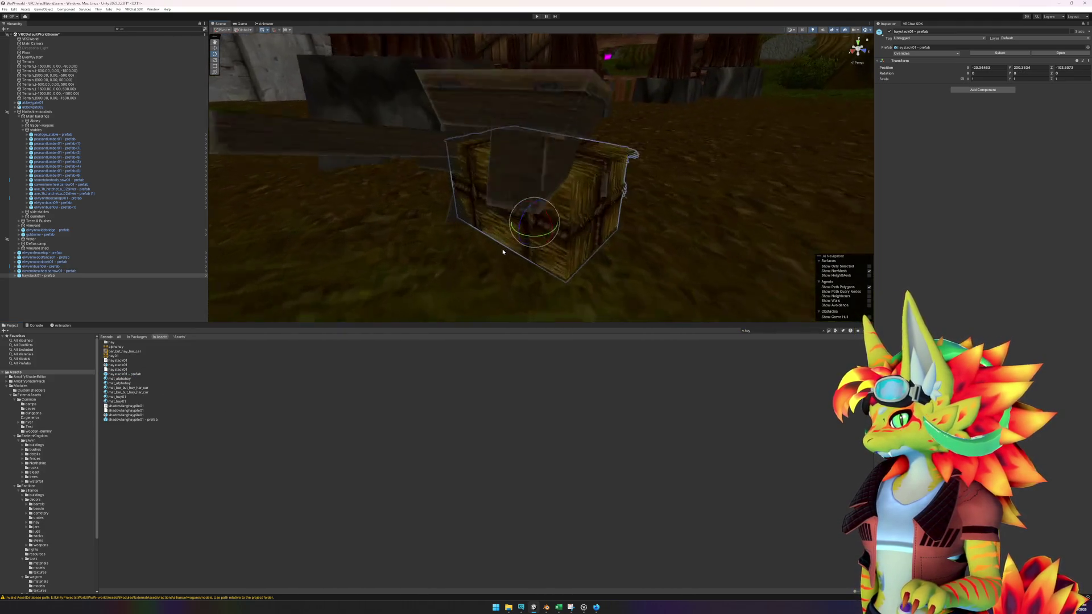
scroll(530, 236, up, 3)
key(w)
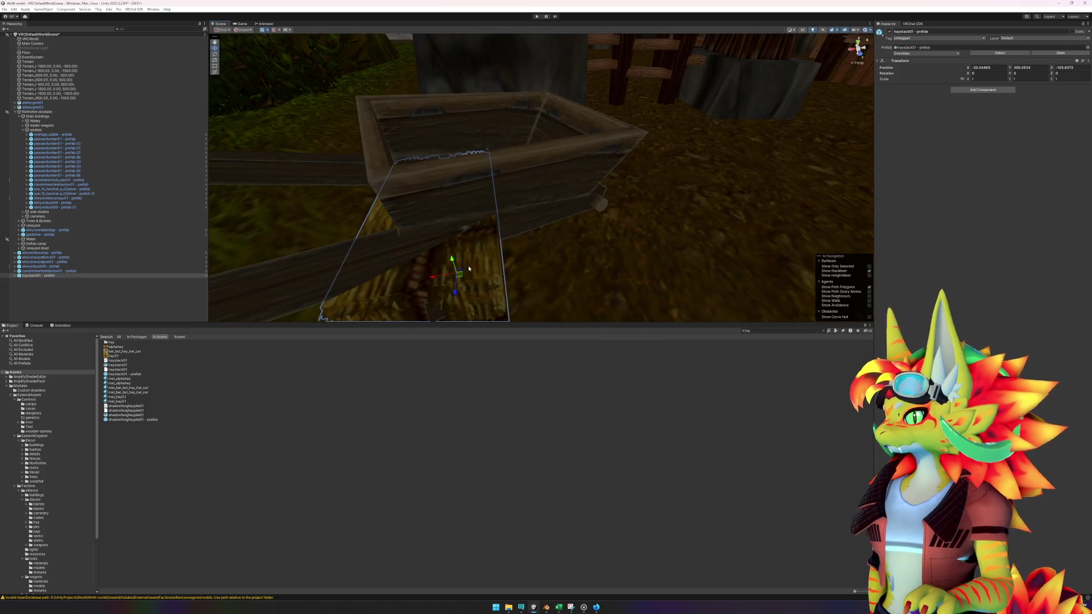
mouse_move(453, 260)
mouse_down()
mouse_move(437, 176)
mouse_move(376, 217)
mouse_move(398, 222)
mouse_move(466, 193)
mouse_move(533, 193)
mouse_move(500, 233)
mouse_move(473, 214)
mouse_move(585, 193)
mouse_move(509, 173)
mouse_move(499, 182)
mouse_up()
- Tilt and adjust the haystack so it sits inside the wheelbarrow's tray
key(e)
key(w)
key(e)
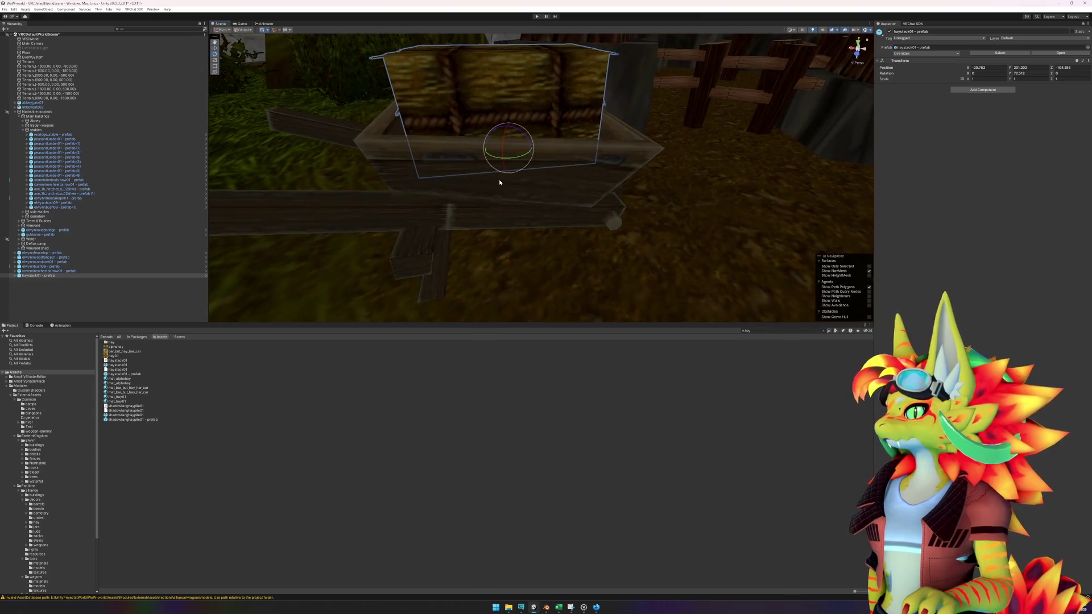
mouse_move(516, 122)
mouse_down()
mouse_move(597, 188)
mouse_move(486, 199)
mouse_move(544, 219)
mouse_up()
mouse_move(487, 195)
mouse_down()
mouse_move(651, 204)
mouse_move(579, 194)
mouse_move(503, 152)
mouse_move(500, 134)
mouse_move(507, 163)
mouse_move(522, 150)
mouse_move(507, 174)
mouse_move(585, 252)
mouse_move(636, 263)
mouse_move(597, 270)
mouse_move(520, 209)
mouse_move(528, 210)
mouse_move(515, 177)
mouse_move(606, 237)
mouse_move(392, 285)
mouse_up()
key(w)
key(e)
key(w)
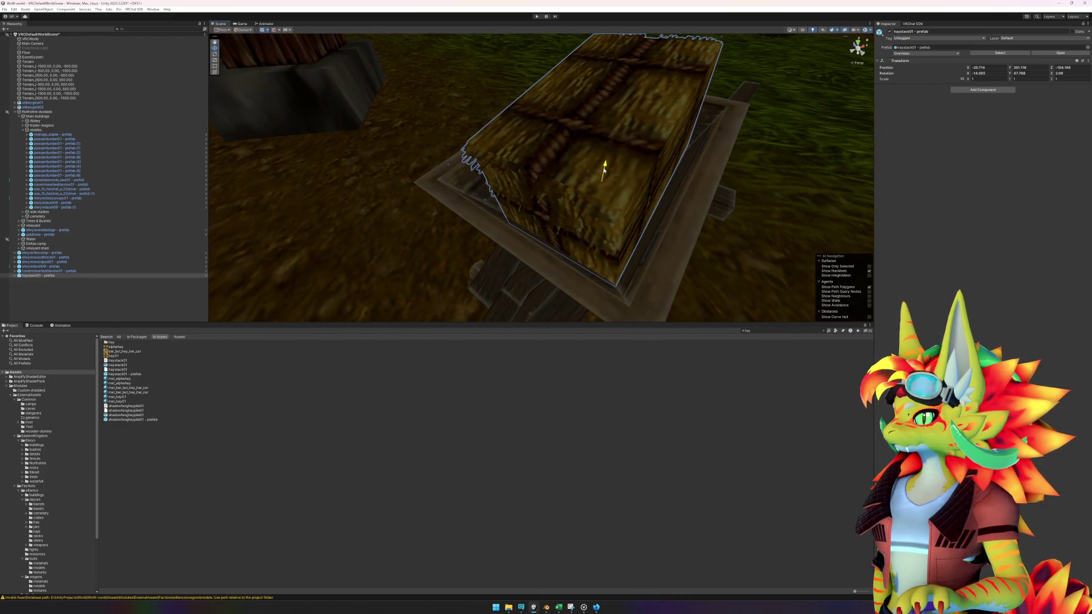